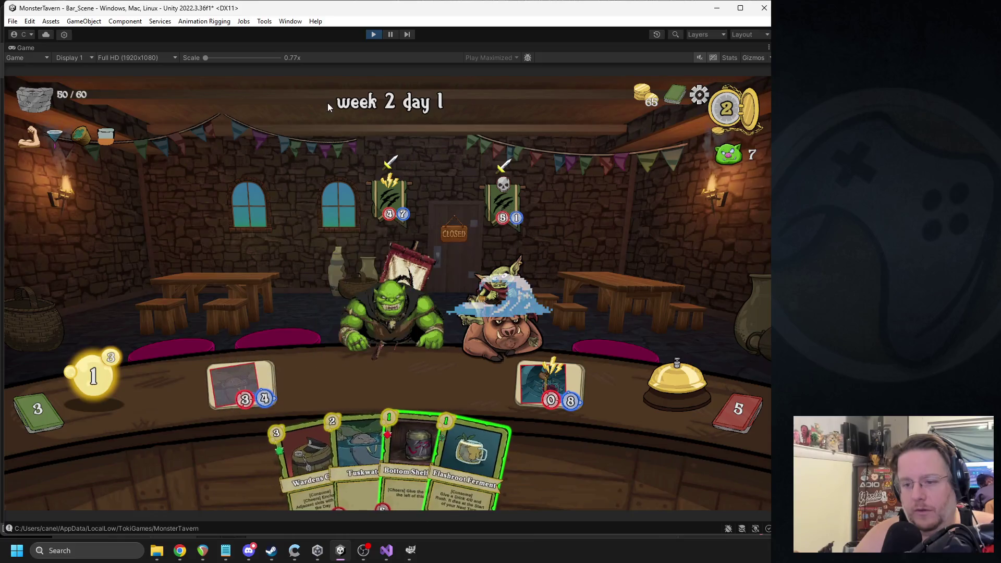
- Play a card, pause and resume, ring the bell to end the day, play another card, then stop
{"action": "left_click_drag", "start_coordinate": [368, 406], "coordinate": [318, 380]}
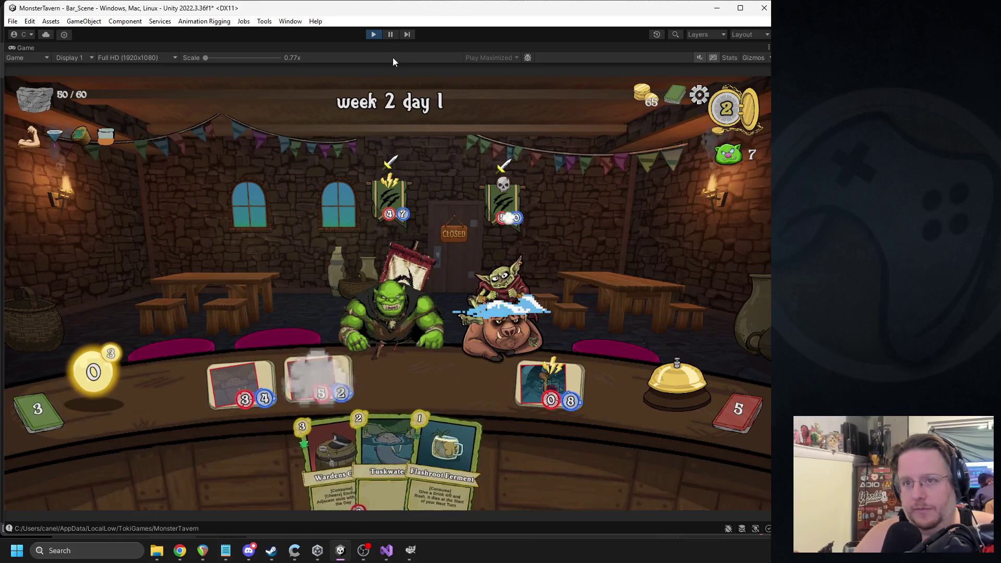
{"action": "left_click", "coordinate": [390, 35]}
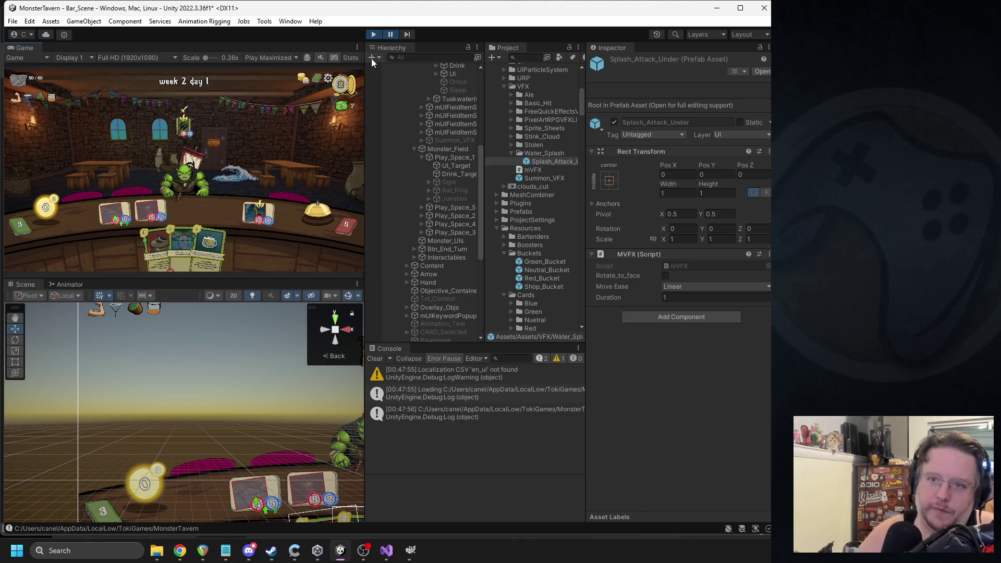
{"action": "left_click", "coordinate": [388, 38]}
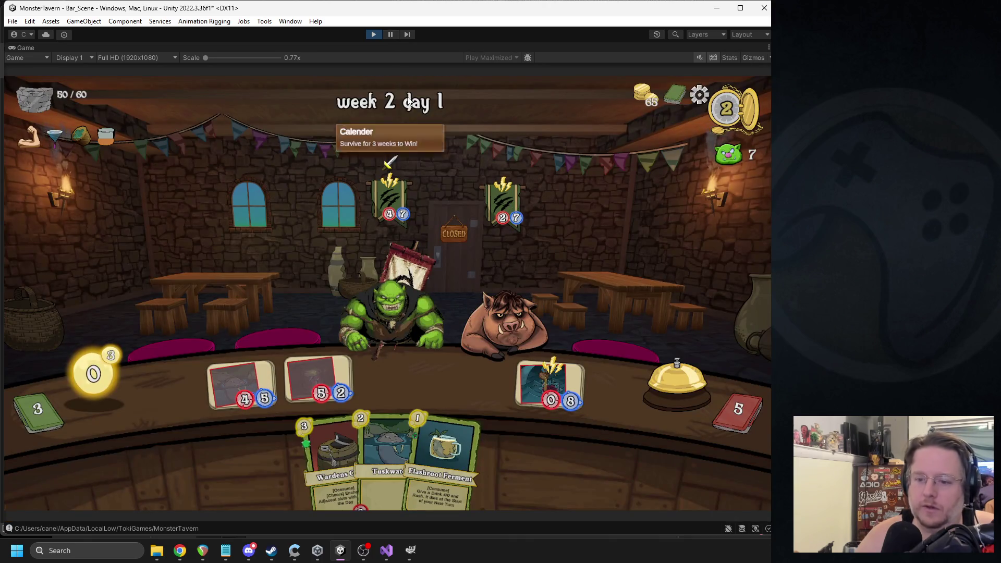
{"action": "left_click", "coordinate": [658, 399]}
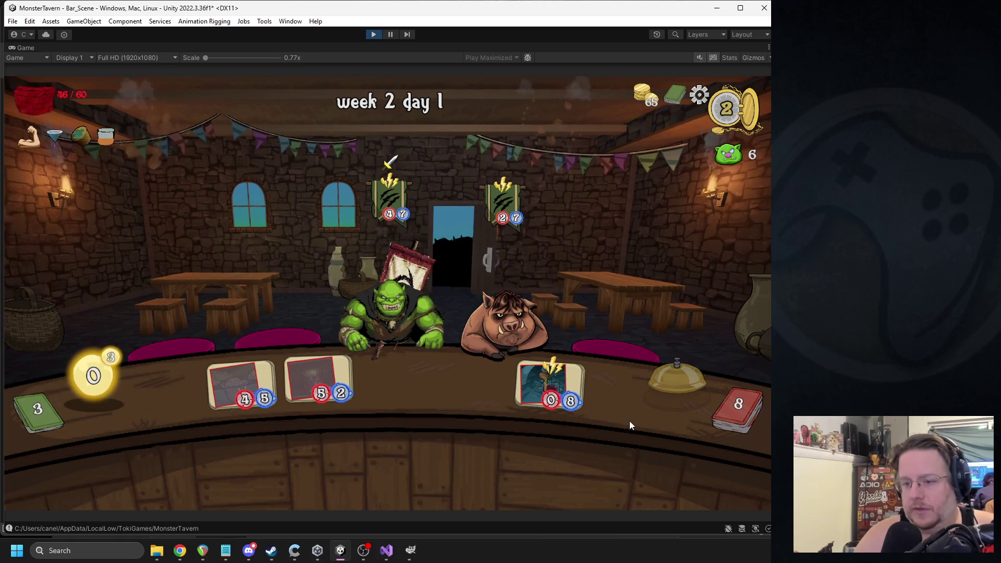
{"action": "left_click_drag", "start_coordinate": [326, 448], "coordinate": [476, 392]}
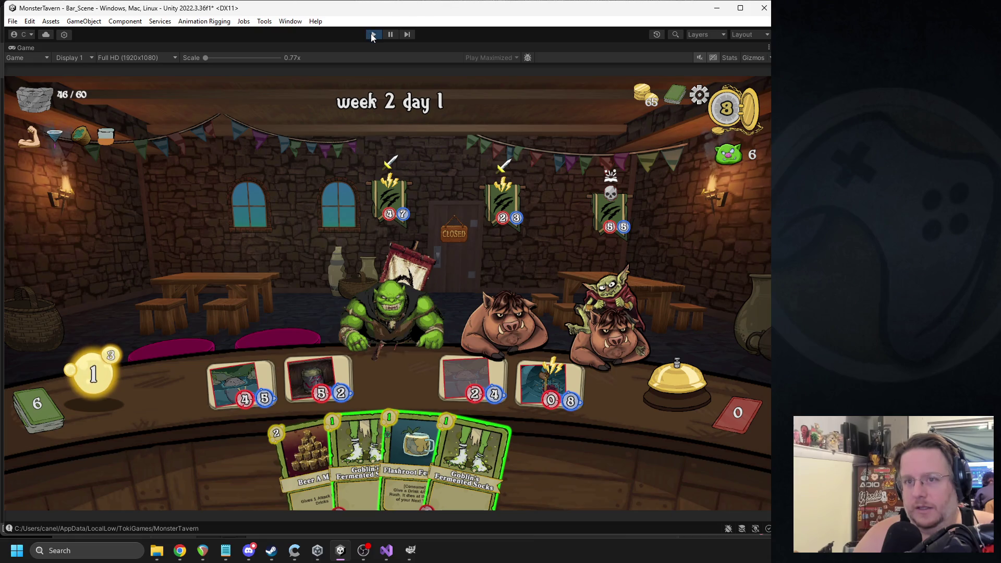
{"action": "left_click", "coordinate": [373, 34]}
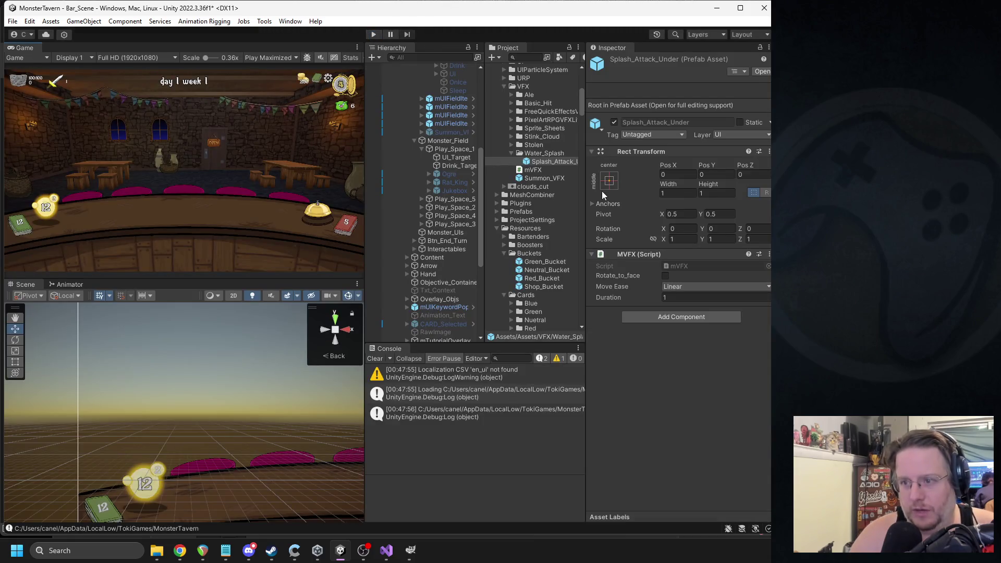
- Open the Splash_Attack_Under prefab for editing, then return to the scene
{"action": "left_click", "coordinate": [760, 72]}
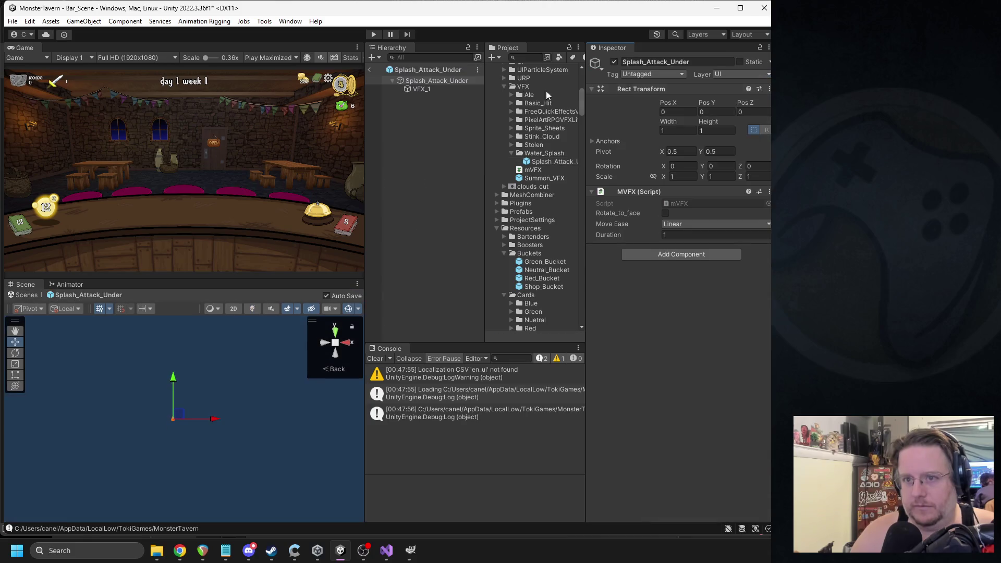
{"action": "left_click", "coordinate": [370, 58]}
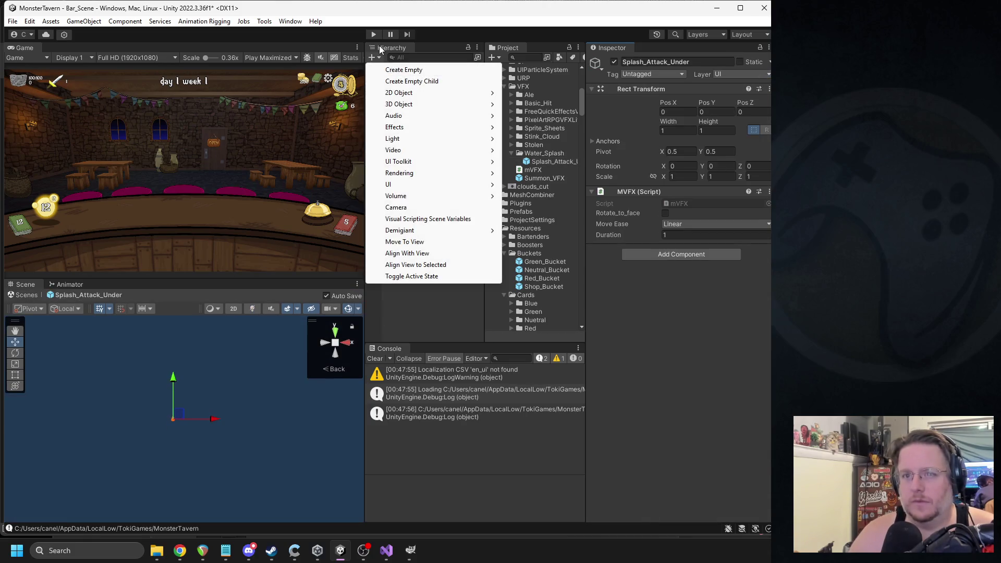
{"action": "left_click", "coordinate": [579, 77]}
{"action": "left_click", "coordinate": [369, 70]}
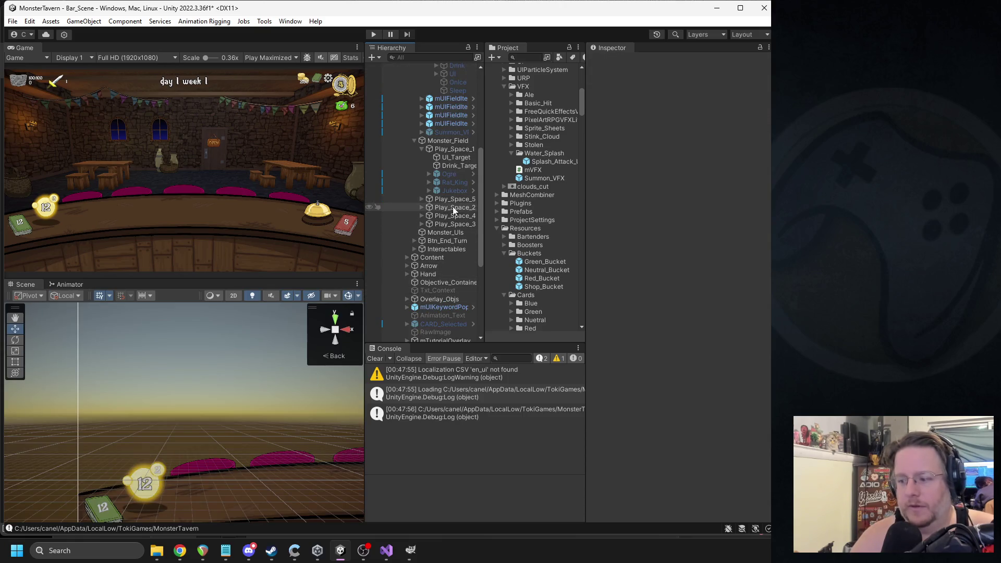
- Collapse Canvas and select VFX_1 under Splash_Attack_Under to show its particle settings
{"action": "scroll", "coordinate": [449, 199], "scroll_direction": "down", "scroll_amount": 3}
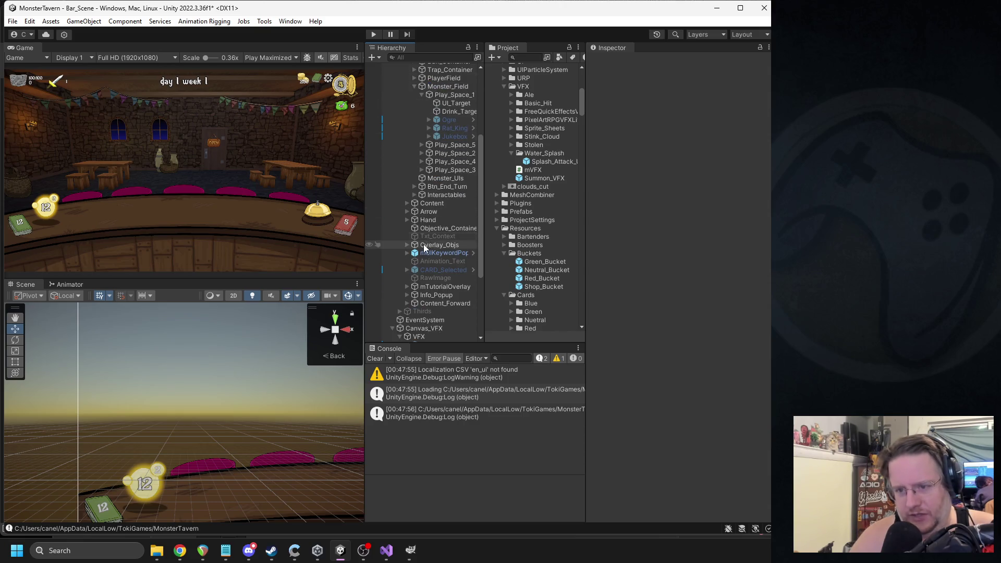
{"action": "scroll", "coordinate": [439, 141], "scroll_direction": "up", "scroll_amount": 7}
{"action": "left_click", "coordinate": [393, 101]}
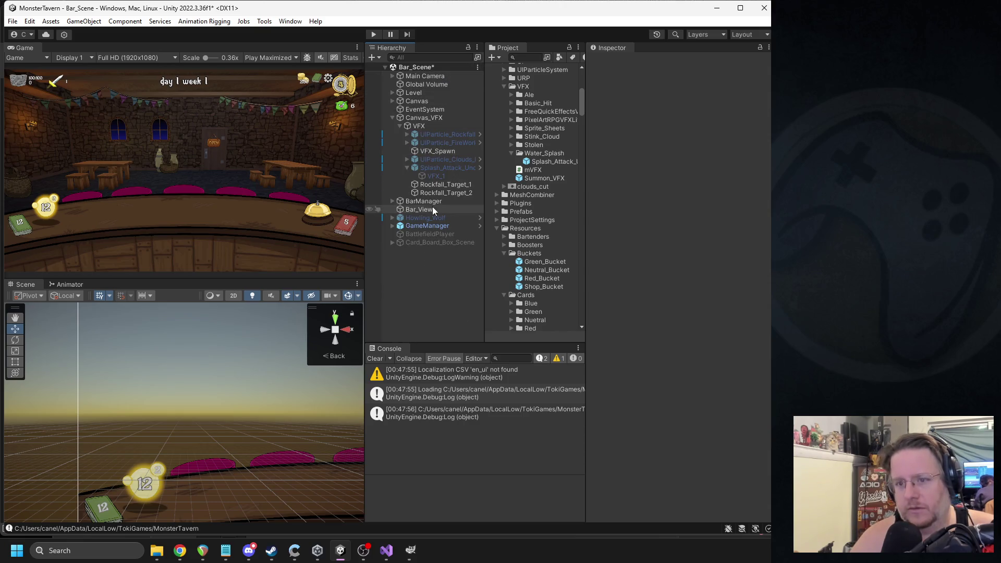
{"action": "left_click", "coordinate": [618, 58]}
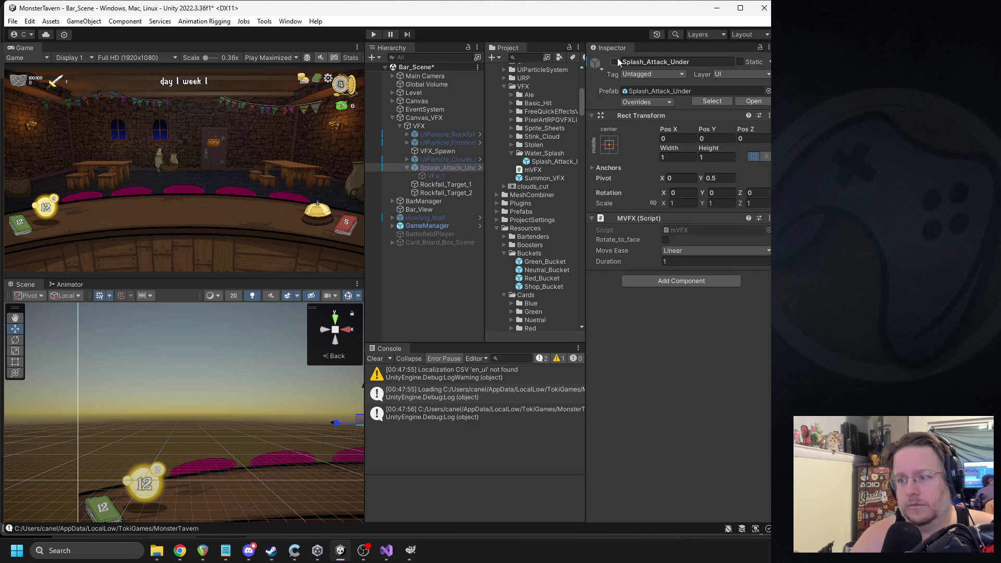
{"action": "left_click", "coordinate": [443, 174]}
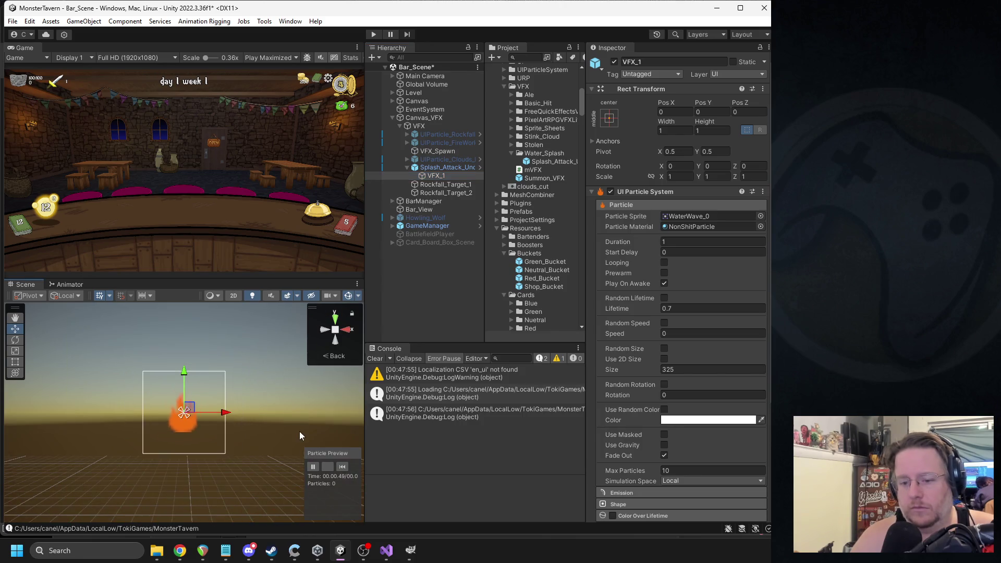
- Set VFX_1's Texture Sheet Animation speed to 25 and replay the preview
{"action": "left_click", "coordinate": [340, 468]}
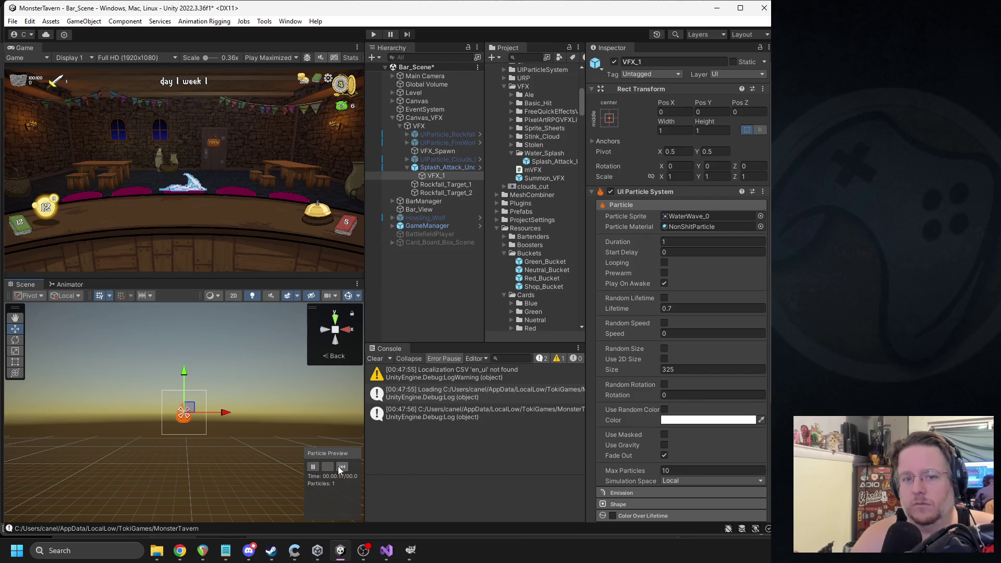
{"action": "scroll", "coordinate": [727, 390], "scroll_direction": "down", "scroll_amount": 3}
{"action": "left_click", "coordinate": [651, 421]}
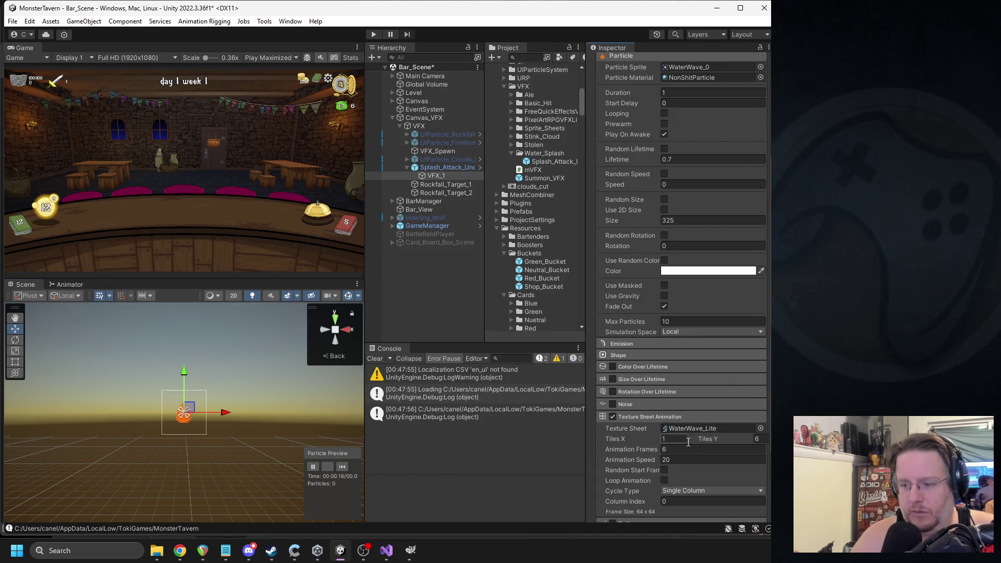
{"action": "type", "text": "30"}
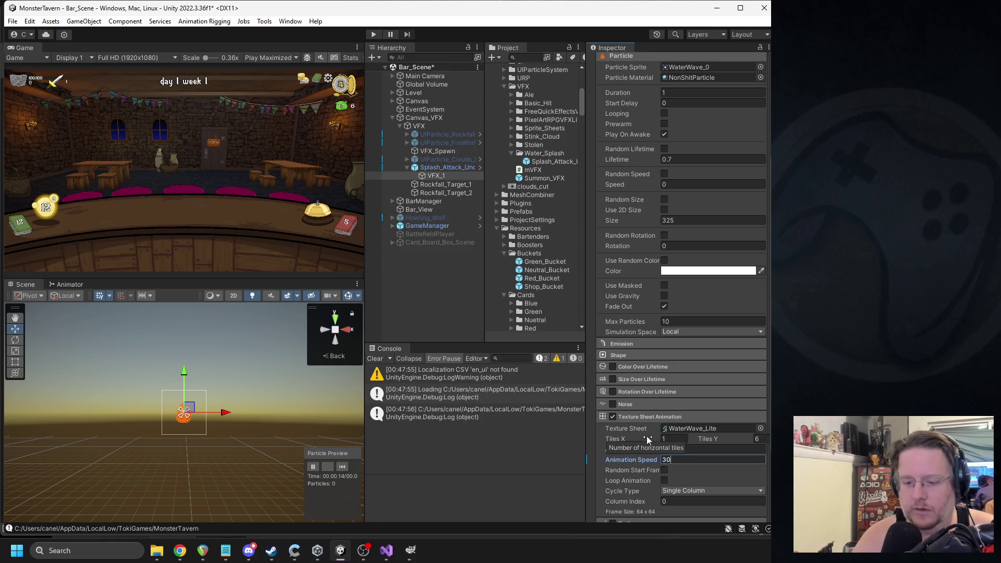
{"action": "left_click", "coordinate": [342, 466]}
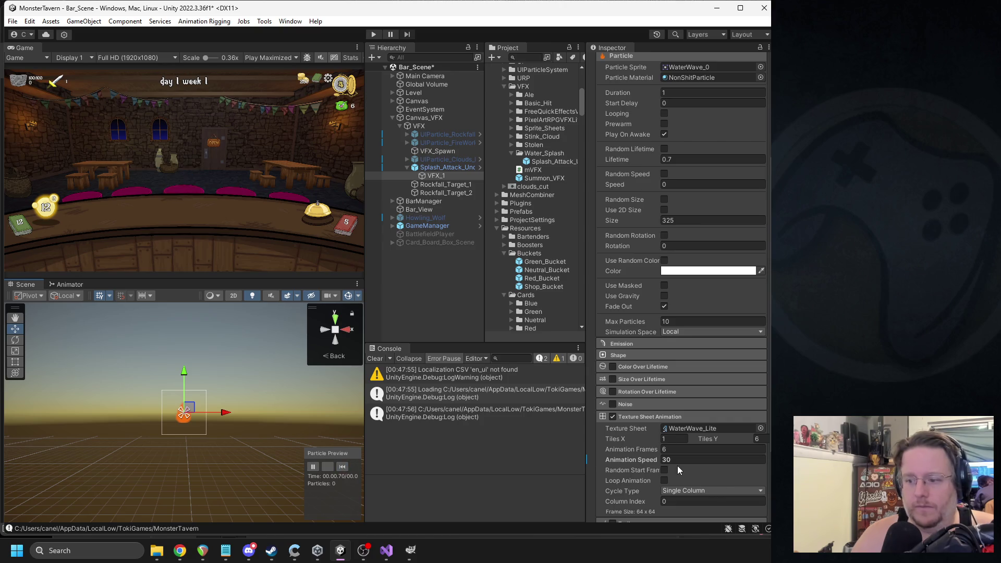
{"action": "type", "text": "25"}
{"action": "left_click", "coordinate": [344, 467]}
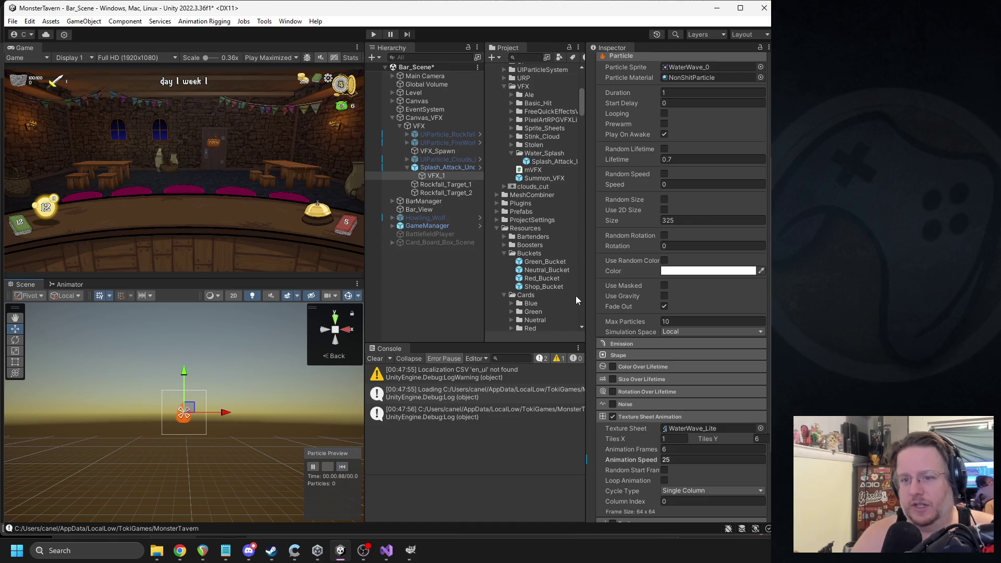
- Set the particle lifetime to 0.5, replay the splash, and reselect Splash_Attack_Under
{"action": "scroll", "coordinate": [665, 294], "scroll_direction": "up", "scroll_amount": 5}
{"action": "left_click", "coordinate": [345, 466]}
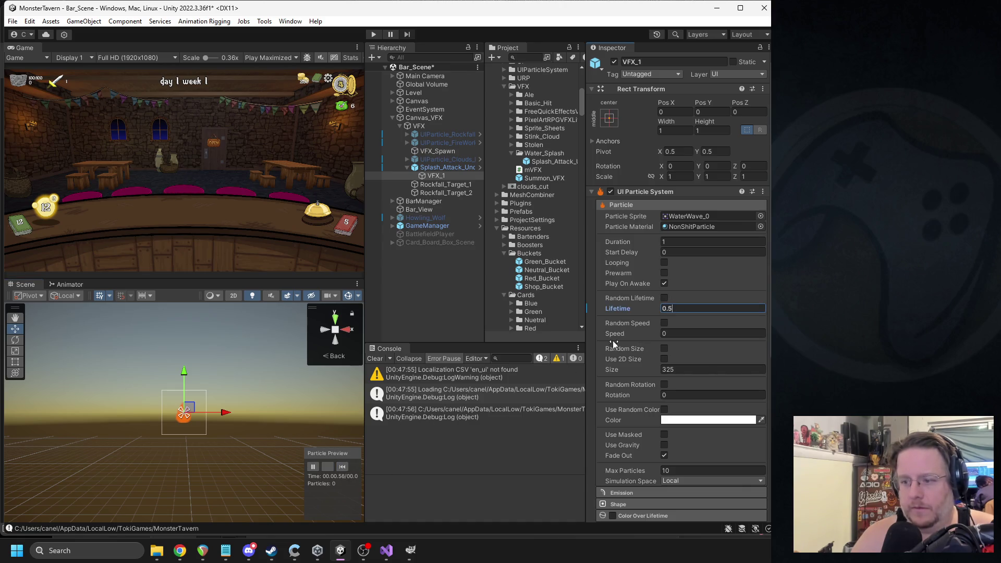
{"action": "left_click", "coordinate": [345, 467]}
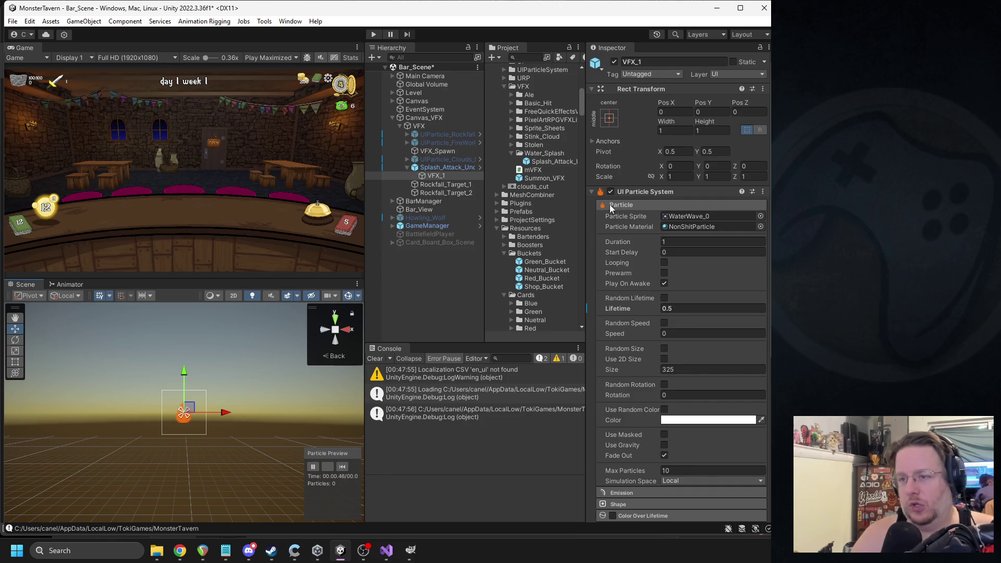
{"action": "left_click", "coordinate": [646, 75]}
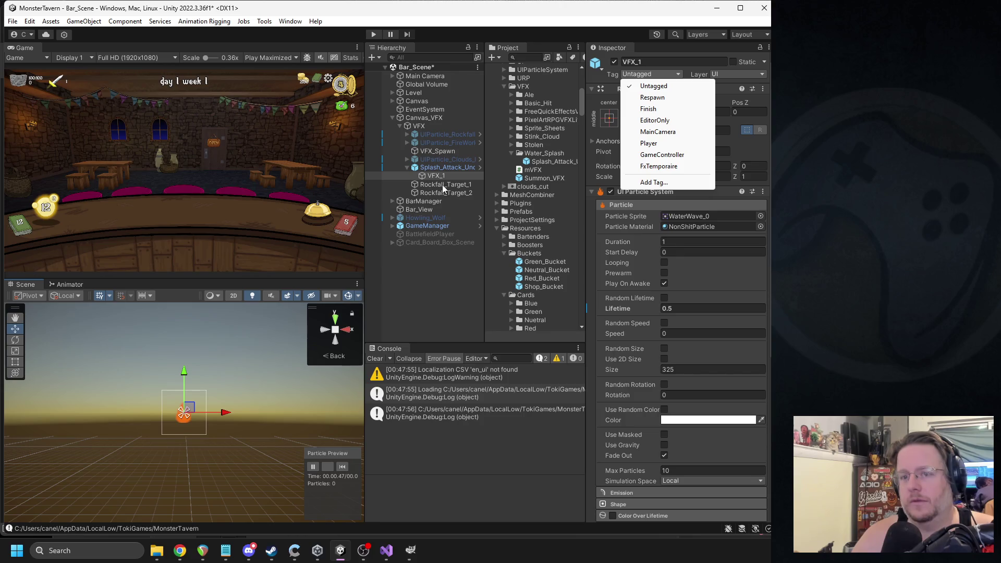
{"action": "left_click", "coordinate": [442, 167]}
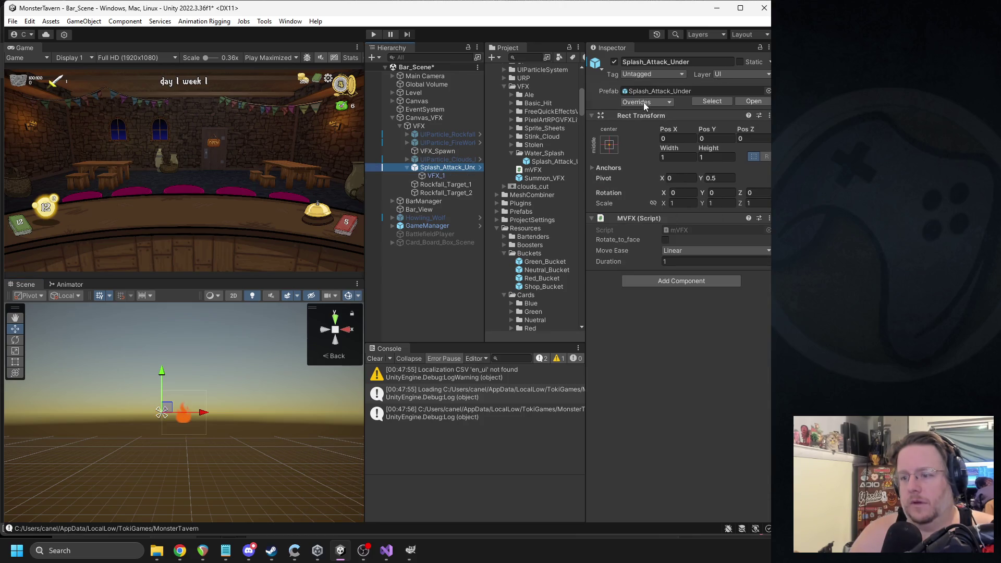
- Set the MVFX Duration to 0.5, apply all prefab overrides, and deactivate the object
{"action": "left_click", "coordinate": [678, 262]}
{"action": "type", "text": ".5"}
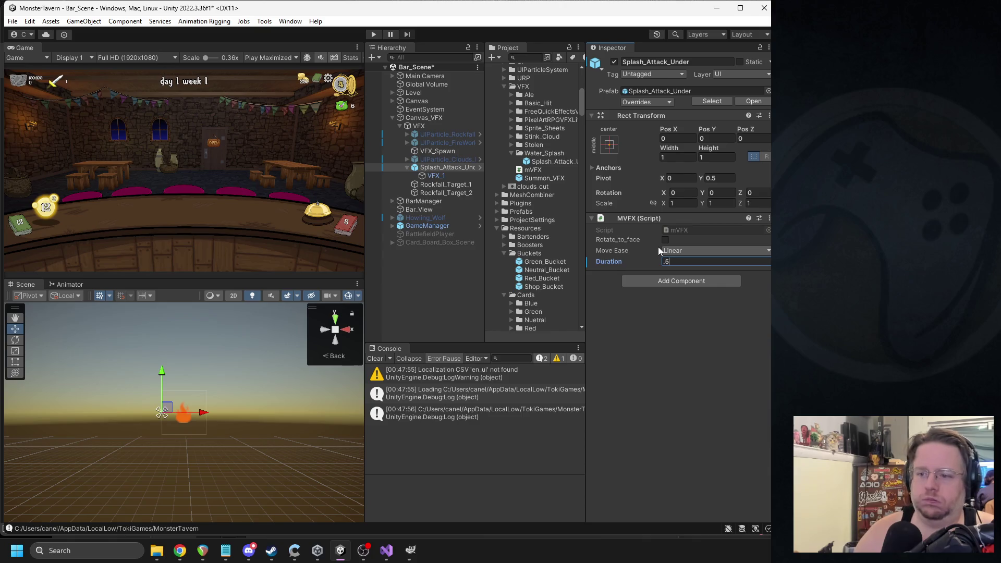
{"action": "left_click", "coordinate": [644, 103]}
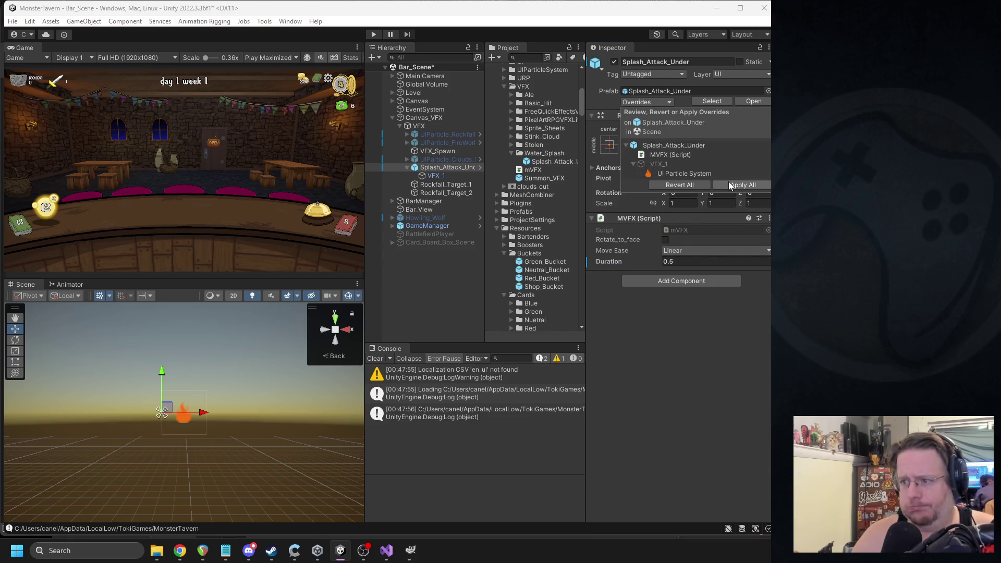
{"action": "left_click", "coordinate": [621, 76]}
{"action": "left_click", "coordinate": [614, 62]}
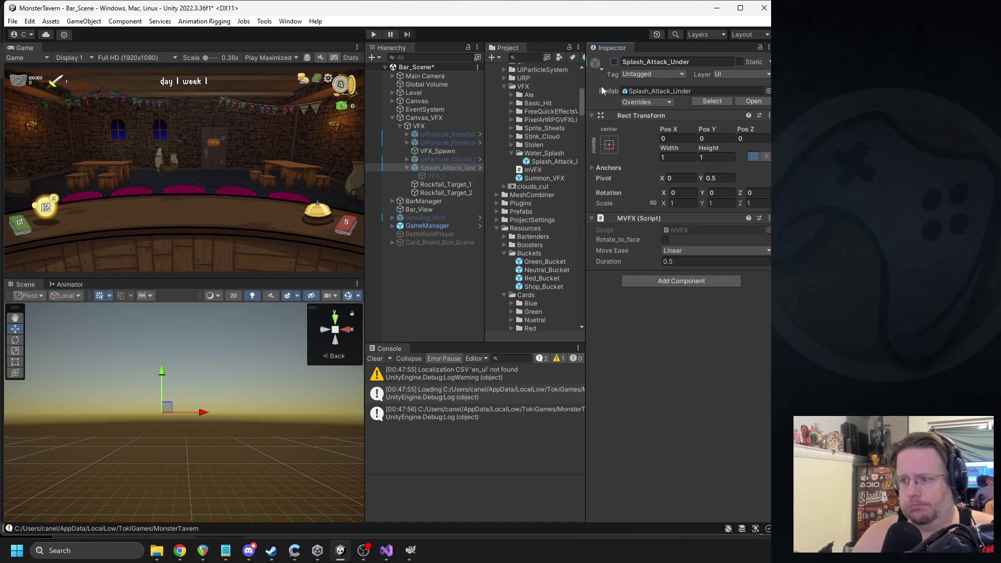
- Open the prefab to verify VFX_1's settings, return to the scene, and reactivate Splash_Attack_Under
{"action": "left_click", "coordinate": [550, 162]}
{"action": "left_click", "coordinate": [756, 74]}
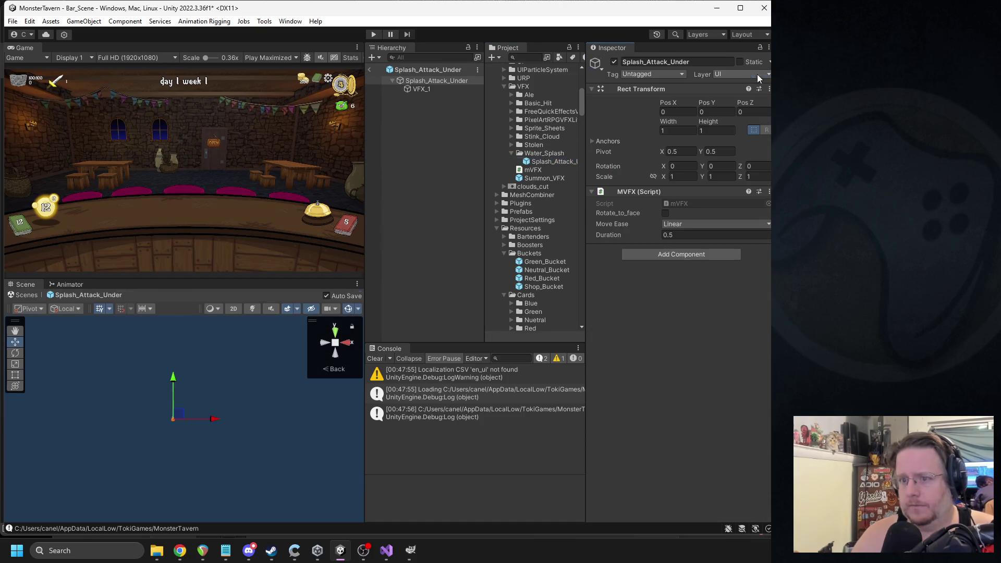
{"action": "left_click", "coordinate": [414, 88]}
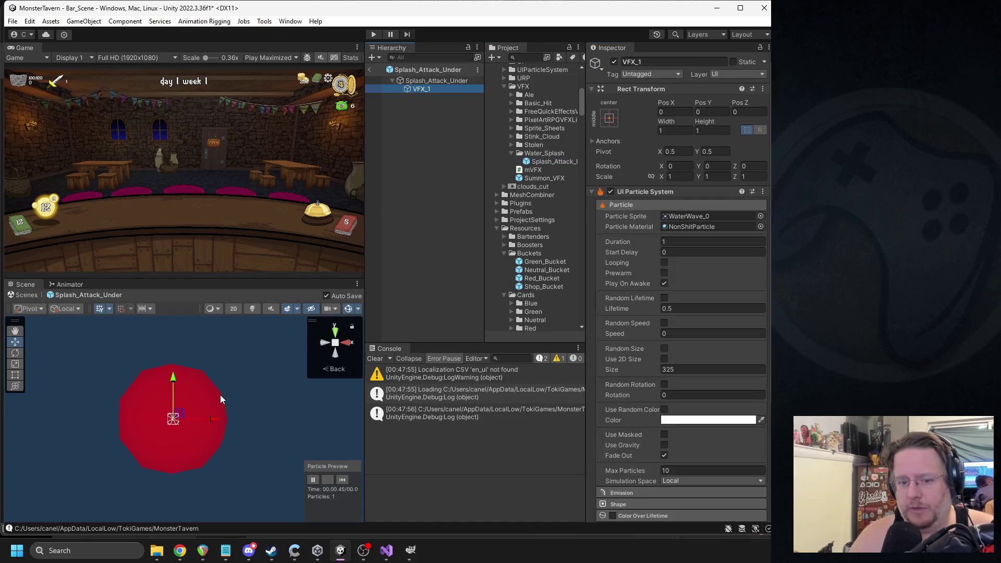
{"action": "scroll", "coordinate": [202, 405], "scroll_direction": "down", "scroll_amount": 5}
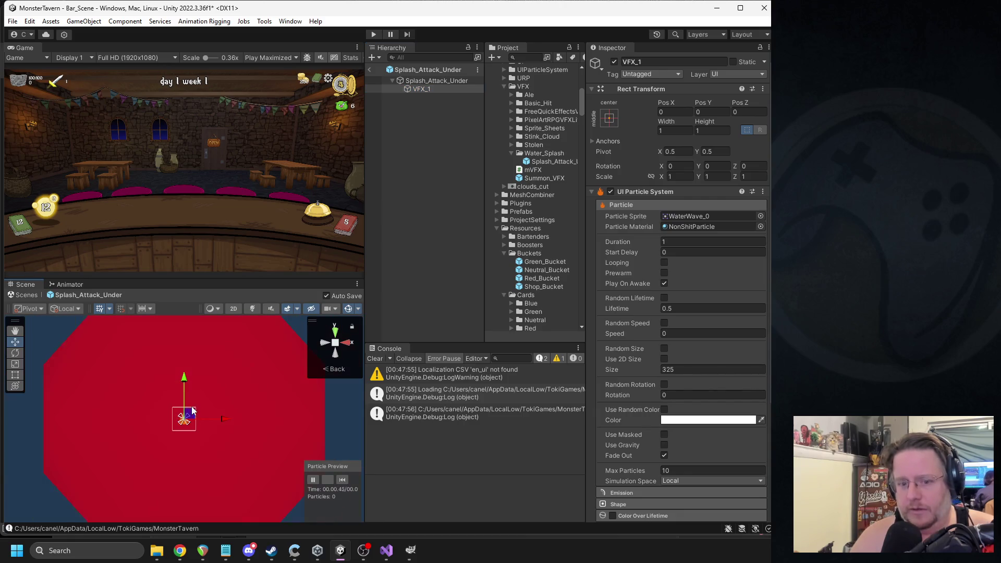
{"action": "left_click", "coordinate": [369, 69]}
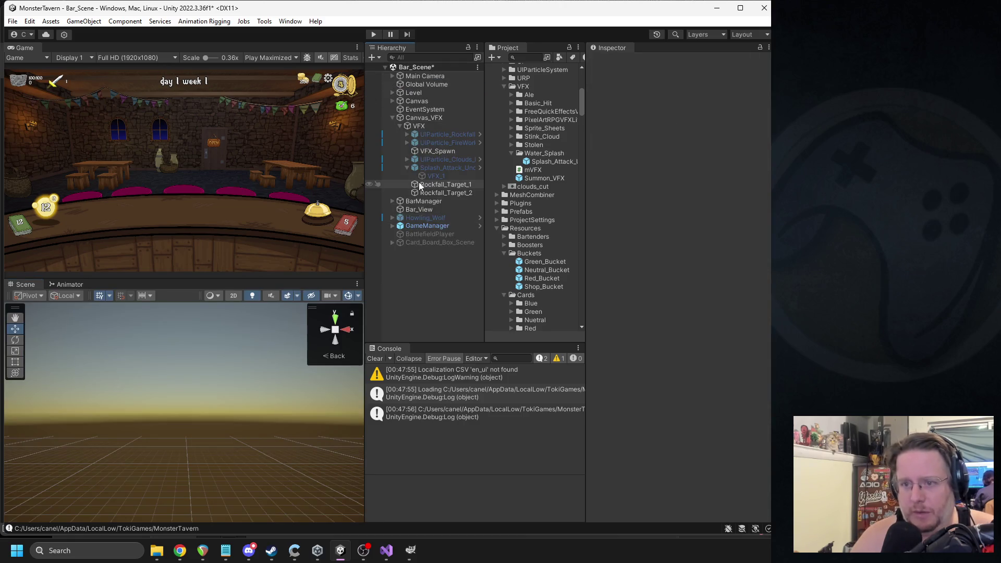
{"action": "left_click", "coordinate": [614, 62]}
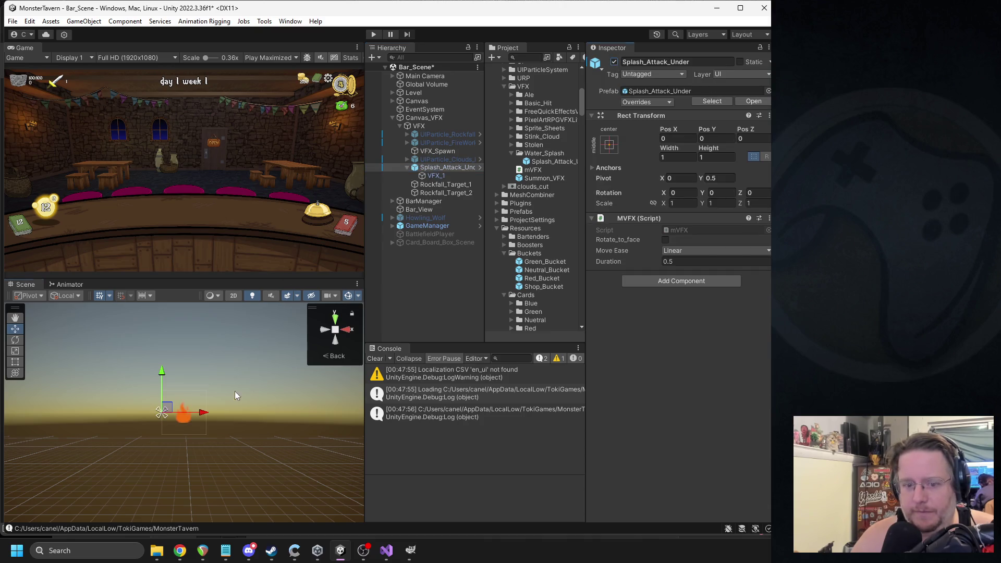
- Set Splash_Attack_Under's position X and Y to 0
{"action": "left_click", "coordinate": [437, 176]}
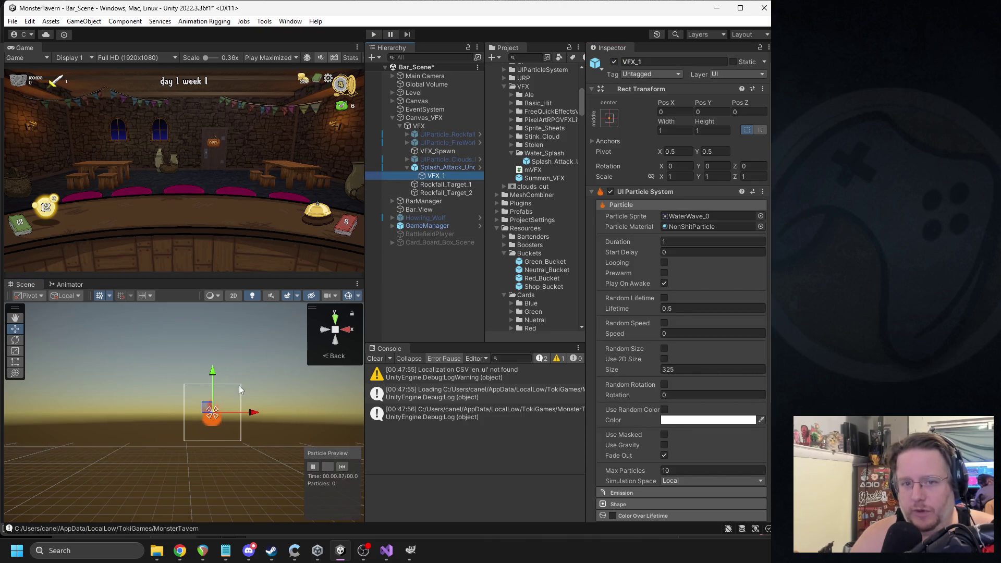
{"action": "left_click", "coordinate": [346, 465]}
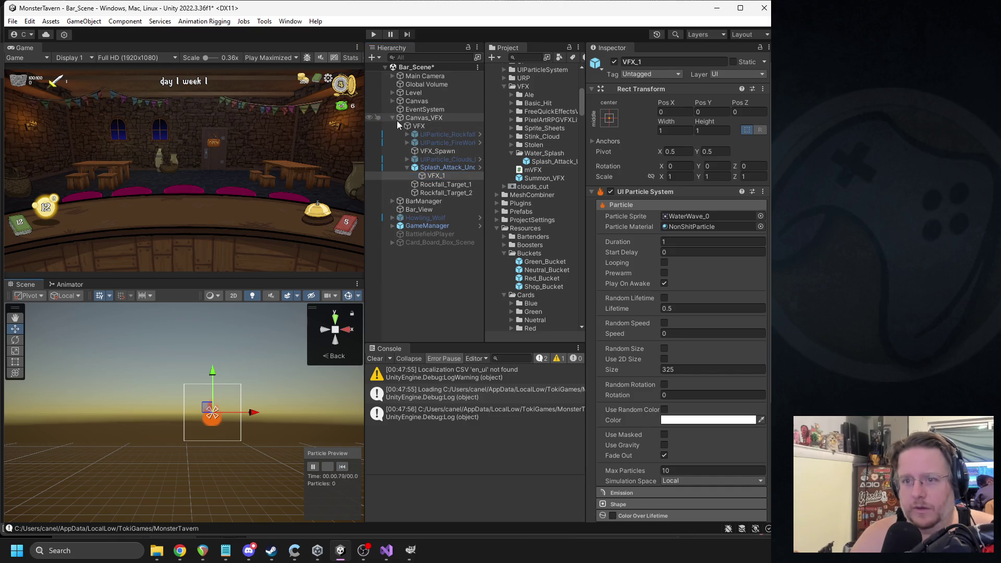
{"action": "left_click", "coordinate": [393, 101]}
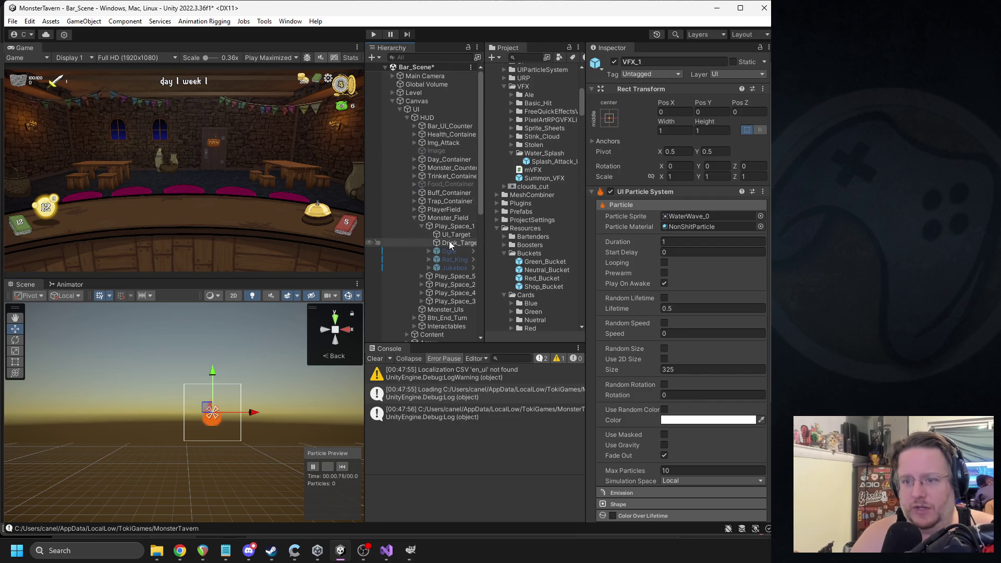
{"action": "scroll", "coordinate": [434, 241], "scroll_direction": "down", "scroll_amount": 5}
{"action": "mouse_move", "coordinate": [444, 329]}
{"action": "left_mouse_down"}
{"action": "mouse_move", "coordinate": [448, 52]}
{"action": "mouse_move", "coordinate": [451, 84]}
{"action": "mouse_move", "coordinate": [447, 71]}
{"action": "left_mouse_up"}
{"action": "left_click", "coordinate": [667, 138]}
{"action": "type", "text": "0"}
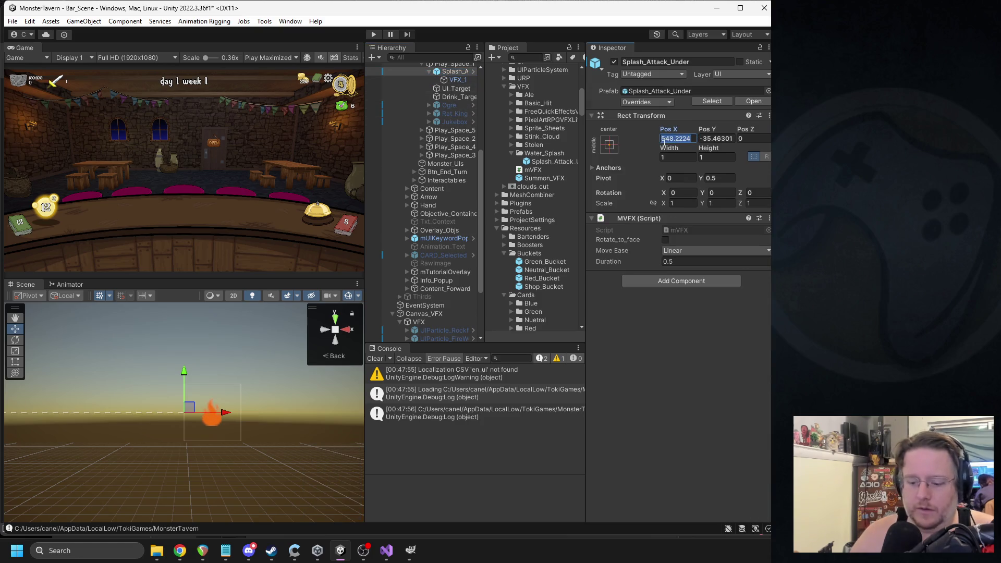
{"action": "key", "text": "Tab"}
{"action": "type", "text": "0"}
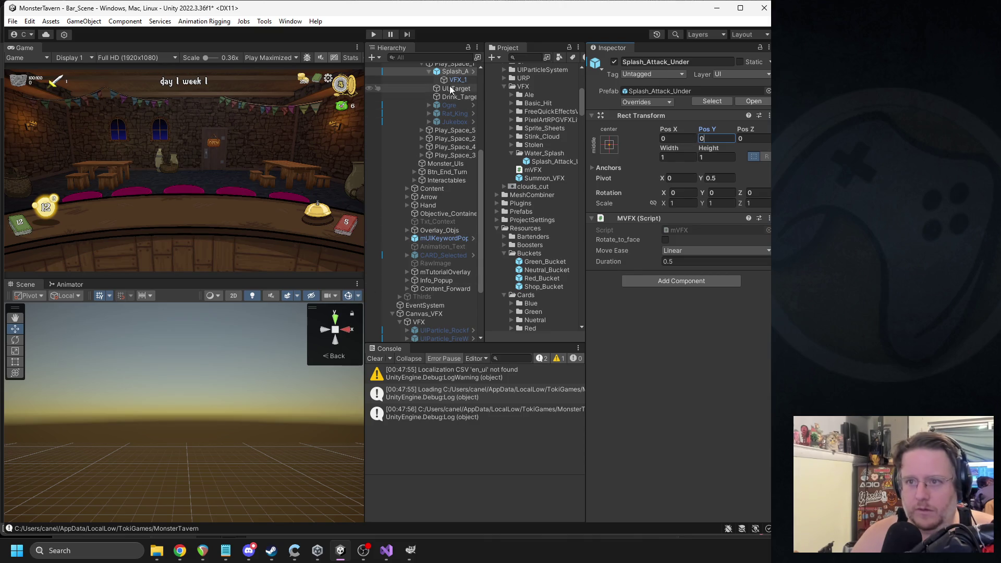
- Frame VFX_1 and drag it down to about Y -52 beneath the effect
{"action": "left_click", "coordinate": [449, 80]}
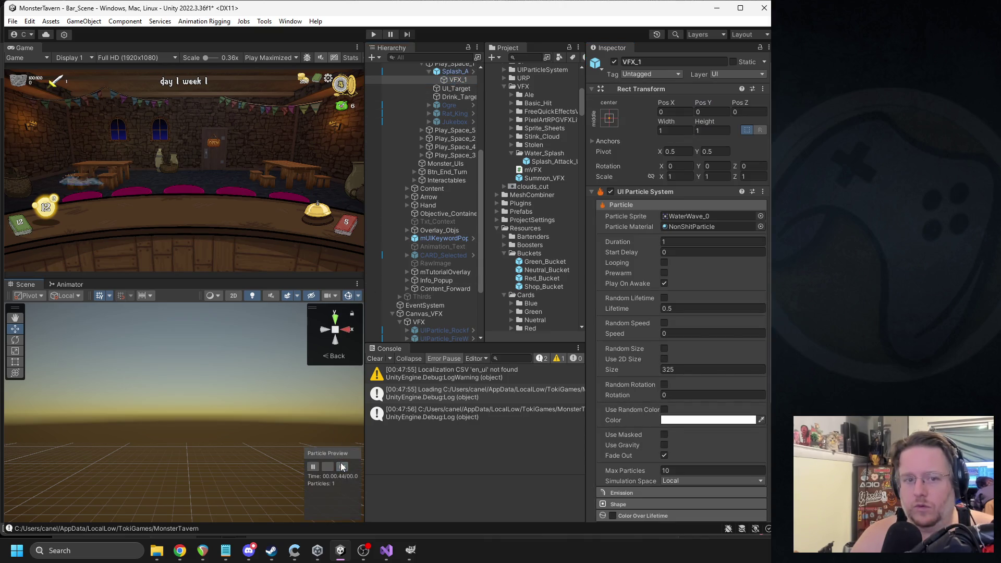
{"action": "key", "text": "f"}
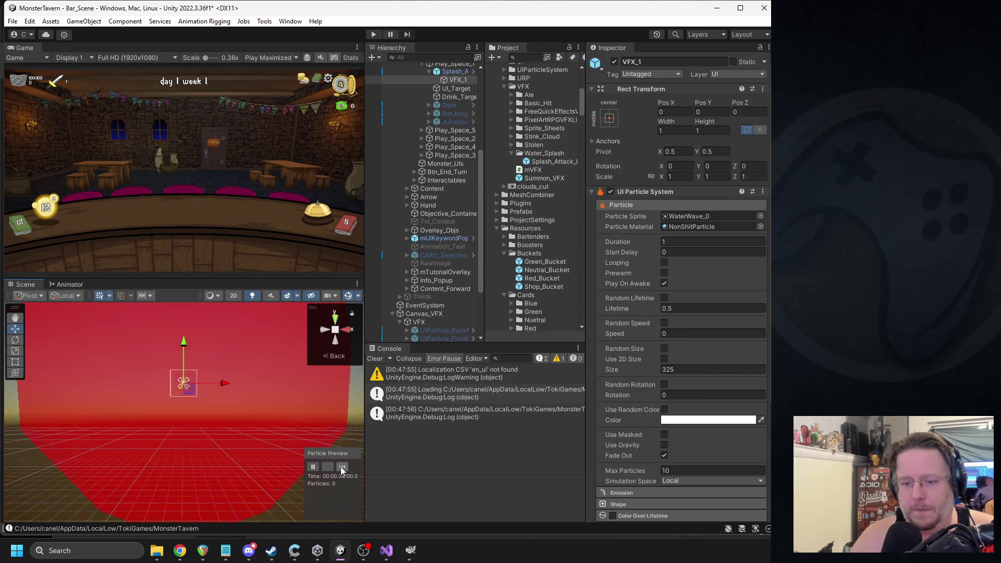
{"action": "left_click", "coordinate": [180, 354]}
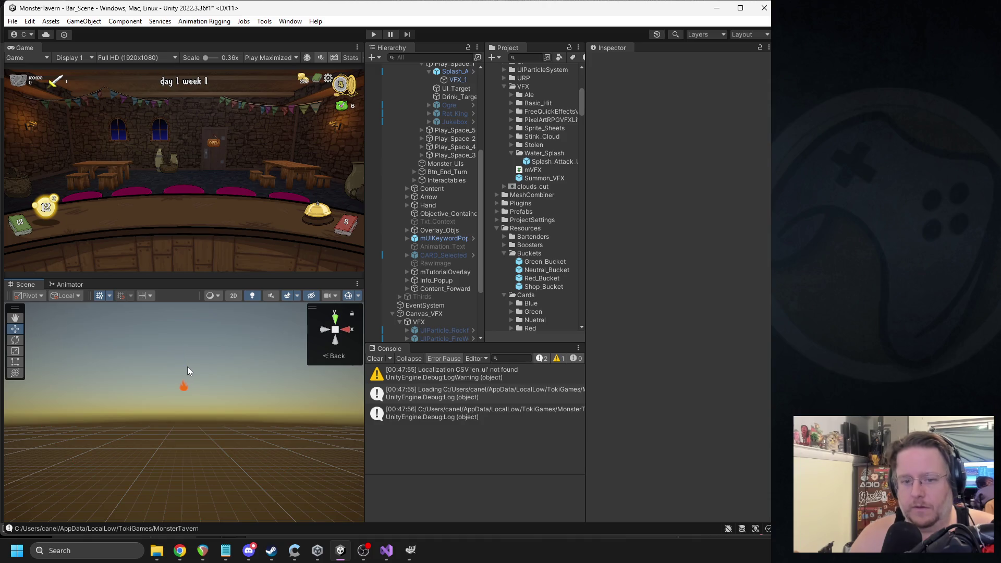
{"action": "left_click", "coordinate": [182, 370]}
{"action": "left_click_drag", "start_coordinate": [184, 369], "coordinate": [193, 458]}
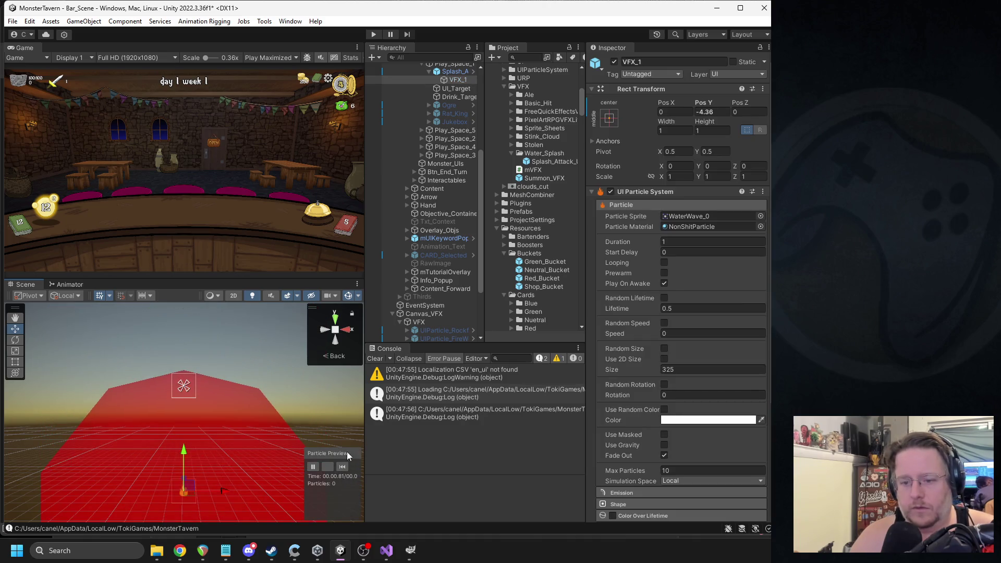
{"action": "scroll", "coordinate": [211, 428], "scroll_direction": "down", "scroll_amount": 2}
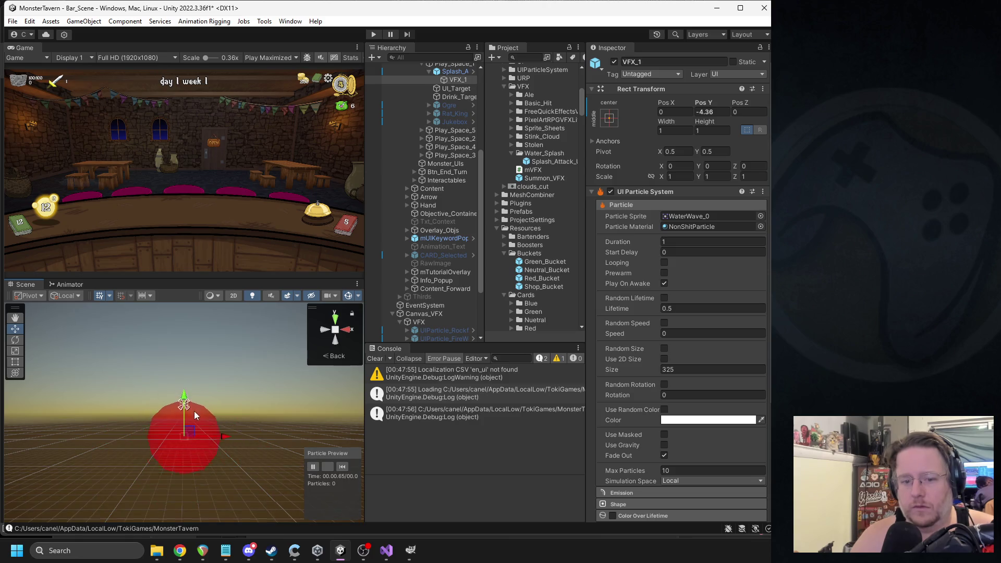
{"action": "left_click_drag", "start_coordinate": [185, 412], "coordinate": [185, 472]}
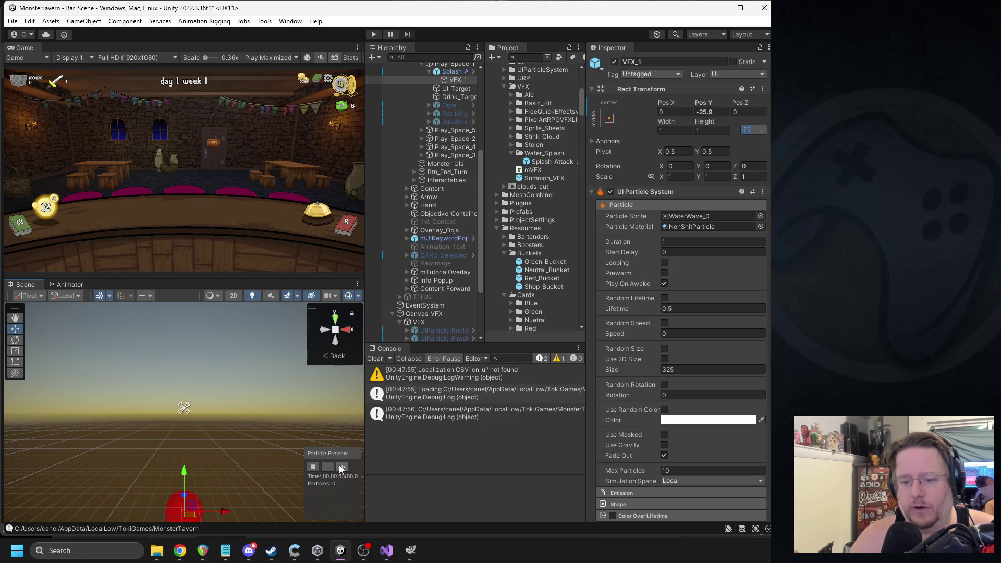
{"action": "scroll", "coordinate": [242, 380], "scroll_direction": "down", "scroll_amount": 3}
{"action": "left_click_drag", "start_coordinate": [180, 386], "coordinate": [186, 420]}
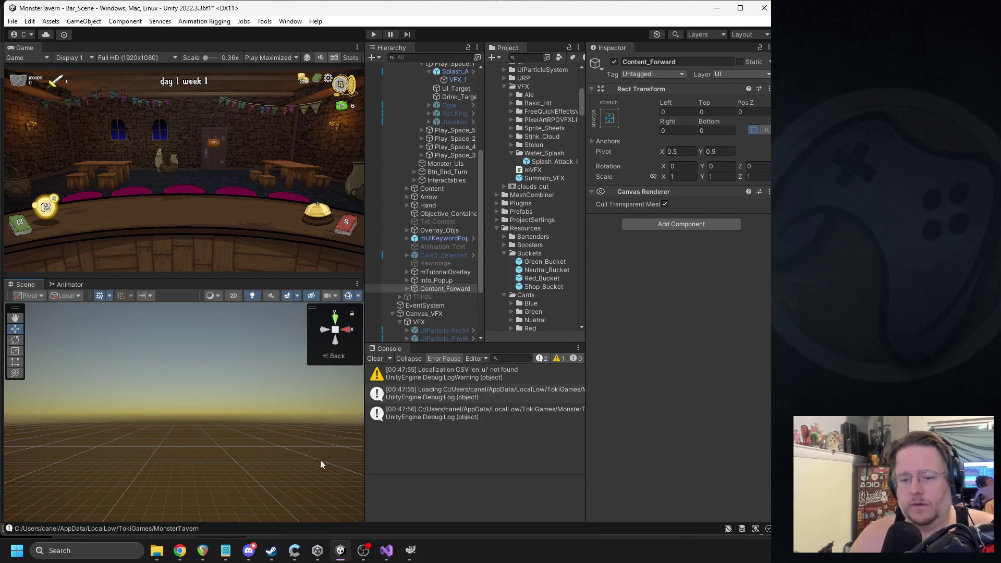
- Replay the splash preview to check placement and nudge VFX_1 slightly upward
{"action": "left_click", "coordinate": [341, 466]}
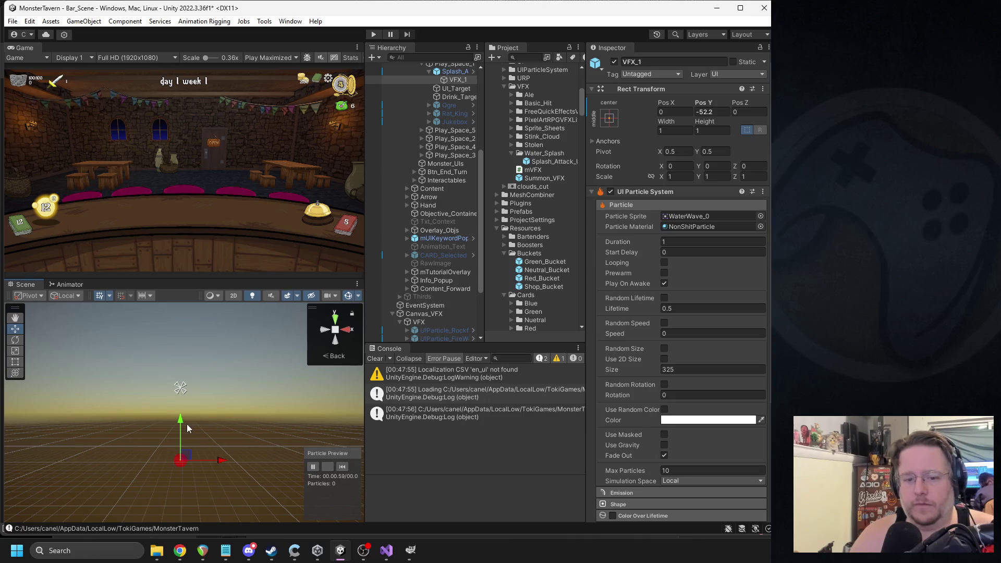
{"action": "scroll", "coordinate": [198, 468], "scroll_direction": "down", "scroll_amount": 2}
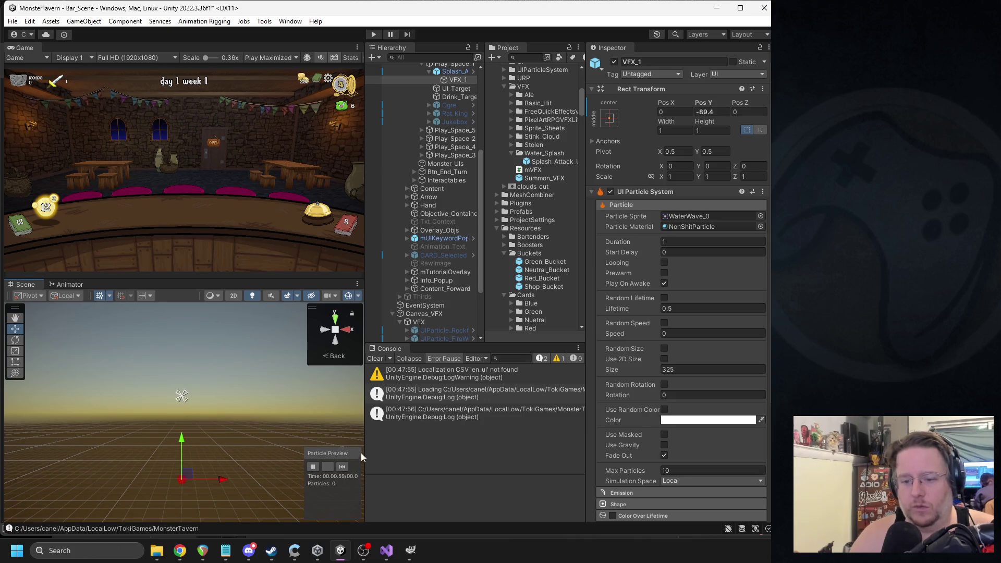
{"action": "left_click", "coordinate": [343, 466]}
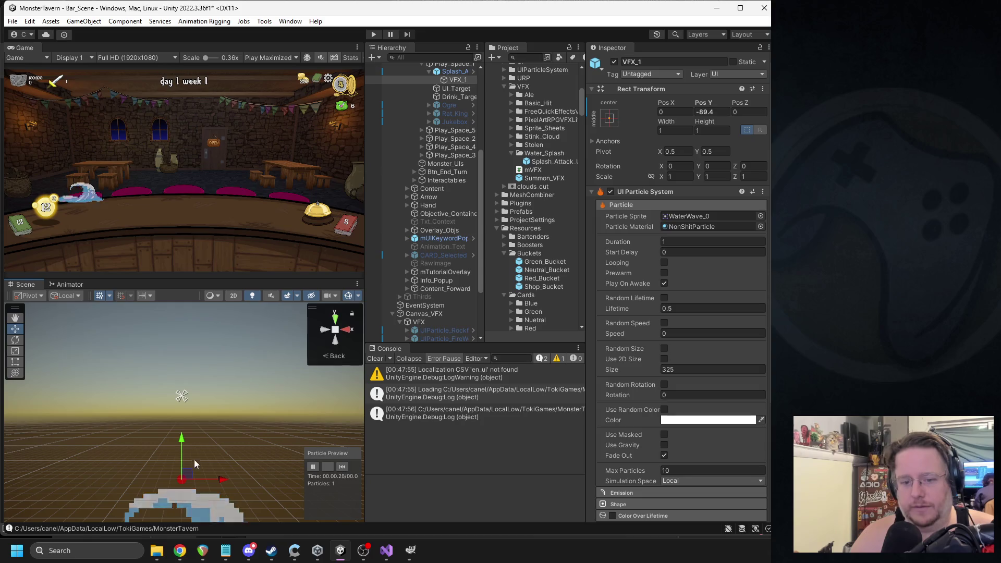
{"action": "left_click", "coordinate": [343, 467]}
{"action": "left_click_drag", "start_coordinate": [186, 432], "coordinate": [182, 432]}
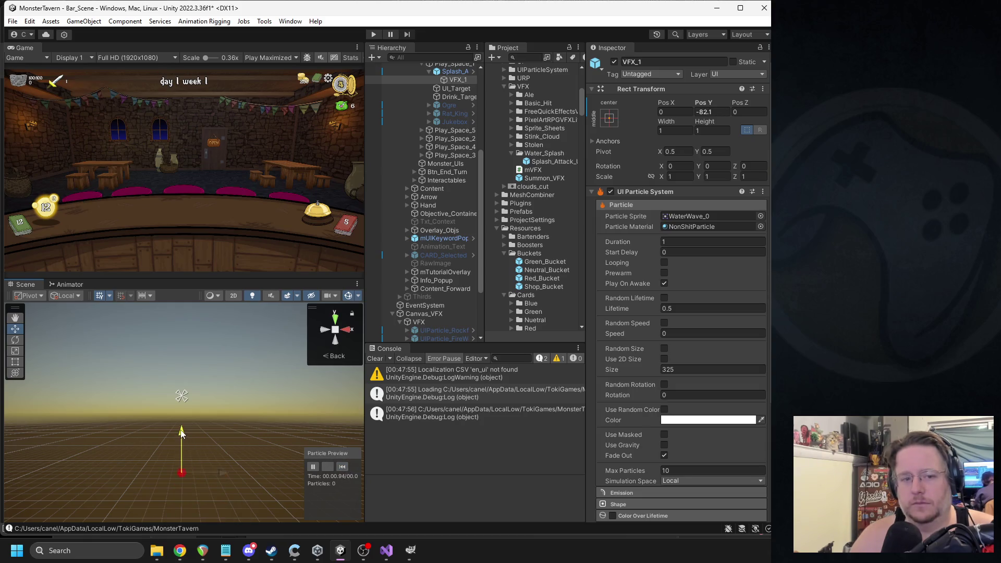
{"action": "scroll", "coordinate": [445, 119], "scroll_direction": "up", "scroll_amount": 3}
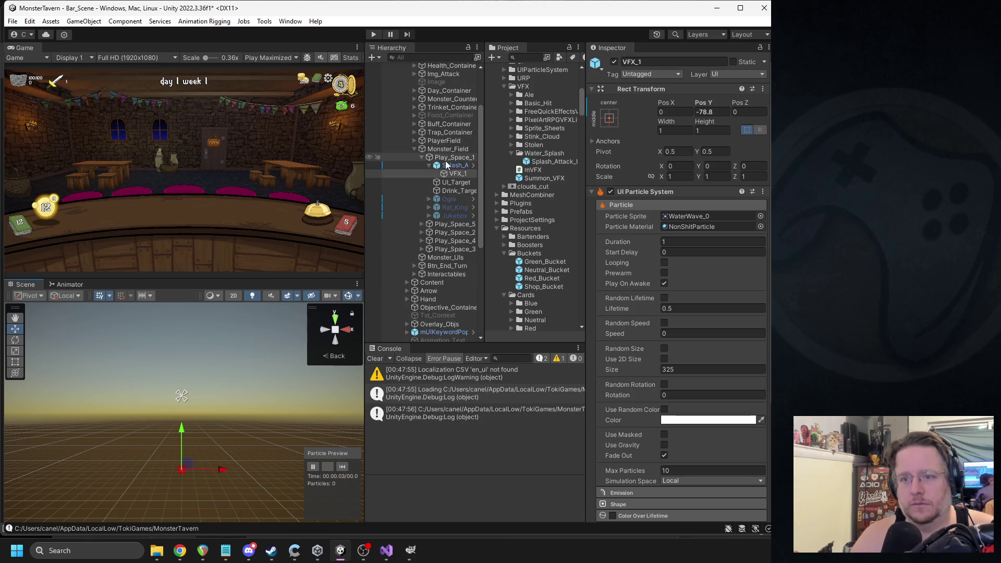
- Apply Splash_Attack_Under's prefab overrides and deactivate the object
{"action": "left_click", "coordinate": [447, 164]}
{"action": "left_click", "coordinate": [645, 102]}
{"action": "left_click", "coordinate": [673, 174]}
{"action": "left_click", "coordinate": [452, 165]}
{"action": "left_click", "coordinate": [614, 62]}
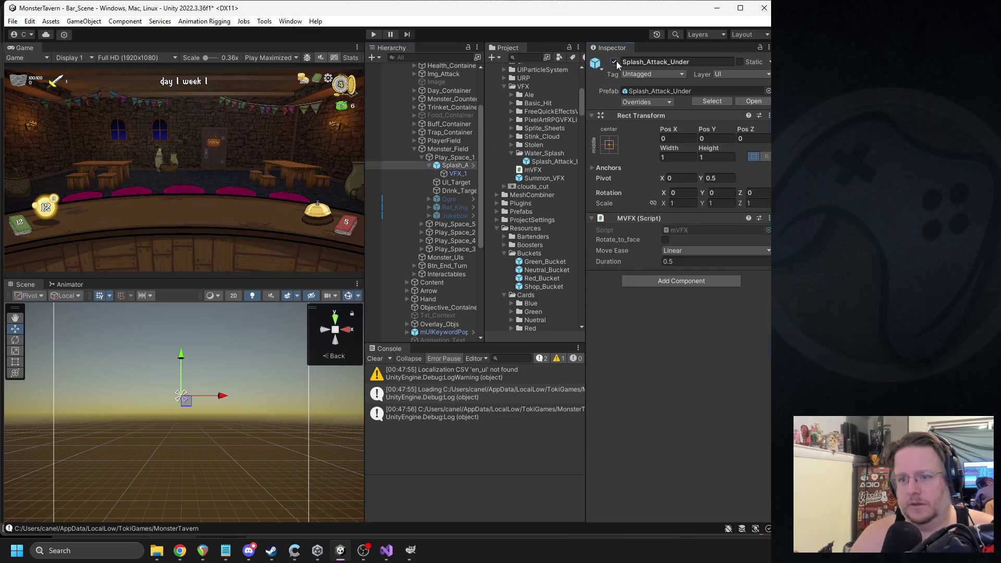
- Start play mode, advance to the next turn, and ring the bell to end it
{"action": "left_click", "coordinate": [373, 35]}
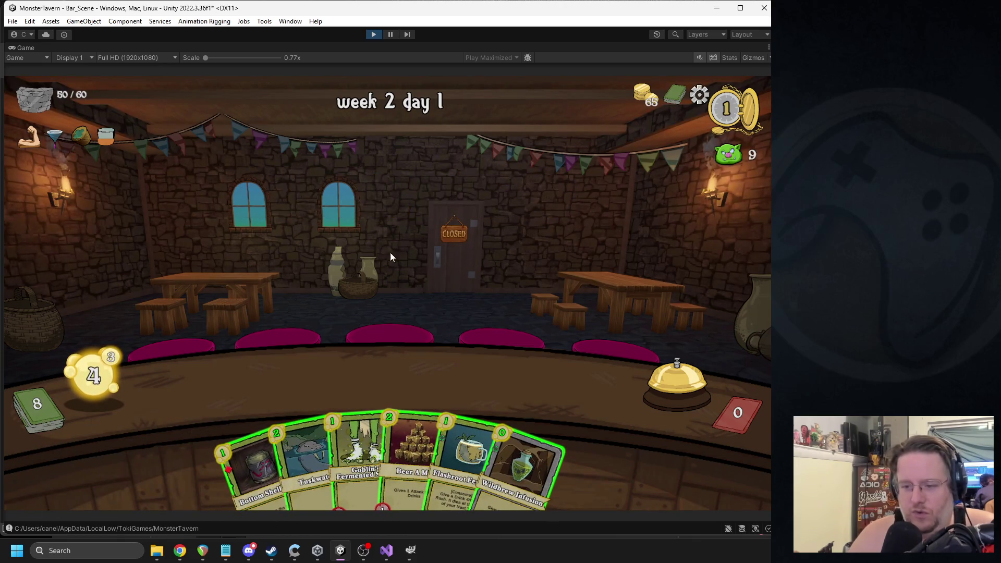
{"action": "key", "text": "space"}
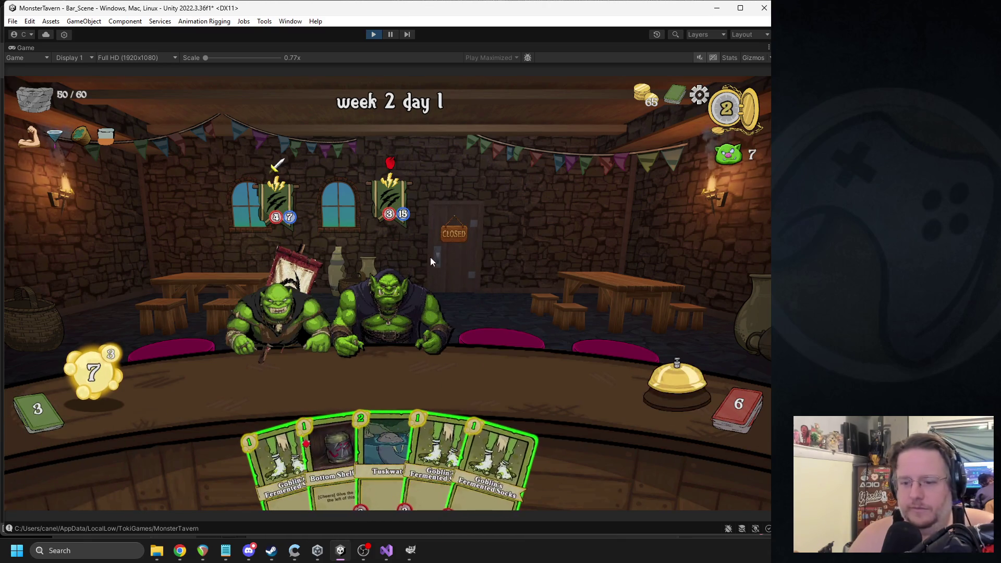
{"action": "left_click", "coordinate": [663, 374]}
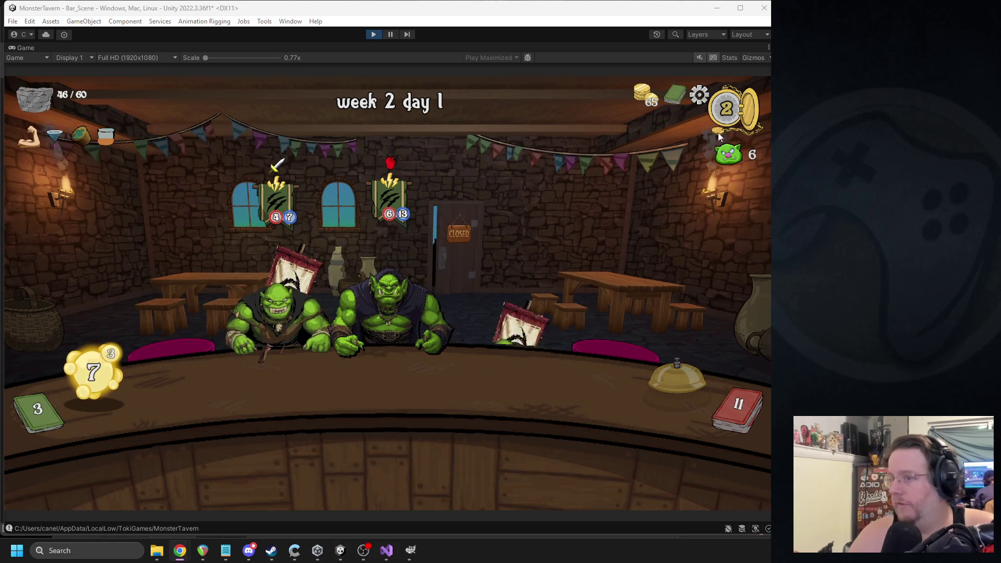
- Play cards including Tuskwater onto the bar to watch the splash, then stop play mode
{"action": "left_click_drag", "start_coordinate": [333, 459], "coordinate": [545, 386]}
{"action": "left_click_drag", "start_coordinate": [399, 452], "coordinate": [241, 386]}
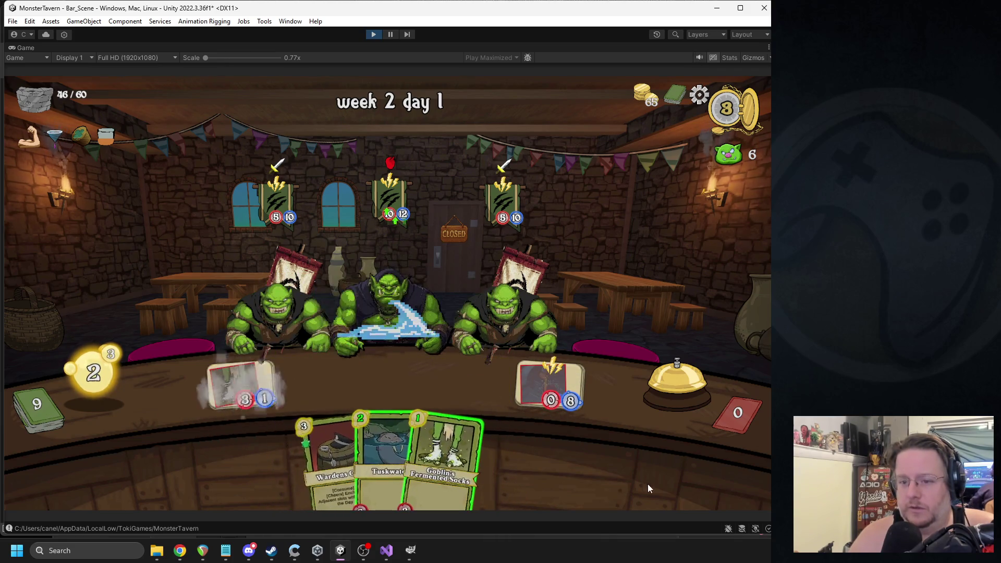
{"action": "mouse_move", "coordinate": [484, 464]}
{"action": "left_mouse_down"}
{"action": "mouse_move", "coordinate": [307, 399]}
{"action": "mouse_move", "coordinate": [399, 383]}
{"action": "left_mouse_up"}
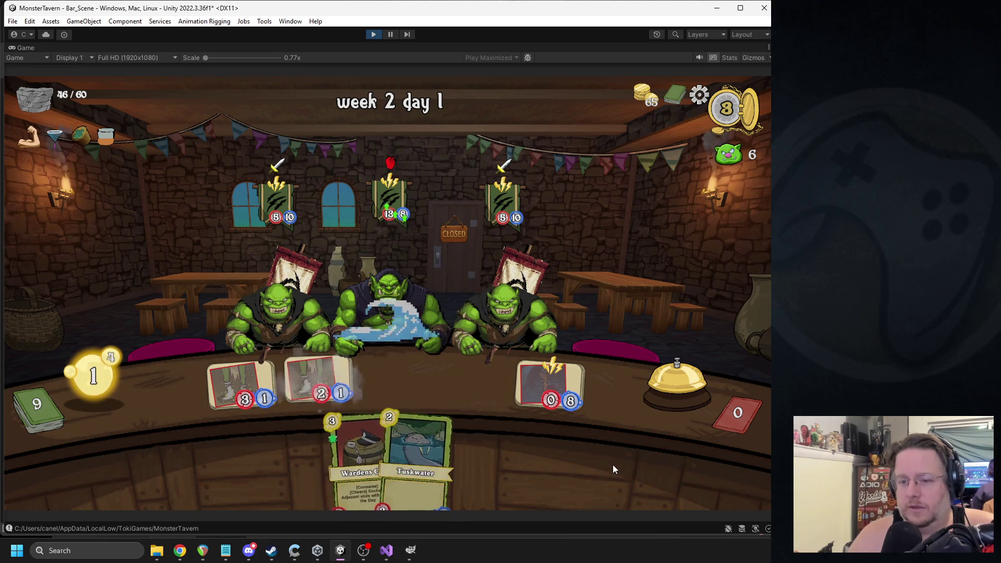
{"action": "mouse_move", "coordinate": [335, 456]}
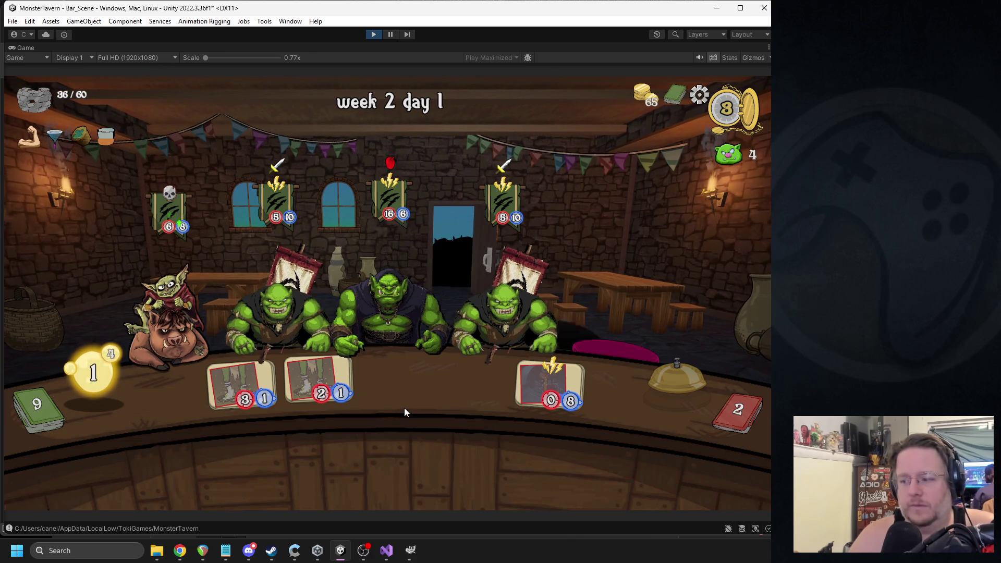
{"action": "left_click_drag", "start_coordinate": [292, 436], "coordinate": [396, 380]}
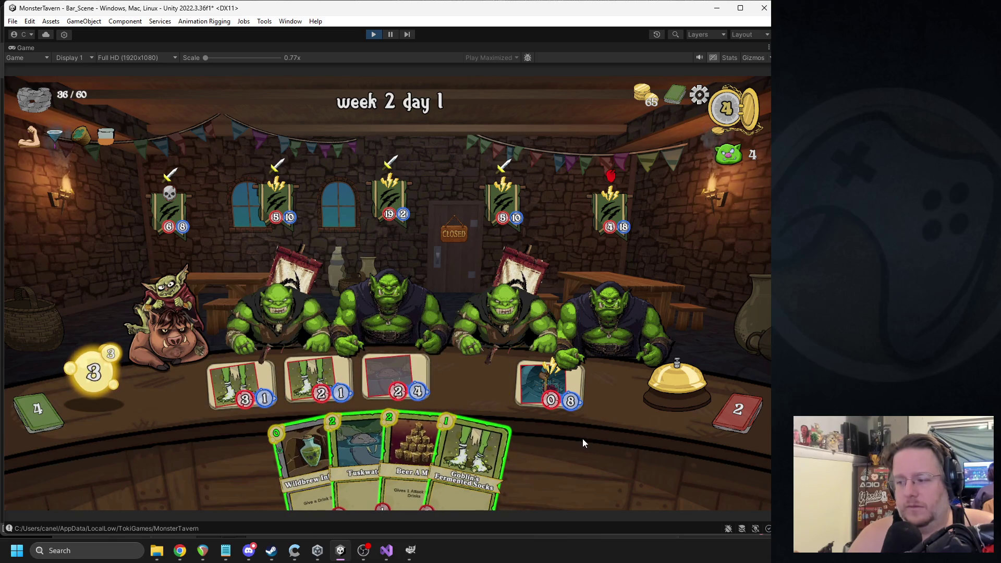
{"action": "left_click_drag", "start_coordinate": [485, 454], "coordinate": [472, 381]}
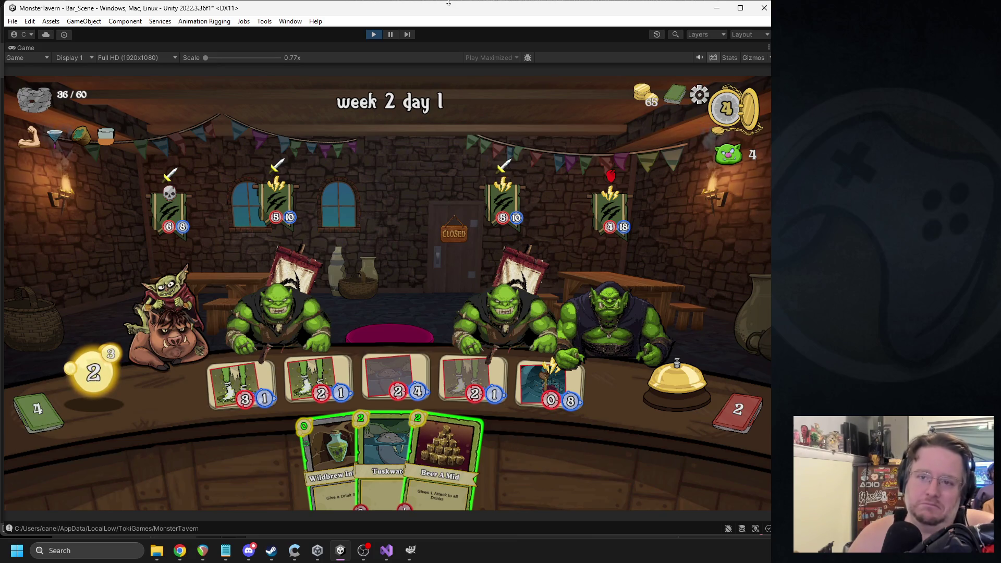
{"action": "left_click", "coordinate": [372, 34]}
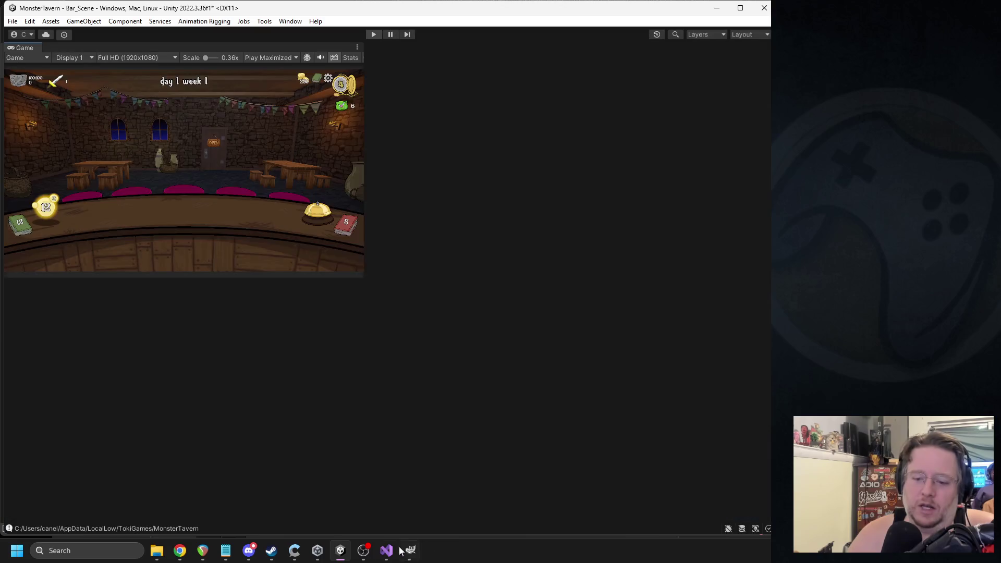
- In Visual Studio, close FIABattlecry.cs and FIATargetedAction.cs and uncomment the DOMove tween block
{"action": "left_click", "coordinate": [386, 551]}
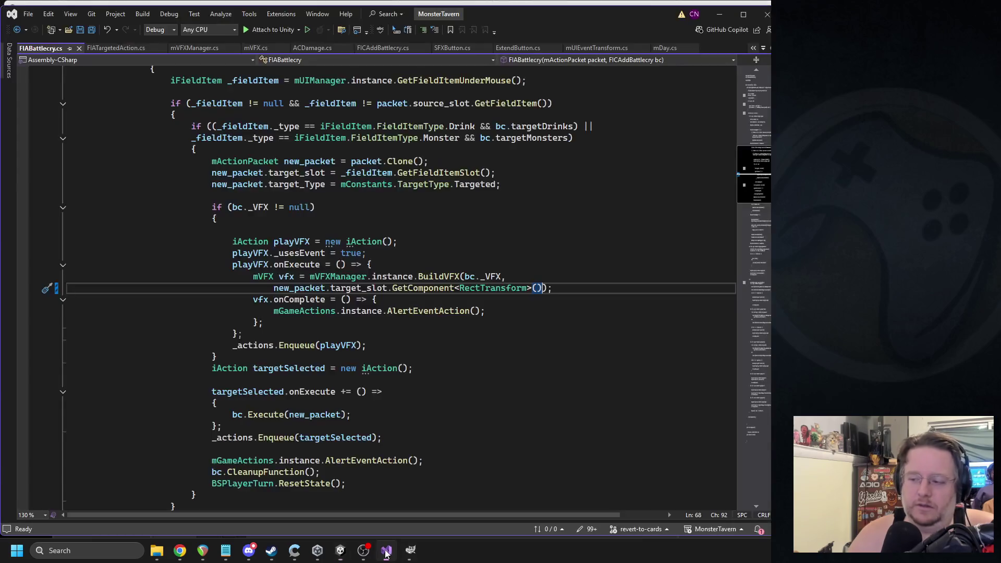
{"action": "left_click", "coordinate": [82, 51]}
{"action": "left_click", "coordinate": [97, 49]}
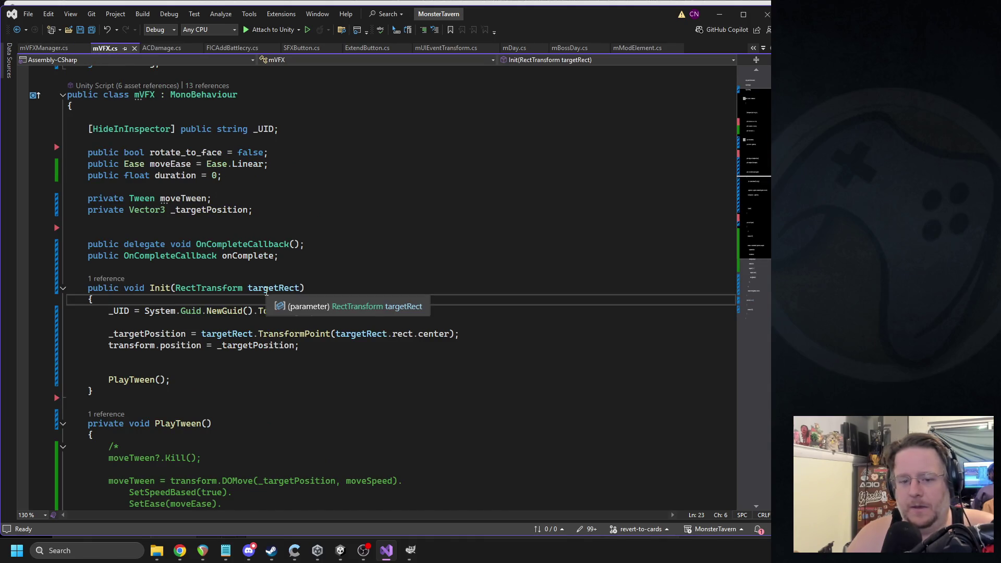
{"action": "scroll", "coordinate": [294, 297], "scroll_direction": "down", "scroll_amount": 6}
{"action": "left_click", "coordinate": [143, 242]}
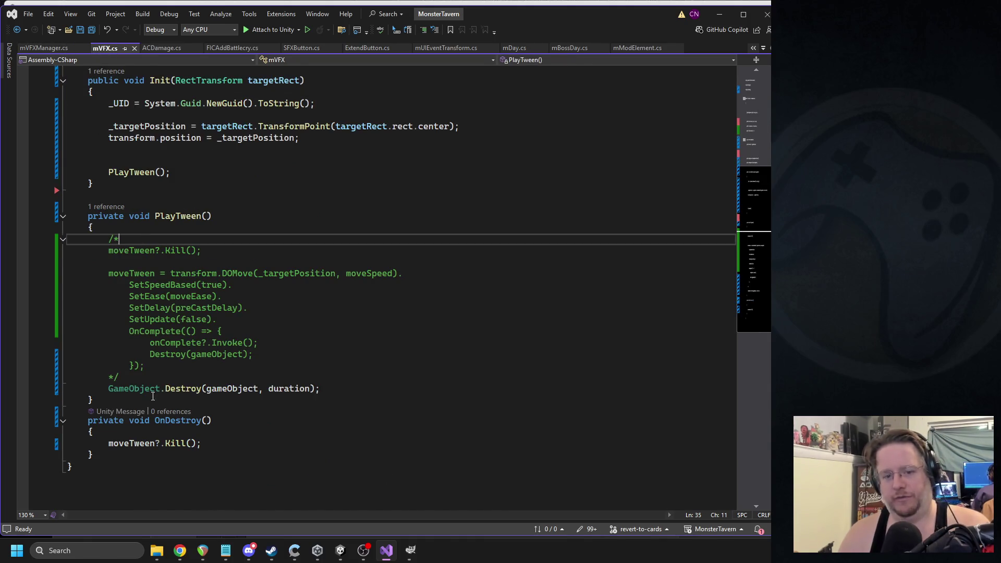
{"action": "key", "text": "BackSpace"}
{"action": "key", "text": "BackSpace"}
{"action": "left_click", "coordinate": [230, 377]}
{"action": "key", "text": "BackSpace"}
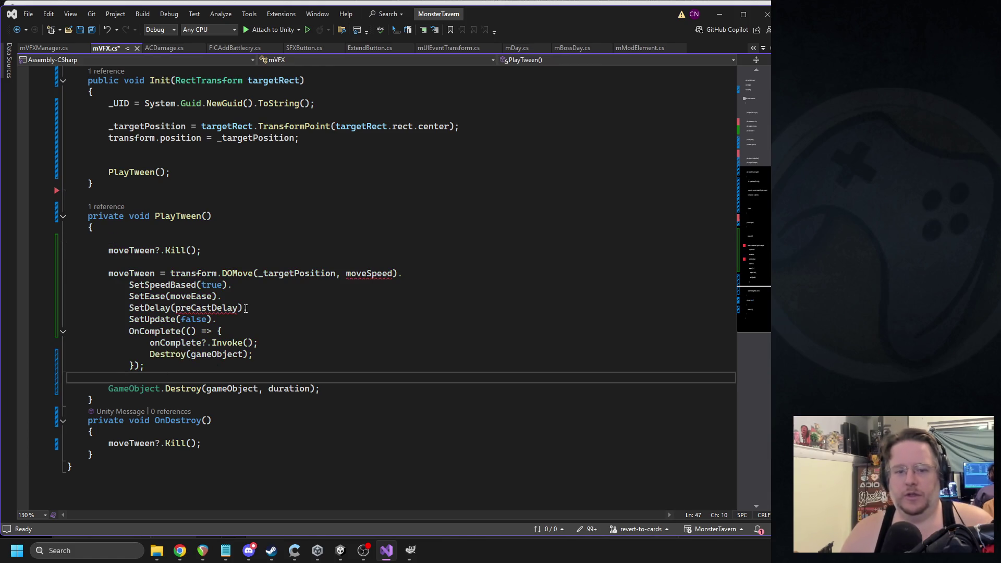
{"action": "mouse_move", "coordinate": [104, 274]}
{"action": "left_mouse_down"}
{"action": "mouse_move", "coordinate": [78, 376]}
{"action": "mouse_move", "coordinate": [251, 372]}
{"action": "left_mouse_up"}
{"action": "left_click", "coordinate": [579, 263]}
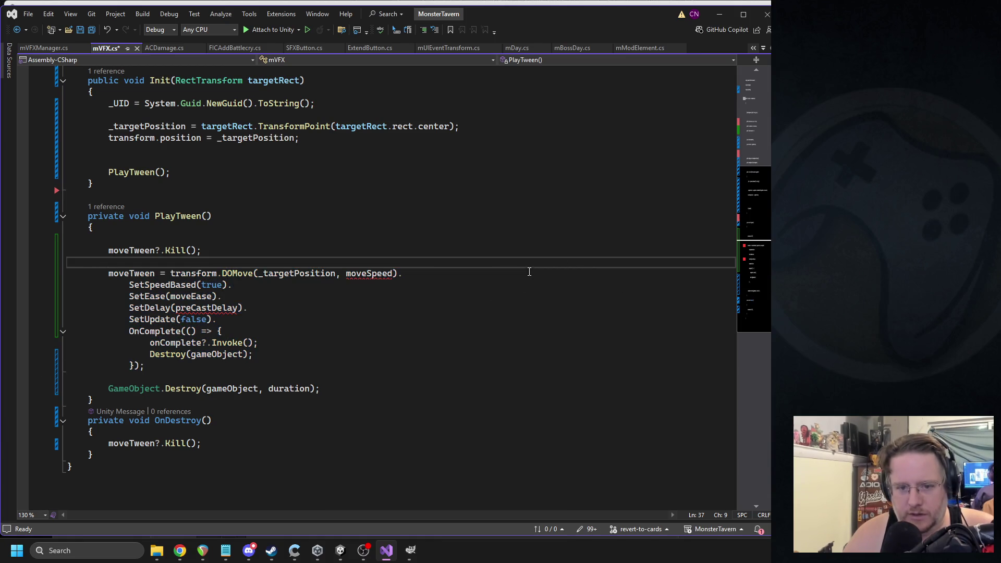
- Add 'public float punch = 5;' on a new line below the duration field
{"action": "scroll", "coordinate": [489, 289], "scroll_direction": "up", "scroll_amount": 7}
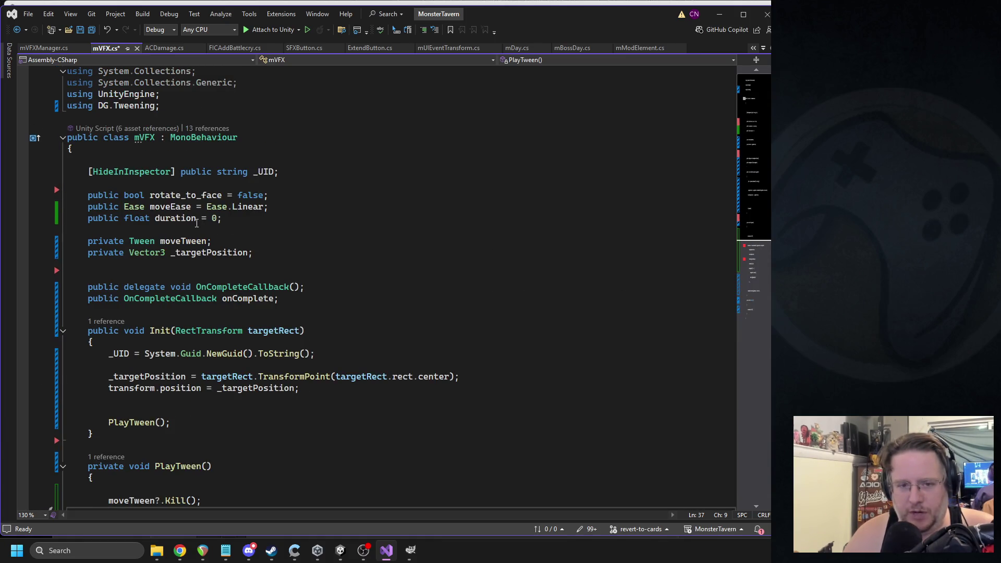
{"action": "left_click", "coordinate": [230, 221]}
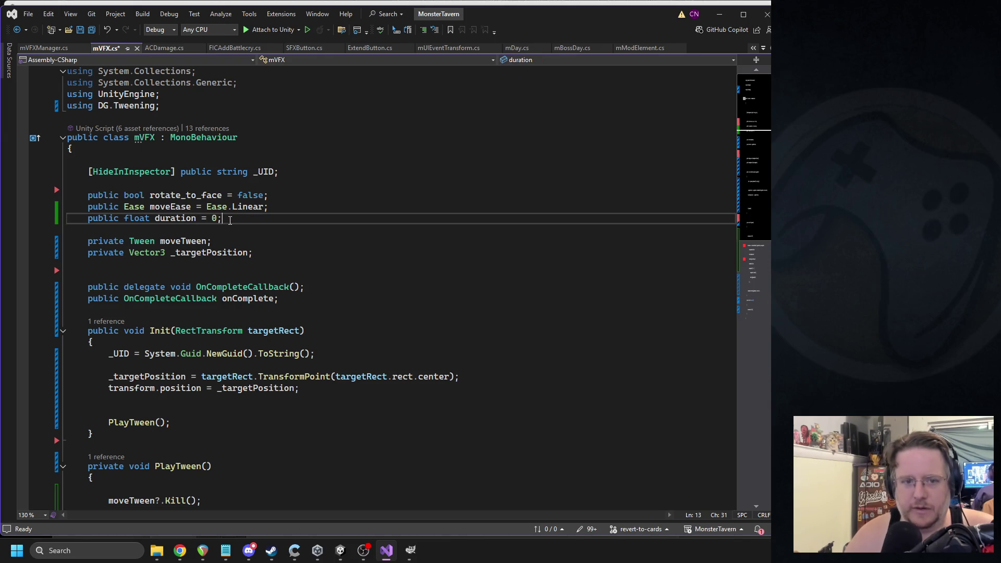
{"action": "key", "text": "Return"}
{"action": "type", "text": "public float _"}
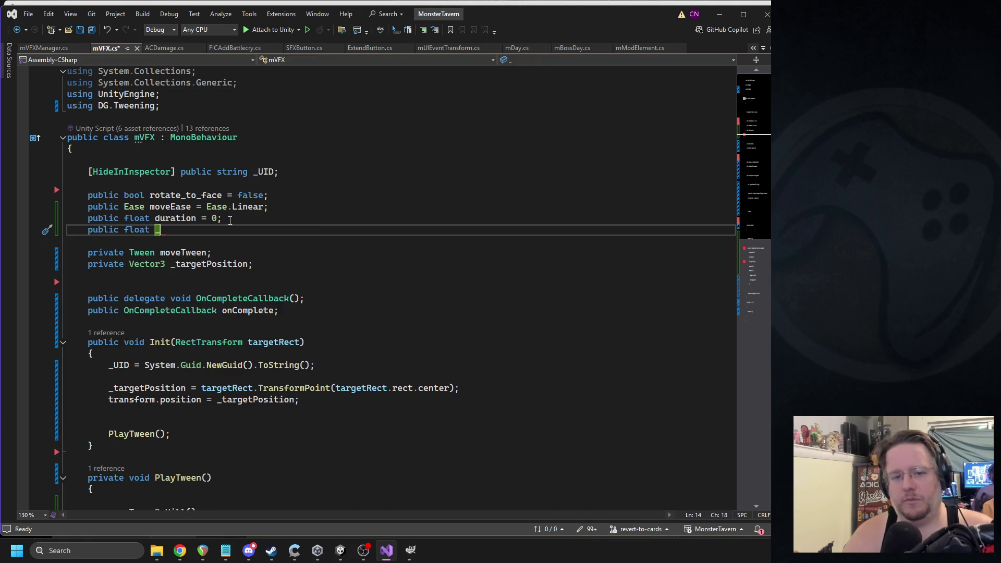
{"action": "type", "text": "punch = "}
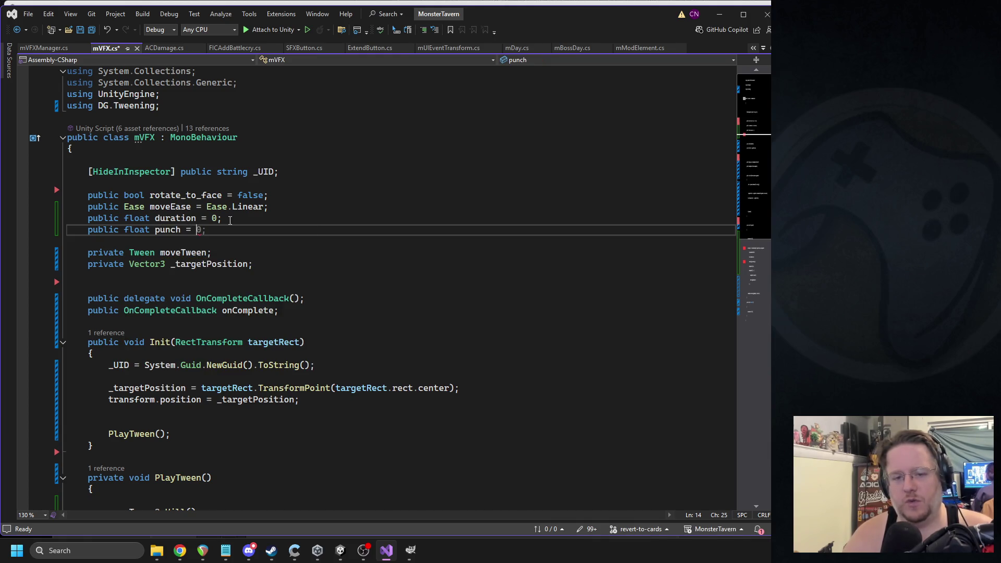
{"action": "type", "text": "2"}
{"action": "key", "text": "BackSpace"}
{"action": "type", "text": "5;"}
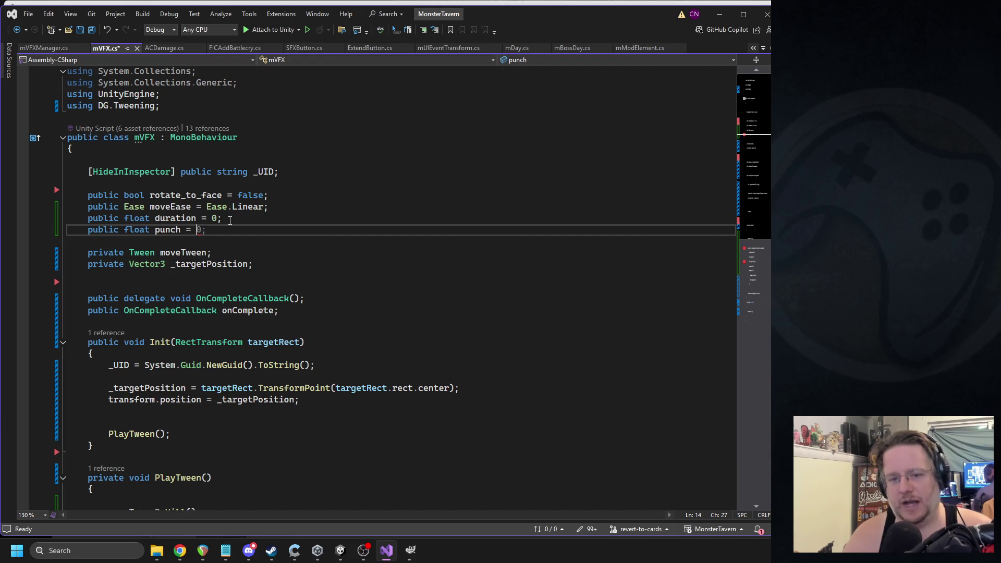
{"action": "scroll", "coordinate": [312, 240], "scroll_direction": "down", "scroll_amount": 7}
{"action": "left_click", "coordinate": [393, 253]}
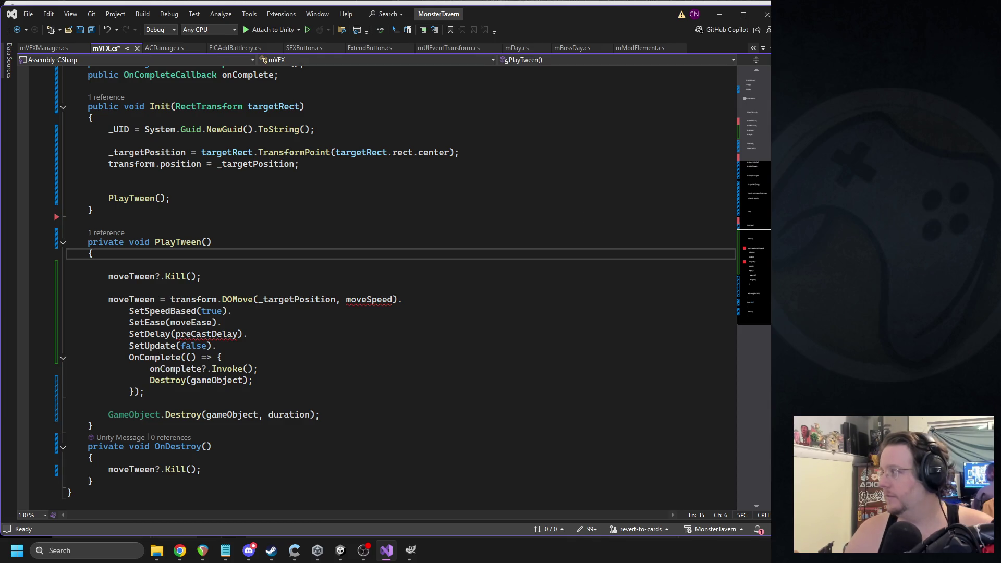
{"action": "key", "text": "alt+Tab"}
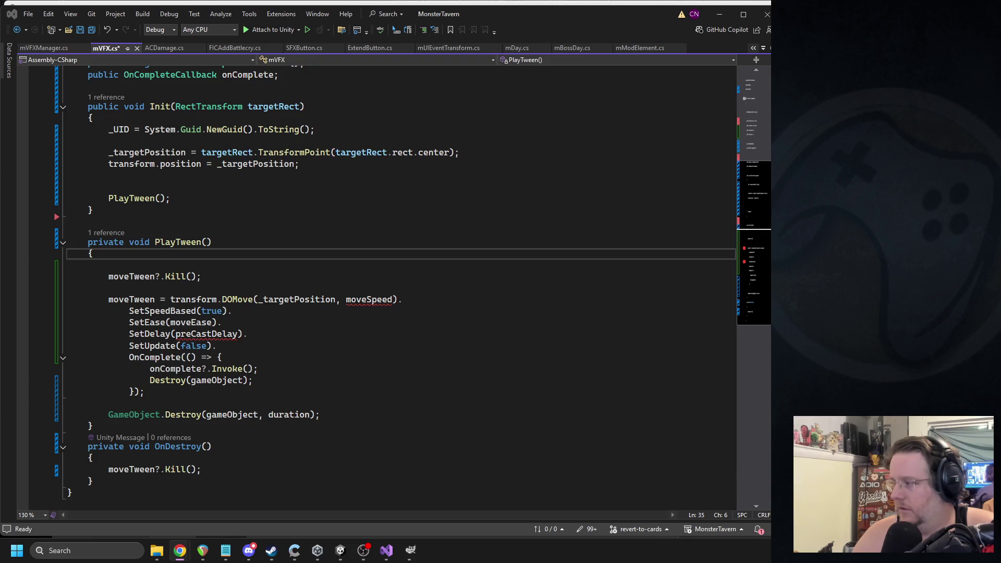
- Change the punch field value from 5 to 0.3f
{"action": "scroll", "coordinate": [487, 259], "scroll_direction": "up", "scroll_amount": 7}
{"action": "double_click", "coordinate": [199, 230]}
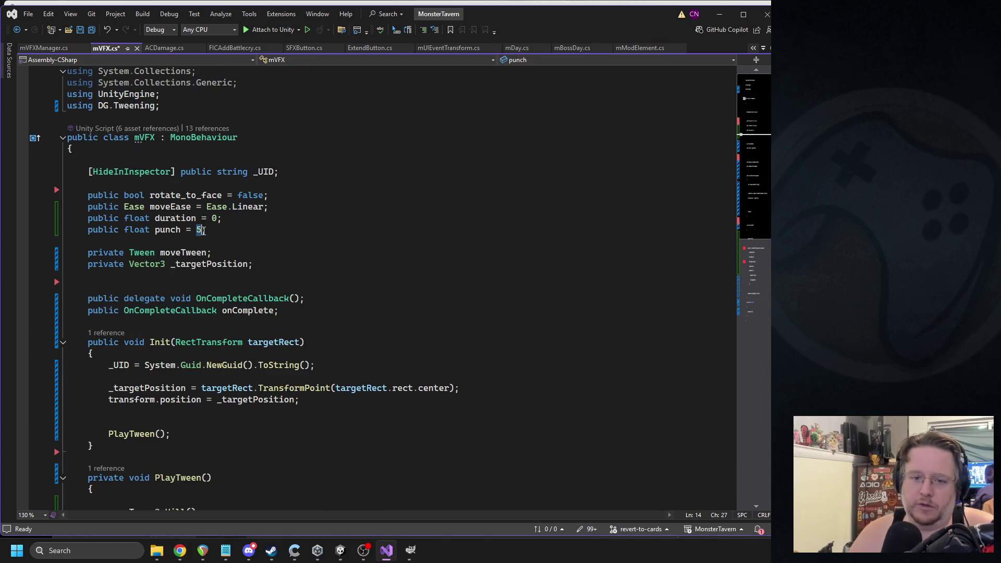
{"action": "type", "text": "0.3f"}
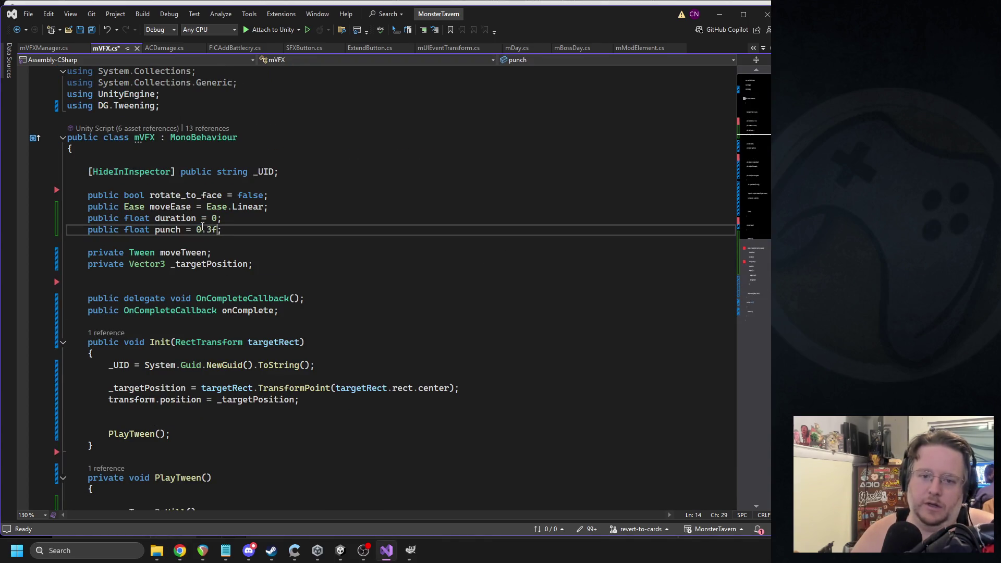
{"action": "scroll", "coordinate": [246, 231], "scroll_direction": "down", "scroll_amount": 12}
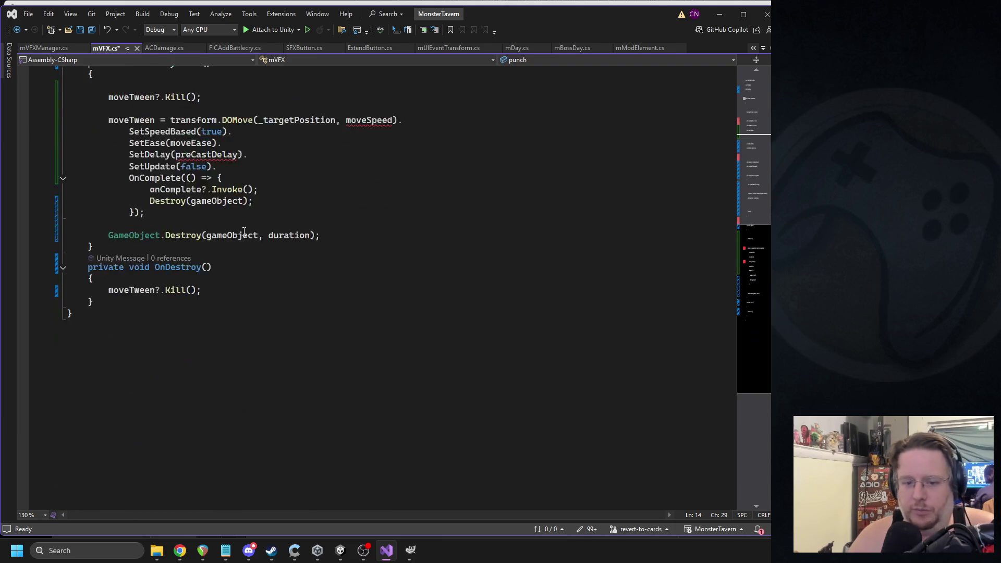
{"action": "scroll", "coordinate": [246, 233], "scroll_direction": "up", "scroll_amount": 4}
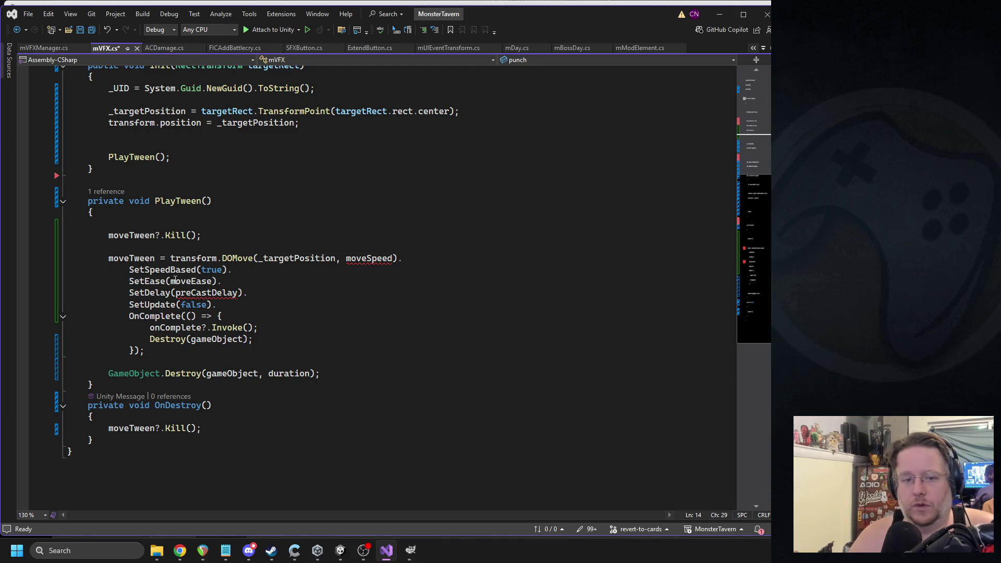
{"action": "scroll", "coordinate": [180, 261], "scroll_direction": "up", "scroll_amount": 6}
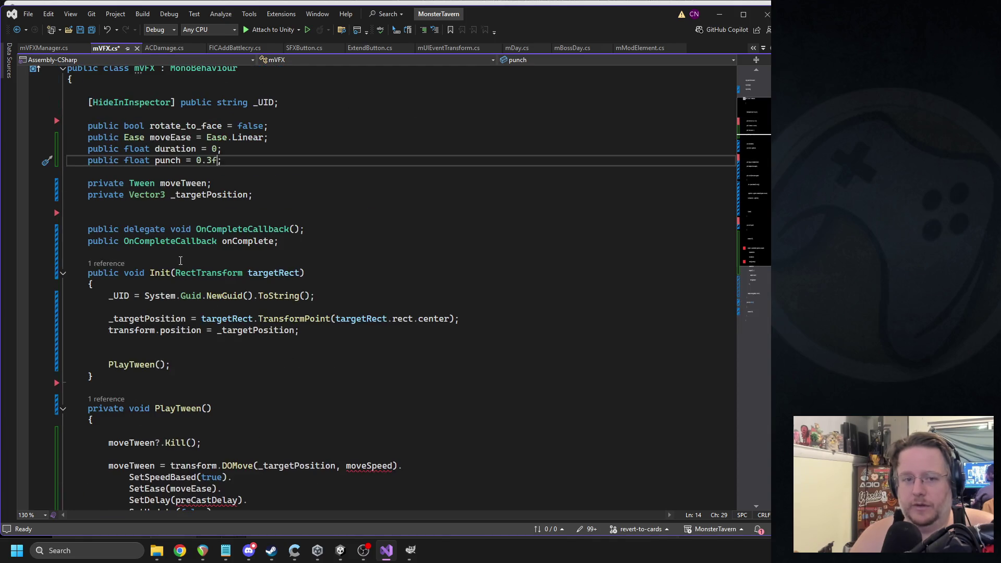
- Rename moveTween to punchTween in the declaration, Kill call, OnDestroy and tween assignment
{"action": "double_click", "coordinate": [189, 183]}
{"action": "type", "text": "punchTw"}
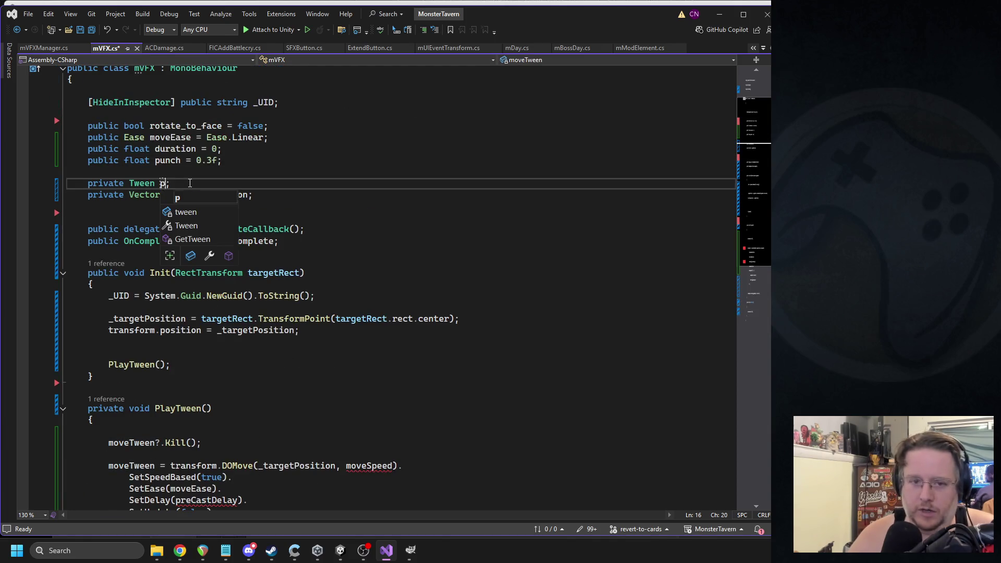
{"action": "type", "text": "een"}
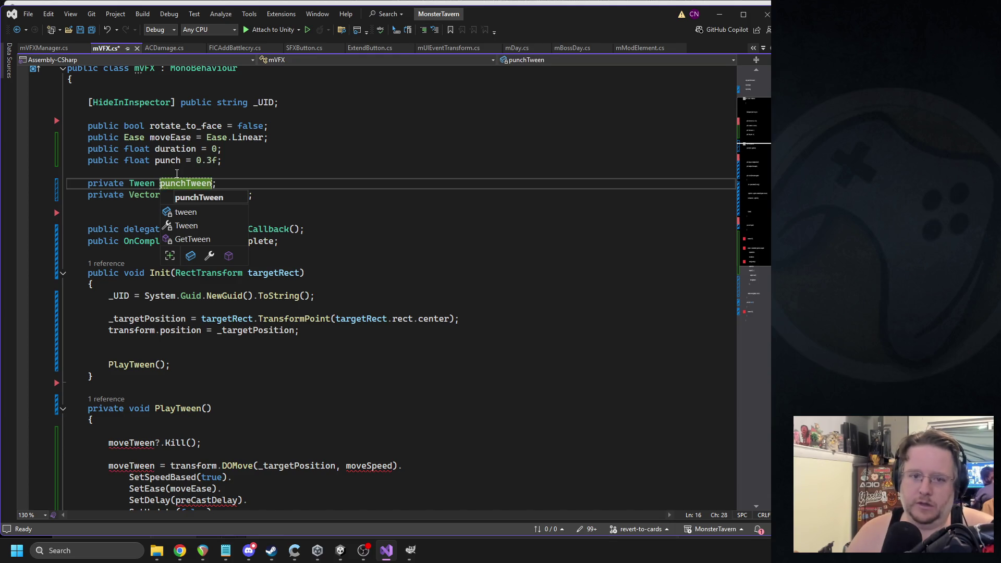
{"action": "scroll", "coordinate": [190, 360], "scroll_direction": "down", "scroll_amount": 4}
{"action": "double_click", "coordinate": [140, 304]}
{"action": "type", "text": "punchTween"}
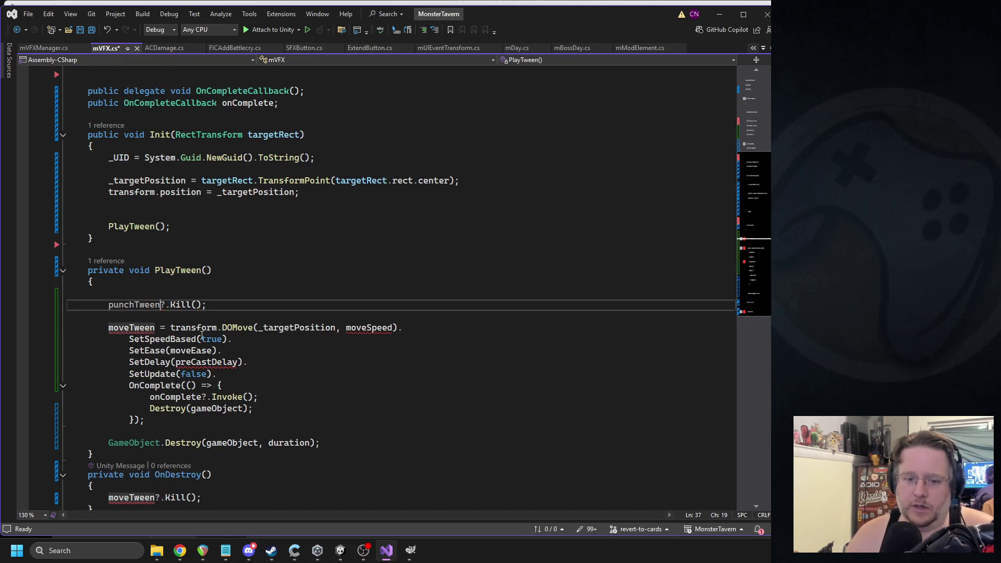
{"action": "scroll", "coordinate": [140, 302], "scroll_direction": "down", "scroll_amount": 2}
{"action": "double_click", "coordinate": [127, 427]}
{"action": "type", "text": "punchTween"}
{"action": "left_click", "coordinate": [139, 258]}
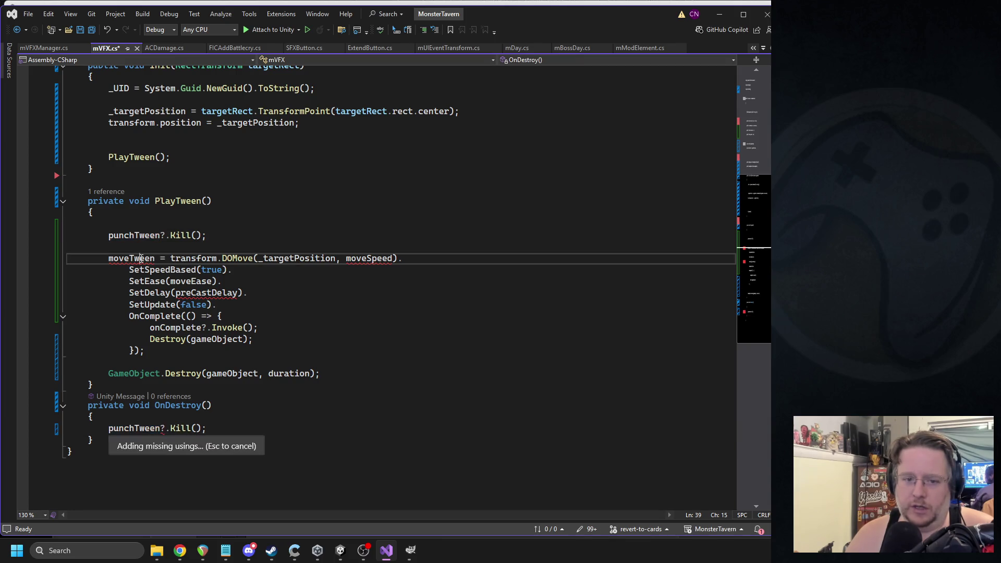
{"action": "type", "text": "punchTween"}
- Replace DOMove with DOPunchScale and fix the punchTween variable name
{"action": "double_click", "coordinate": [288, 258]}
{"action": "type", "text": "dopun"}
{"action": "type", "text": "chsc"}
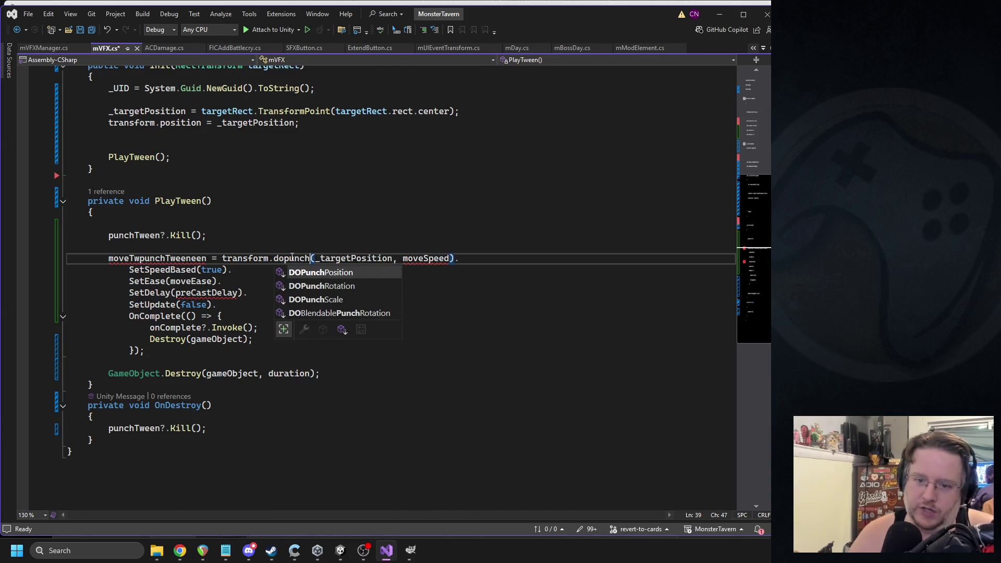
{"action": "key", "text": "Tab"}
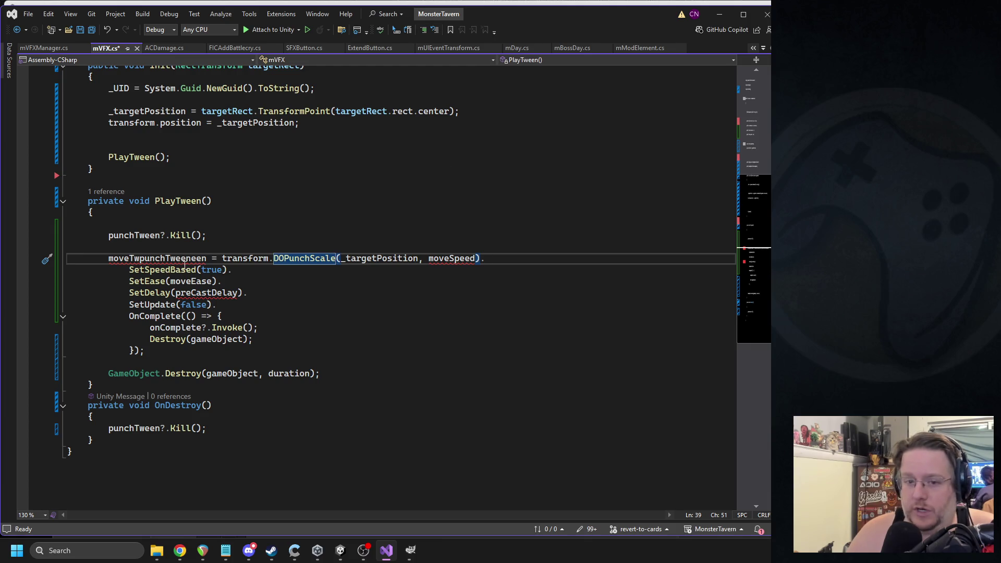
{"action": "double_click", "coordinate": [167, 258]}
{"action": "type", "text": "punchTween"}
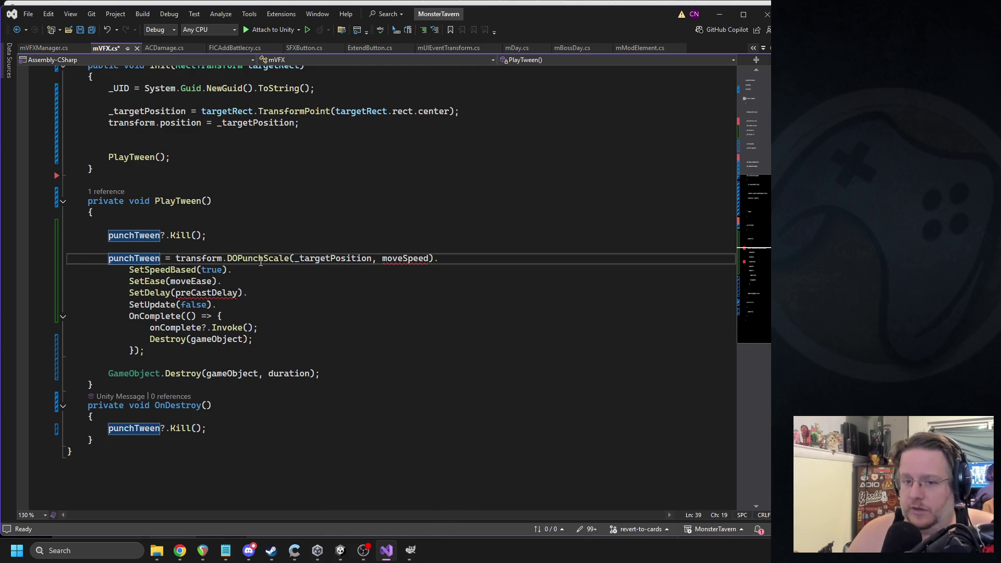
{"action": "double_click", "coordinate": [261, 260]}
- Make the DOPunchScale argument Vector3.one * punch, removing the moveSpeed argument
{"action": "double_click", "coordinate": [343, 261]}
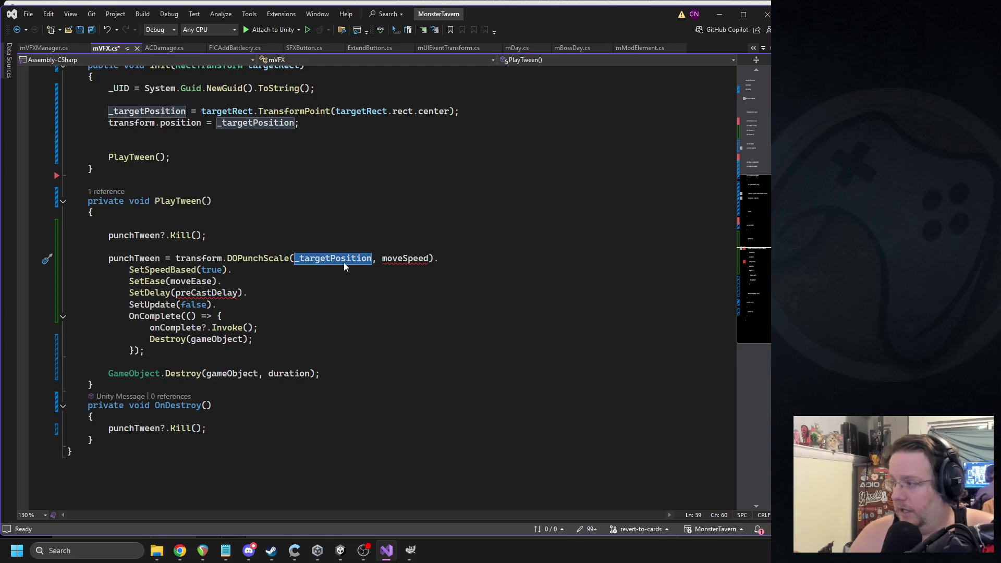
{"action": "type", "text": "vec"}
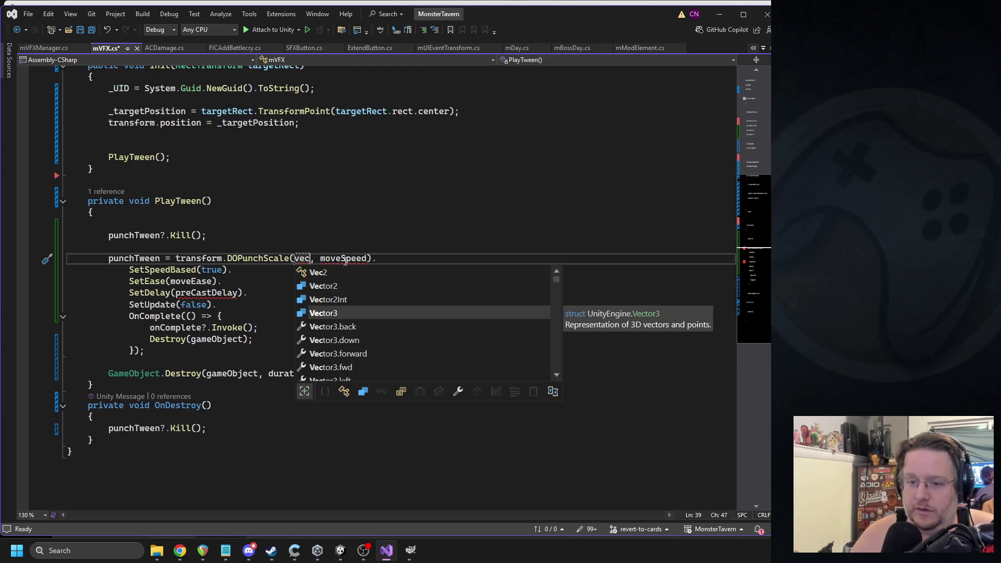
{"action": "key", "text": "Tab"}
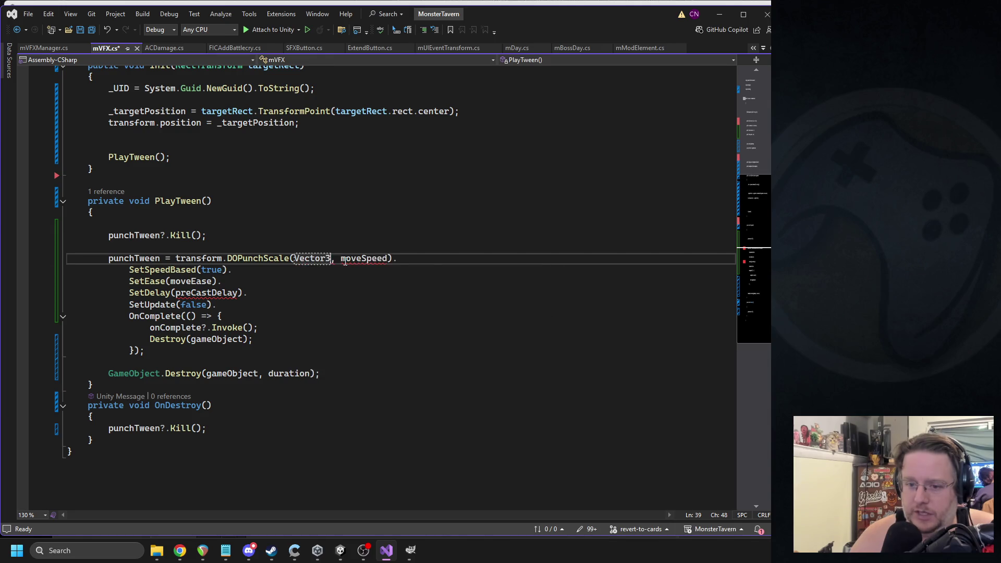
{"action": "type", "text": ".one"}
{"action": "type", "text": " * pun"}
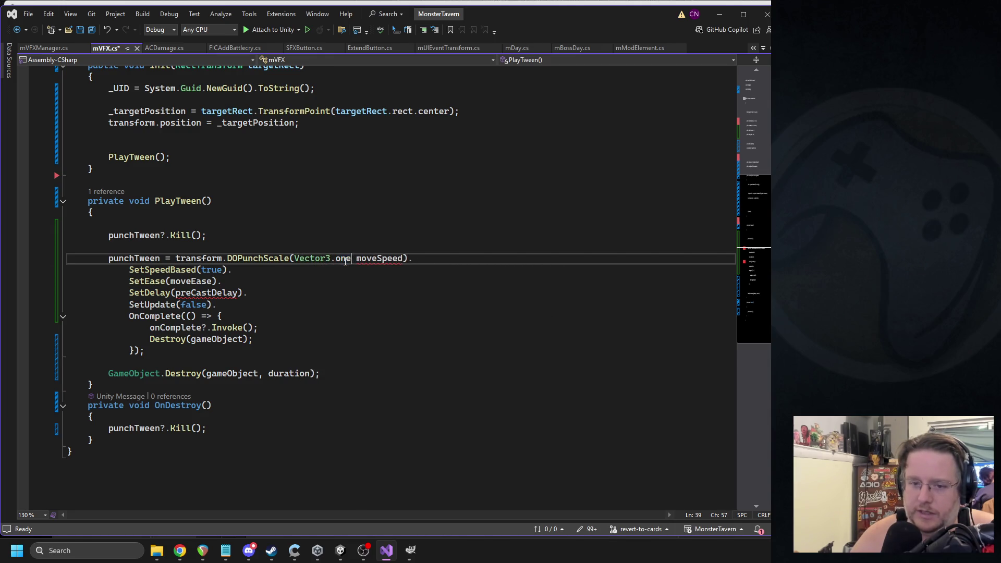
{"action": "type", "text": "ch"}
{"action": "key", "text": "Escape"}
{"action": "key", "text": "Delete"}
{"action": "key", "text": "Delete"}
{"action": "key", "text": "Delete"}
{"action": "key", "text": "Delete"}
{"action": "key", "text": "Delete"}
{"action": "key", "text": "Delete"}
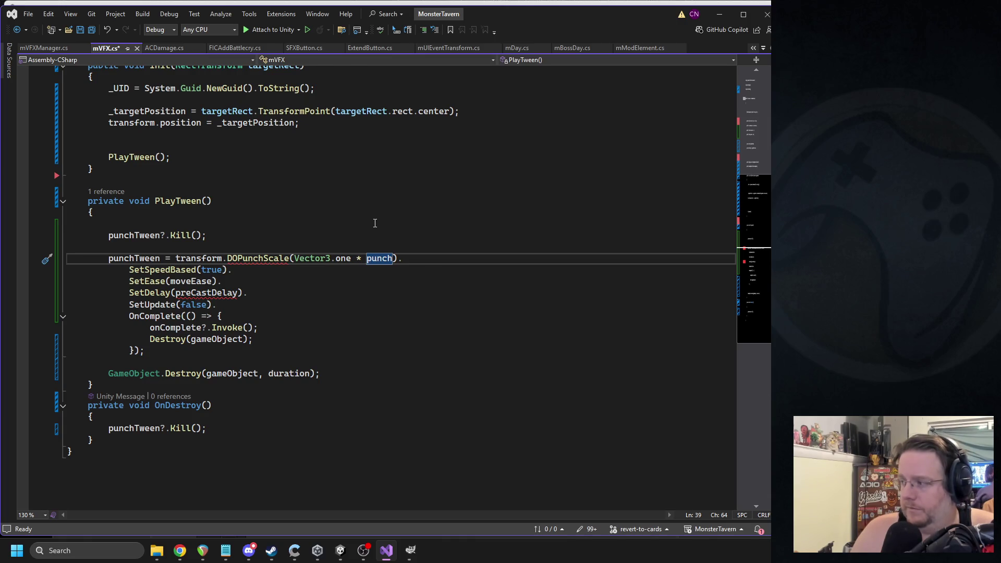
{"action": "scroll", "coordinate": [271, 265], "scroll_direction": "up", "scroll_amount": 8}
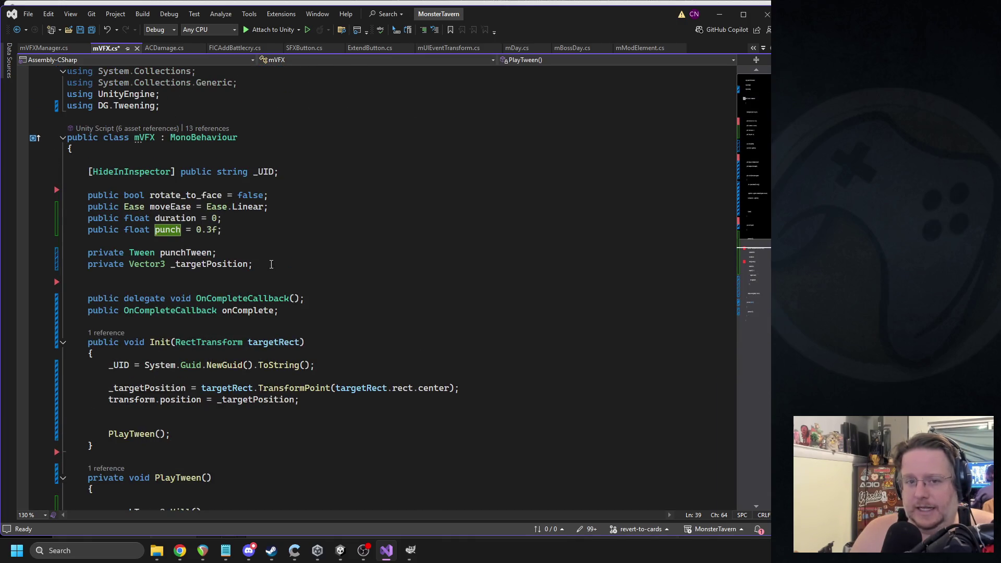
- Add 'public float punchduration = .25f;' below the punch field
{"action": "left_click", "coordinate": [249, 230]}
{"action": "key", "text": "Return"}
{"action": "type", "text": "public float punchduration = ."}
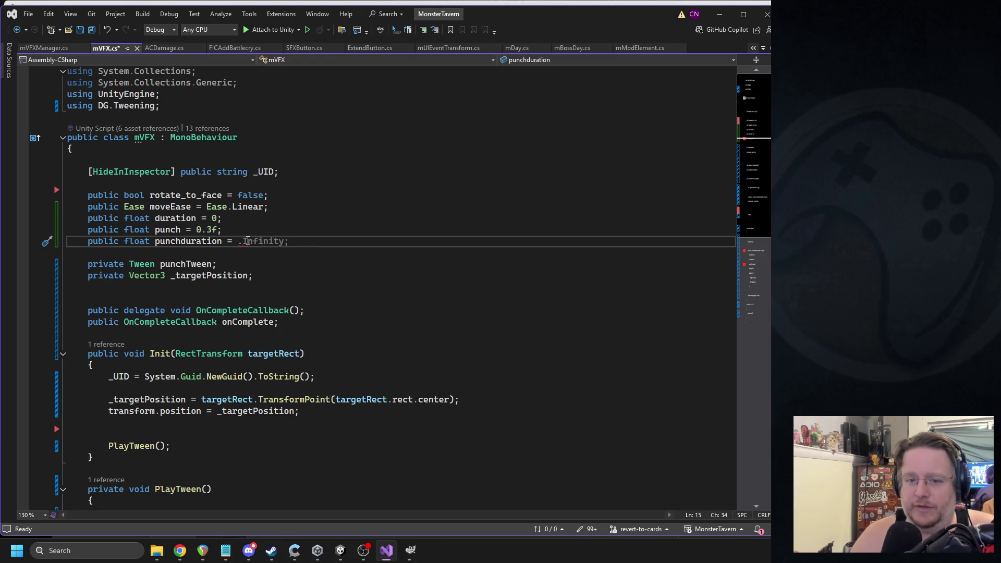
{"action": "type", "text": "25f;"}
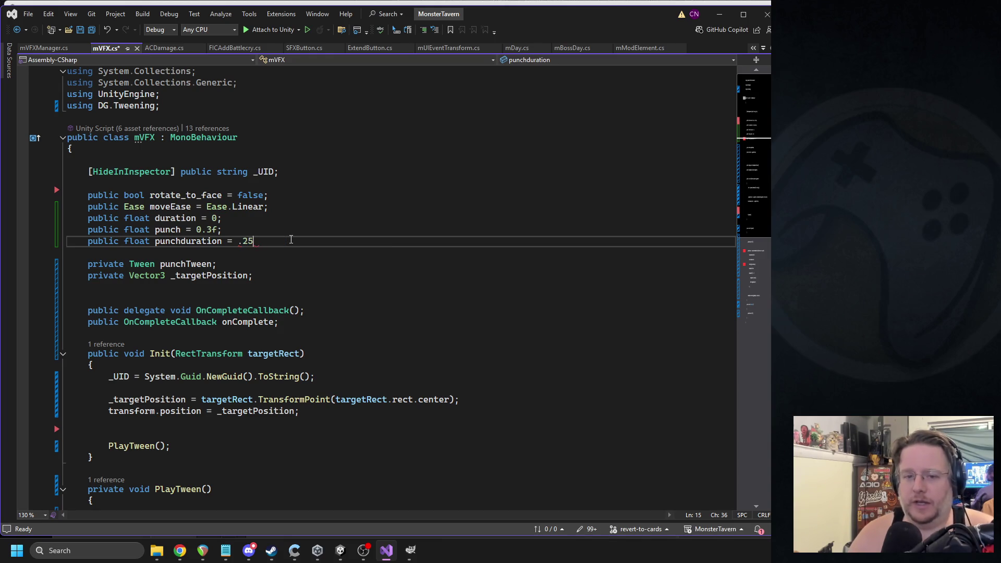
- Change duration from 0 to 1 and save mVFX.cs
{"action": "key", "text": "Up"}
{"action": "key", "text": "Up"}
{"action": "key", "text": "Left"}
{"action": "key", "text": "BackSpace"}
{"action": "type", "text": "1"}
{"action": "key", "text": "ctrl+s"}
{"action": "scroll", "coordinate": [291, 239], "scroll_direction": "down", "scroll_amount": 7}
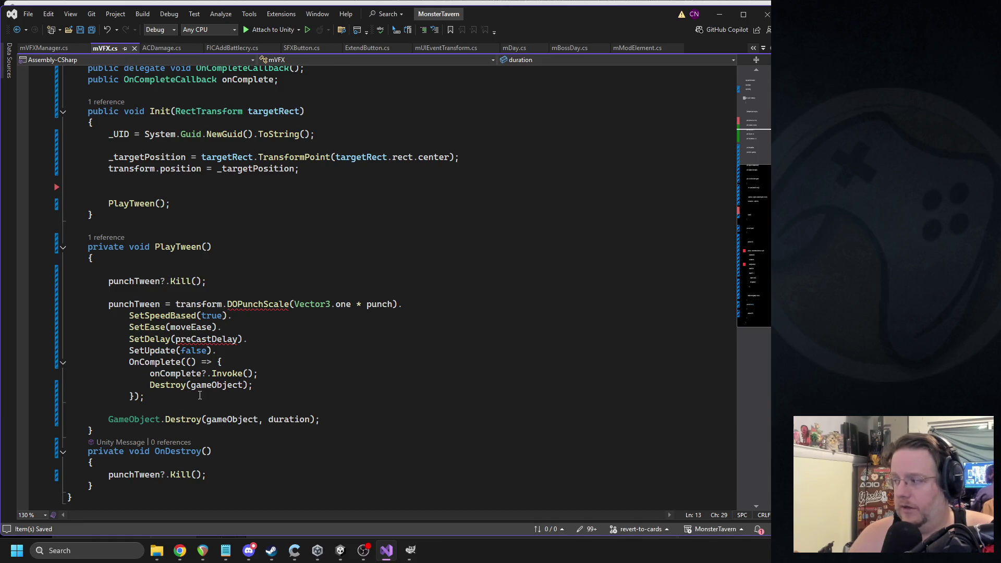
{"action": "scroll", "coordinate": [210, 288], "scroll_direction": "up", "scroll_amount": 7}
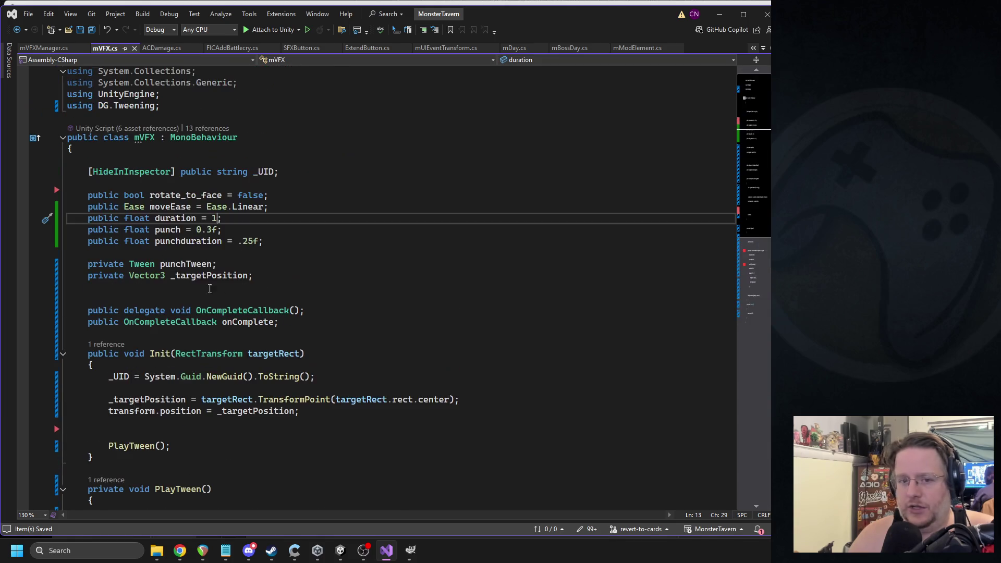
{"action": "triple_click", "coordinate": [176, 244]}
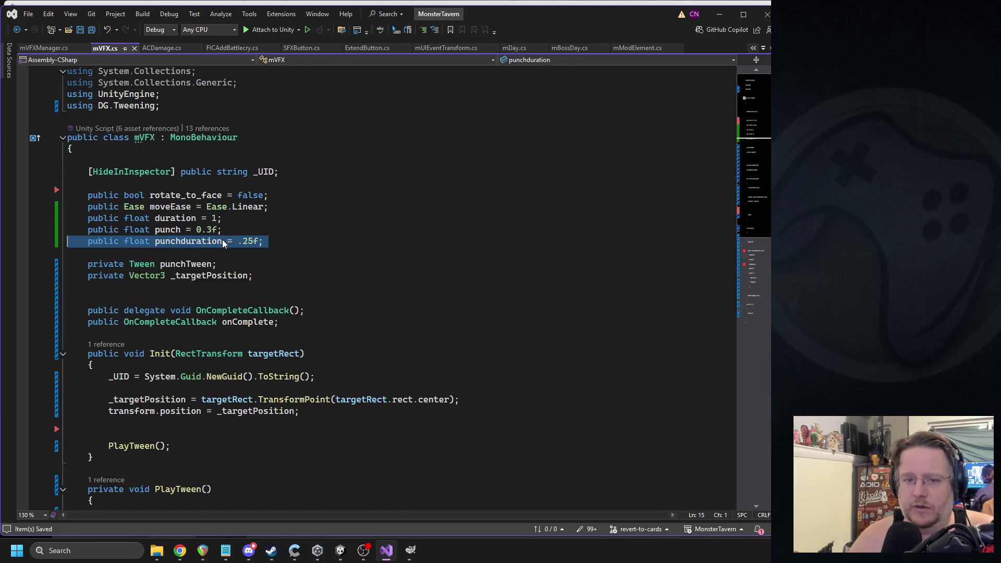
- Delete the punch duration line, then the OnDestroy method and GameObject.Destroy line
{"action": "key", "text": "Delete"}
{"action": "scroll", "coordinate": [247, 259], "scroll_direction": "down", "scroll_amount": 6}
{"action": "scroll", "coordinate": [247, 259], "scroll_direction": "down", "scroll_amount": 9}
{"action": "scroll", "coordinate": [255, 271], "scroll_direction": "up", "scroll_amount": 3}
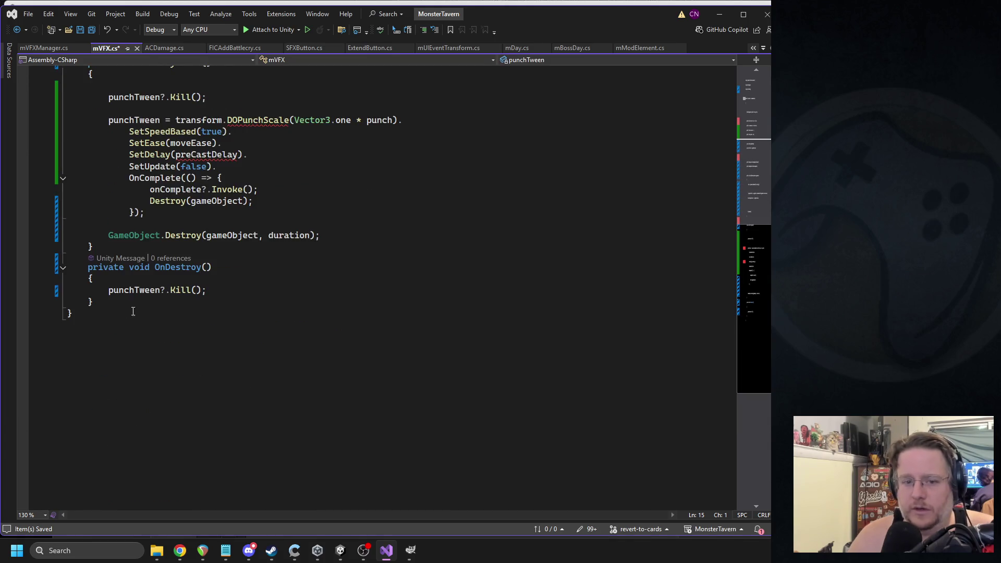
{"action": "left_click_drag", "start_coordinate": [98, 301], "coordinate": [68, 267]}
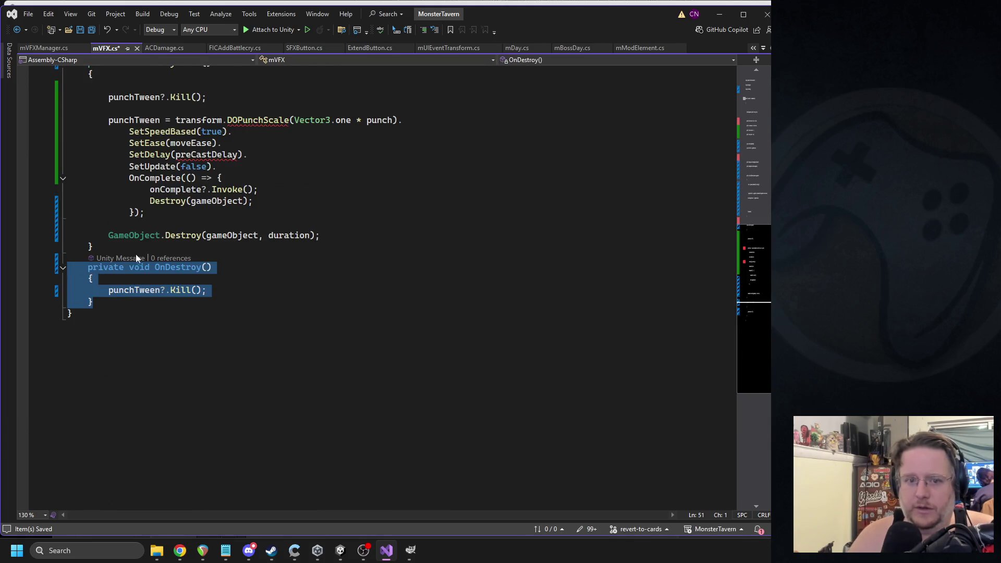
{"action": "key", "text": "Delete"}
{"action": "triple_click", "coordinate": [185, 232]}
{"action": "key", "text": "Delete"}
{"action": "scroll", "coordinate": [348, 189], "scroll_direction": "up", "scroll_amount": 2}
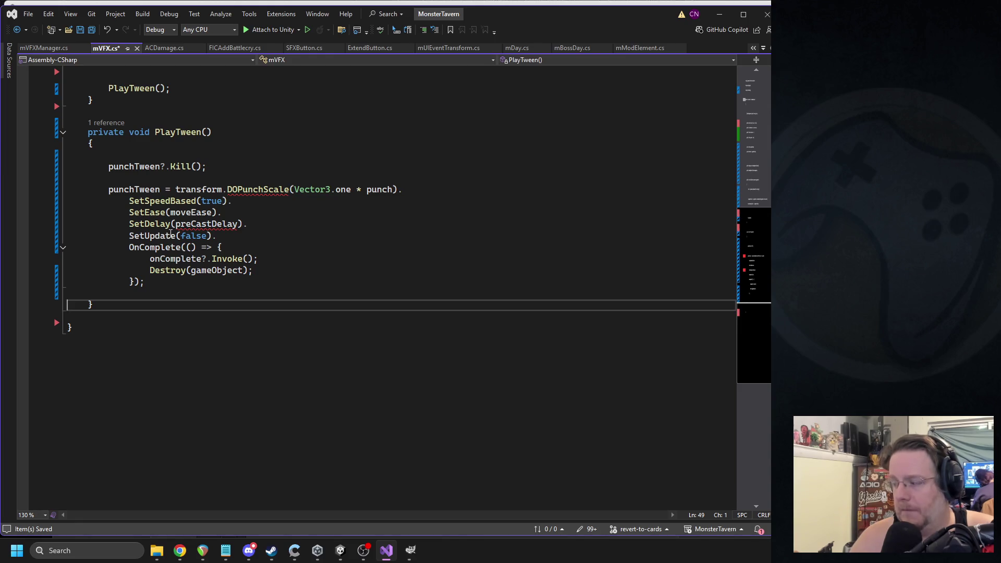
- Restore OnDestroy with Ctrl+Z and delete the SetSpeedBased through SetUpdate(false) lines from PlayTween
{"action": "key", "text": "ctrl+z"}
{"action": "key", "text": "ctrl+z"}
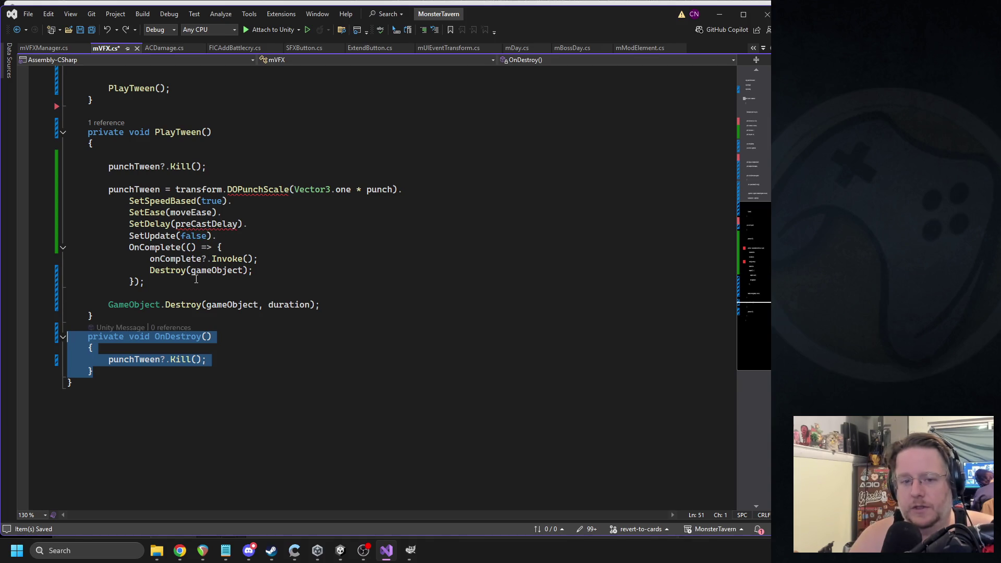
{"action": "left_click_drag", "start_coordinate": [217, 236], "coordinate": [132, 198]}
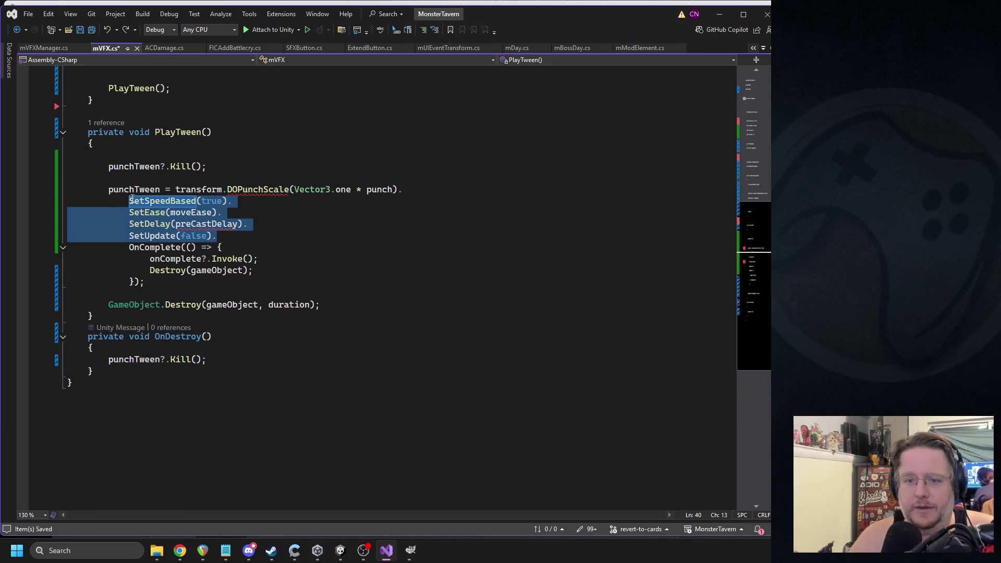
{"action": "key", "text": "Delete"}
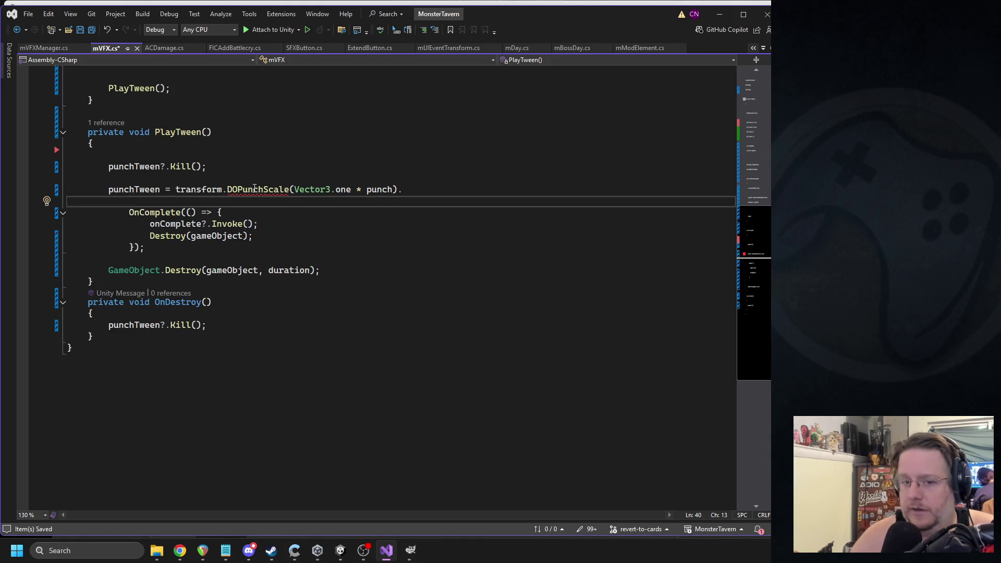
{"action": "left_click", "coordinate": [431, 187]}
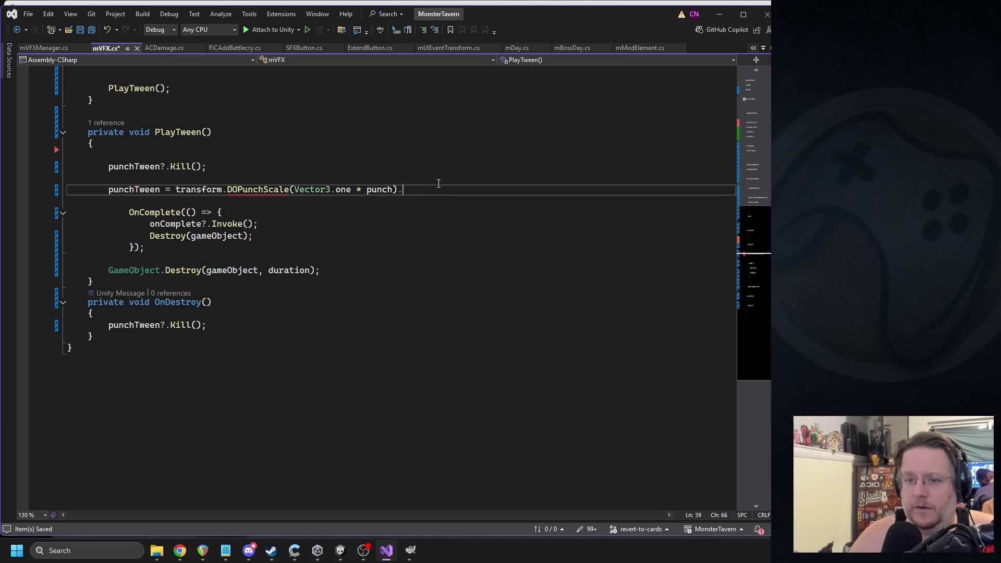
- Start DOPunchScale's argument list with duration, vibration: 10 and a partial elasticity argument
{"action": "key", "text": "BackSpace"}
{"action": "type", "text": ", "}
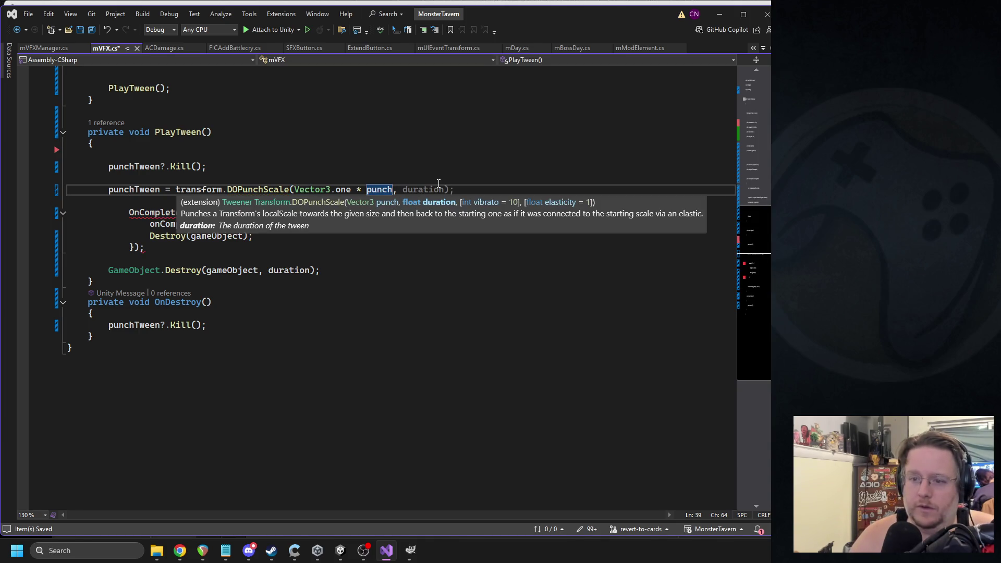
{"action": "type", "text": "durati"}
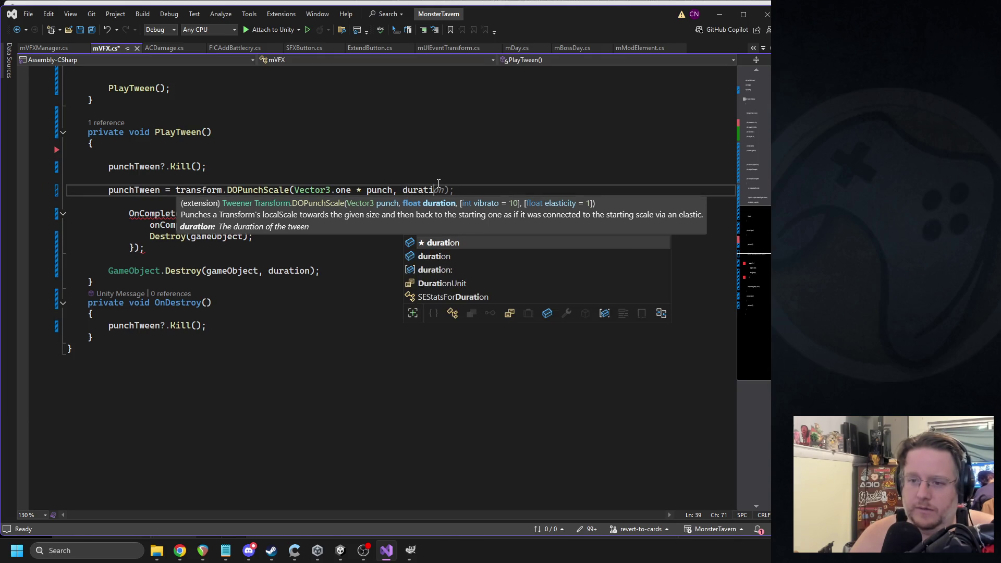
{"action": "type", "text": "on,"}
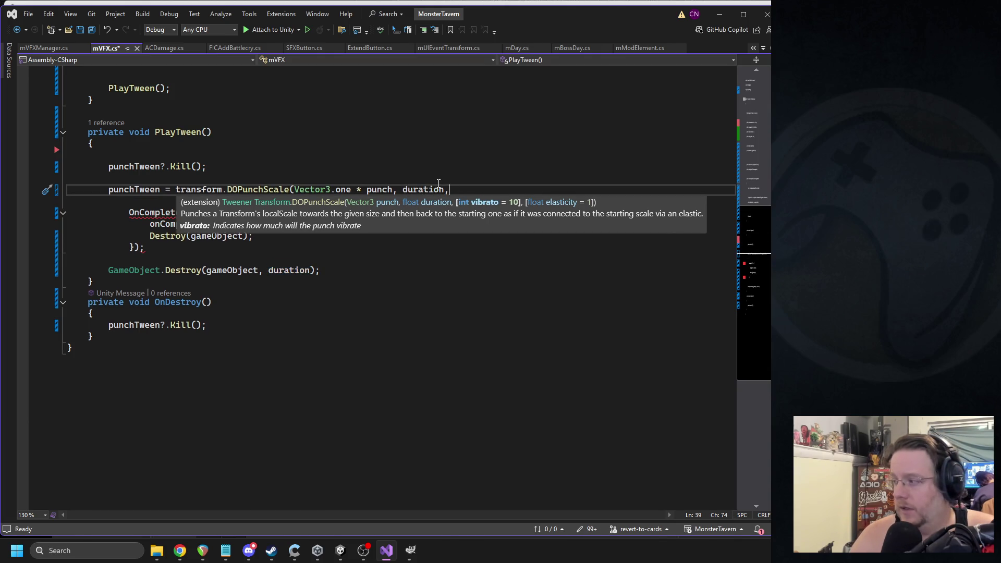
{"action": "type", "text": " vibration"}
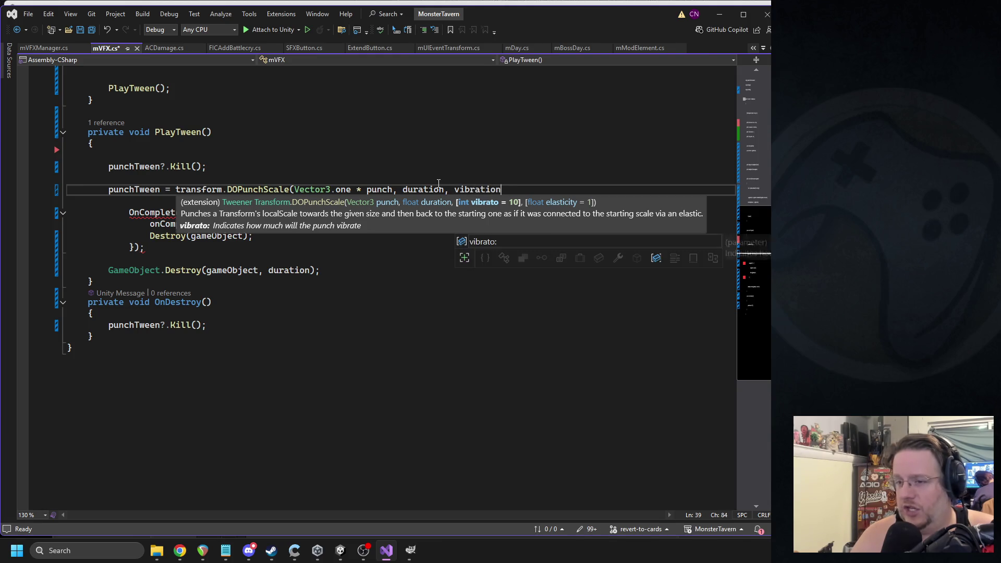
{"action": "type", "text": ": 10"}
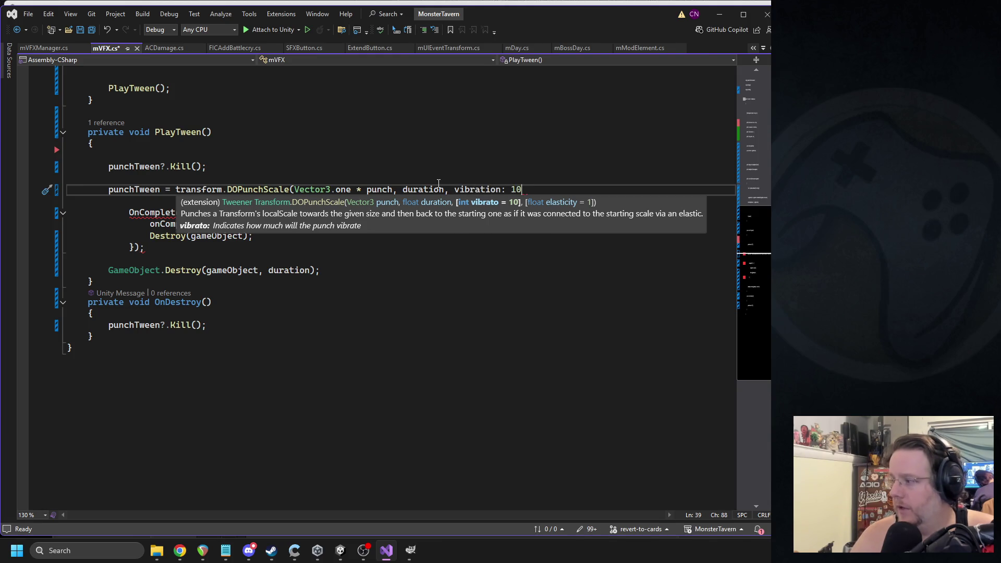
{"action": "type", "text": ", "}
{"action": "type", "text": "elasti"}
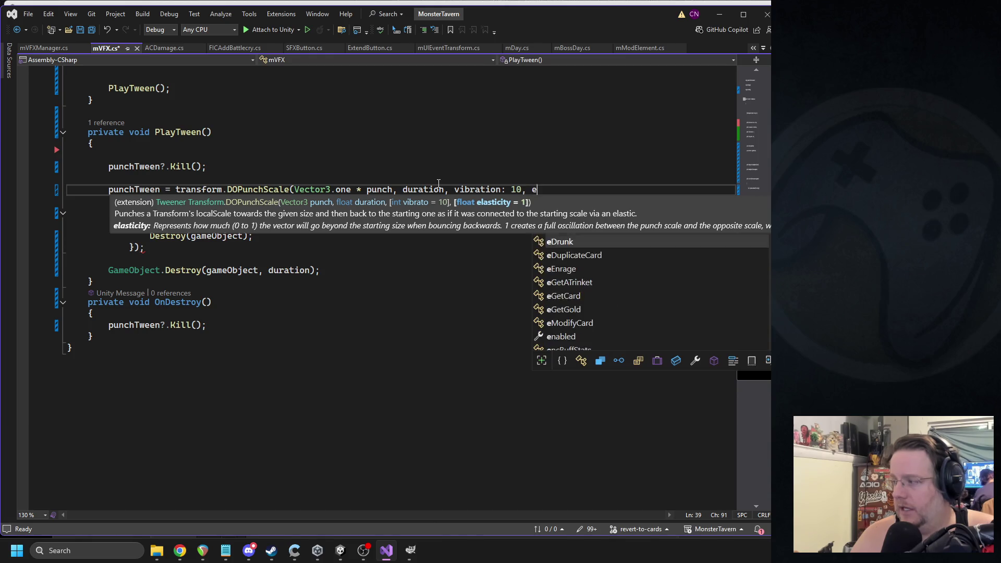
{"action": "key", "text": "BackSpace"}
{"action": "key", "text": "BackSpace"}
{"action": "key", "text": "BackSpace"}
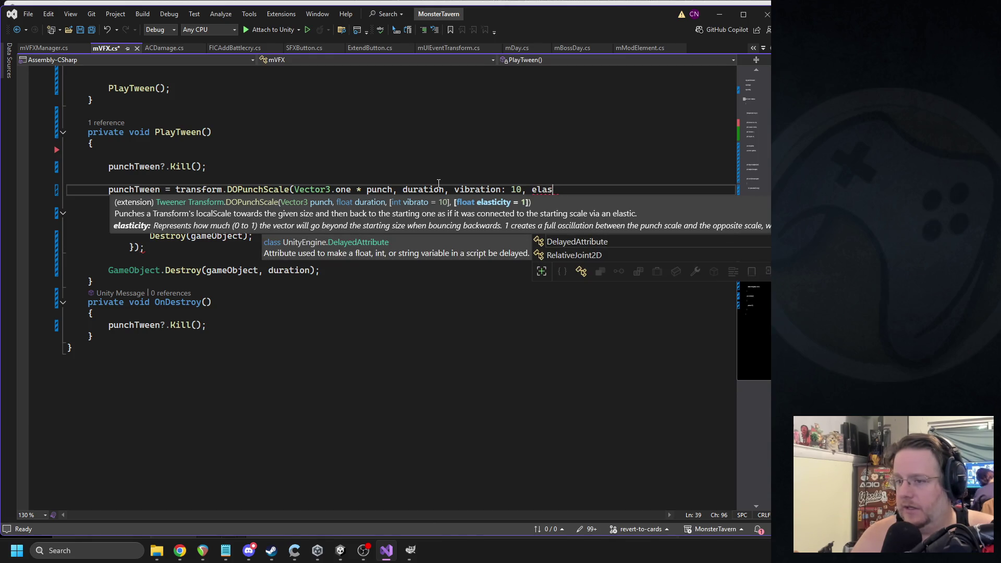
{"action": "key", "text": "BackSpace"}
{"action": "key", "text": "BackSpace"}
{"action": "type", "text": ","}
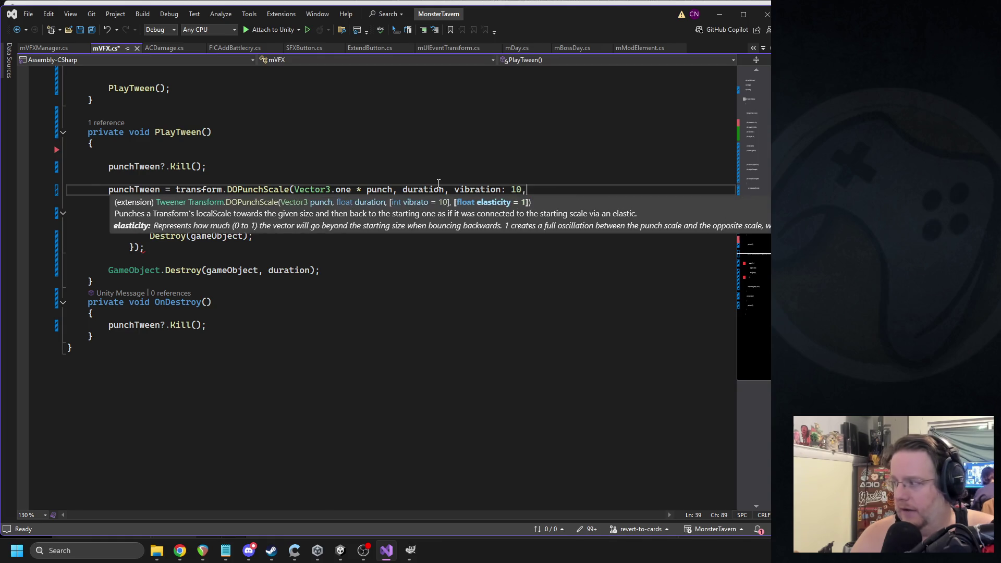
{"action": "key", "text": "ctrl+space"}
{"action": "type", "text": "elast"}
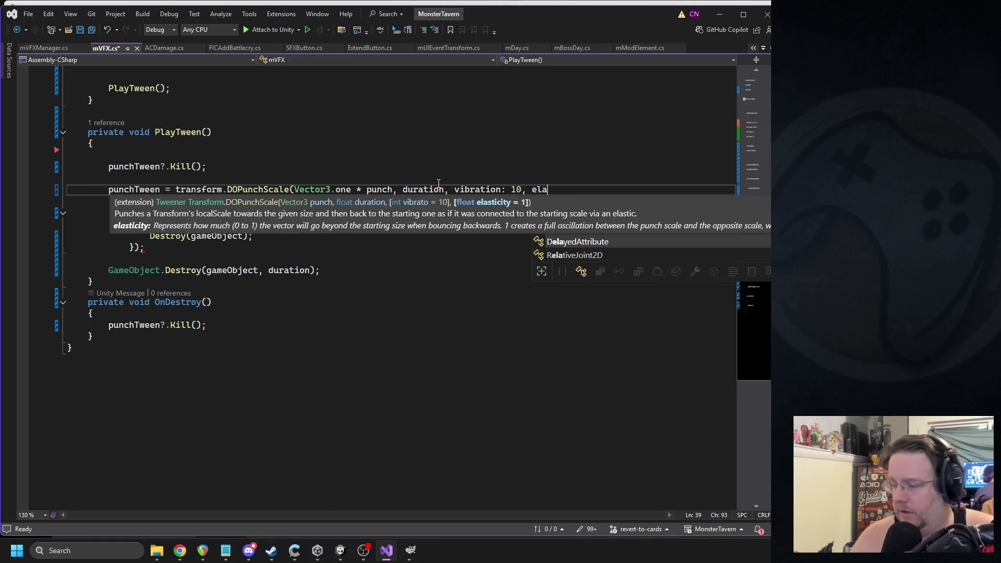
{"action": "key", "text": "BackSpace"}
{"action": "key", "text": "BackSpace"}
{"action": "key", "text": "BackSpace"}
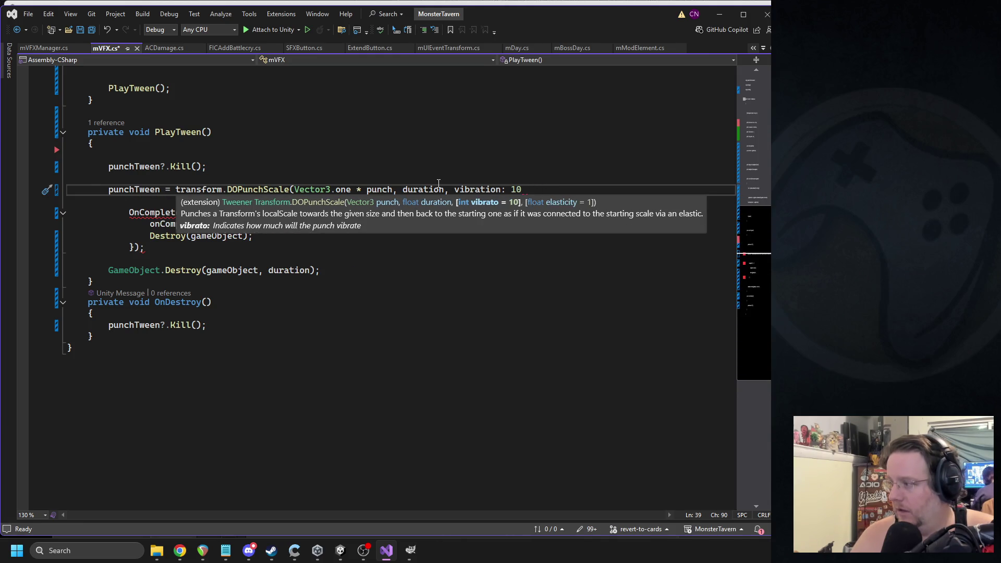
{"action": "type", "text": ","}
{"action": "key", "text": "Return"}
{"action": "type", "text": "ela"}
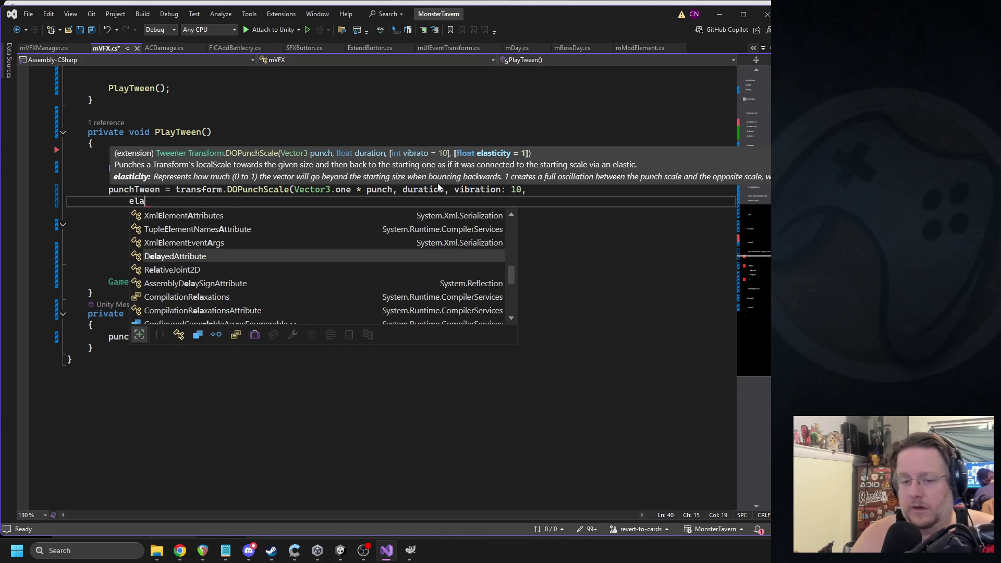
{"action": "type", "text": "sti"}
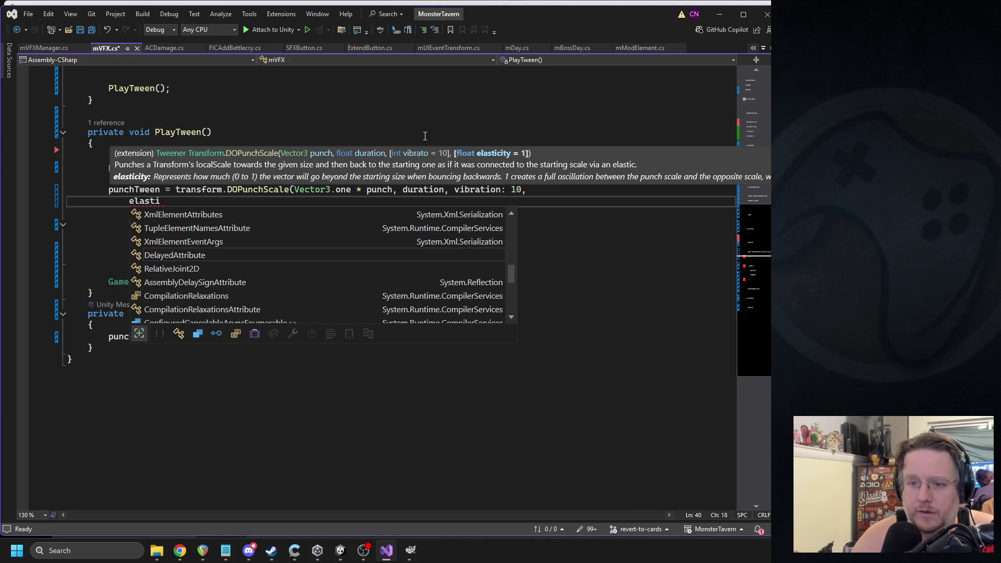
{"action": "left_click", "coordinate": [423, 135]}
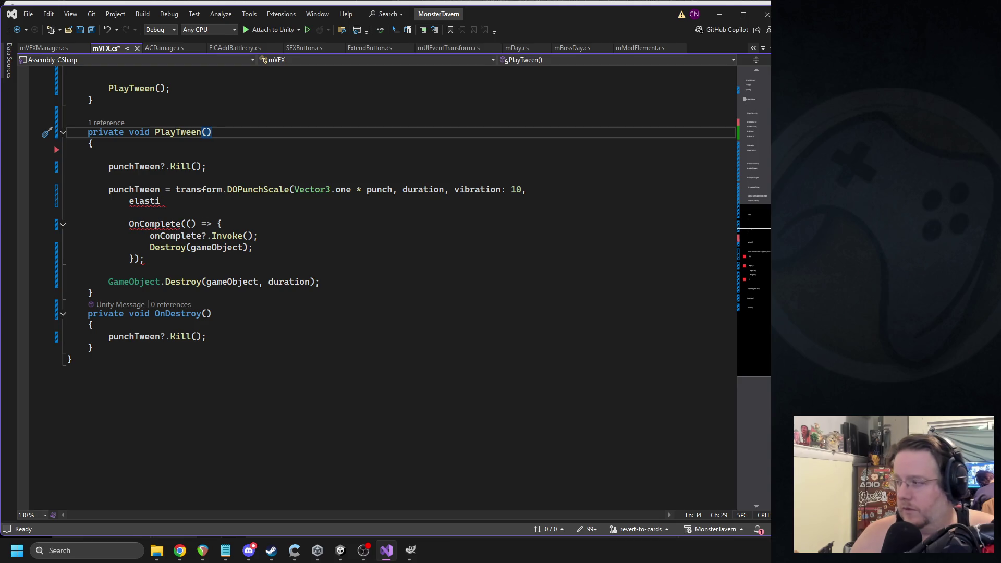
- Put vibration: 10 on its own line, finish elasticity: 1, and chain .SetEase(punchEase);
{"action": "key", "text": "alt+Tab"}
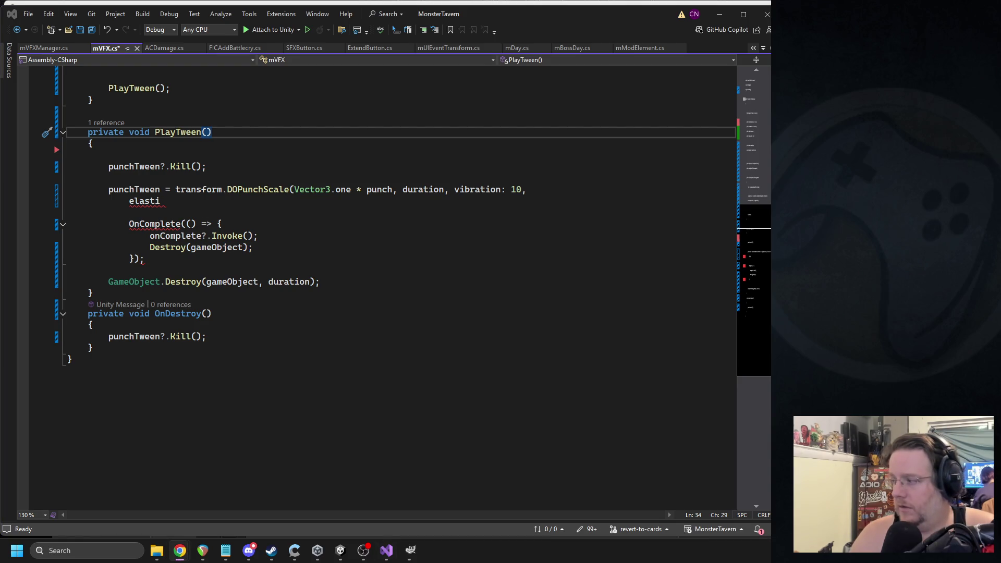
{"action": "left_click", "coordinate": [450, 189]}
{"action": "key", "text": "Return"}
{"action": "left_click", "coordinate": [209, 207]}
{"action": "type", "text": "city: 1"}
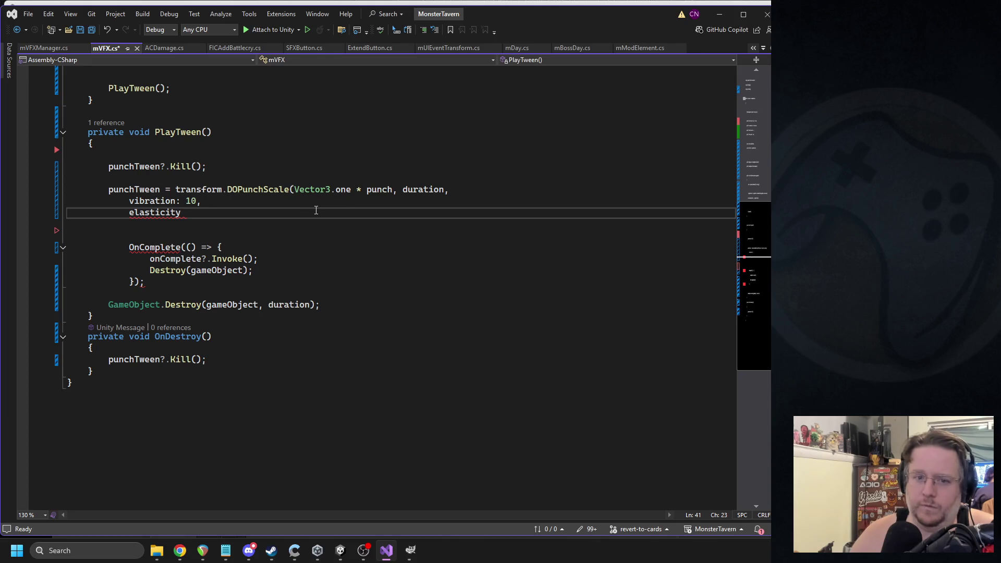
{"action": "type", "text": ","}
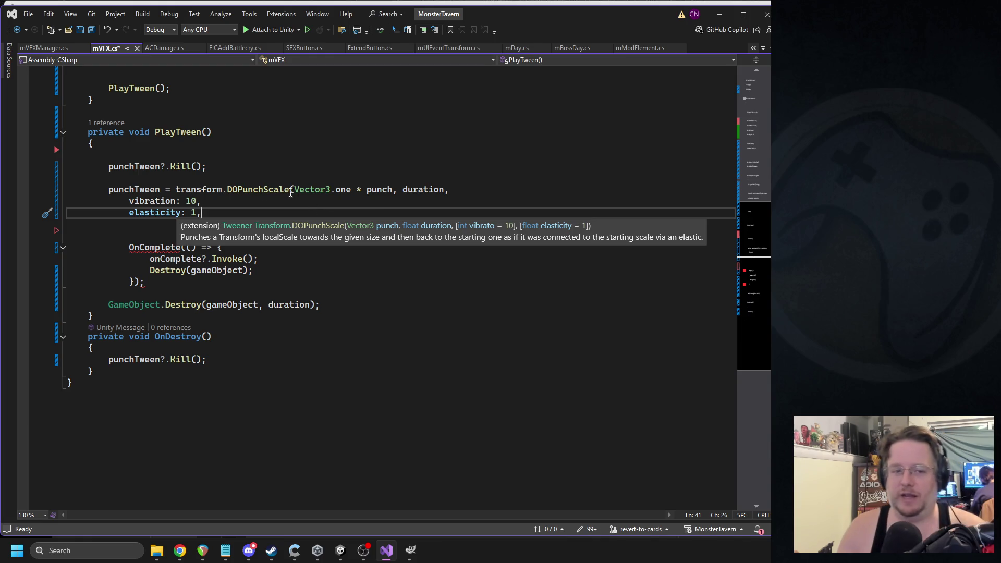
{"action": "left_click", "coordinate": [126, 229]}
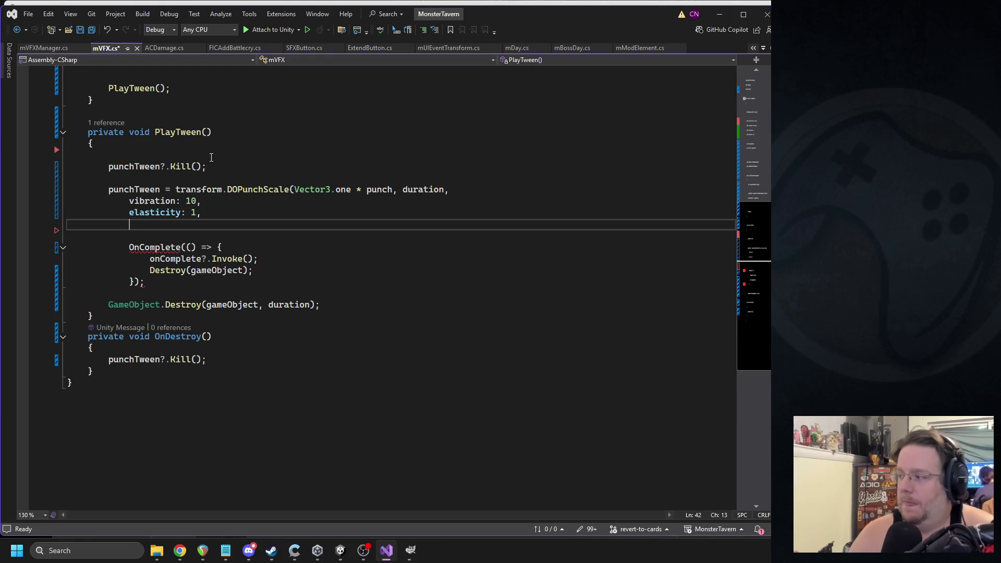
{"action": "left_click", "coordinate": [210, 209]}
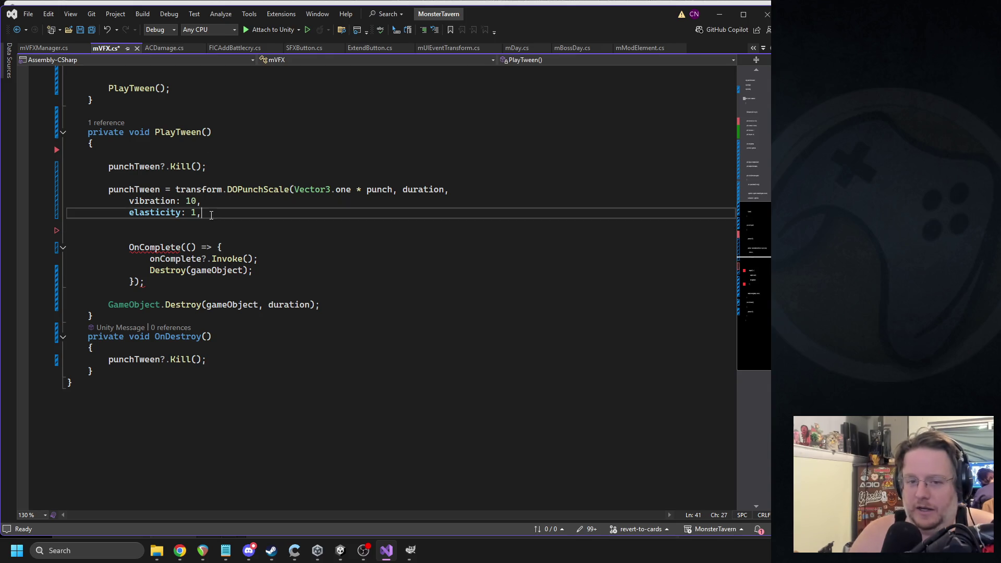
{"action": "key", "text": "BackSpace"}
{"action": "type", "text": ").S"}
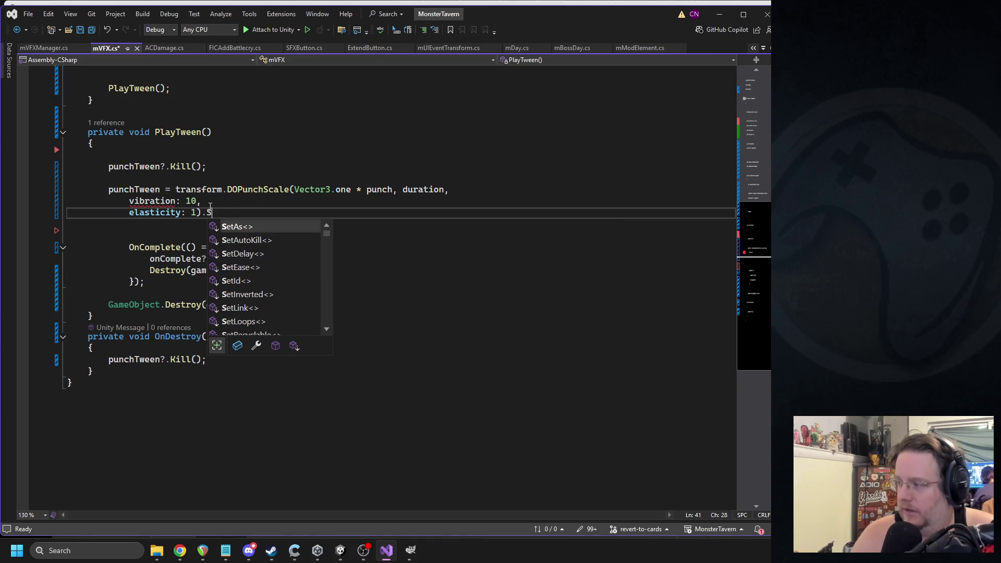
{"action": "type", "text": "etEase("}
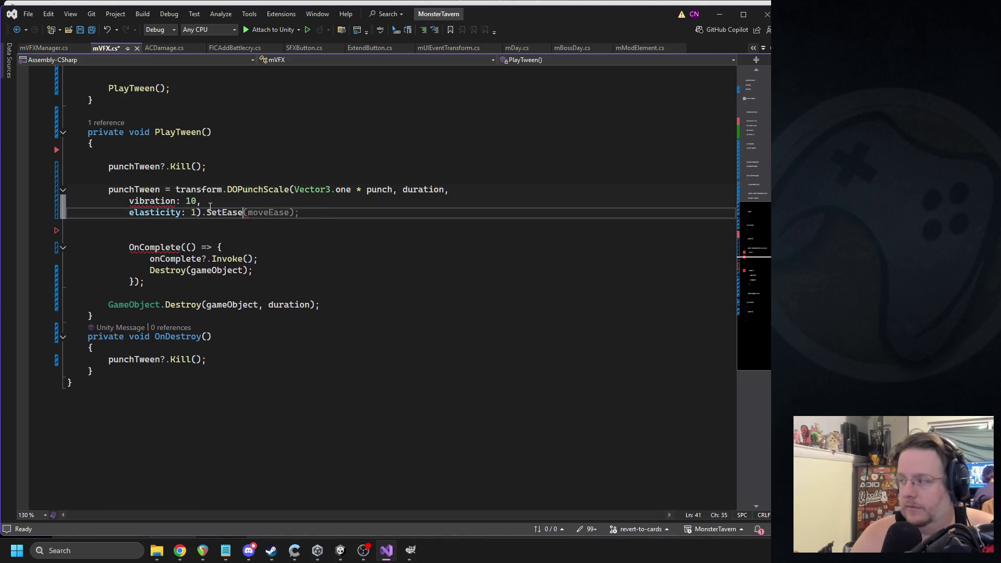
{"action": "type", "text": "punch"}
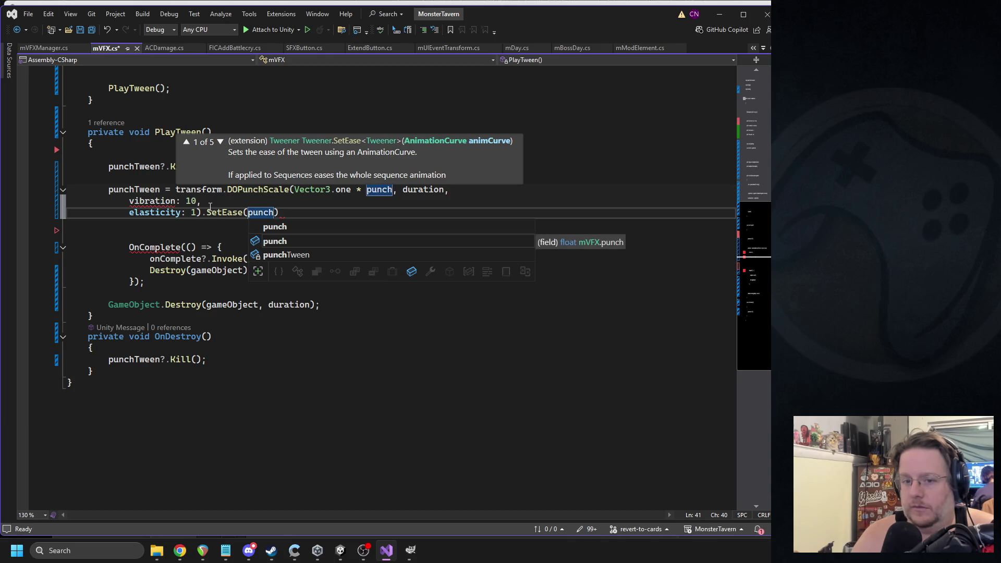
{"action": "type", "text": "Ease)"}
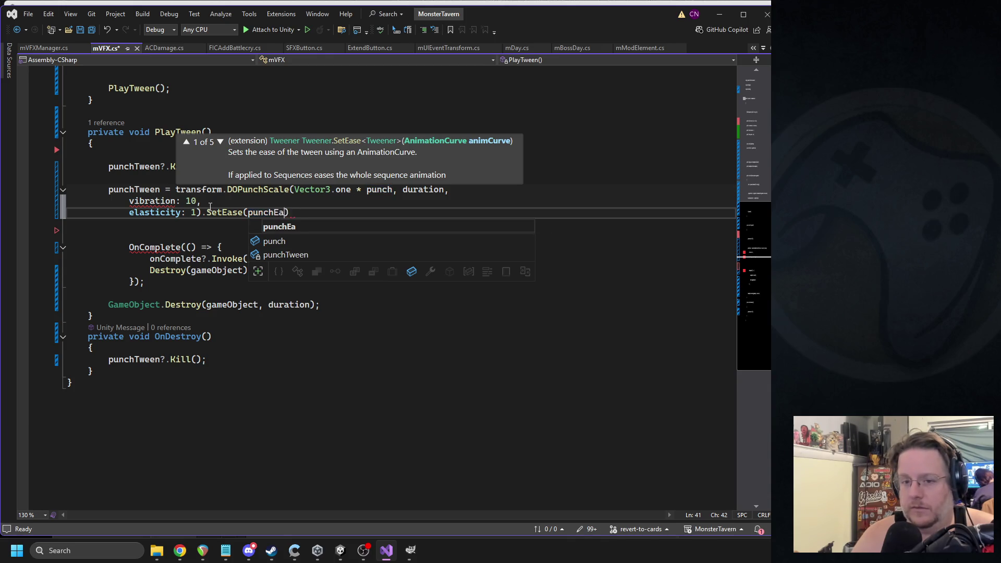
{"action": "type", "text": "."}
{"action": "key", "text": "Return"}
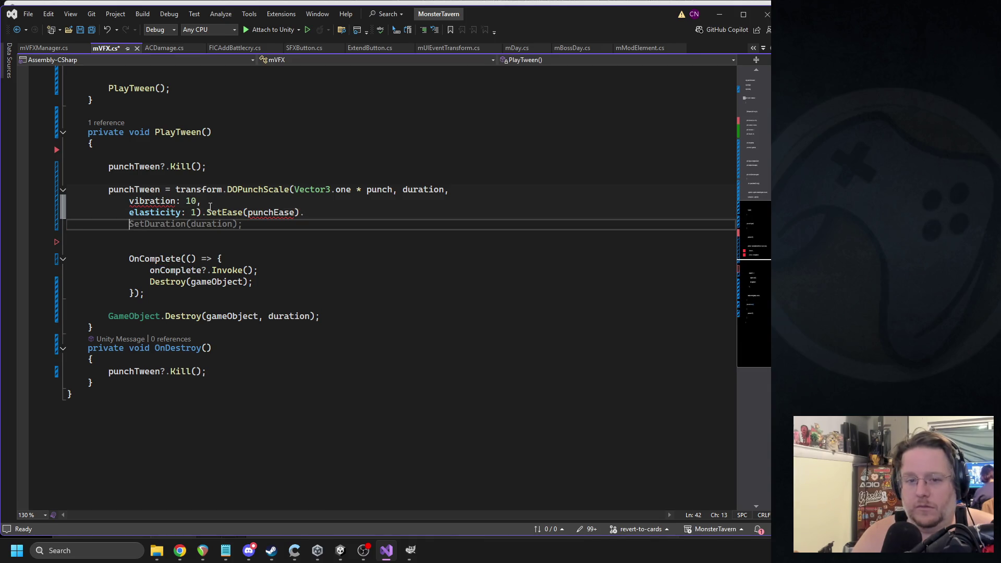
{"action": "key", "text": "BackSpace"}
{"action": "key", "text": "BackSpace"}
{"action": "type", "text": ";"}
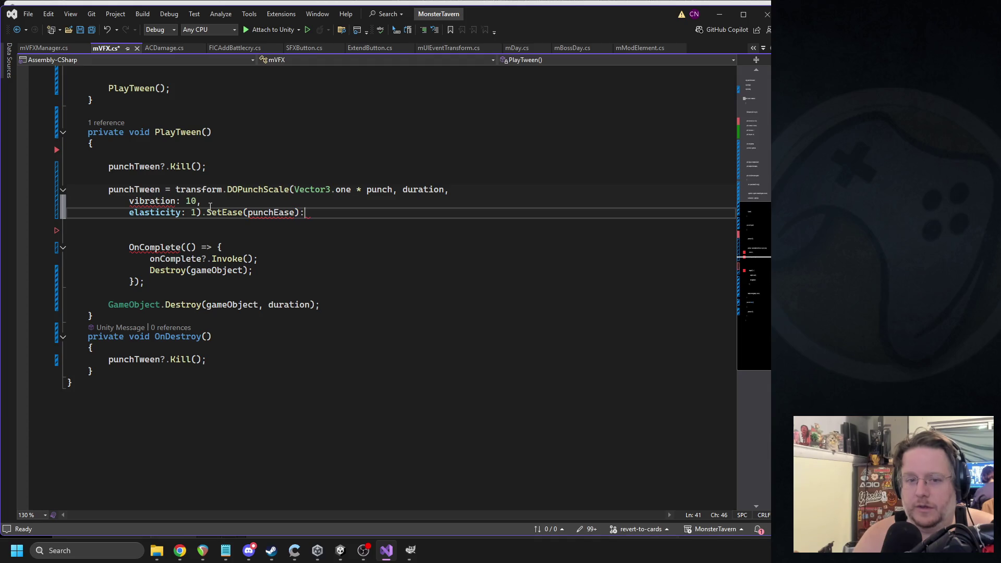
- Rename the vibration argument to vibrato and remove the semicolon after SetEase(punchEase)
{"action": "key", "text": "alt+Tab"}
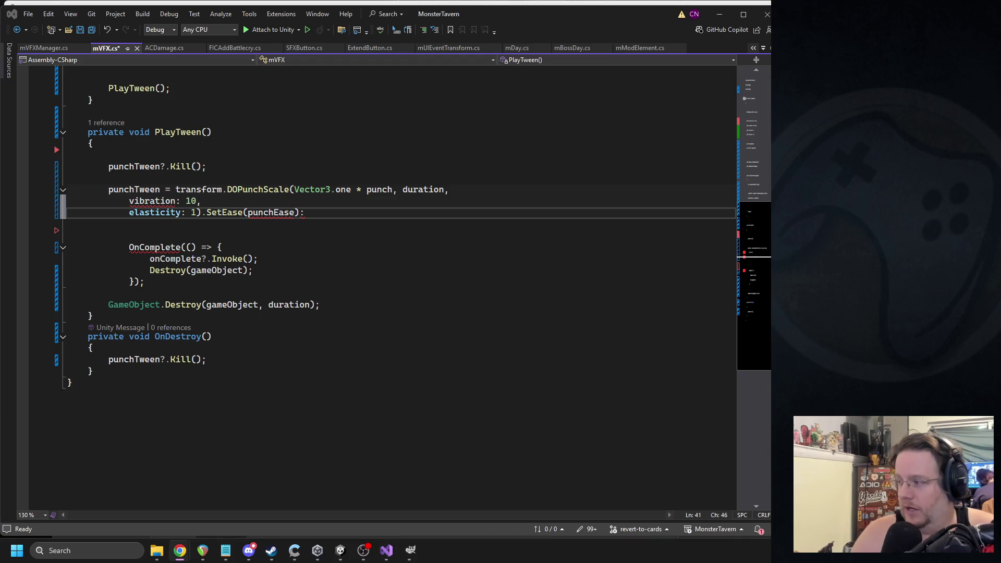
{"action": "double_click", "coordinate": [162, 201]}
{"action": "type", "text": "vibrato"}
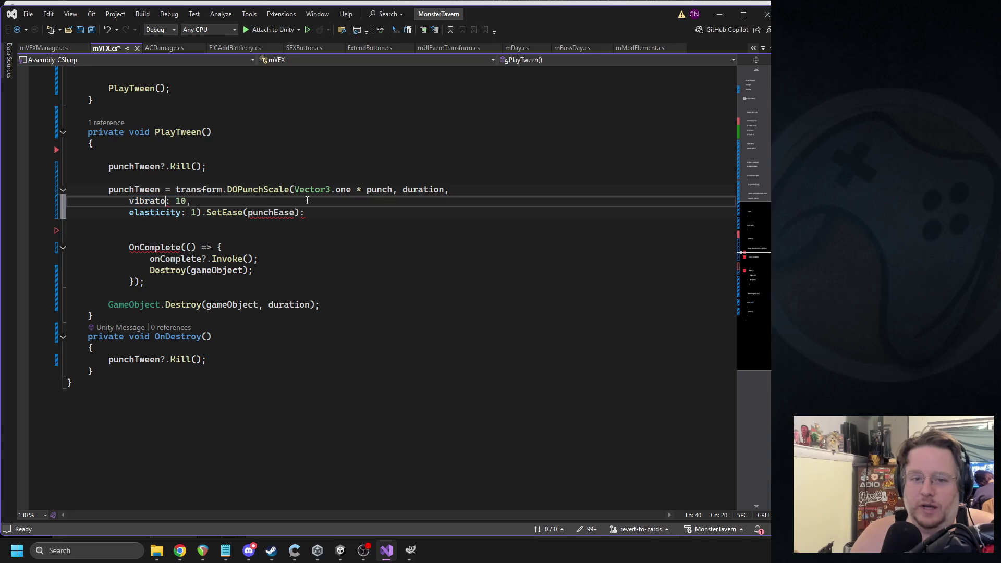
{"action": "left_click", "coordinate": [290, 234]}
{"action": "left_click", "coordinate": [321, 211]}
{"action": "key", "text": "BackSpace"}
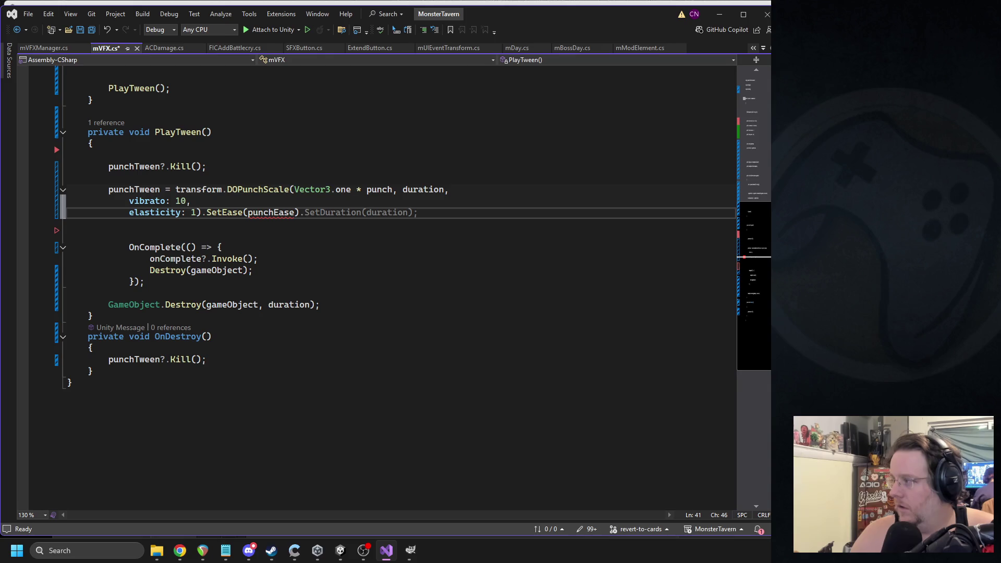
{"action": "key", "text": "alt+Tab"}
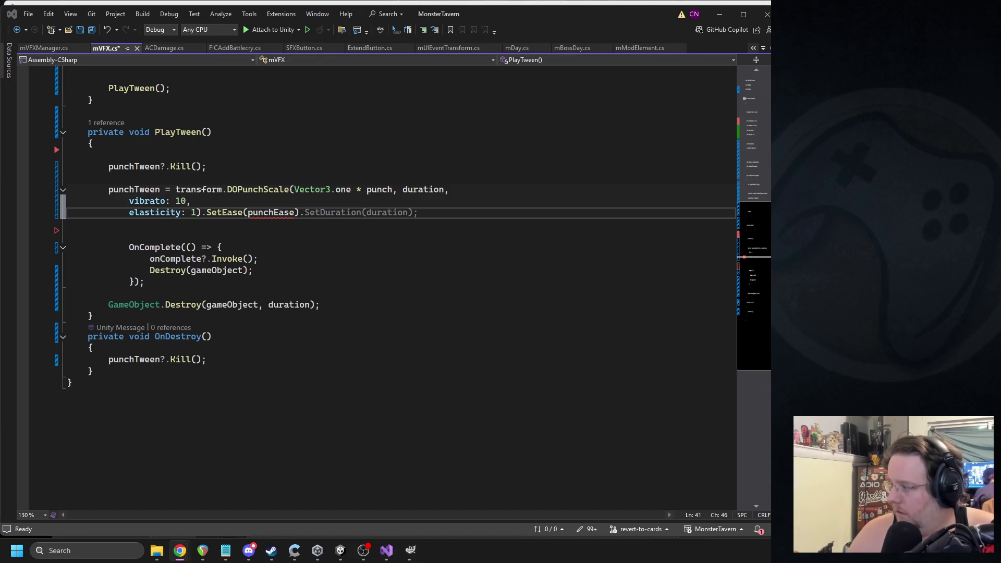
{"action": "scroll", "coordinate": [189, 252], "scroll_direction": "up", "scroll_amount": 10}
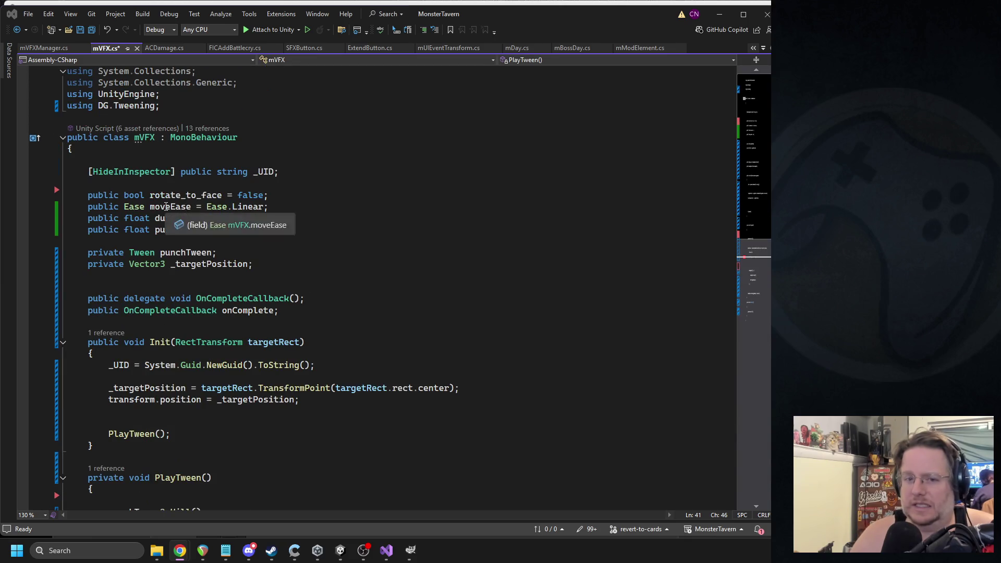
- Rename the moveEase field to punchEase and change its default from Ease.Linear to Ease.OutBack
{"action": "double_click", "coordinate": [165, 207]}
{"action": "type", "text": "punchea"}
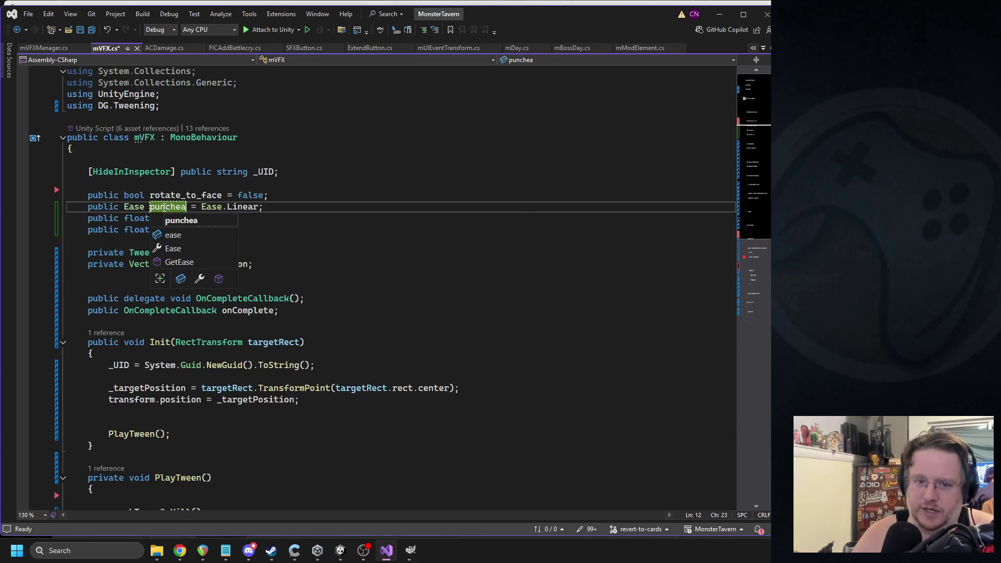
{"action": "key", "text": "BackSpace"}
{"action": "key", "text": "BackSpace"}
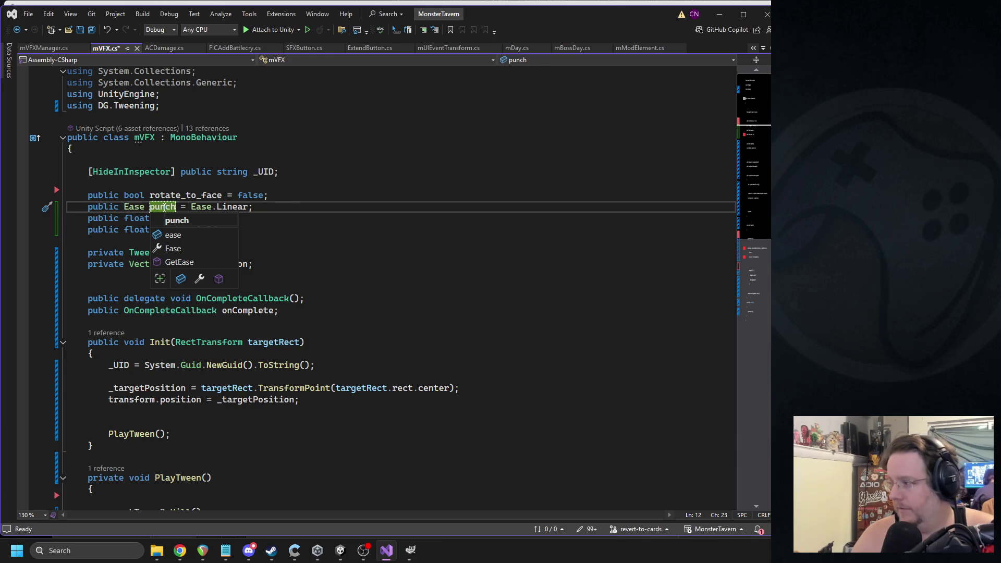
{"action": "type", "text": "Ease"}
{"action": "double_click", "coordinate": [263, 207]}
{"action": "type", "text": "OutBack"}
{"action": "key", "text": "Tab"}
- Save mVFX.cs and switch back to Unity so it recompiles
{"action": "key", "text": "ctrl+s"}
{"action": "scroll", "coordinate": [321, 255], "scroll_direction": "down", "scroll_amount": 7}
{"action": "left_click", "coordinate": [340, 550]}
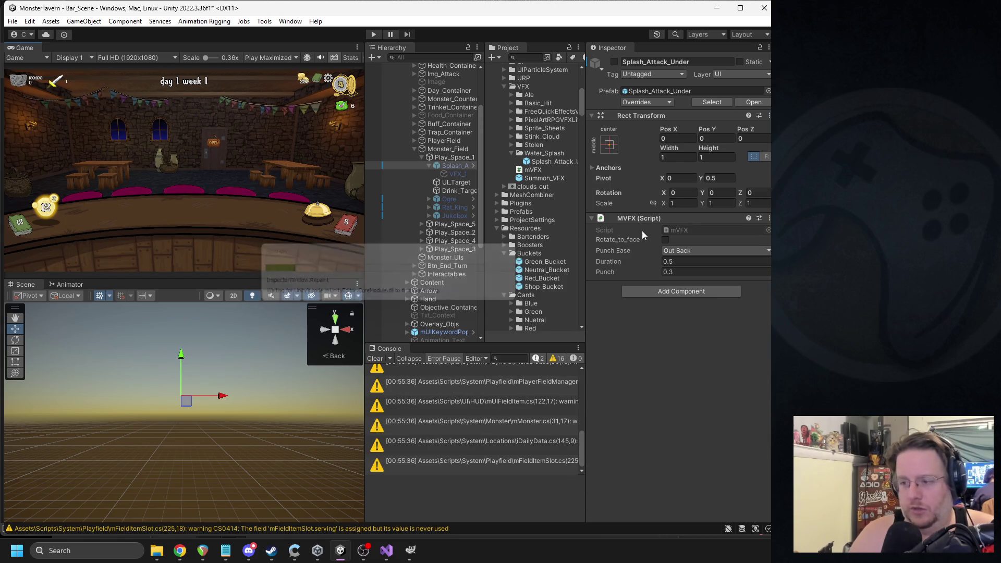
{"action": "left_click", "coordinate": [373, 35]}
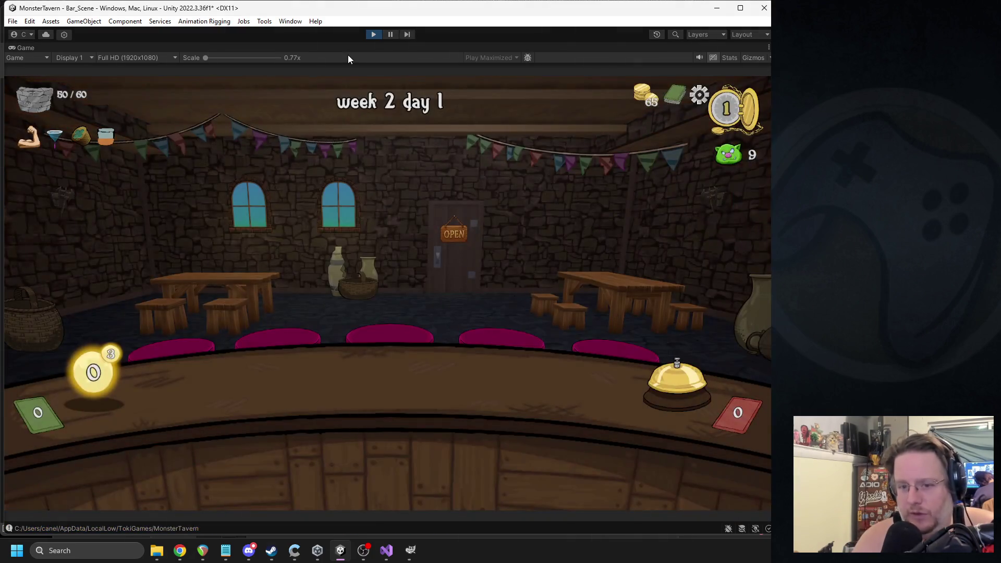
{"action": "mouse_move", "coordinate": [417, 453]}
{"action": "left_mouse_down"}
{"action": "mouse_move", "coordinate": [534, 380]}
{"action": "mouse_move", "coordinate": [547, 383]}
{"action": "left_mouse_up"}
{"action": "left_click", "coordinate": [655, 375]}
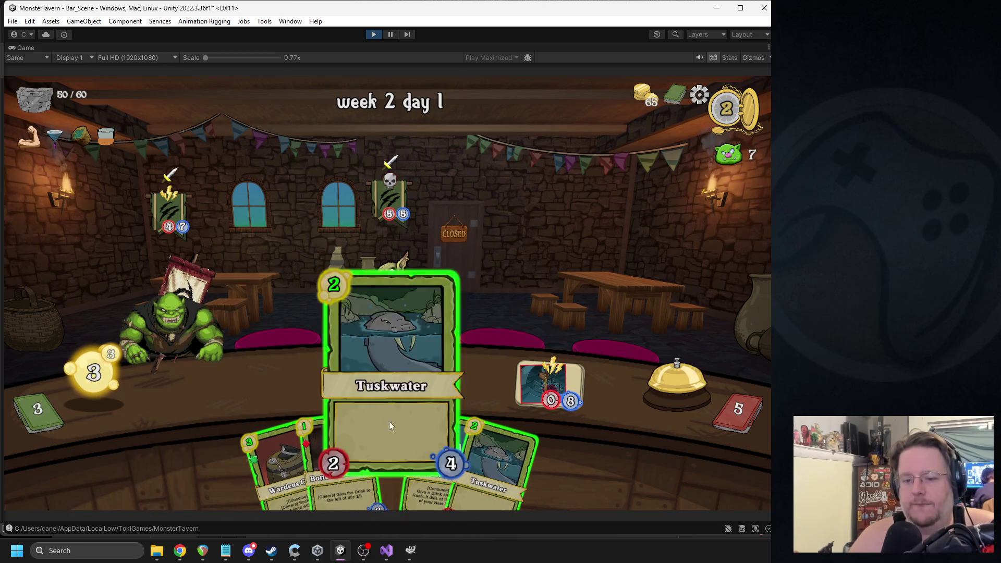
{"action": "left_click_drag", "start_coordinate": [389, 422], "coordinate": [241, 386]}
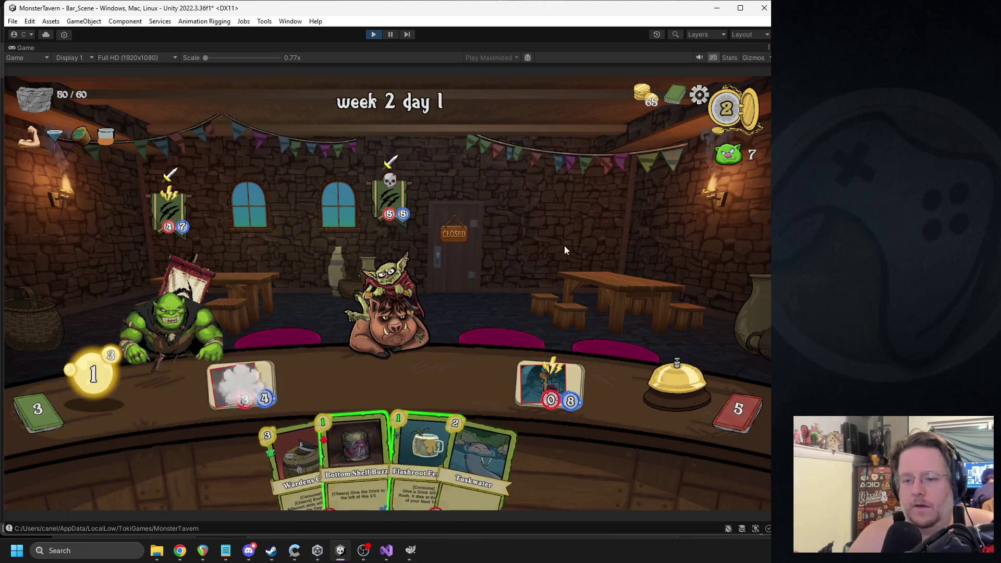
{"action": "left_click", "coordinate": [373, 34]}
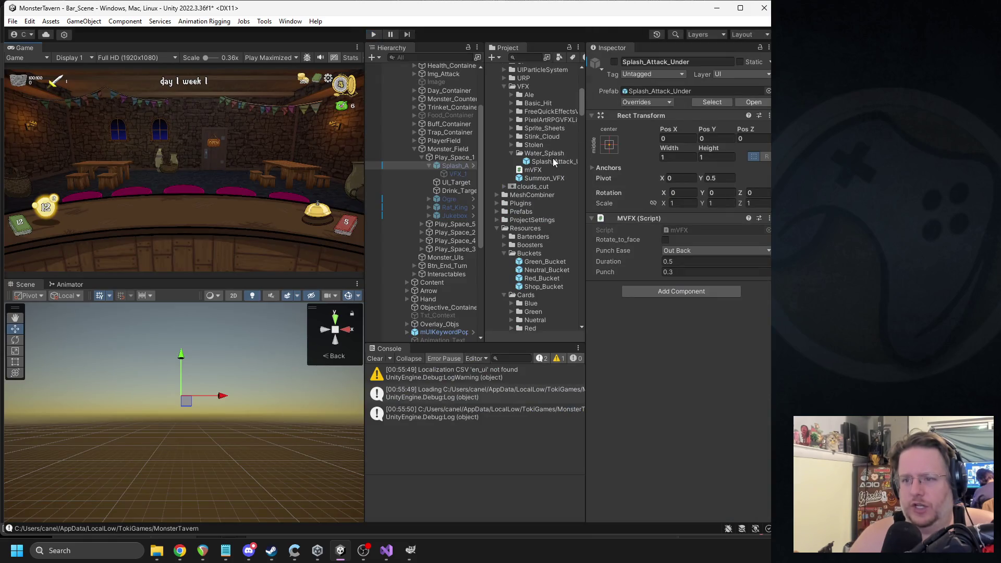
- Set Splash_Attack_Under's MVFX Punch value to 0.05 and start the game to test it
{"action": "left_click", "coordinate": [548, 161]}
{"action": "left_click", "coordinate": [675, 308]}
{"action": "type", "text": "1"}
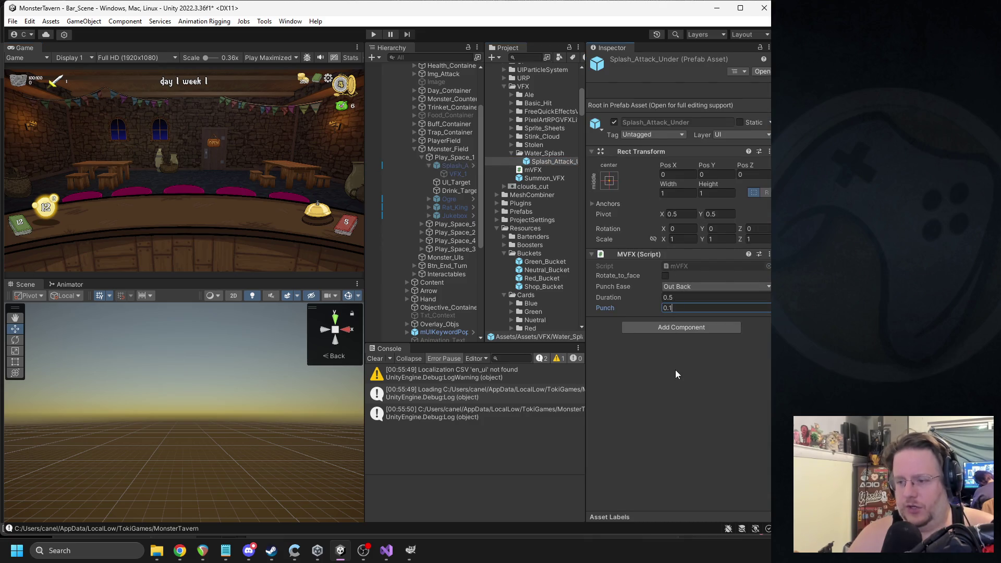
{"action": "key", "text": "BackSpace"}
{"action": "type", "text": "05"}
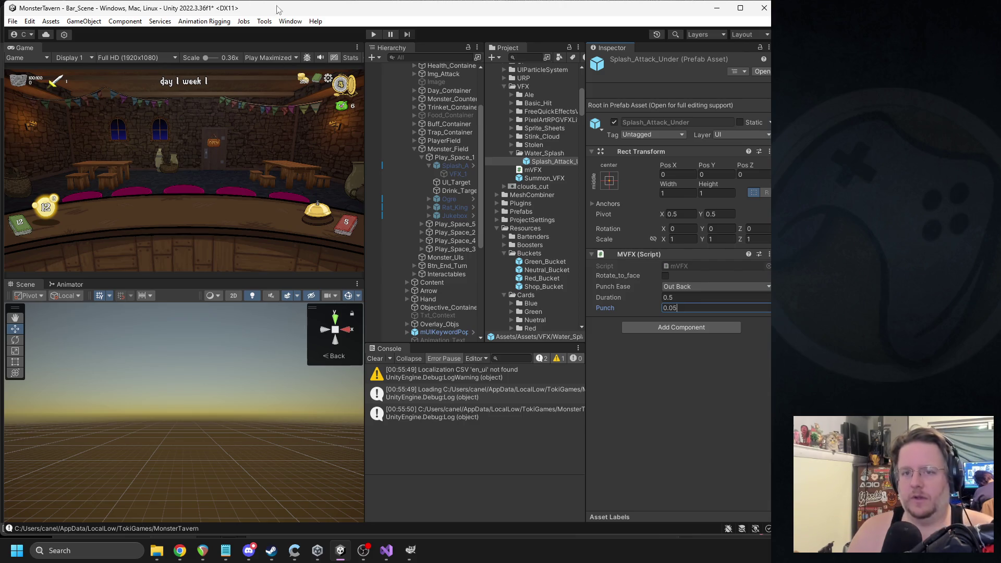
{"action": "left_click", "coordinate": [374, 33]}
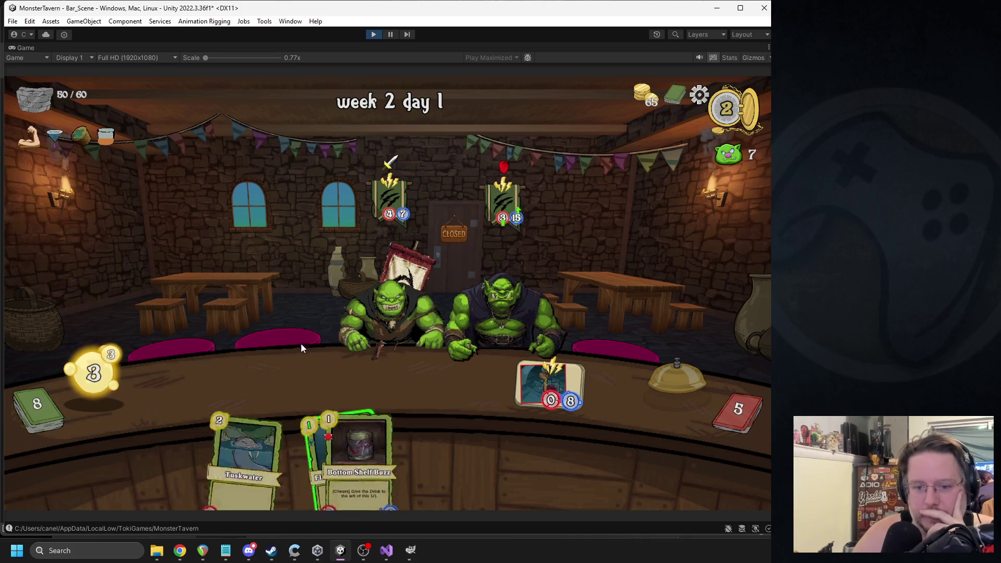
{"action": "left_click_drag", "start_coordinate": [386, 459], "coordinate": [242, 383]}
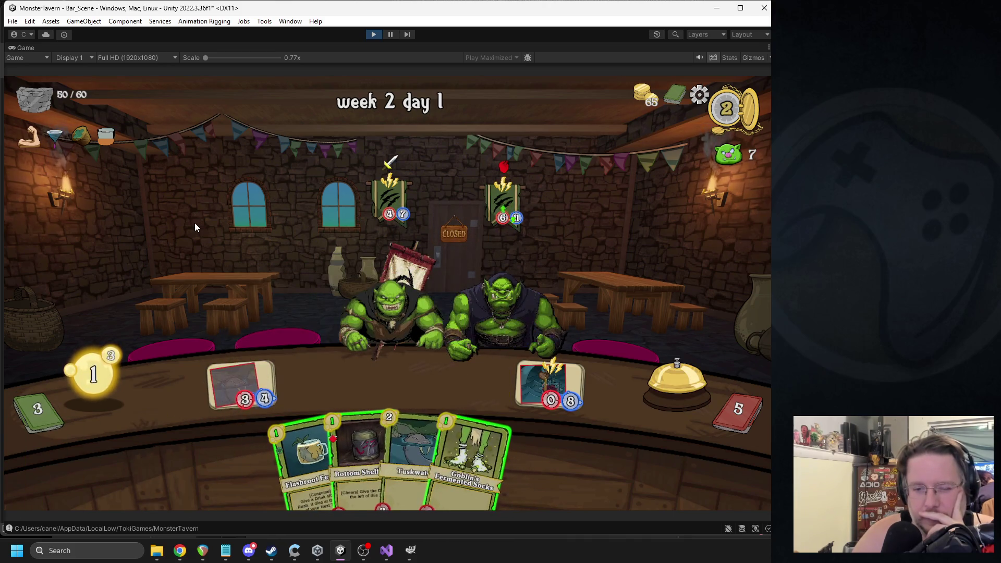
{"action": "mouse_move", "coordinate": [469, 458]}
{"action": "left_mouse_down"}
{"action": "mouse_move", "coordinate": [305, 377]}
{"action": "mouse_move", "coordinate": [316, 381]}
{"action": "left_mouse_up"}
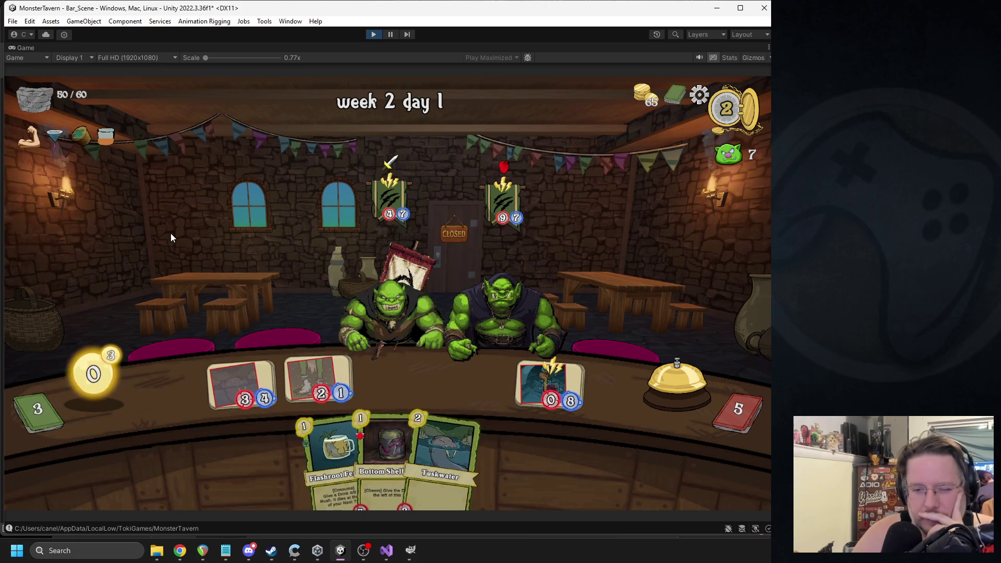
{"action": "left_click", "coordinate": [372, 35]}
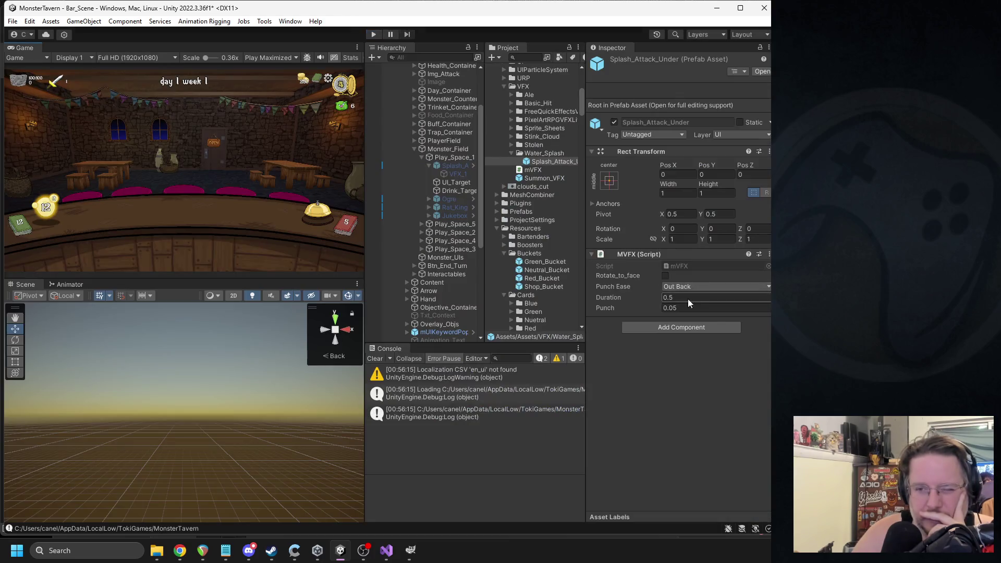
- Choose Out Elastic as Splash_Attack_Under's Punch Ease
{"action": "left_click", "coordinate": [680, 311]}
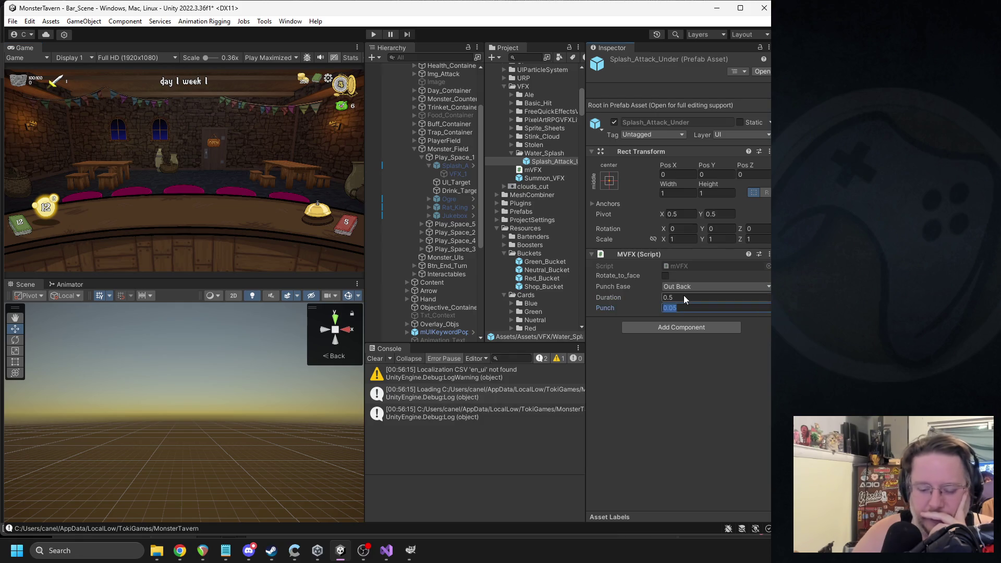
{"action": "left_click", "coordinate": [736, 286]}
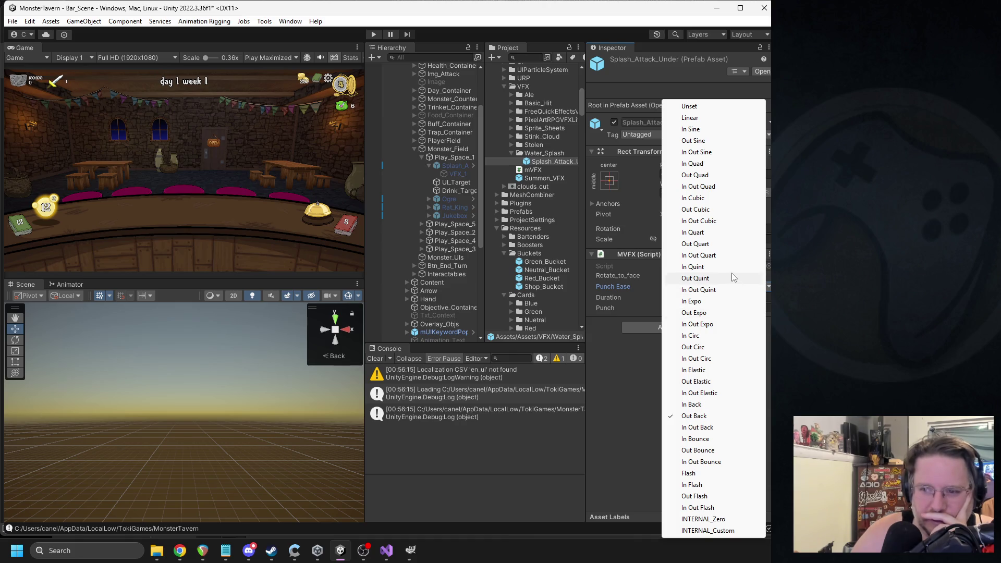
{"action": "key", "text": "alt+Tab"}
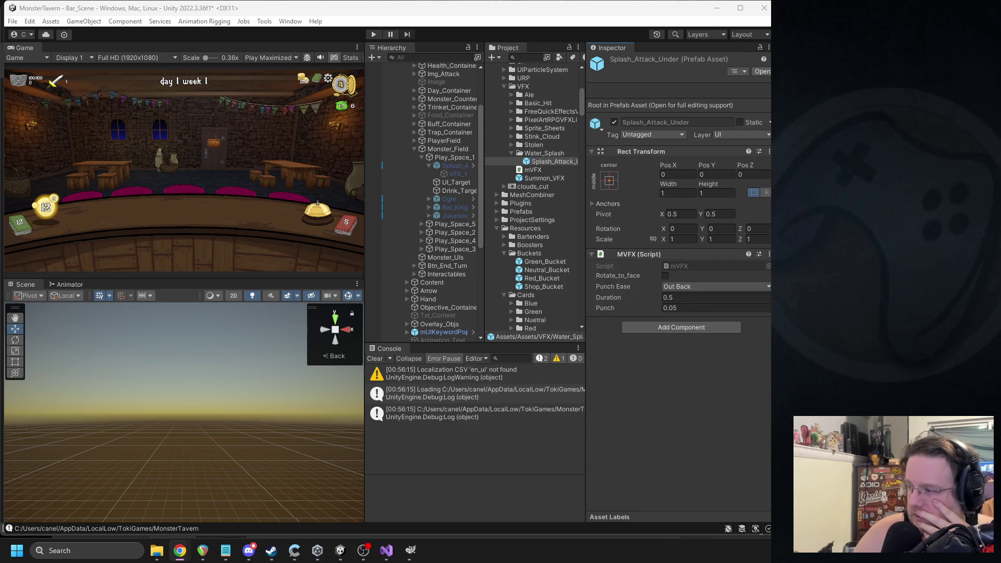
{"action": "left_click", "coordinate": [709, 287]}
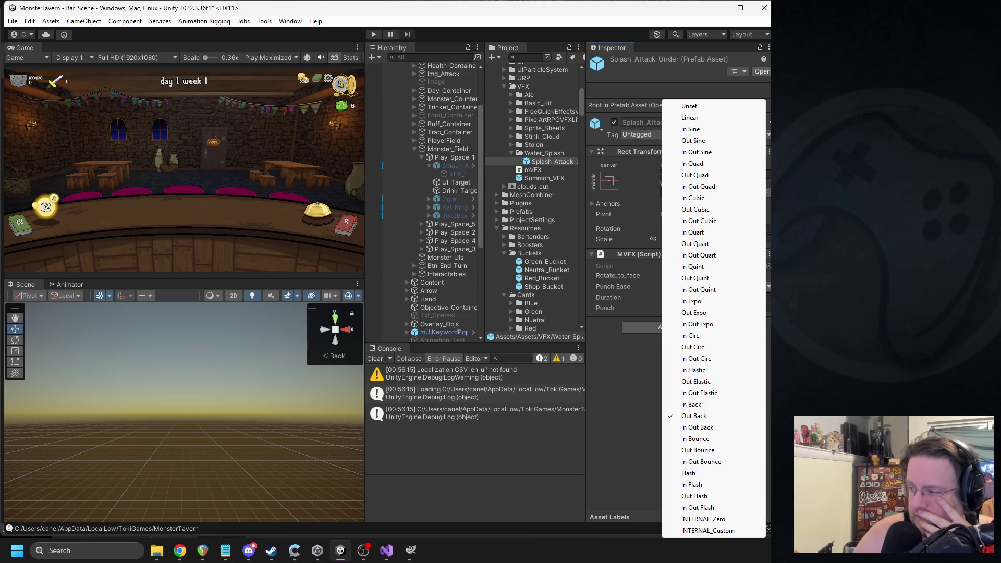
{"action": "key", "text": "alt+Tab"}
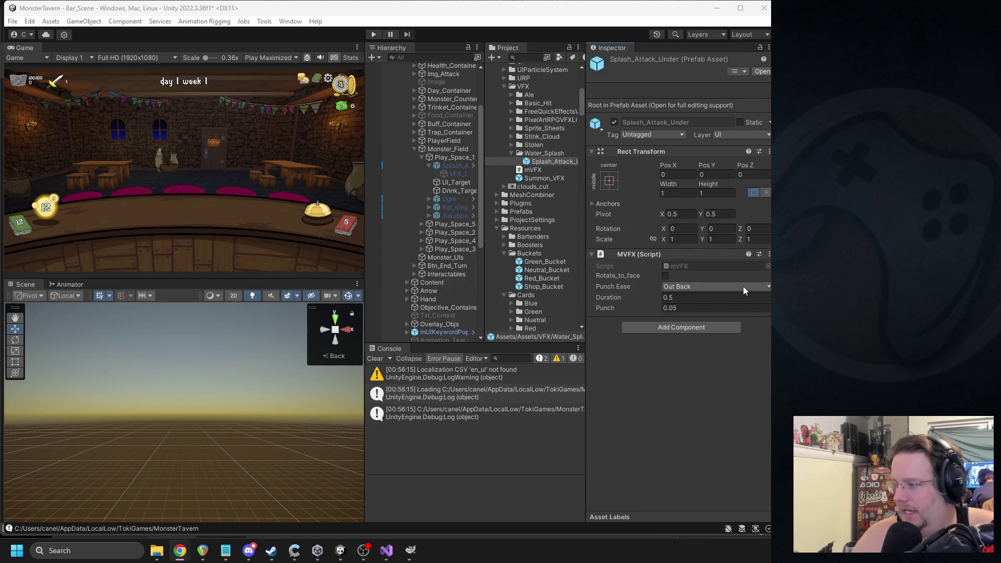
{"action": "left_click", "coordinate": [714, 286]}
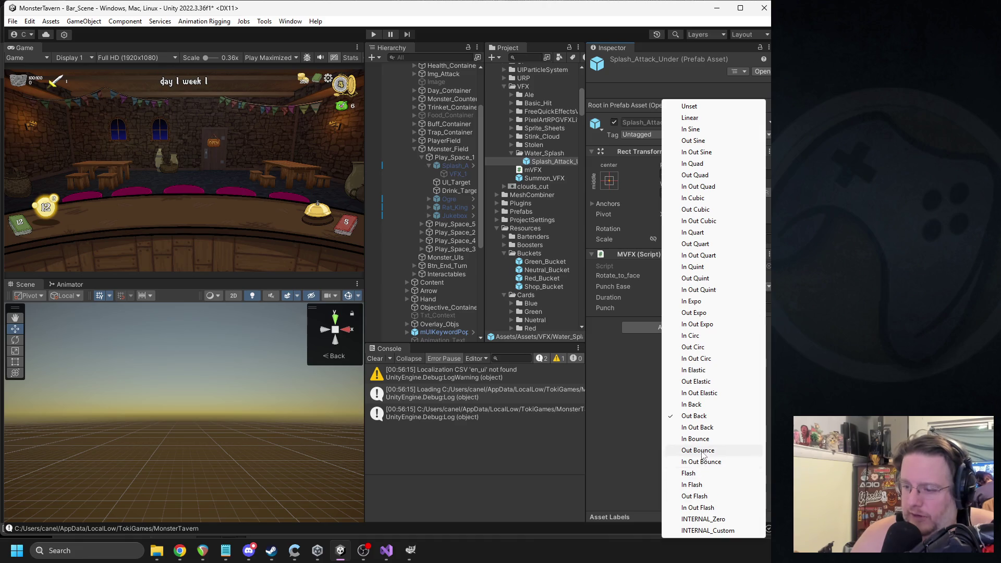
{"action": "left_click", "coordinate": [698, 386]}
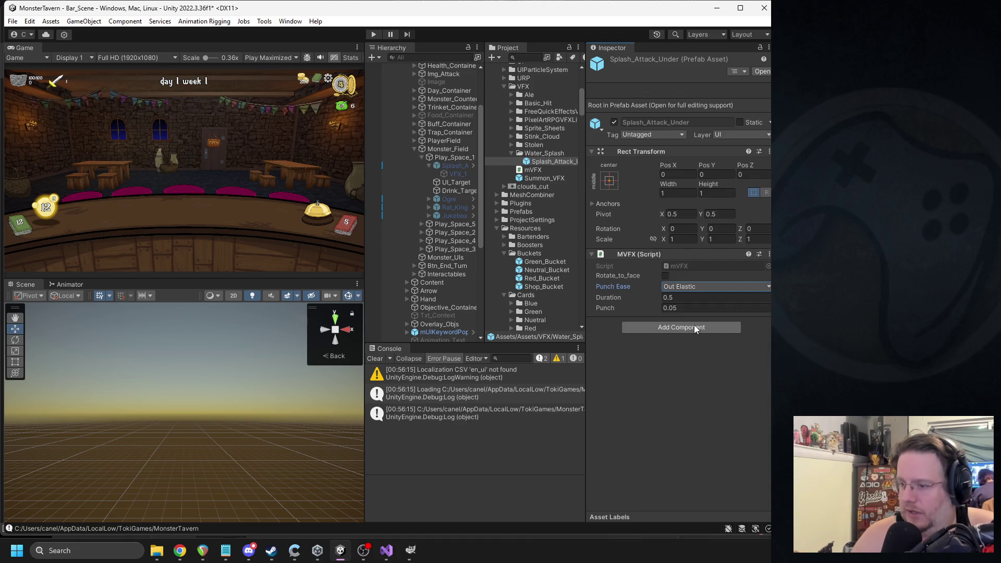
- Change the Punch value to 0.1 and start the game to preview
{"action": "left_click", "coordinate": [672, 308]}
{"action": "left_click_drag", "start_coordinate": [671, 311], "coordinate": [657, 302]}
{"action": "type", "text": "0.1"}
{"action": "left_click", "coordinate": [374, 34]}
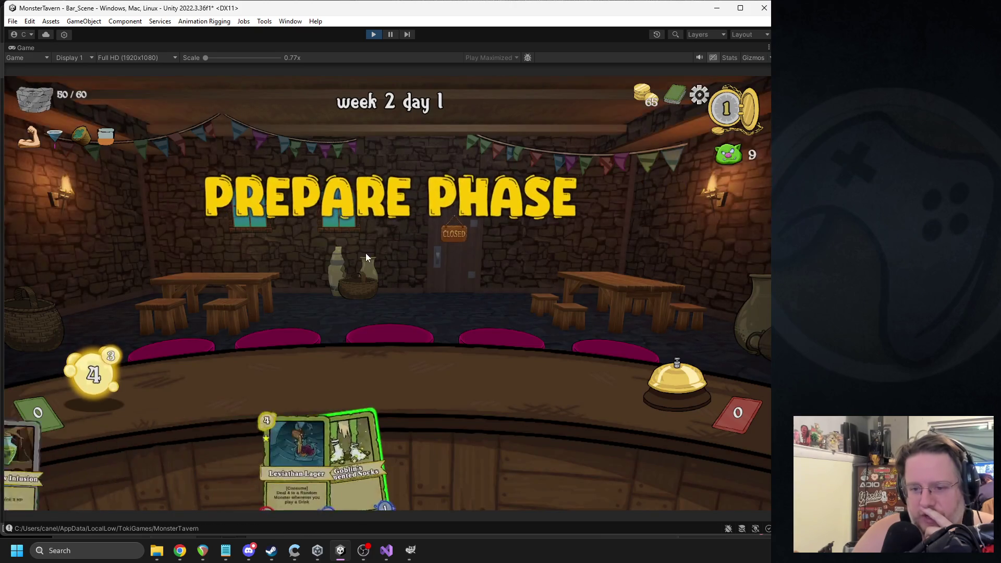
- Play Leviathan Lager, Goblin's Fermented Socks and Bottom Shelf Buzz onto the counter, then stop the game
{"action": "left_click_drag", "start_coordinate": [298, 440], "coordinate": [548, 383]}
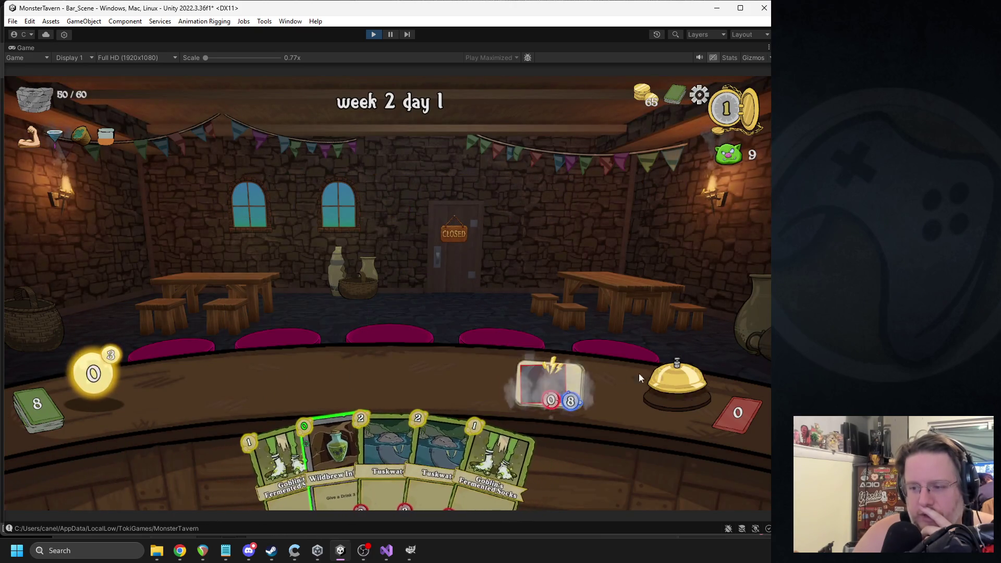
{"action": "left_click", "coordinate": [640, 374]}
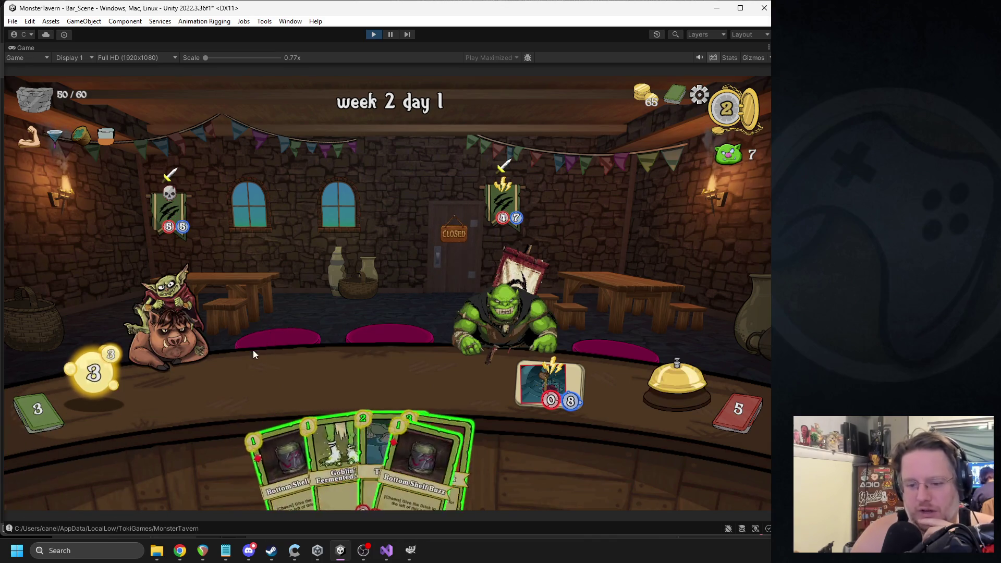
{"action": "mouse_move", "coordinate": [334, 459]}
{"action": "left_mouse_down"}
{"action": "mouse_move", "coordinate": [250, 376]}
{"action": "mouse_move", "coordinate": [241, 384]}
{"action": "left_mouse_up"}
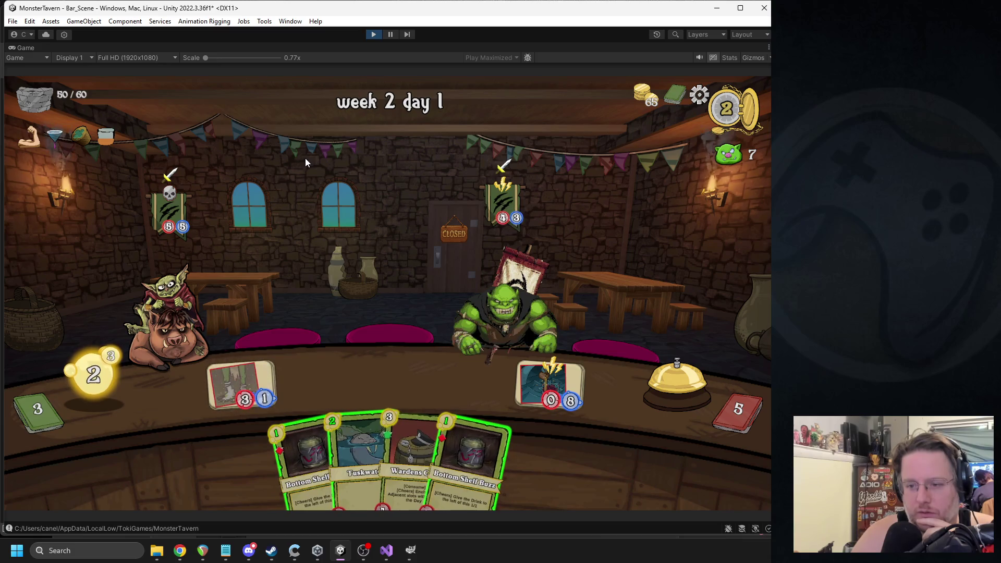
{"action": "left_click_drag", "start_coordinate": [308, 427], "coordinate": [318, 383]}
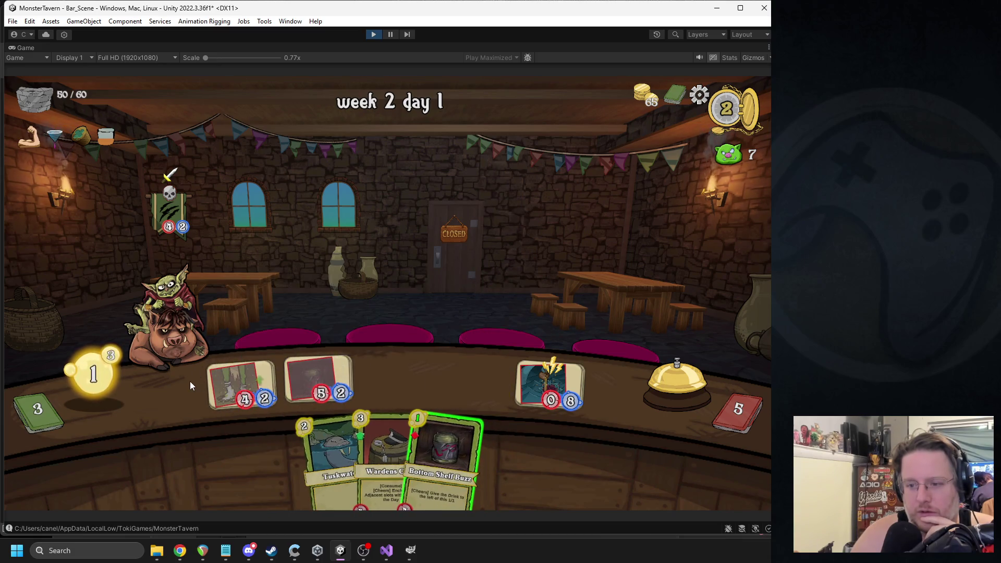
{"action": "left_click_drag", "start_coordinate": [443, 430], "coordinate": [396, 380]}
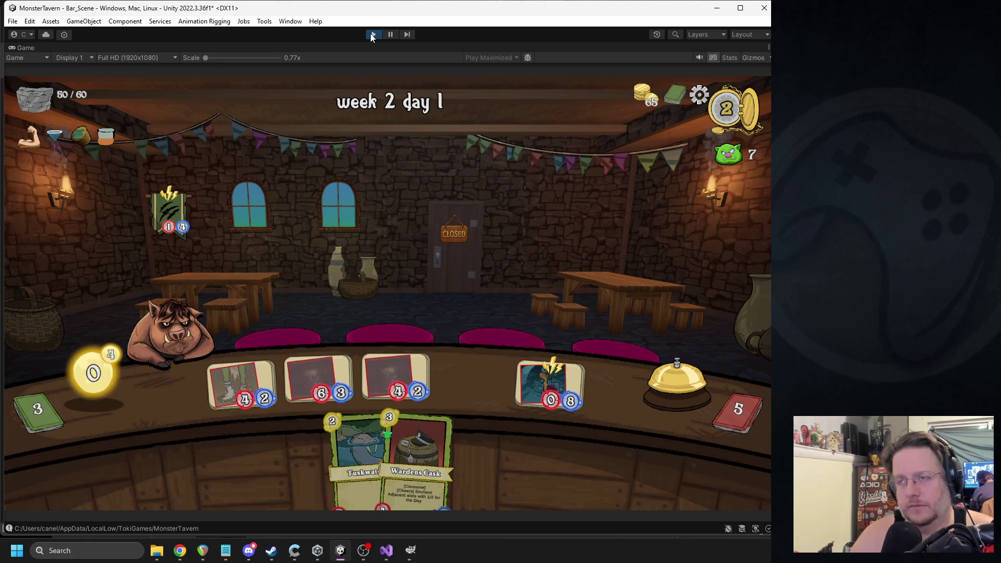
{"action": "key", "text": "alt+Tab"}
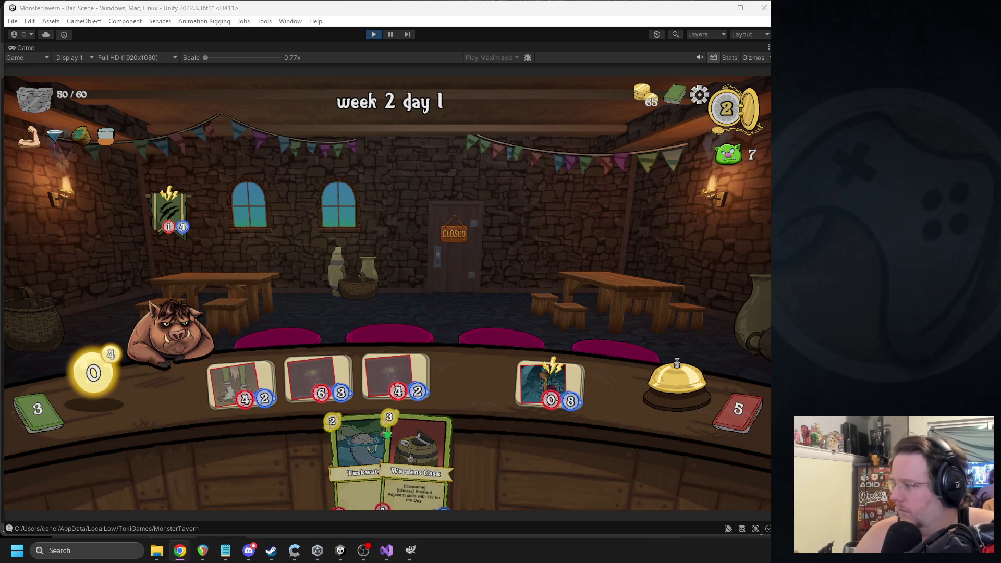
{"action": "left_click", "coordinate": [374, 35]}
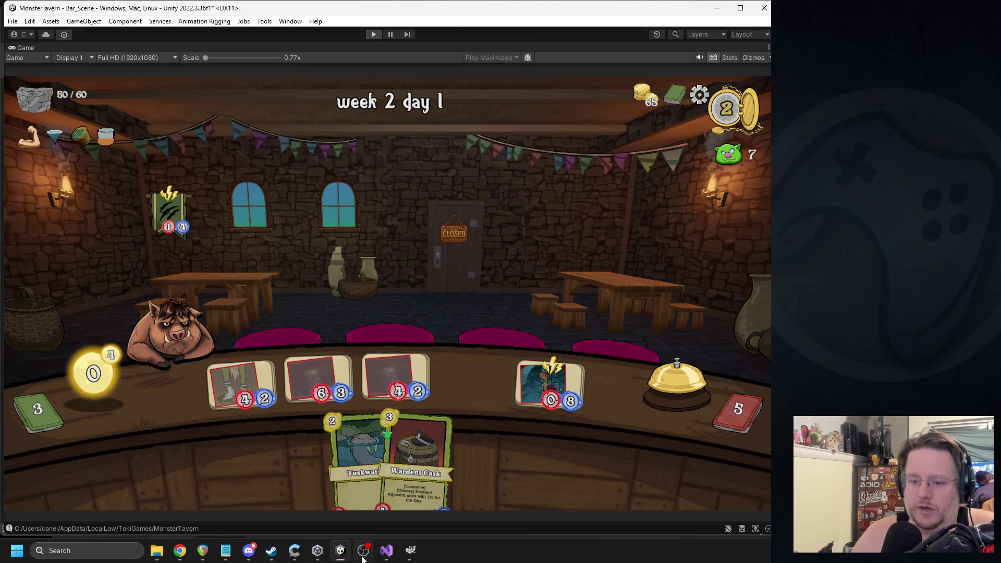
- In mVFX.cs, paste the Scale Pop settings over the rotate_to_face through punch fields
{"action": "left_click", "coordinate": [387, 550]}
{"action": "scroll", "coordinate": [396, 300], "scroll_direction": "up", "scroll_amount": 7}
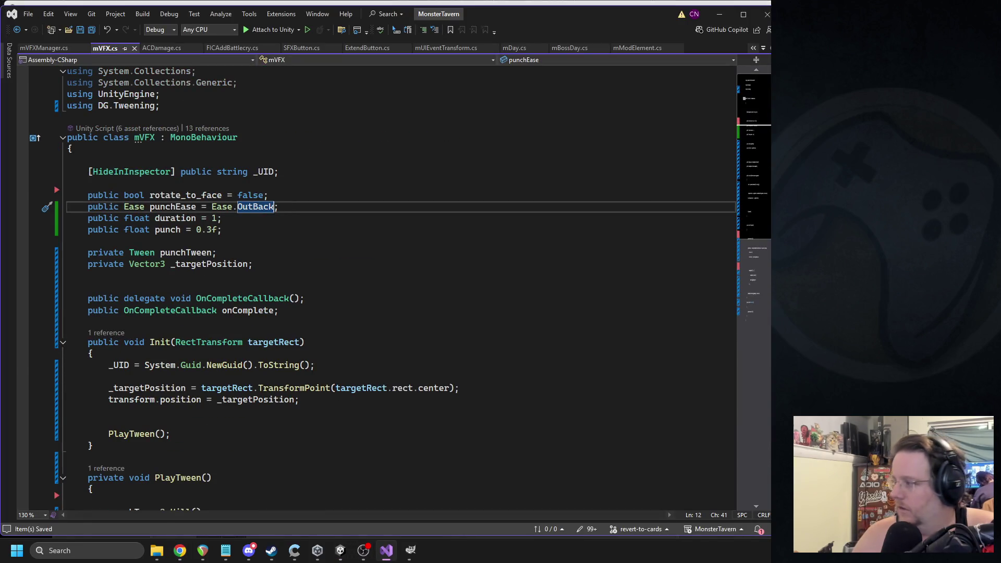
{"action": "key", "text": "alt+Tab"}
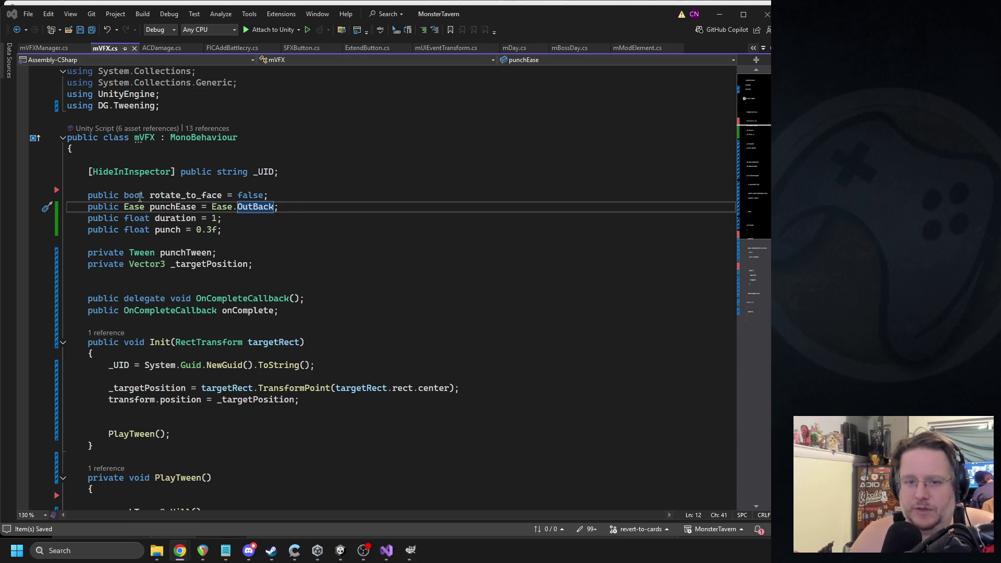
{"action": "left_click_drag", "start_coordinate": [88, 196], "coordinate": [268, 232]}
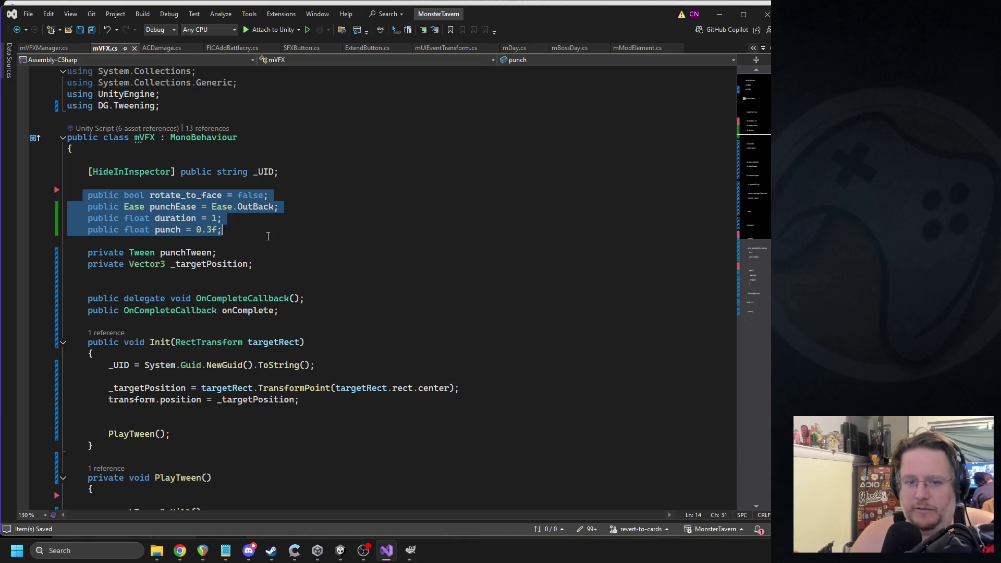
{"action": "type", "text": "[Header(\"Scale Pop Settings\")]     public float duration = 0.5f;        // total animation time     public float overshoot = 1.3f;       // how big it grows before springing back     public Ease scaleEase = Ease.OutElastic;"}
- Paste the scale-pop code over PlayTween's punch block, rename the punchTween field to scaleTween, and save
{"action": "scroll", "coordinate": [303, 251], "scroll_direction": "down", "scroll_amount": 4}
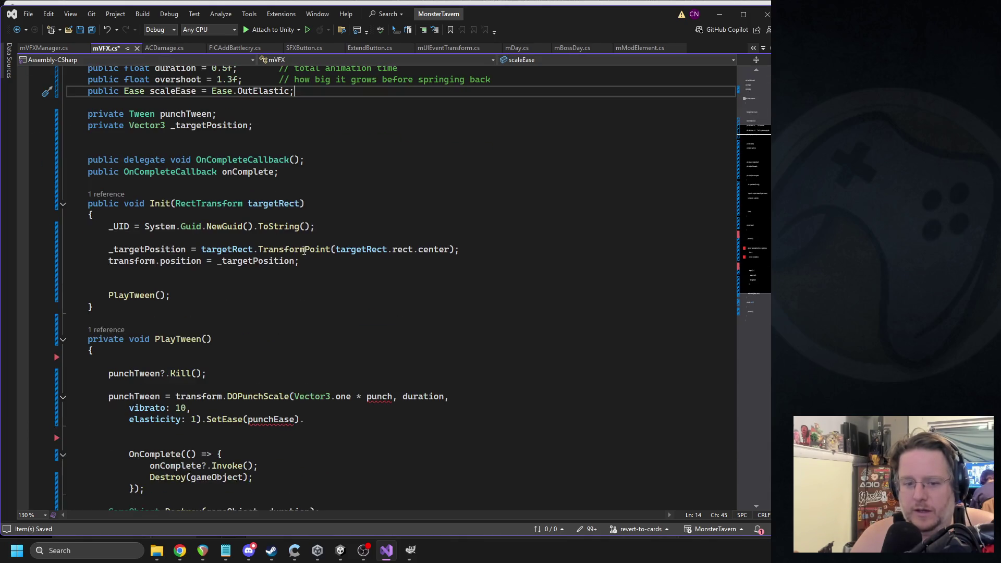
{"action": "scroll", "coordinate": [278, 449], "scroll_direction": "down", "scroll_amount": 3}
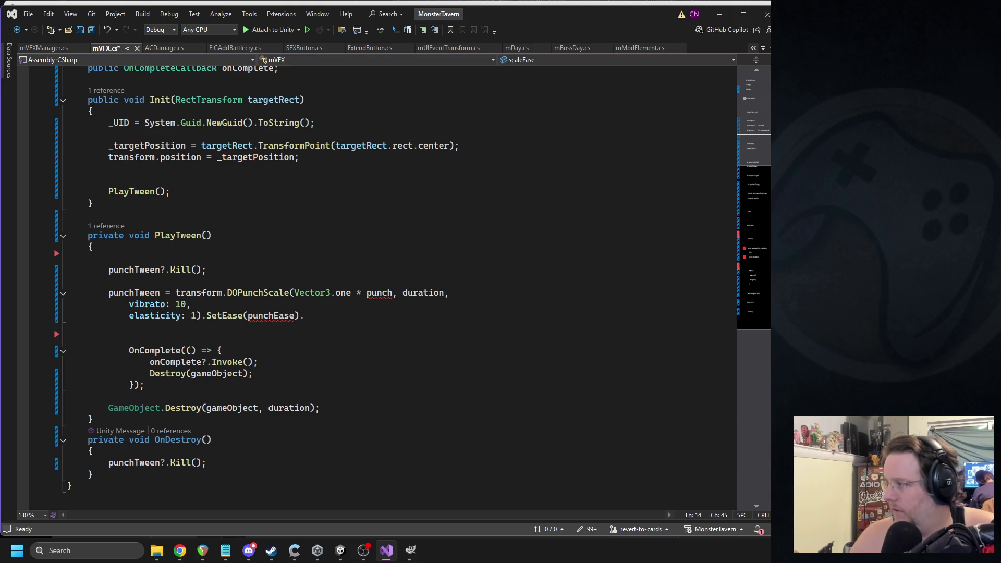
{"action": "key", "text": "alt+Tab"}
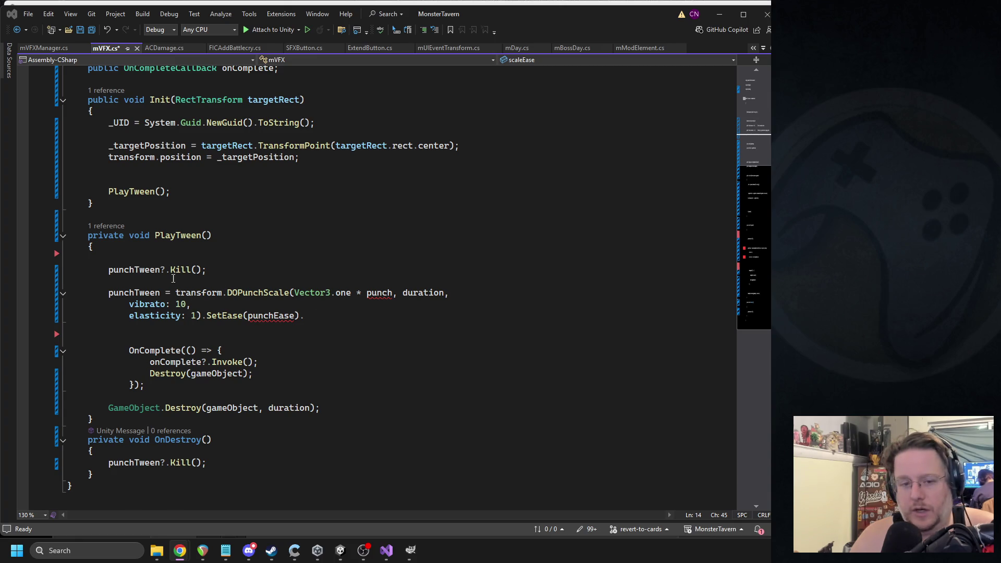
{"action": "mouse_move", "coordinate": [106, 292]}
{"action": "left_mouse_down"}
{"action": "mouse_move", "coordinate": [219, 337]}
{"action": "mouse_move", "coordinate": [254, 387]}
{"action": "left_mouse_up"}
{"action": "type", "text": "rect.localScale = Vector3.zero;          // Animate to overshoot and back to normal scale         scaleTween = rect.DOScale(Vector3.one * overshoot, duration / 2f)             .SetEase(scaleEase)             .OnComplete(() =>             {                 // Spring back to normal                 rect.DOScale(Vector3.one, duration / 2f)                     .SetEase(scaleEase)                     .OnComplete(() =>                     {                         onComplete?.Invoke();                         Destroy(gameObject);                     });             });"}
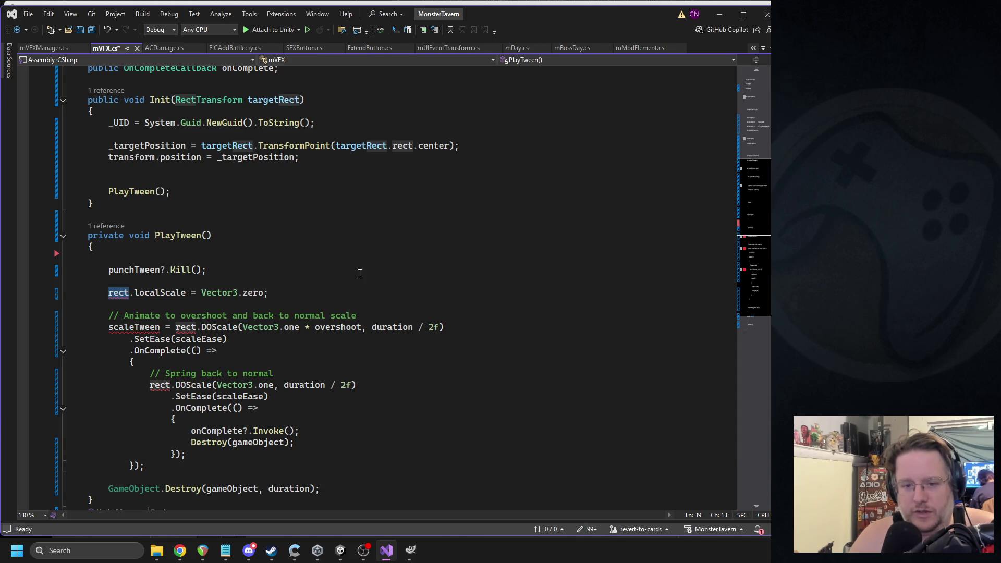
{"action": "type", "text": "tra"}
{"action": "key", "text": "Tab"}
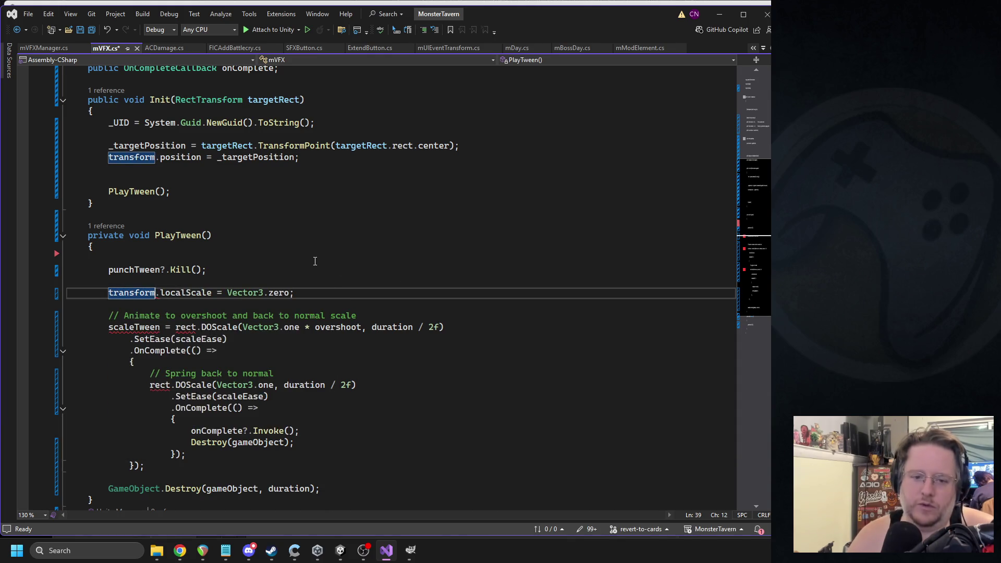
{"action": "left_click", "coordinate": [139, 326]}
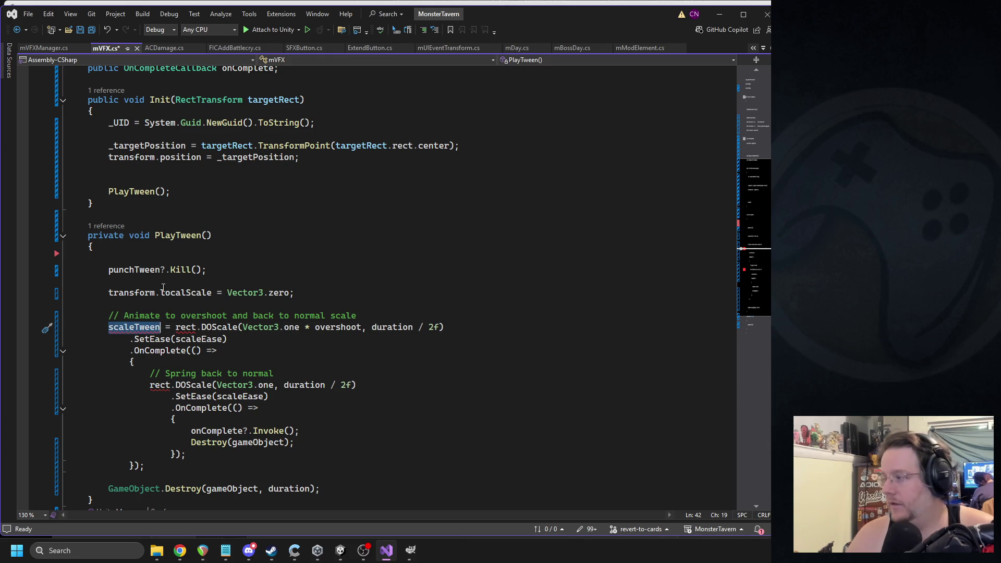
{"action": "scroll", "coordinate": [253, 269], "scroll_direction": "up", "scroll_amount": 7}
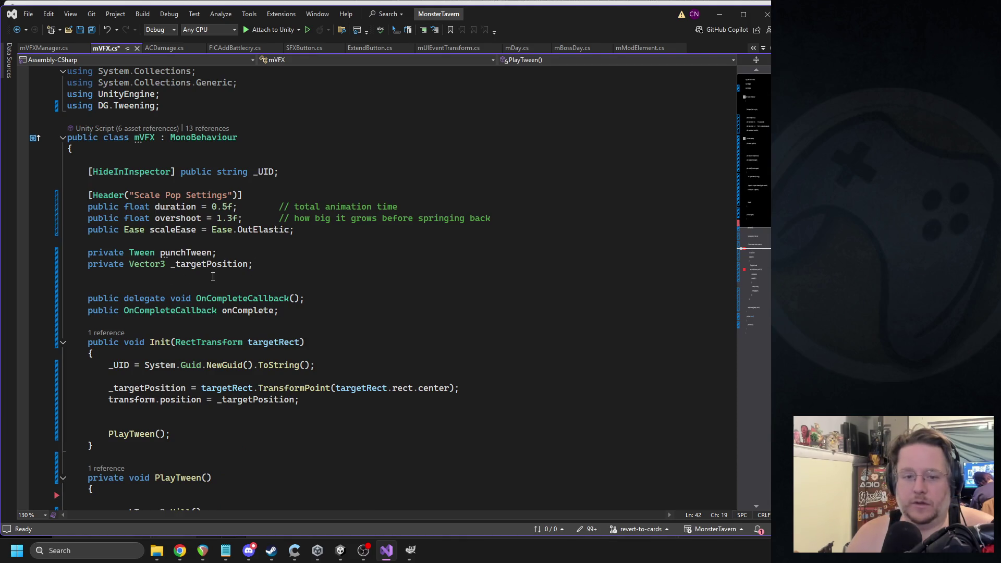
{"action": "double_click", "coordinate": [193, 255]}
{"action": "type", "text": "scaleTween"}
{"action": "key", "text": "ctrl+s"}
- Replace rect with transform on the scaleTween and spring-back lines
{"action": "double_click", "coordinate": [166, 229]}
{"action": "scroll", "coordinate": [230, 240], "scroll_direction": "down", "scroll_amount": 8}
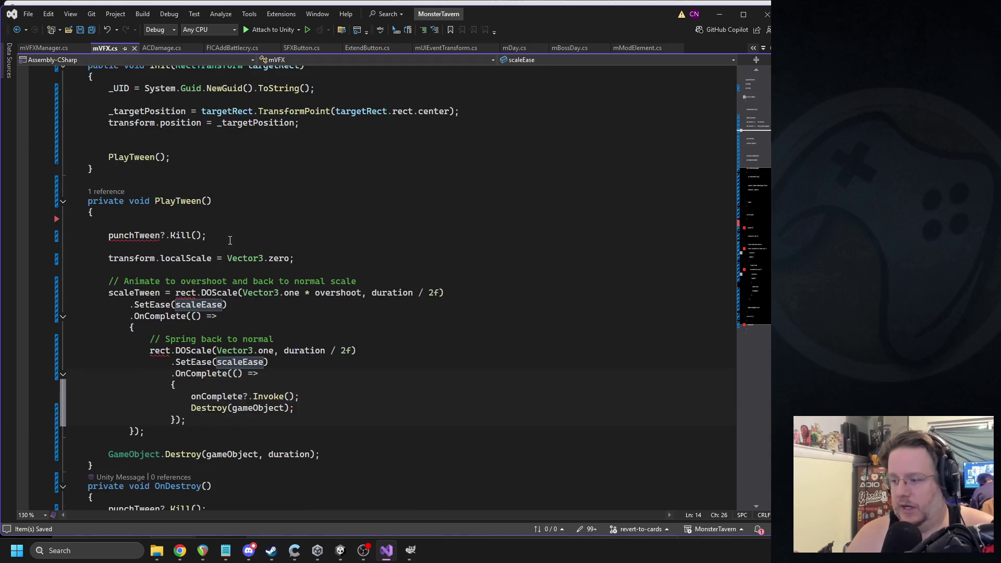
{"action": "scroll", "coordinate": [298, 240], "scroll_direction": "down", "scroll_amount": 4}
{"action": "scroll", "coordinate": [276, 235], "scroll_direction": "up", "scroll_amount": 2}
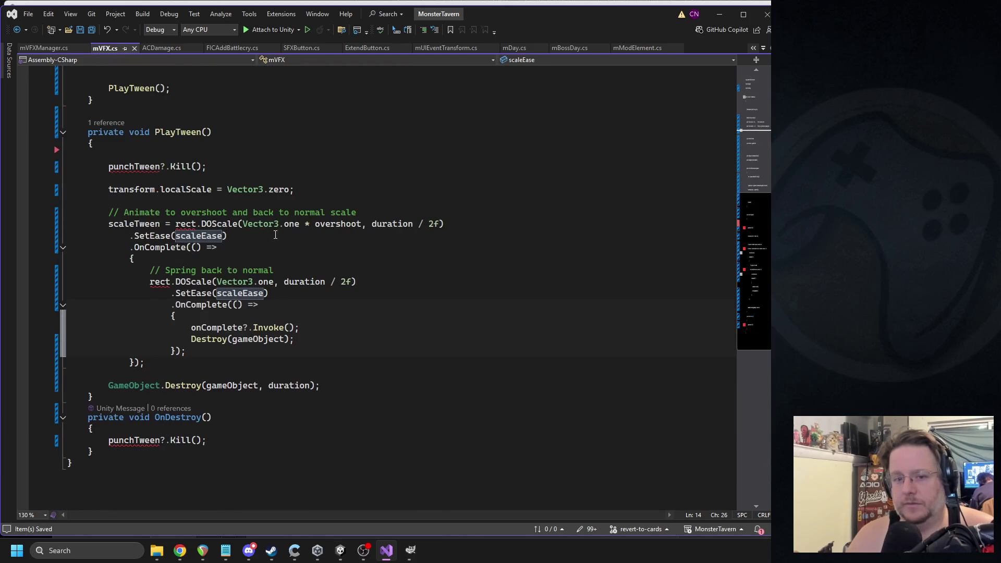
{"action": "double_click", "coordinate": [184, 224]}
{"action": "type", "text": "transform"}
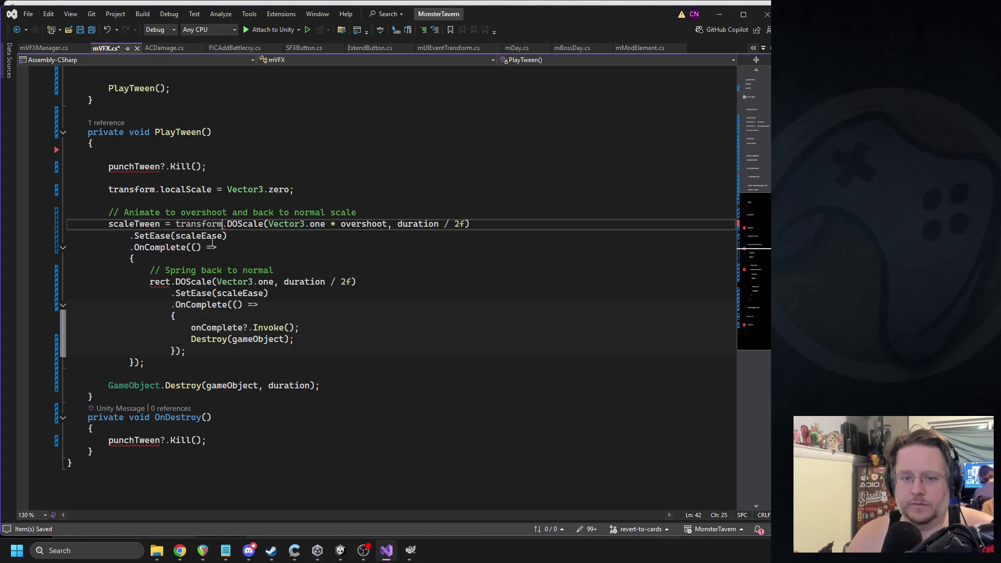
{"action": "double_click", "coordinate": [159, 282]}
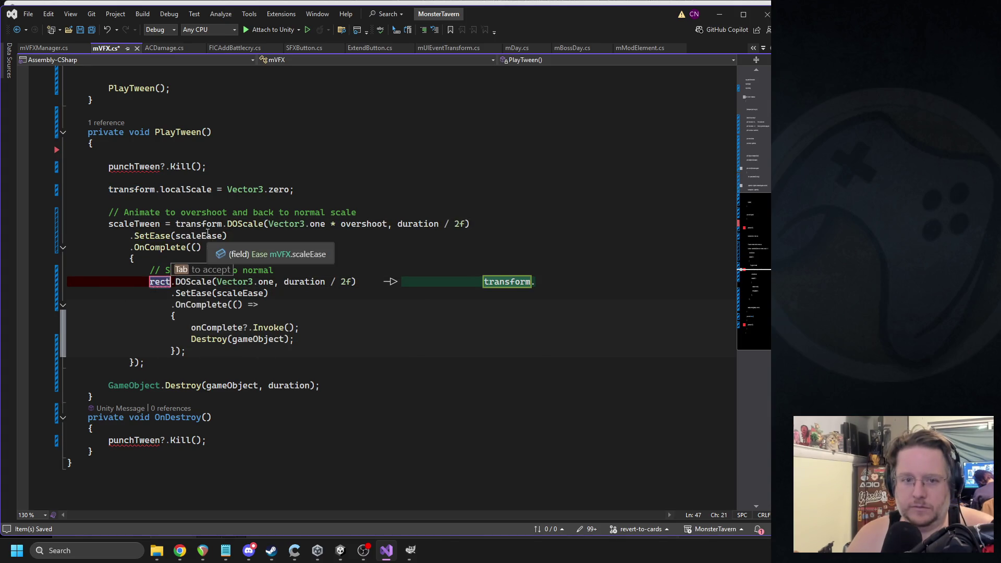
{"action": "key", "text": "Tab"}
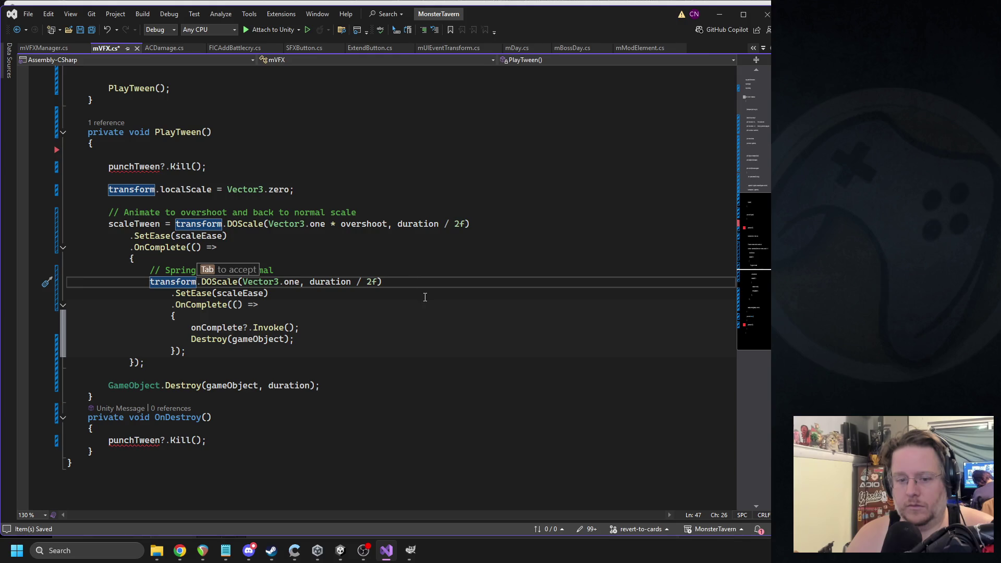
- Change the leftover punchTween references in Kill and OnDestroy to scaleTween, save, and return to Unity
{"action": "left_click", "coordinate": [140, 167]}
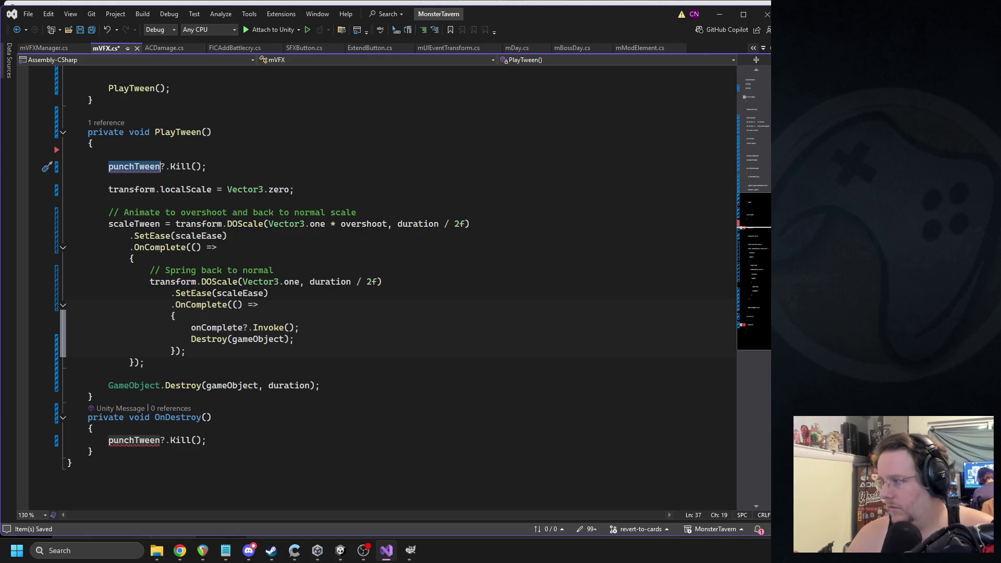
{"action": "key", "text": "alt+Tab"}
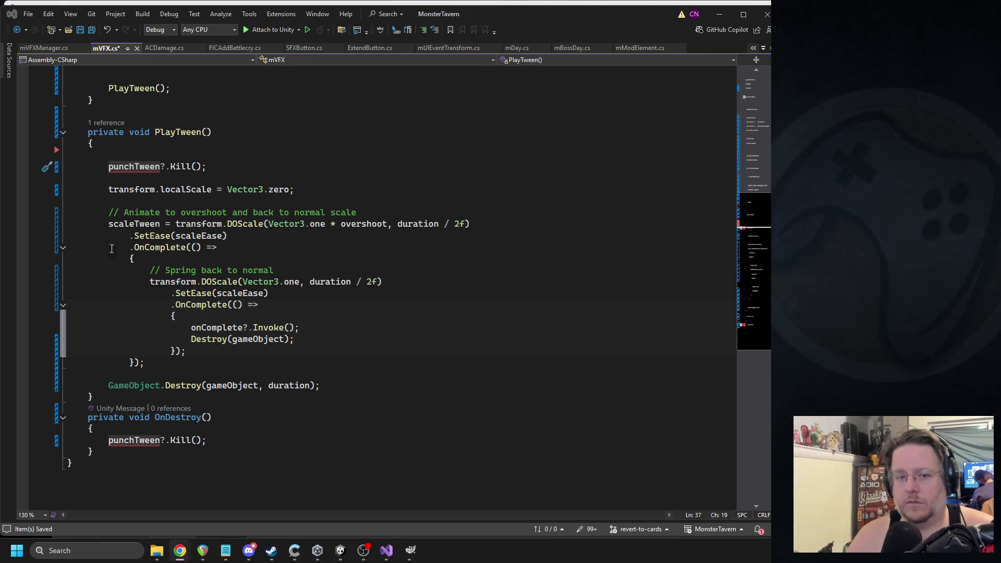
{"action": "key", "text": "alt+Tab"}
{"action": "double_click", "coordinate": [134, 167]}
{"action": "key", "text": "ctrl+v"}
{"action": "double_click", "coordinate": [134, 440]}
{"action": "type", "text": "scaleTween"}
{"action": "key", "text": "ctrl+s"}
{"action": "left_click", "coordinate": [340, 550]}
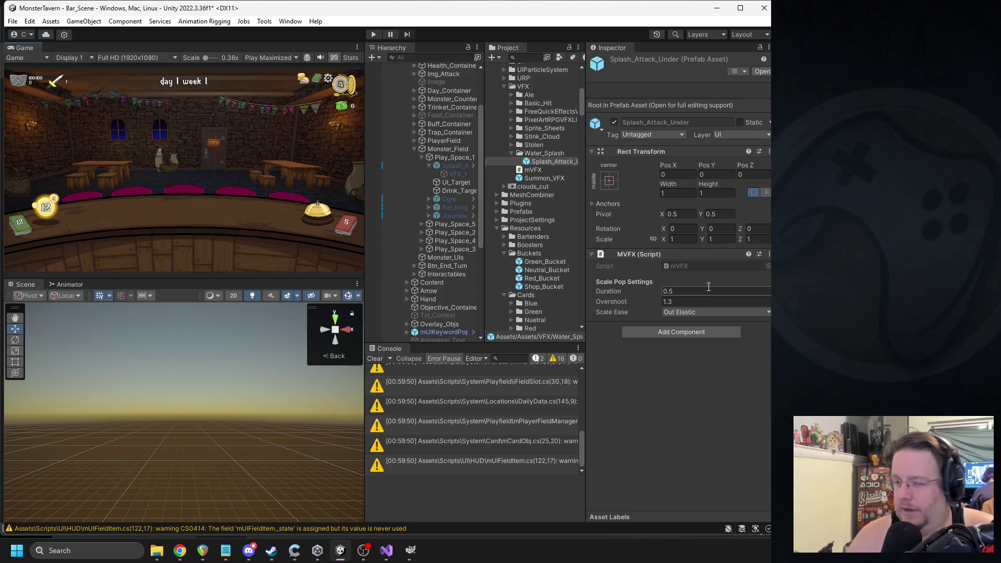
- Playtest a week 2 turn, dropping Leviathan, Goblin's Fermented Socks and Tuskwater onto bar slots, then stop
{"action": "left_click", "coordinate": [371, 36]}
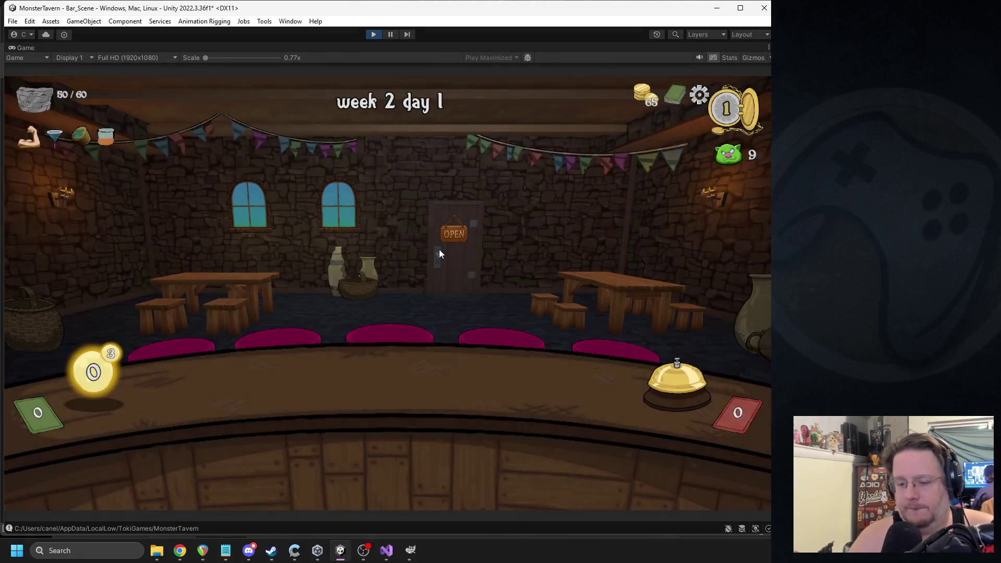
{"action": "left_click", "coordinate": [655, 377]}
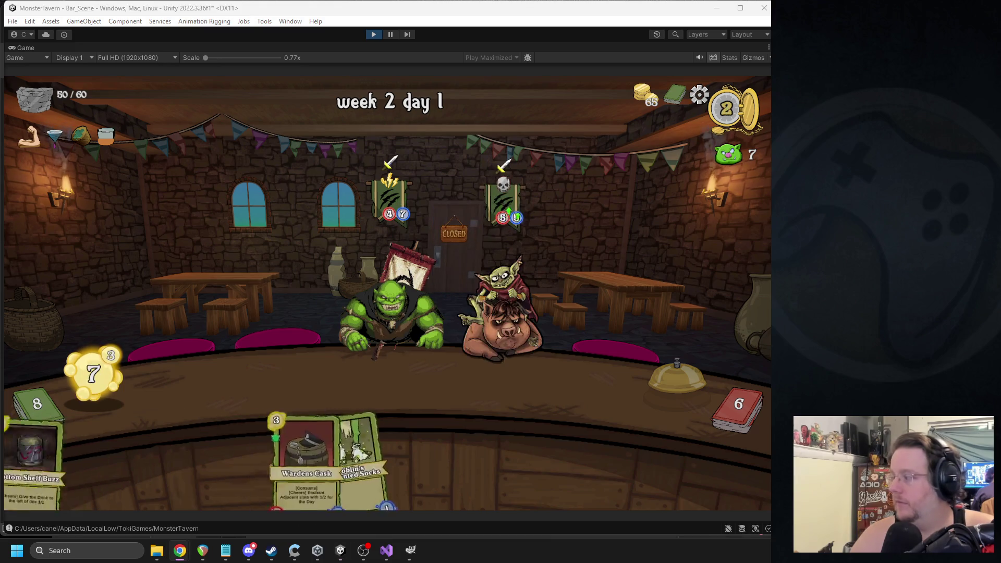
{"action": "left_click", "coordinate": [738, 409]}
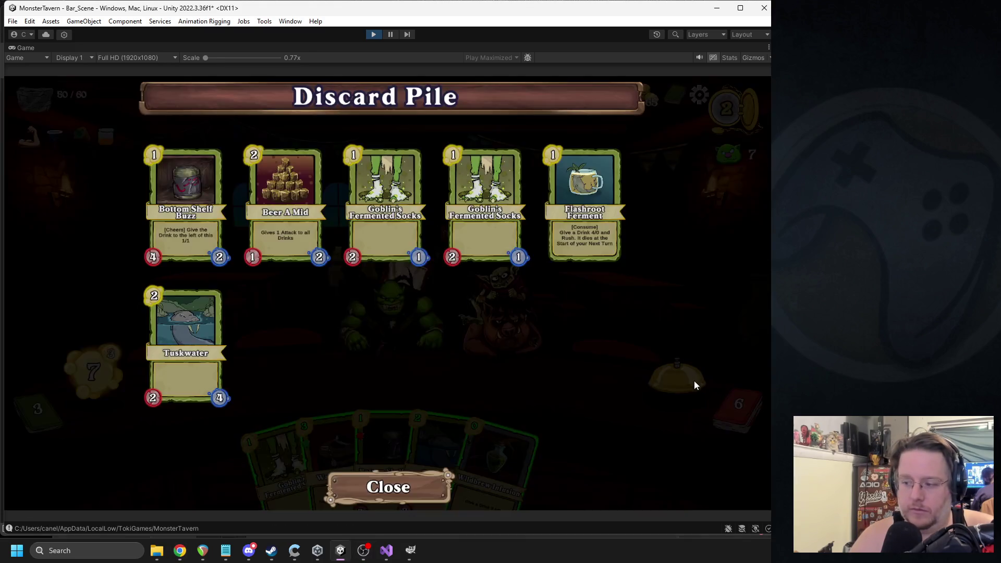
{"action": "left_click", "coordinate": [691, 381]}
{"action": "left_click", "coordinate": [689, 380]}
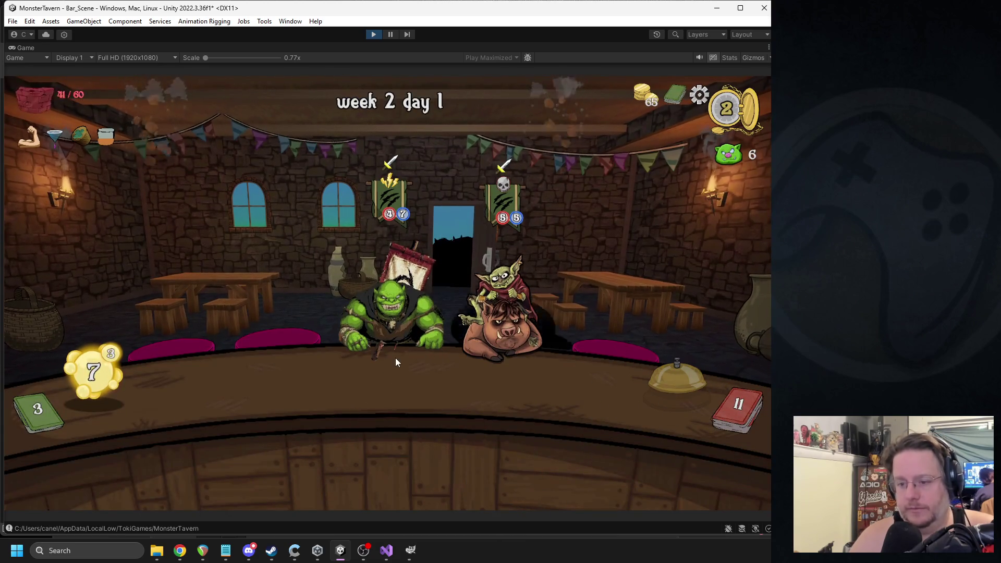
{"action": "left_click_drag", "start_coordinate": [268, 438], "coordinate": [535, 376]}
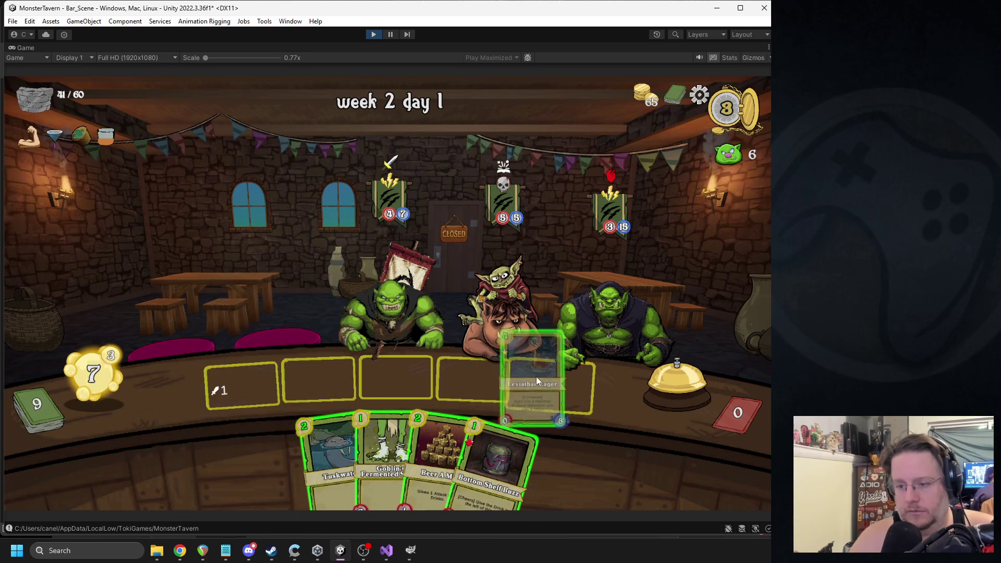
{"action": "left_click_drag", "start_coordinate": [340, 415], "coordinate": [263, 393]}
{"action": "left_click_drag", "start_coordinate": [295, 430], "coordinate": [252, 394]}
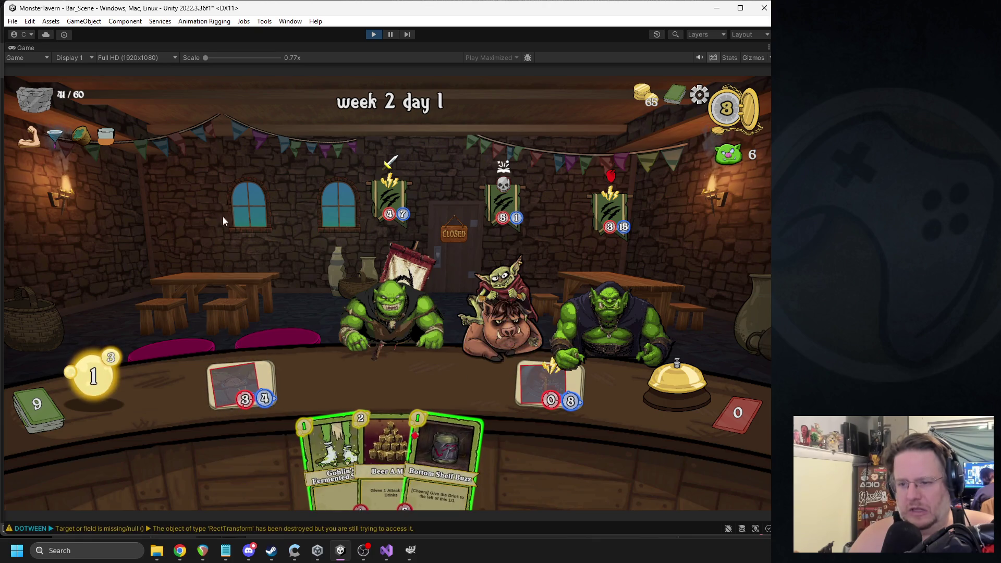
{"action": "left_click", "coordinate": [373, 35]}
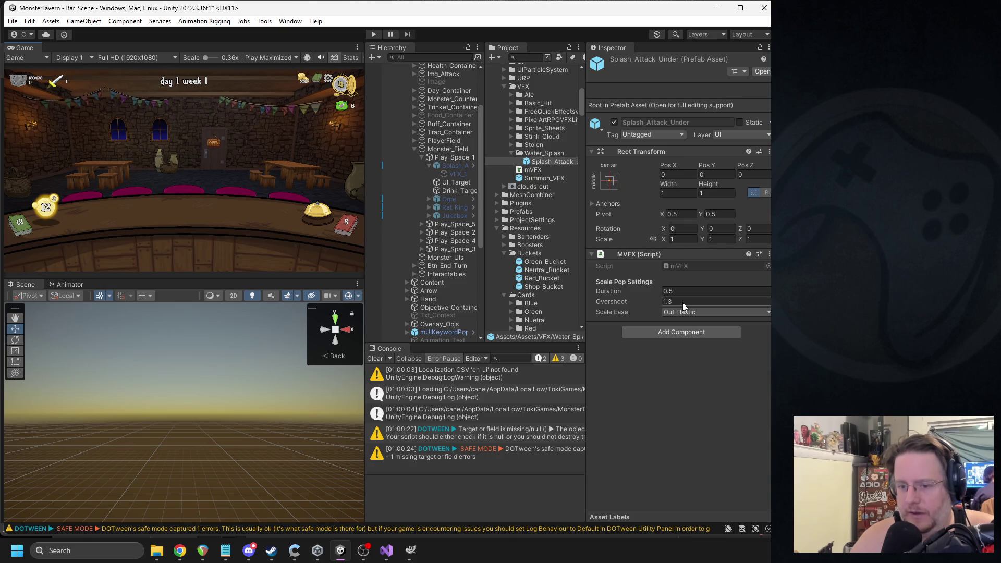
{"action": "scroll", "coordinate": [447, 288], "scroll_direction": "down", "scroll_amount": 5}
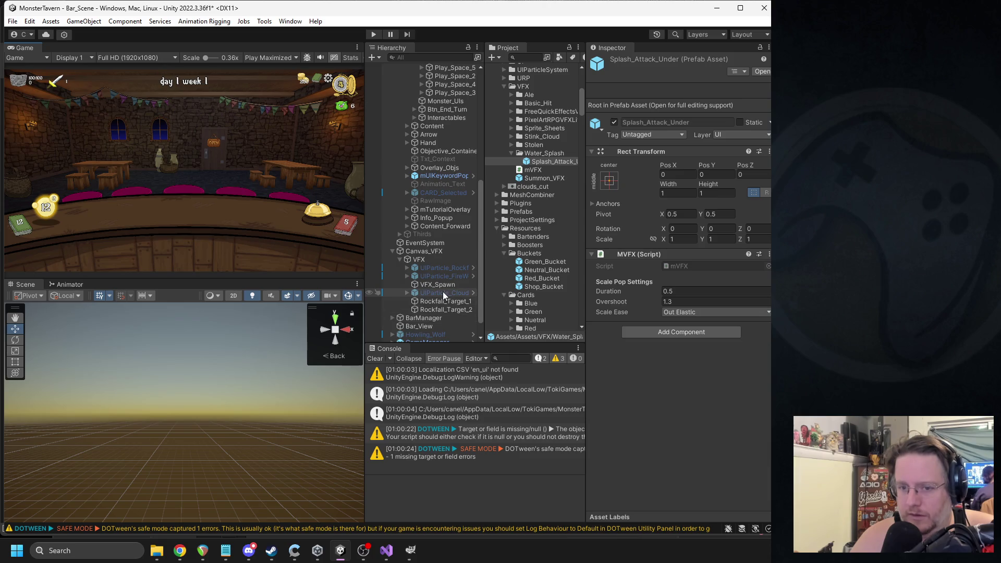
{"action": "left_click", "coordinate": [443, 292]}
{"action": "scroll", "coordinate": [443, 281], "scroll_direction": "down", "scroll_amount": 1}
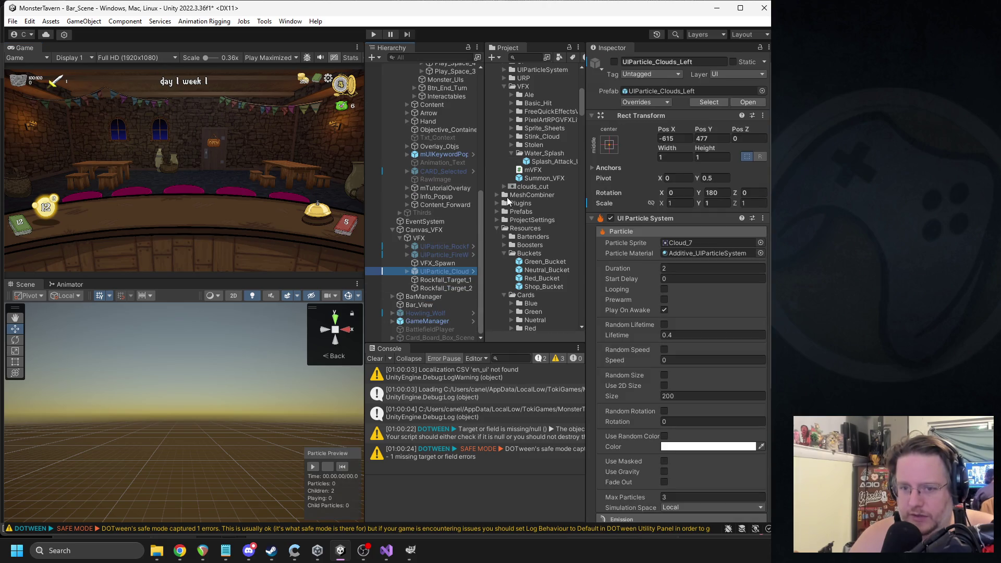
{"action": "scroll", "coordinate": [461, 235], "scroll_direction": "up", "scroll_amount": 6}
{"action": "scroll", "coordinate": [458, 252], "scroll_direction": "up", "scroll_amount": 2}
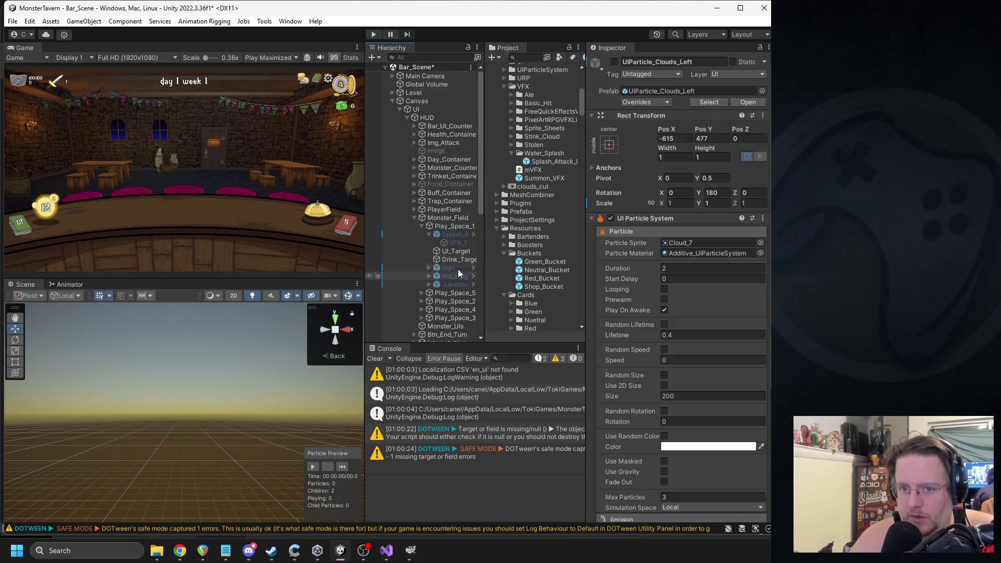
{"action": "left_click", "coordinate": [449, 234]}
{"action": "left_click", "coordinate": [614, 62]}
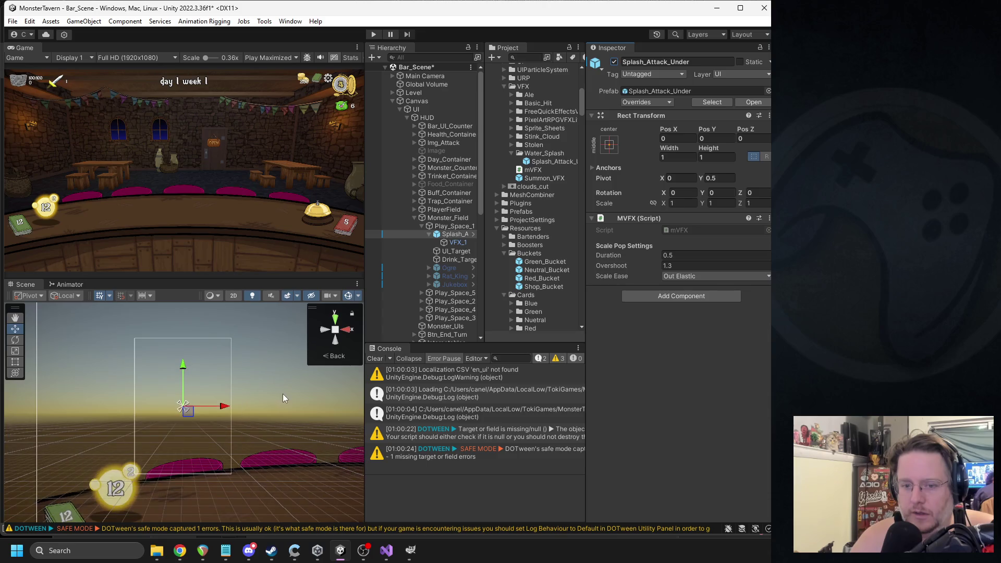
{"action": "left_click", "coordinate": [457, 243]}
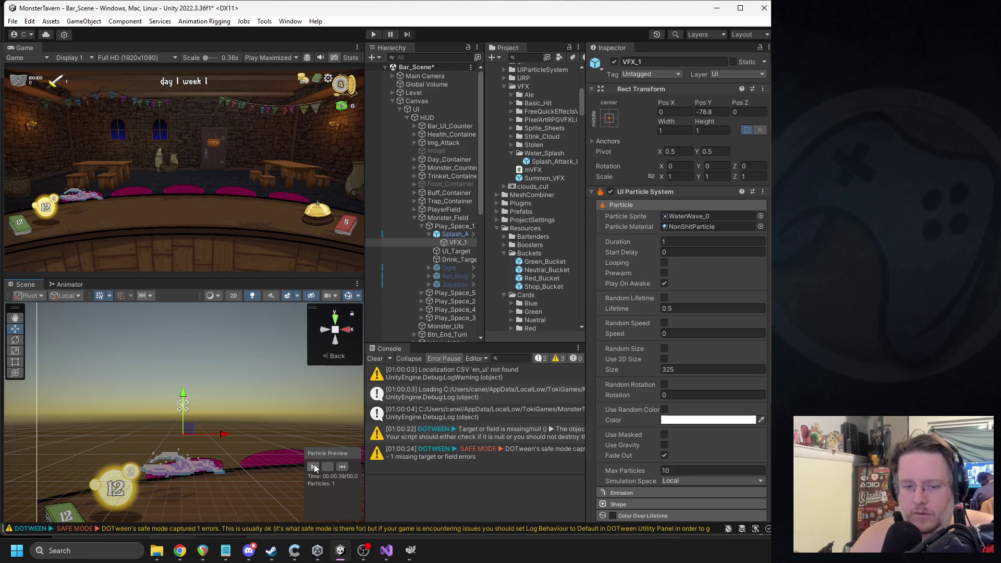
{"action": "left_click", "coordinate": [448, 243]}
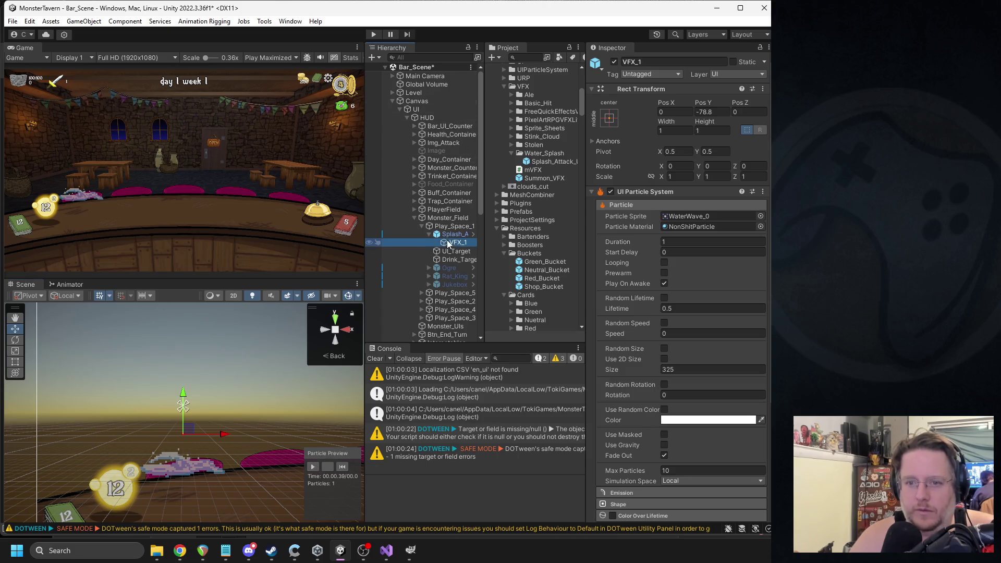
{"action": "left_click", "coordinate": [452, 234]}
{"action": "key", "text": "r"}
{"action": "mouse_move", "coordinate": [196, 407]}
{"action": "left_mouse_down"}
{"action": "mouse_move", "coordinate": [187, 407]}
{"action": "mouse_move", "coordinate": [201, 408]}
{"action": "left_mouse_up"}
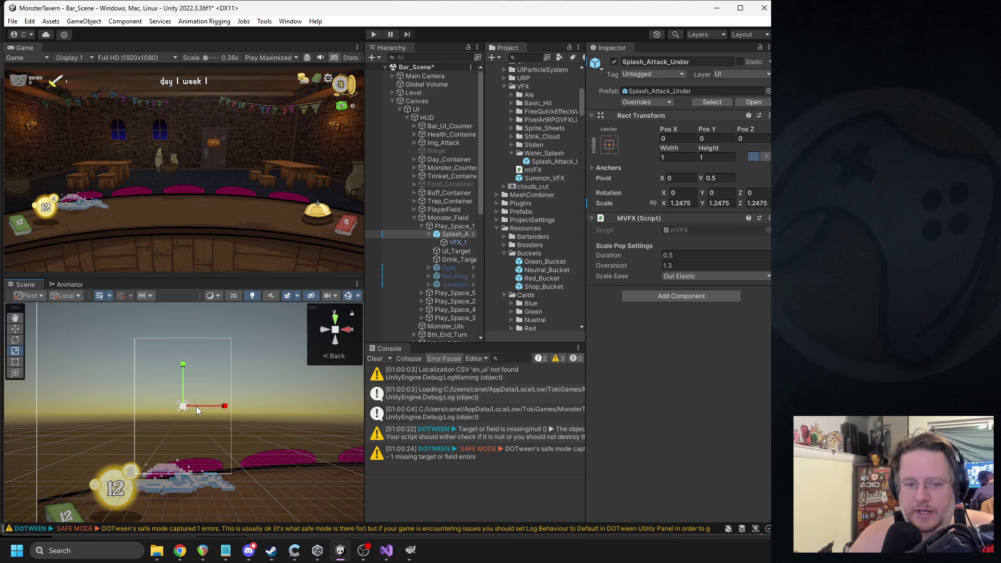
{"action": "key", "text": "ctrl+z"}
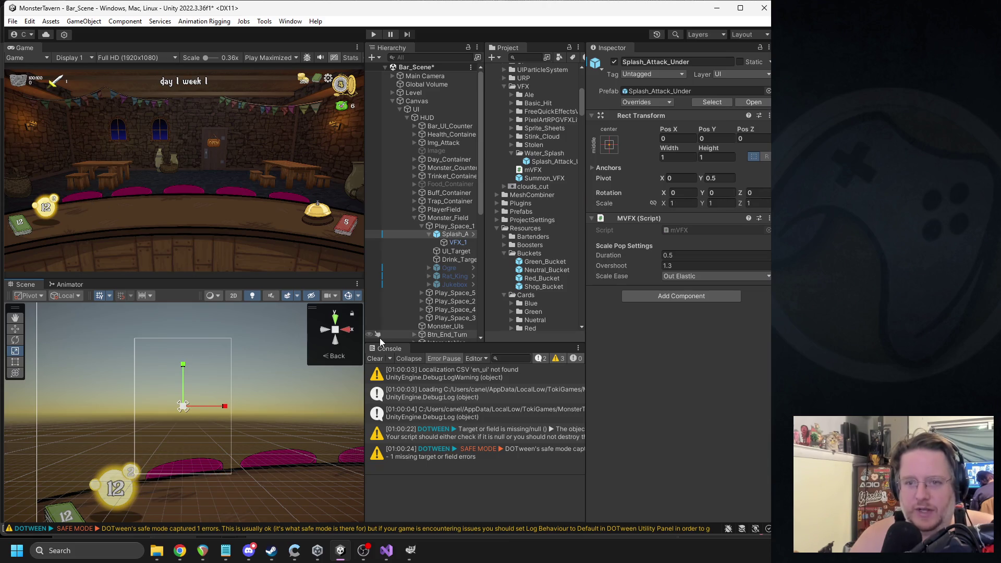
{"action": "key", "text": "alt+Tab"}
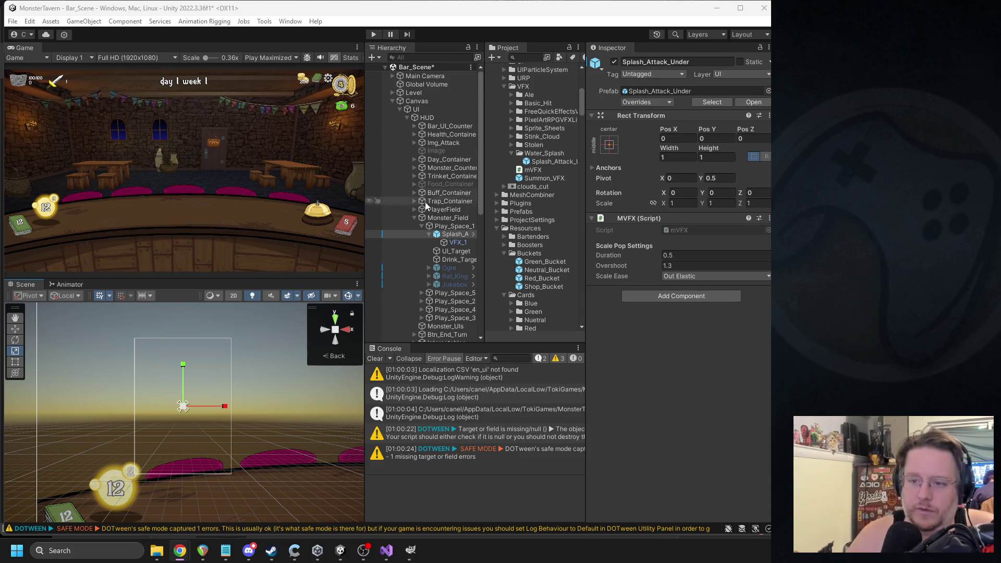
{"action": "left_click", "coordinate": [448, 243]}
{"action": "left_click", "coordinate": [328, 466]}
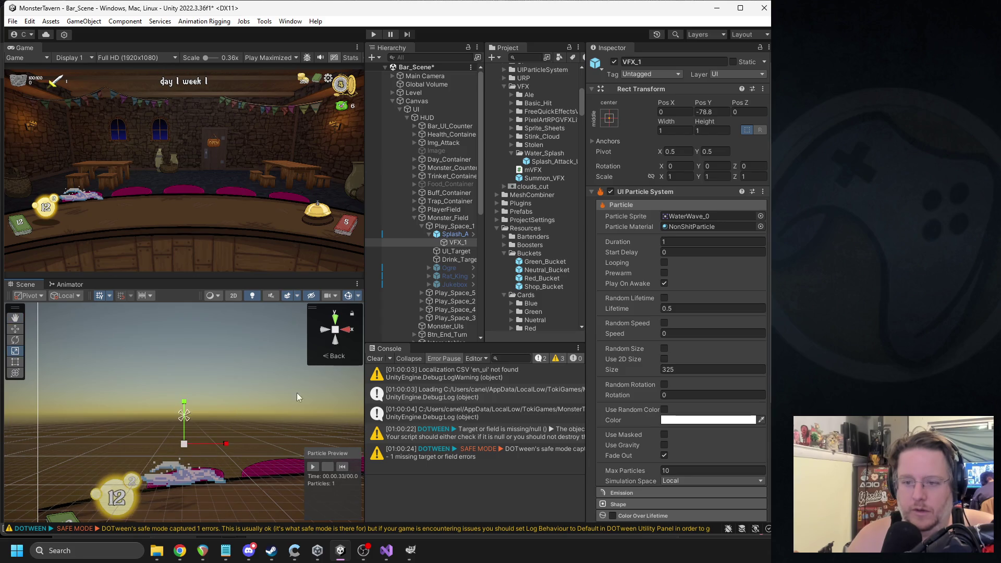
{"action": "left_click", "coordinate": [711, 111]}
- Set VFX_1's Pos Y to 0, then resize the splash with the scale gizmo while previewing particles
{"action": "type", "text": "0"}
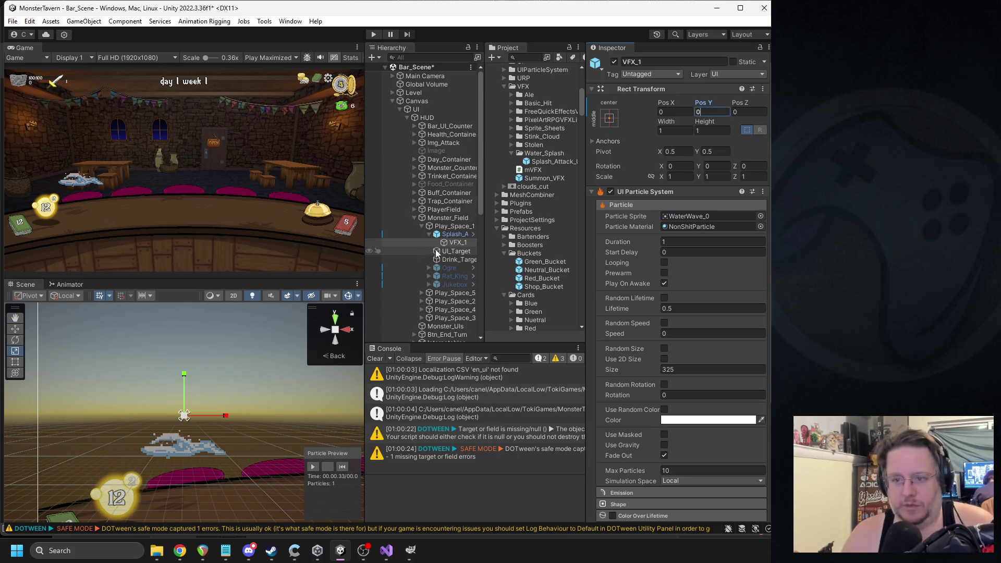
{"action": "left_click", "coordinate": [440, 236]}
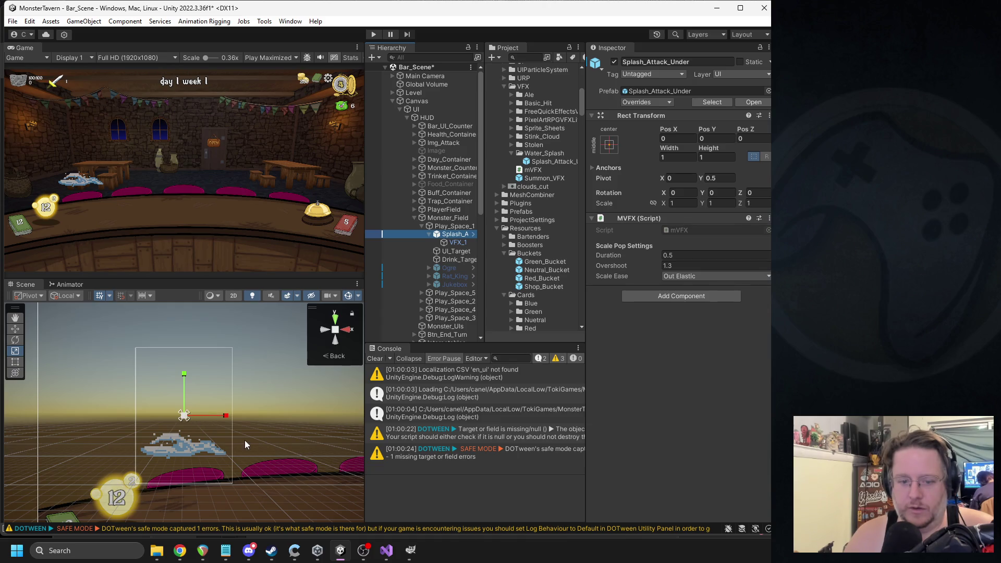
{"action": "mouse_move", "coordinate": [186, 414]}
{"action": "left_mouse_down"}
{"action": "mouse_move", "coordinate": [204, 415]}
{"action": "mouse_move", "coordinate": [192, 425]}
{"action": "mouse_move", "coordinate": [212, 429]}
{"action": "mouse_move", "coordinate": [288, 429]}
{"action": "mouse_move", "coordinate": [202, 421]}
{"action": "left_mouse_up"}
{"action": "left_click", "coordinate": [471, 243]}
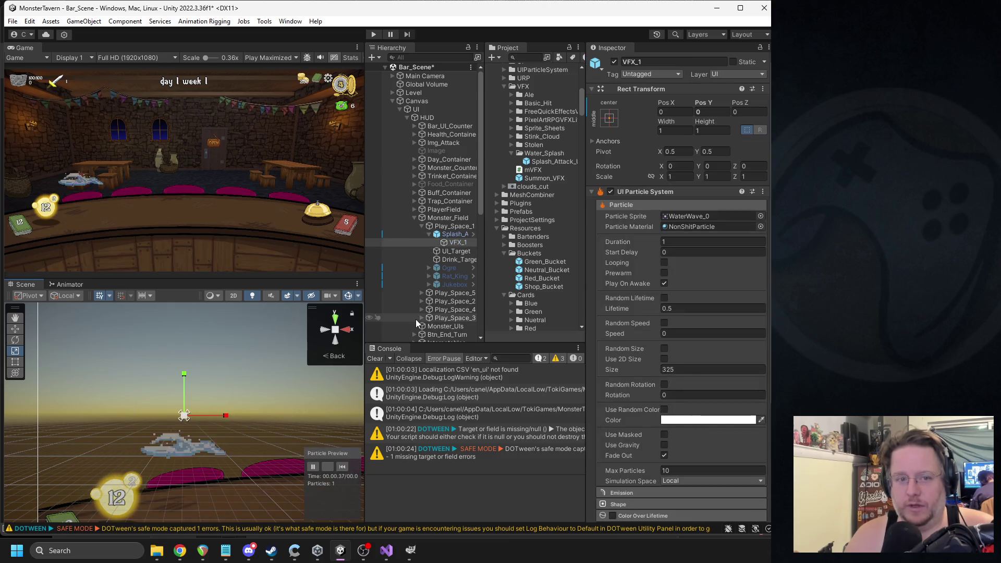
{"action": "left_click", "coordinate": [465, 240]}
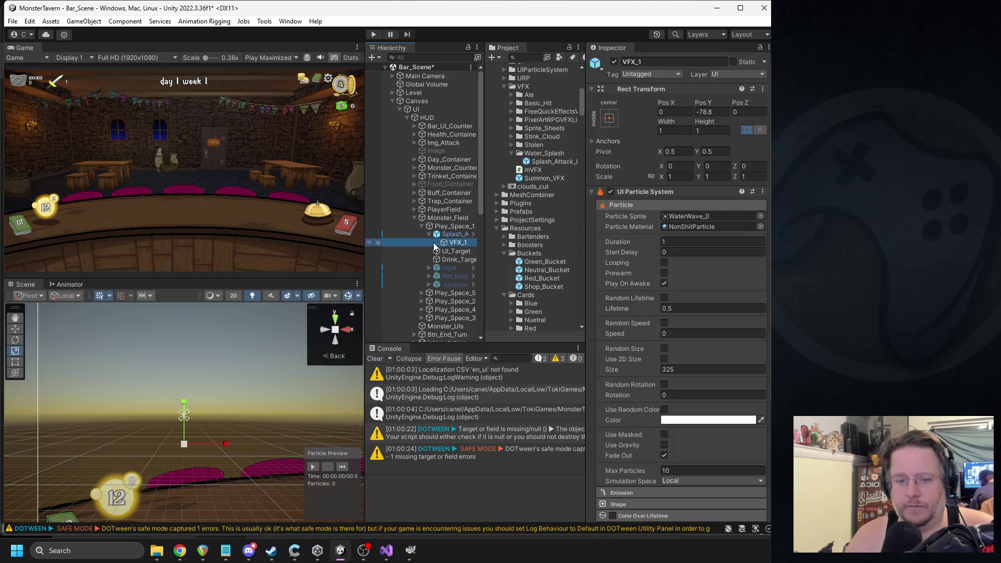
{"action": "left_click", "coordinate": [313, 467]}
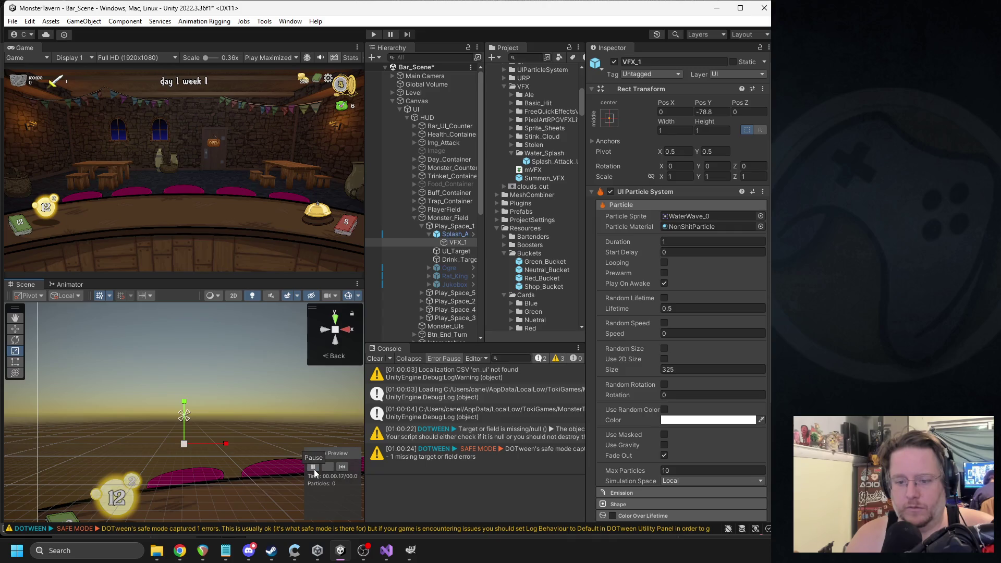
{"action": "left_click", "coordinate": [314, 466]}
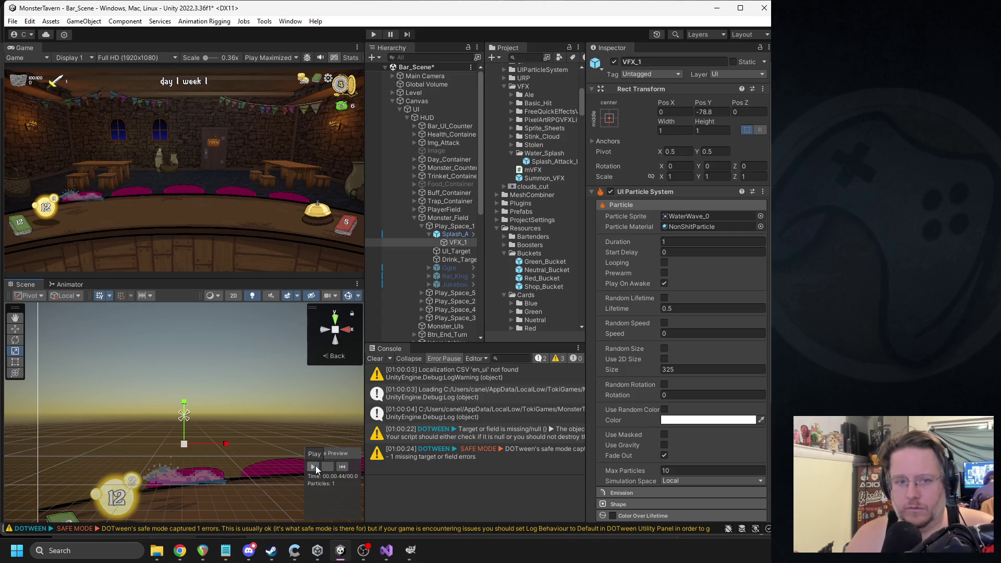
{"action": "mouse_move", "coordinate": [183, 443]}
{"action": "left_mouse_down"}
{"action": "mouse_move", "coordinate": [193, 446]}
{"action": "mouse_move", "coordinate": [183, 444]}
{"action": "left_mouse_up"}
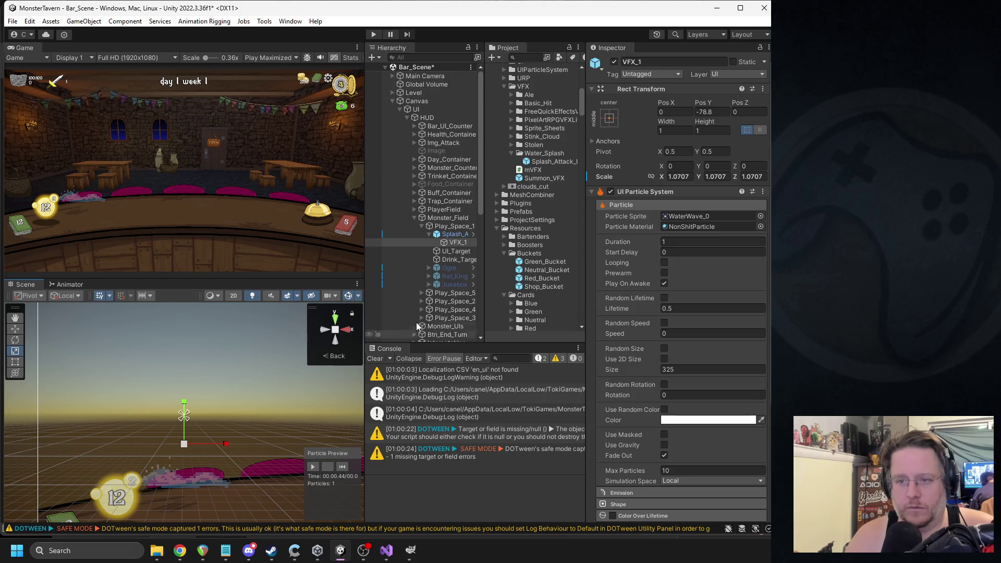
{"action": "left_click", "coordinate": [313, 466]}
{"action": "left_click", "coordinate": [448, 235]}
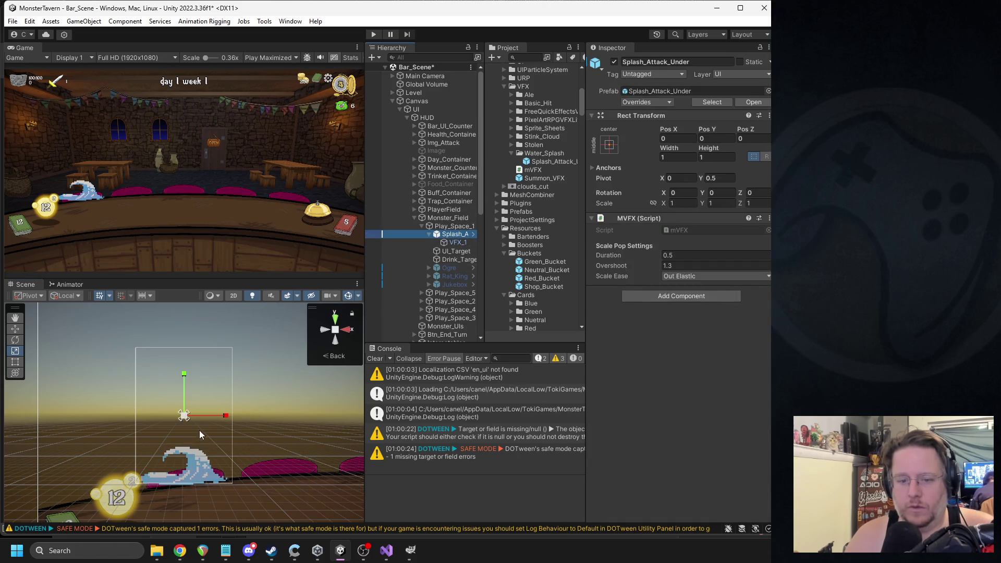
{"action": "mouse_move", "coordinate": [186, 421]}
{"action": "left_mouse_down"}
{"action": "mouse_move", "coordinate": [210, 418]}
{"action": "mouse_move", "coordinate": [192, 419]}
{"action": "left_mouse_up"}
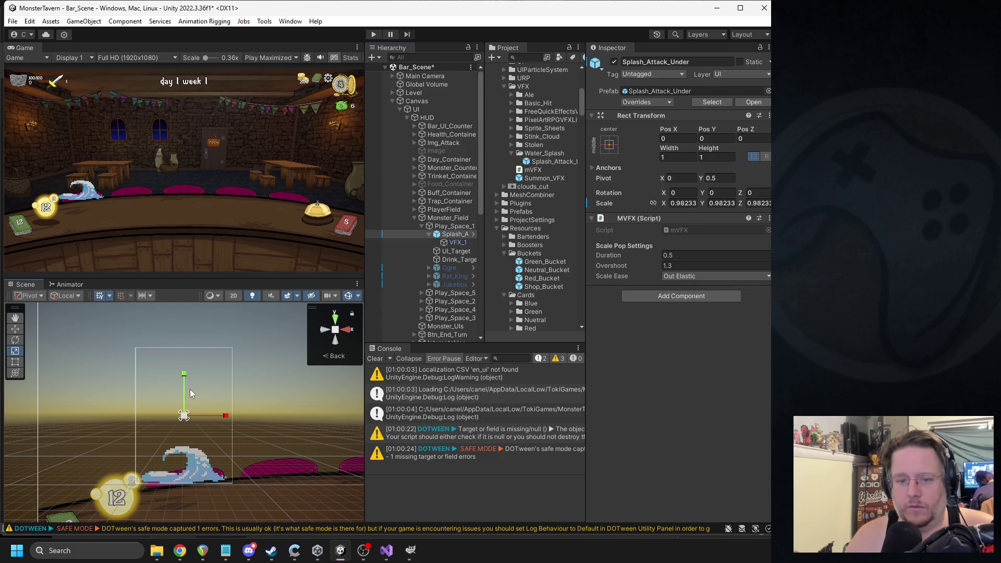
- Enter Splash_Attack_Under's scale as X 1.51, Y 1.1, Z 1 in the Inspector
{"action": "left_click", "coordinate": [756, 203]}
{"action": "type", "text": "1"}
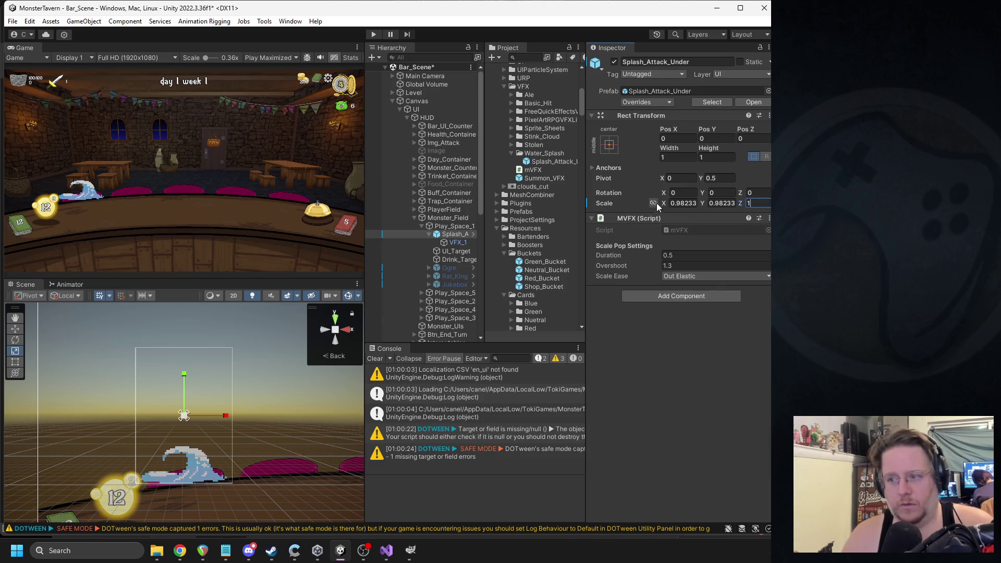
{"action": "left_click", "coordinate": [672, 203]}
{"action": "type", "text": "2.531.51"}
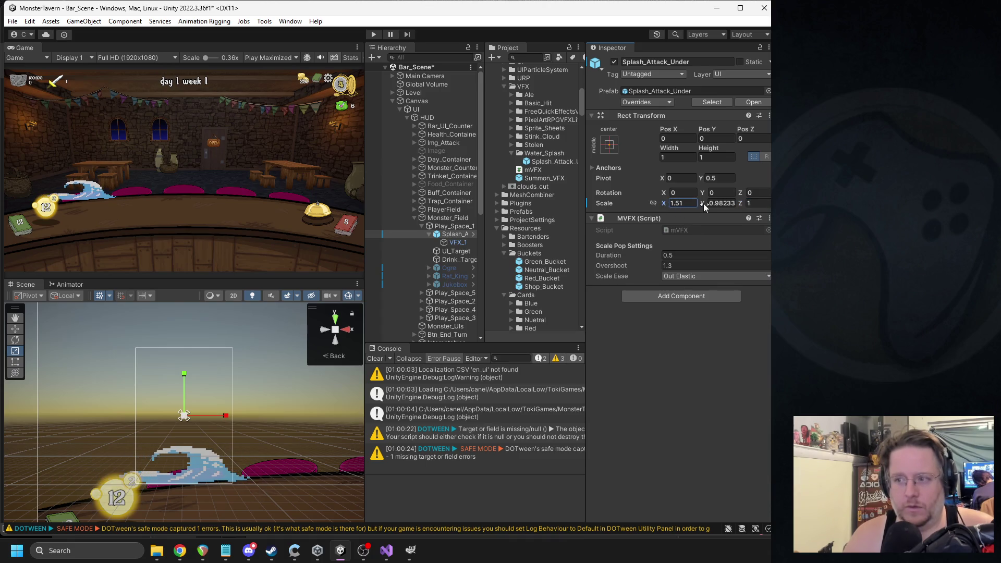
{"action": "left_click", "coordinate": [712, 203]}
{"action": "type", "text": "1.37"}
{"action": "key", "text": "BackSpace"}
{"action": "key", "text": "BackSpace"}
{"action": "type", "text": "25"}
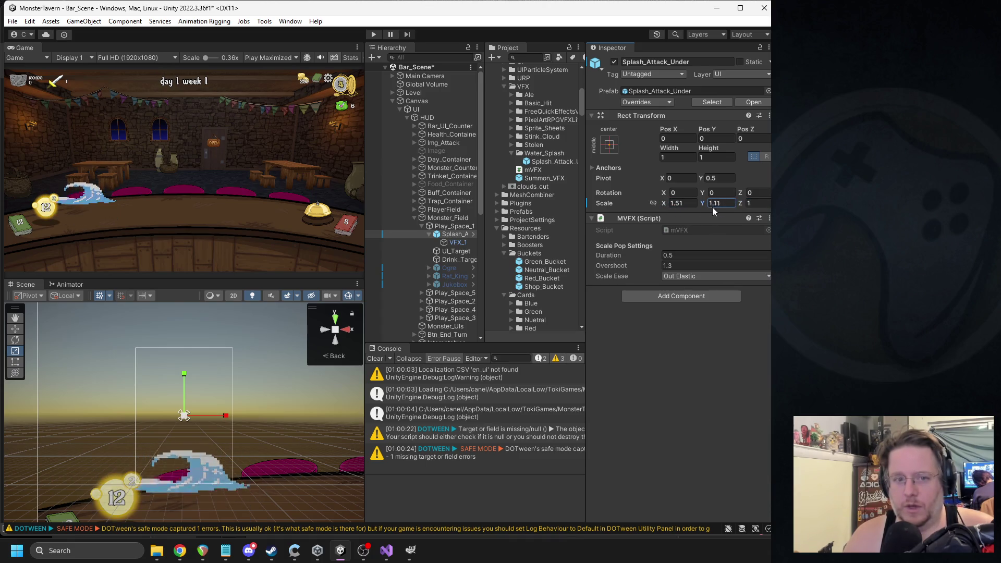
{"action": "key", "text": "BackSpace"}
{"action": "key", "text": "BackSpace"}
{"action": "type", "text": "1"}
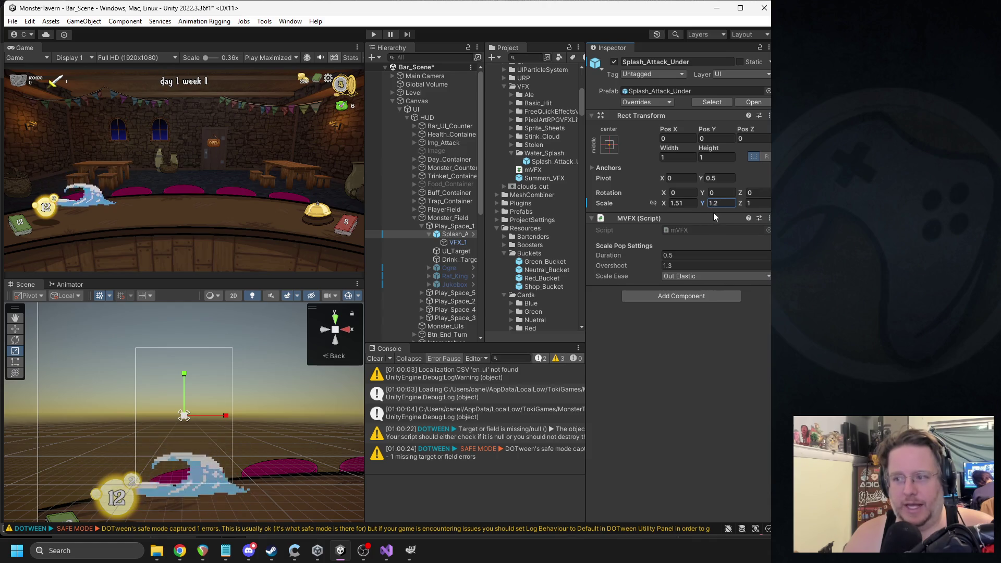
{"action": "key", "text": "BackSpace"}
{"action": "type", "text": "39"}
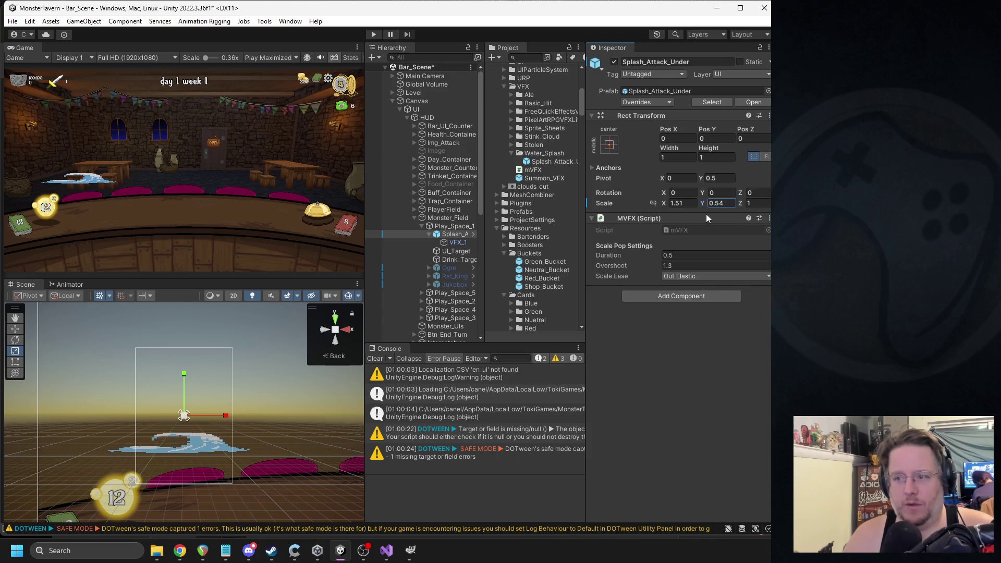
{"action": "key", "text": "BackSpace"}
{"action": "key", "text": "BackSpace"}
{"action": "type", "text": "25"}
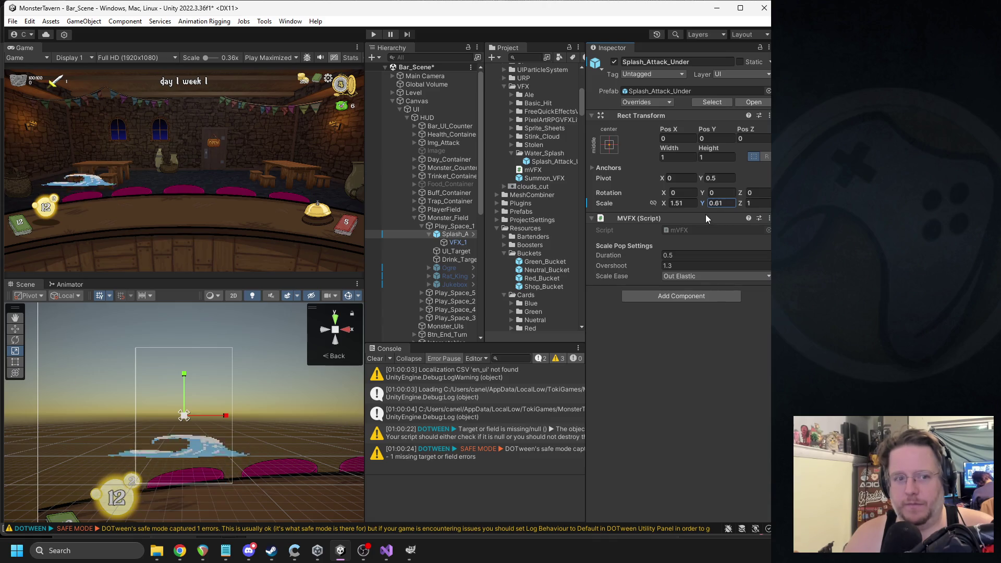
{"action": "key", "text": "BackSpace"}
{"action": "key", "text": "BackSpace"}
{"action": "type", "text": "1"}
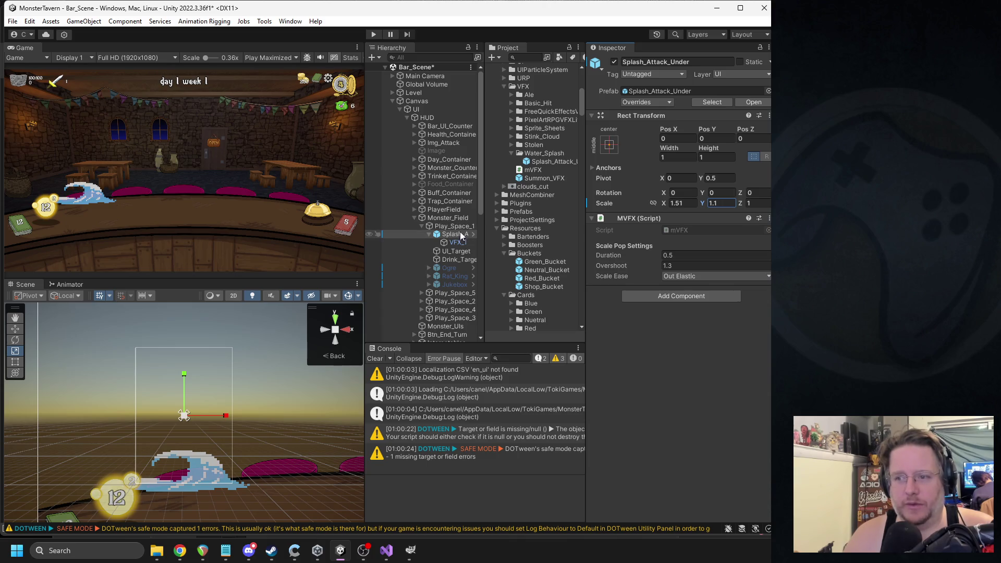
- Reselect VFX_1 to check its Pos Y and preview it, then bring up mVFX.cs
{"action": "left_click", "coordinate": [457, 243]}
{"action": "left_click", "coordinate": [456, 235]}
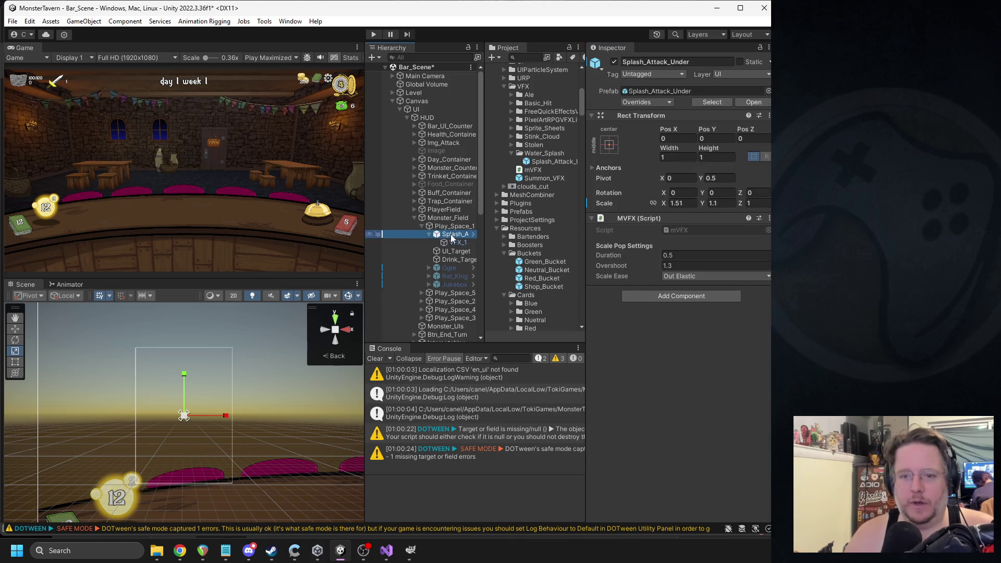
{"action": "left_click", "coordinate": [455, 243]}
{"action": "left_click", "coordinate": [711, 111]}
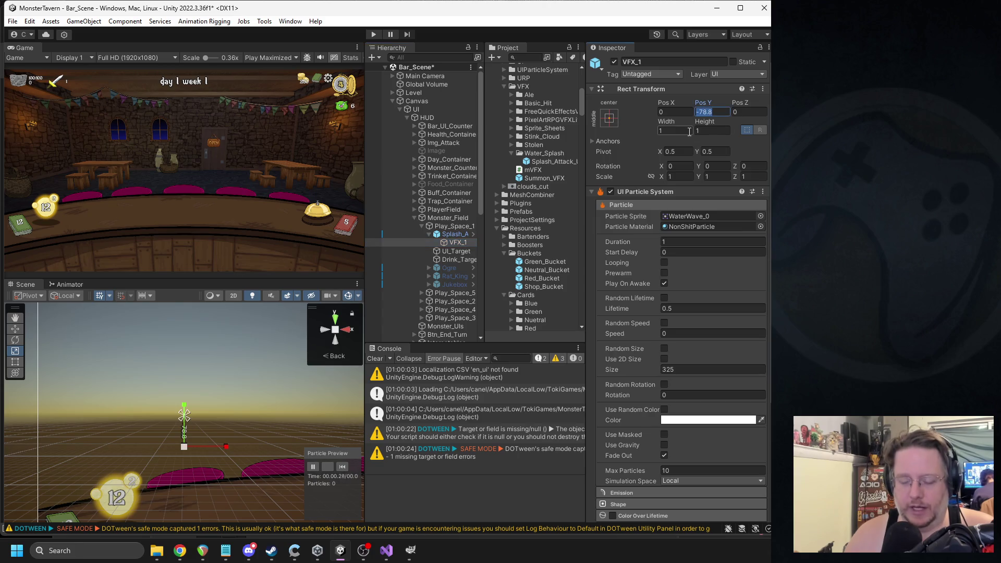
{"action": "left_click", "coordinate": [454, 235]}
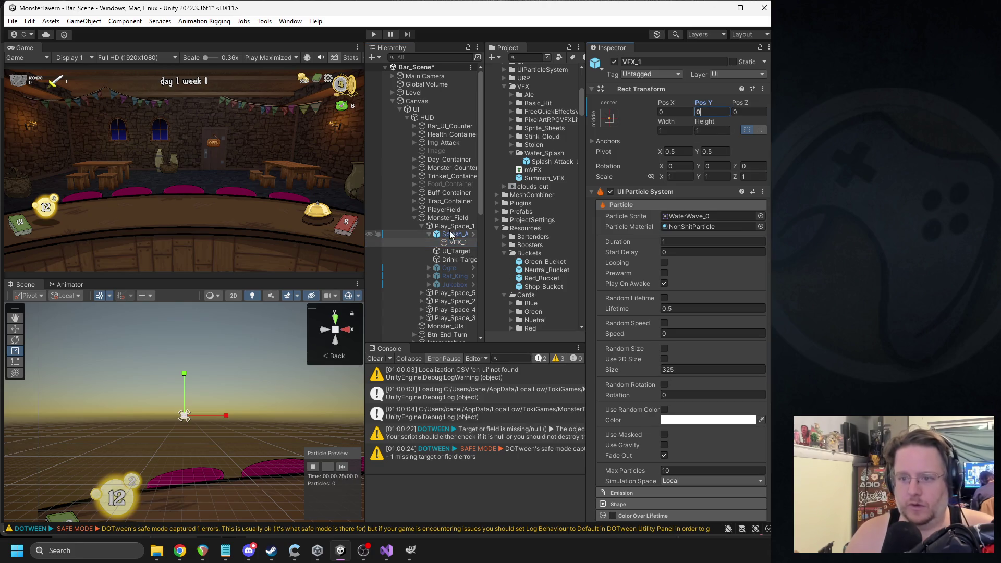
{"action": "left_click", "coordinate": [457, 243]}
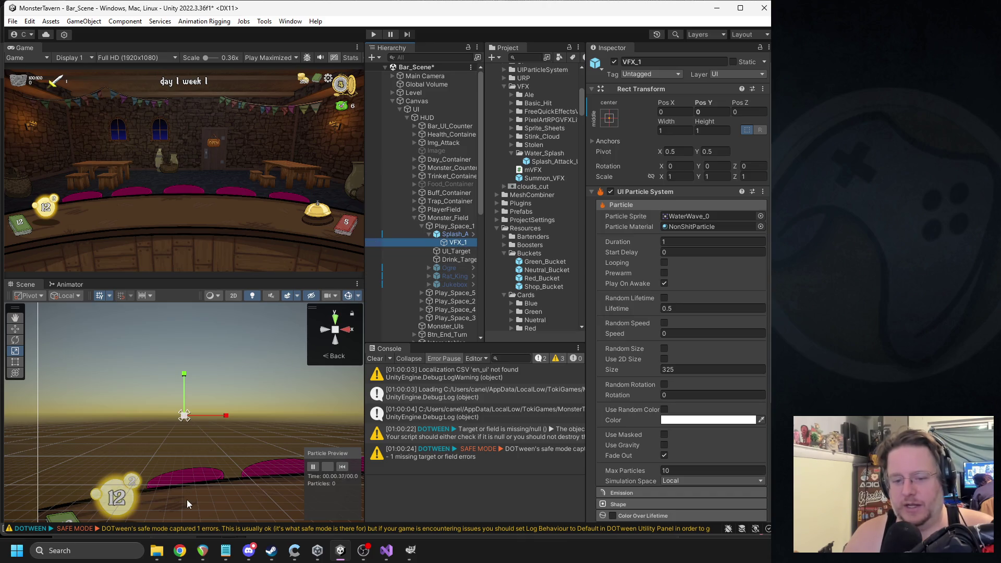
{"action": "left_click", "coordinate": [387, 550]}
{"action": "scroll", "coordinate": [247, 234], "scroll_direction": "up", "scroll_amount": 6}
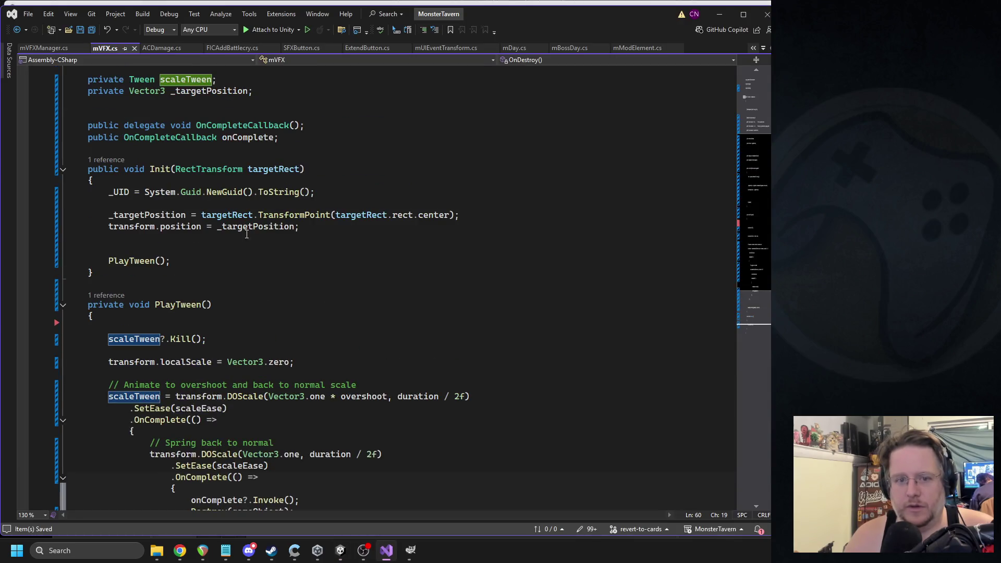
- Insert blank lines below the _targetPosition field, then delete a half-typed declaration
{"action": "triple_click", "coordinate": [355, 215]}
{"action": "scroll", "coordinate": [367, 214], "scroll_direction": "up", "scroll_amount": 3}
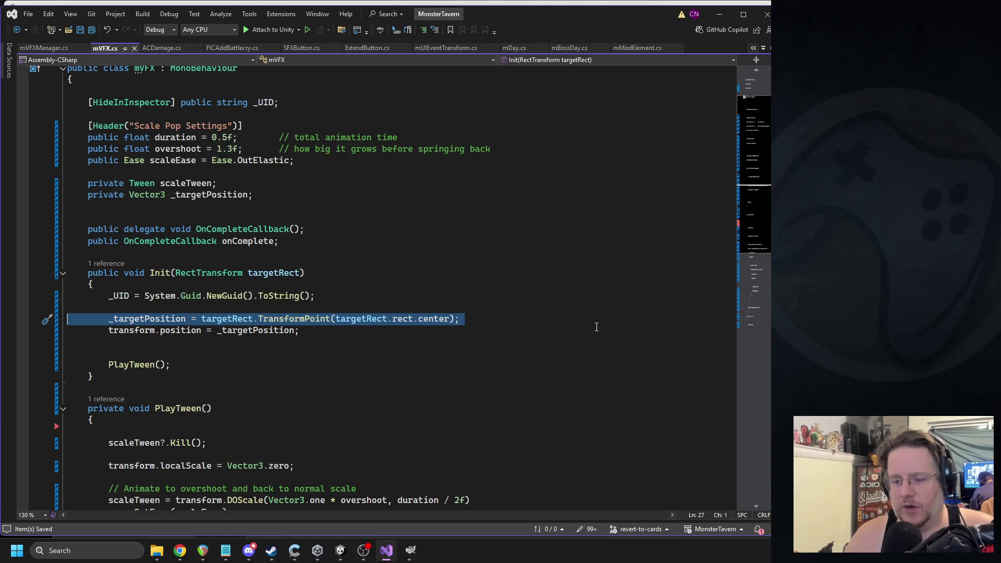
{"action": "left_click", "coordinate": [270, 206]}
{"action": "key", "text": "Return"}
{"action": "key", "text": "Return"}
{"action": "type", "text": "public tnum"}
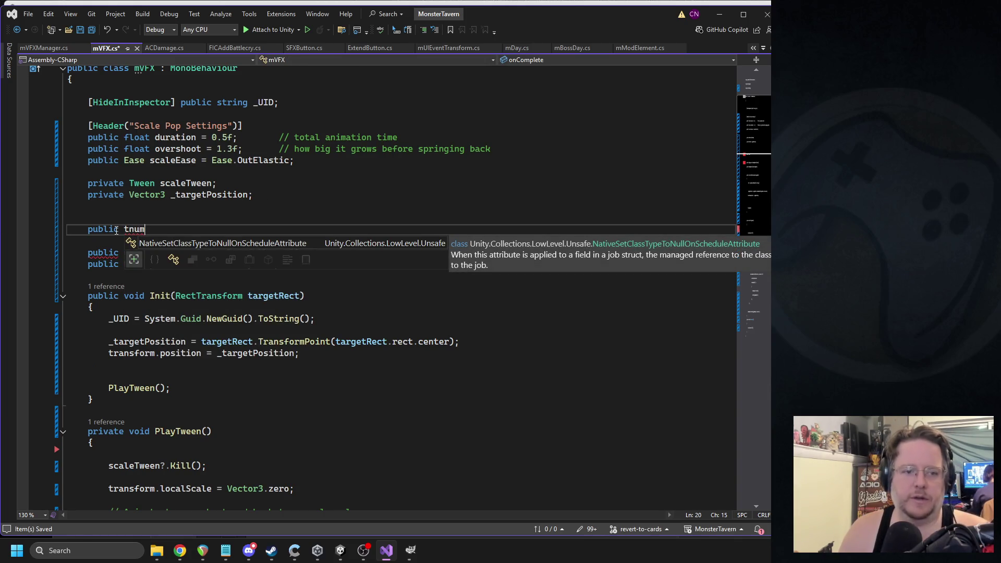
{"action": "key", "text": "shift+Home"}
{"action": "key", "text": "BackSpace"}
- Declare 'public enum Position { Center, Bottom }' below the _UID field
{"action": "left_click", "coordinate": [145, 114]}
{"action": "key", "text": "Return"}
{"action": "key", "text": "Return"}
{"action": "type", "text": "public enum"}
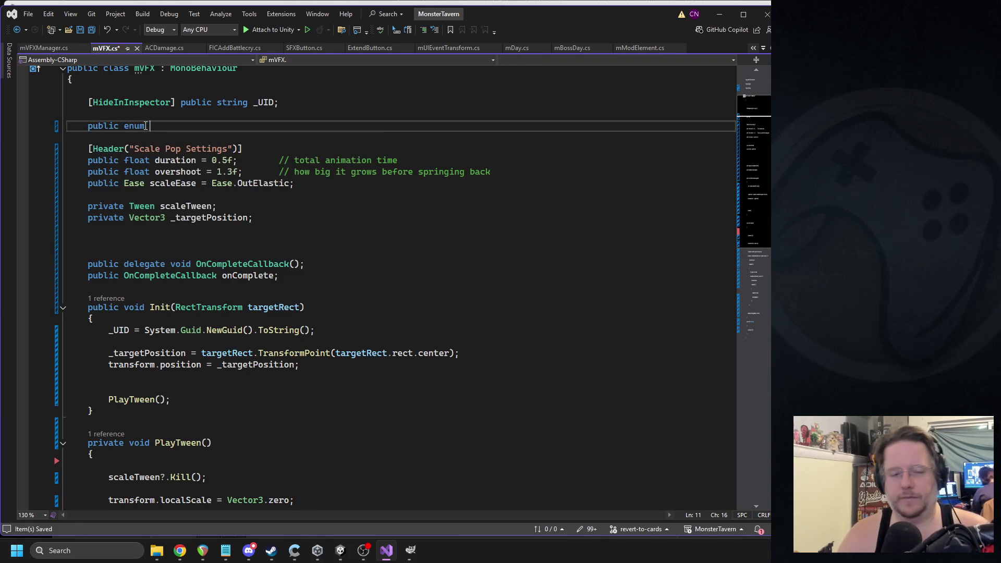
{"action": "type", "text": " Position { }"}
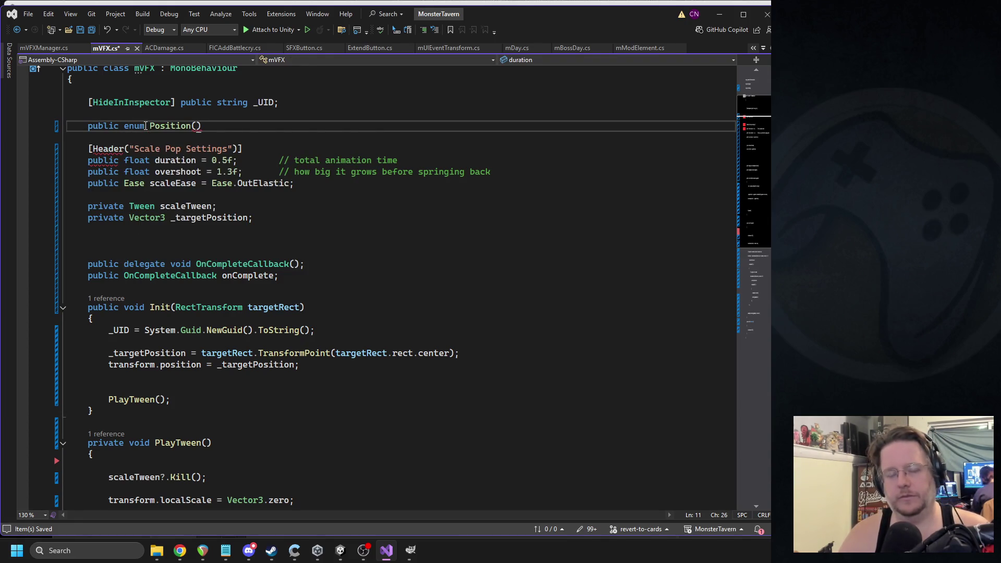
{"action": "key", "text": "Left"}
{"action": "key", "text": "Left"}
{"action": "type", "text": "Cen"}
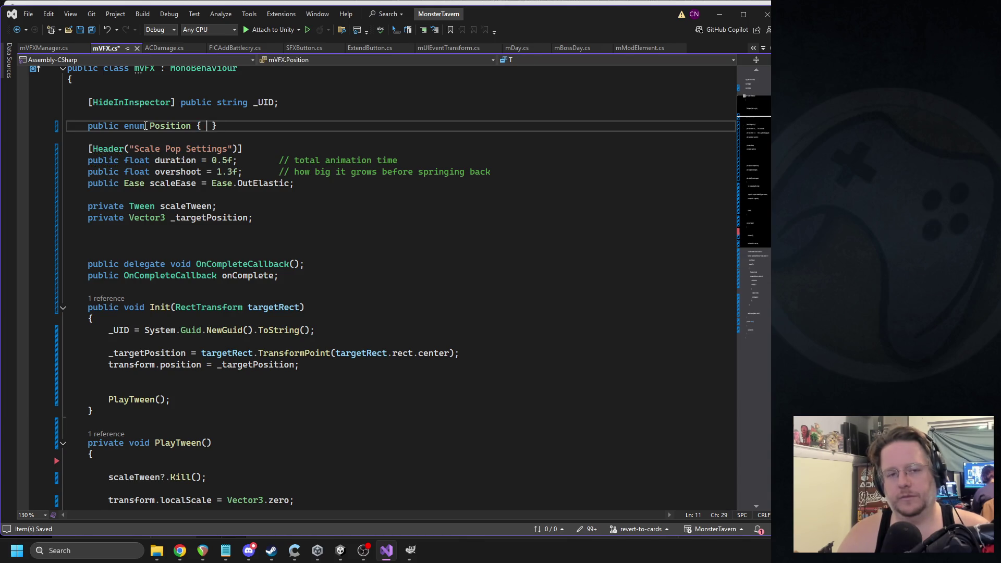
{"action": "type", "text": "ter, Bottom"}
{"action": "key", "text": "End"}
- Add 'public Position _Position = Position.Center;' below the enum
{"action": "key", "text": "Return"}
{"action": "type", "text": "public Position _"}
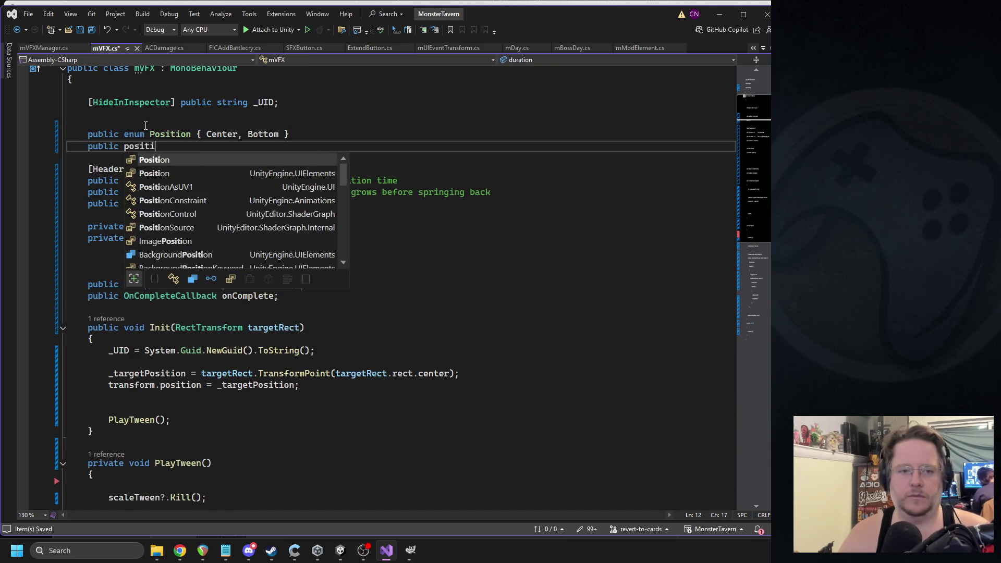
{"action": "type", "text": "Position"}
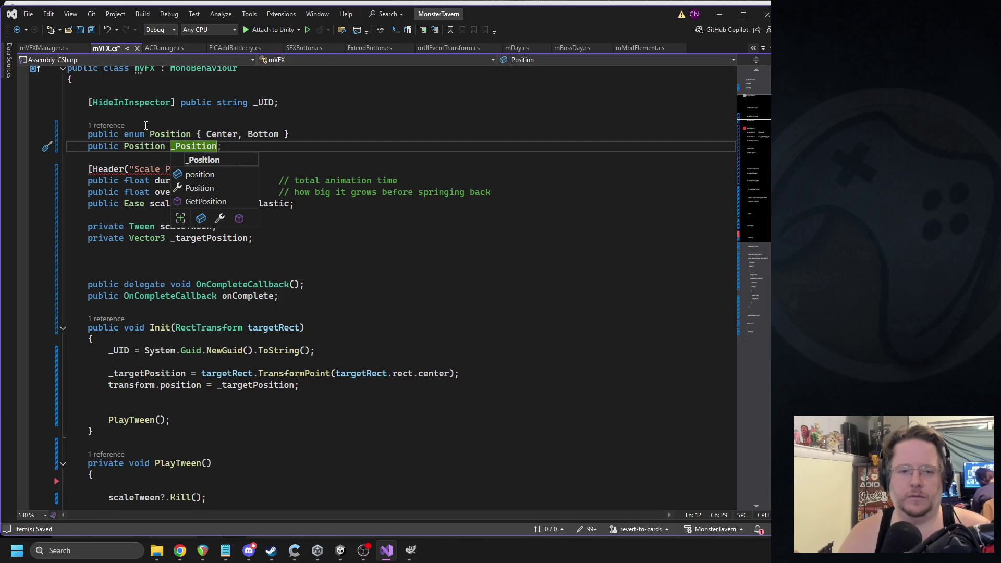
{"action": "type", "text": " ="}
{"action": "key", "text": "Tab"}
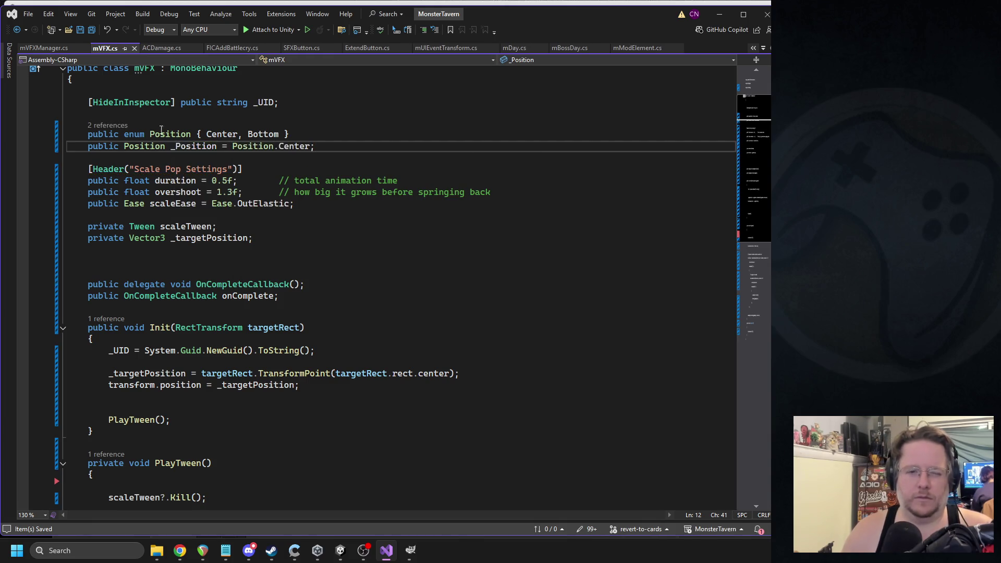
- Start a switch(_Position) block in Init with a default: label
{"action": "left_click", "coordinate": [320, 363]}
{"action": "key", "text": "Return"}
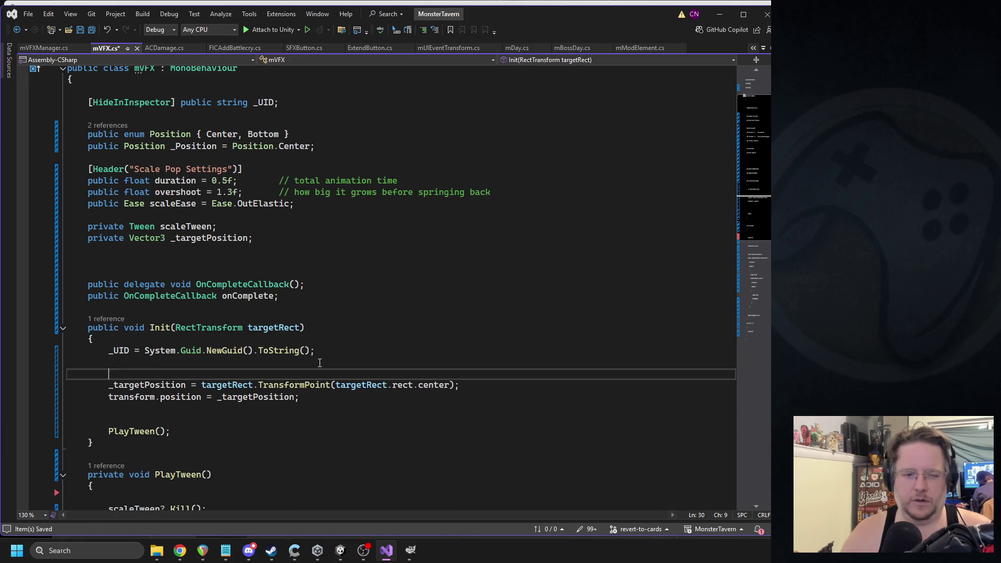
{"action": "type", "text": "switch(_P"}
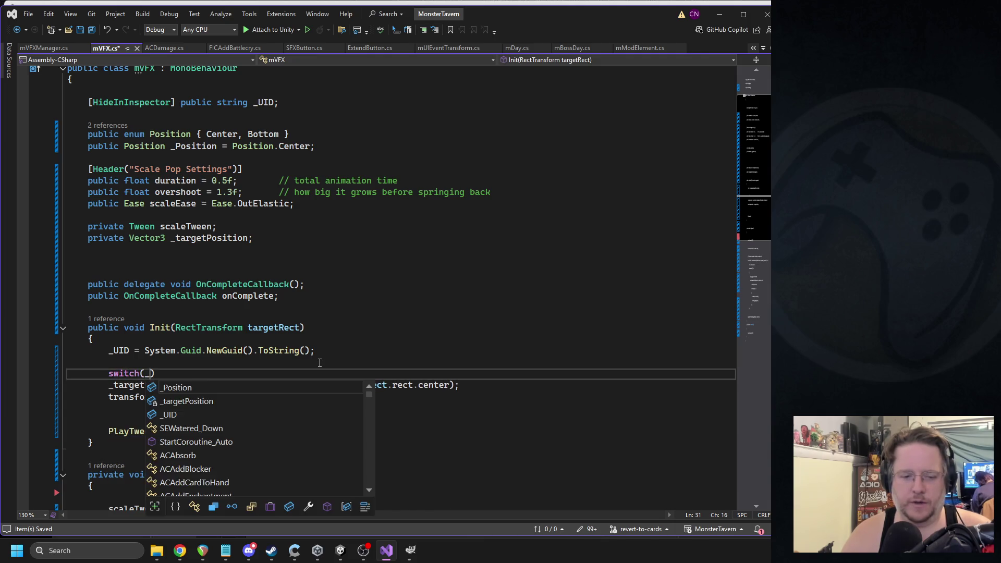
{"action": "key", "text": "Tab"}
{"action": "type", "text": "){"}
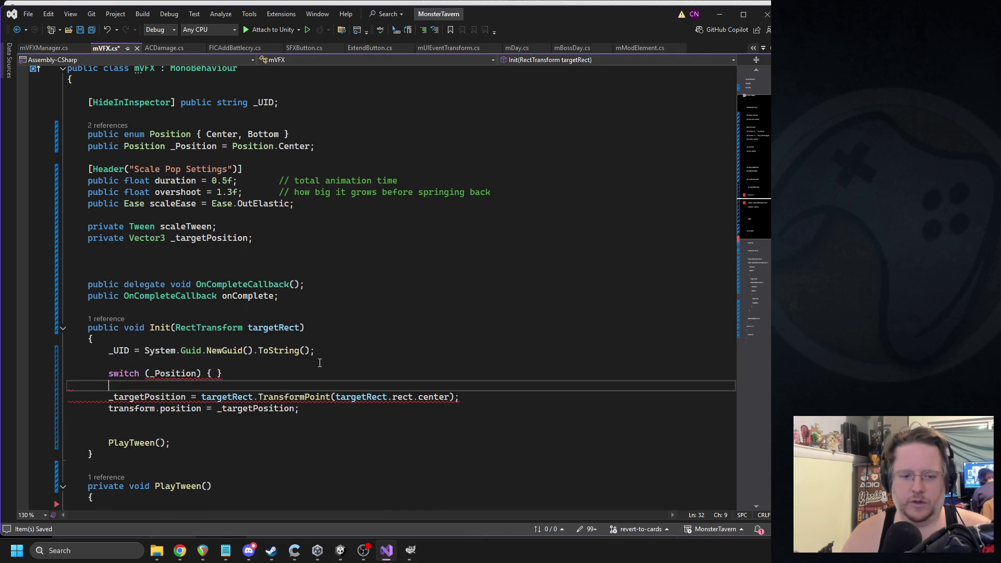
{"action": "key", "text": "Return"}
{"action": "key", "text": "Return"}
{"action": "type", "text": "def"}
{"action": "key", "text": "Tab"}
{"action": "type", "text": ":"}
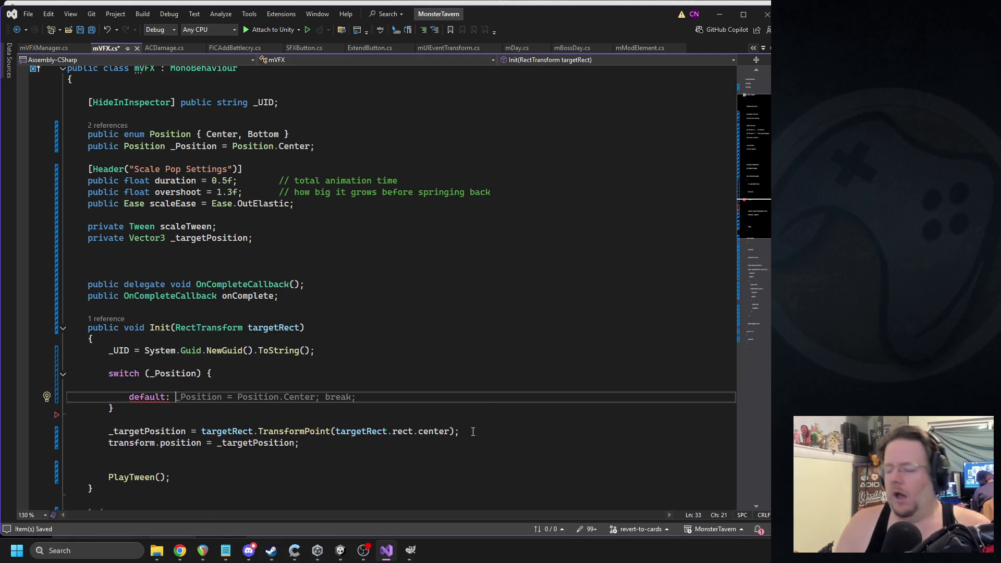
- Move the rect.center target position assignment under default and end it with break;
{"action": "left_click_drag", "start_coordinate": [459, 431], "coordinate": [109, 431]}
{"action": "key", "text": "ctrl+x"}
{"action": "left_click", "coordinate": [172, 396]}
{"action": "key", "text": "ctrl+v"}
{"action": "key", "text": "Up"}
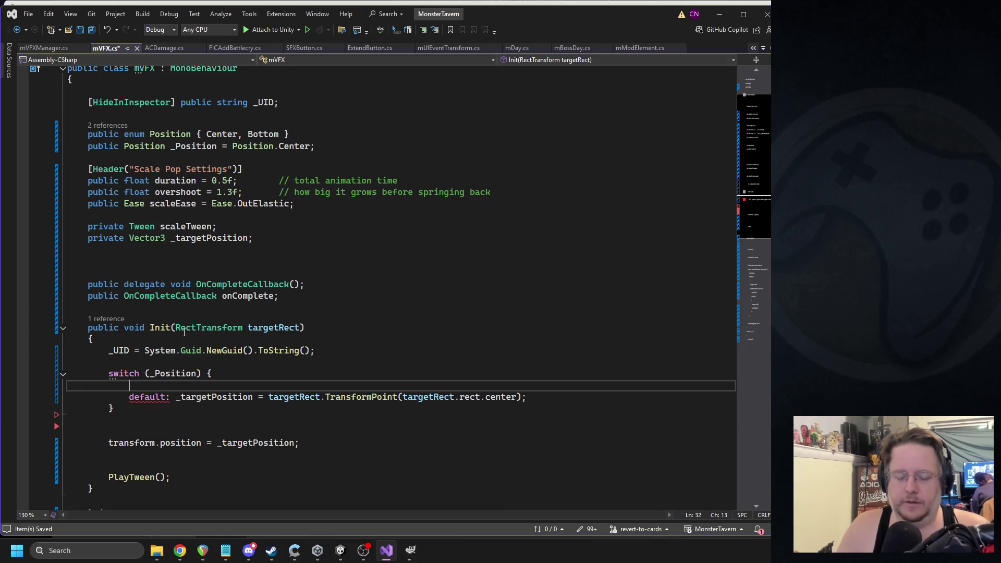
{"action": "left_click", "coordinate": [534, 394]}
{"action": "type", "text": "break"}
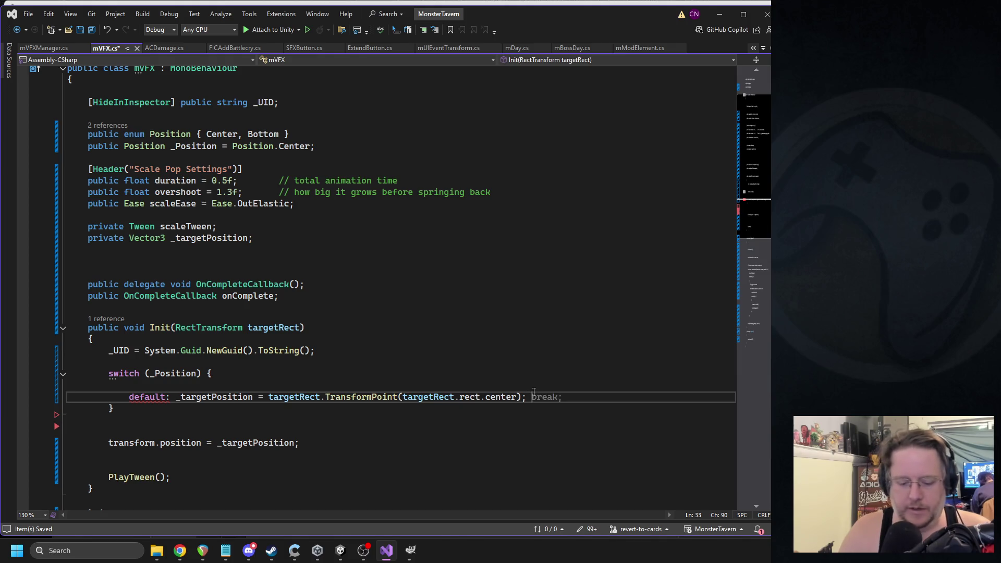
{"action": "type", "text": ";"}
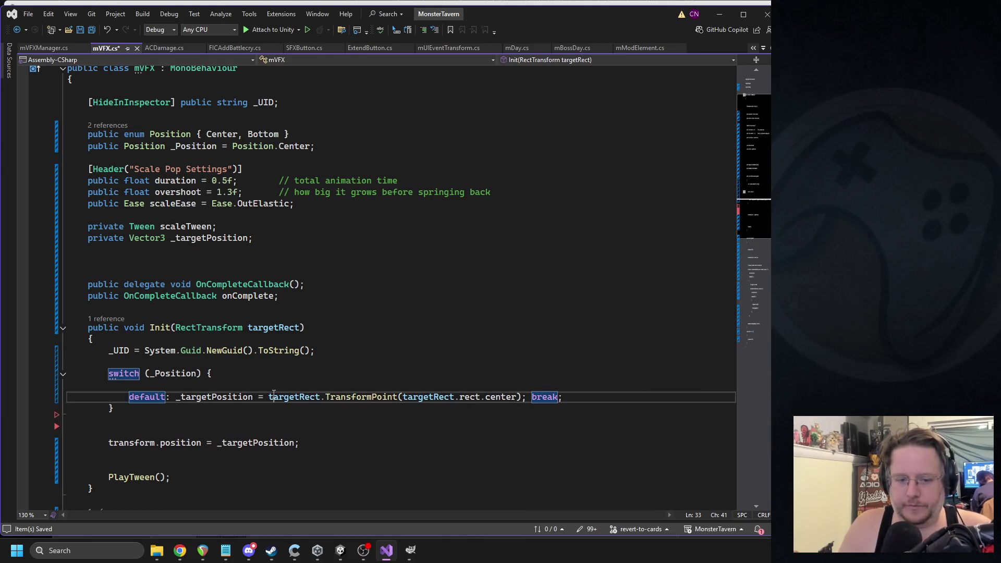
- Add a 'case Position.Bottom' line using targetRect.rect.bottom, then save mVFX.cs
{"action": "triple_click", "coordinate": [273, 395]}
{"action": "key", "text": "ctrl+c"}
{"action": "left_click", "coordinate": [156, 385]}
{"action": "key", "text": "ctrl+v"}
{"action": "key", "text": "Delete"}
{"action": "type", "text": "case"}
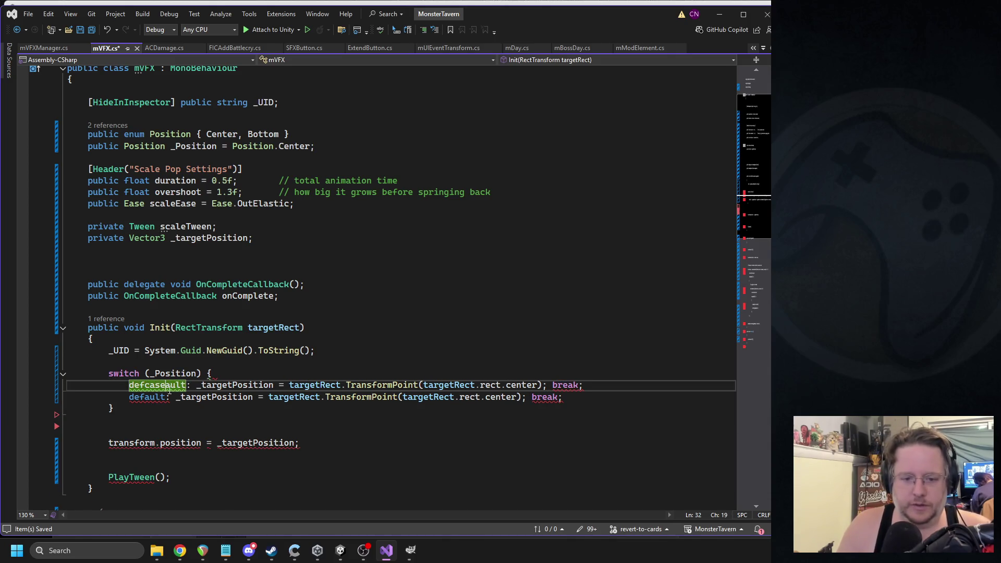
{"action": "double_click", "coordinate": [170, 387]}
{"action": "type", "text": "case"}
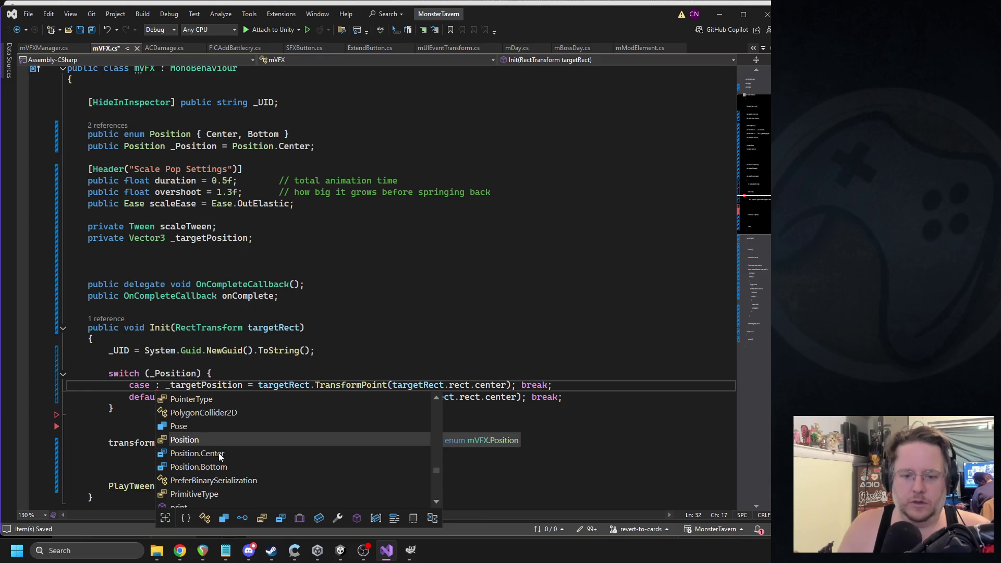
{"action": "double_click", "coordinate": [230, 464]}
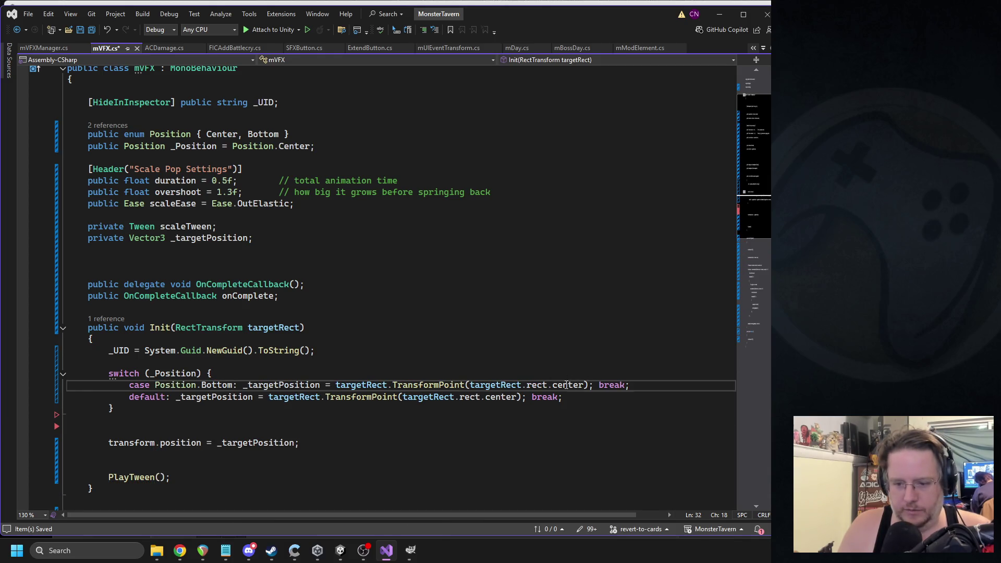
{"action": "double_click", "coordinate": [567, 385]}
{"action": "type", "text": "bot"}
{"action": "key", "text": "Tab"}
{"action": "key", "text": "ctrl+s"}
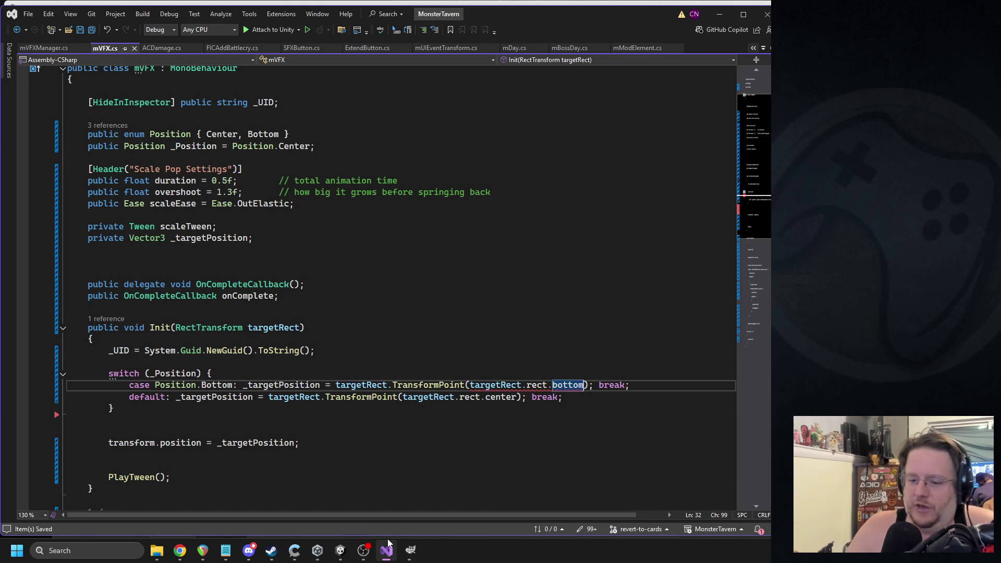
{"action": "left_click", "coordinate": [340, 550]}
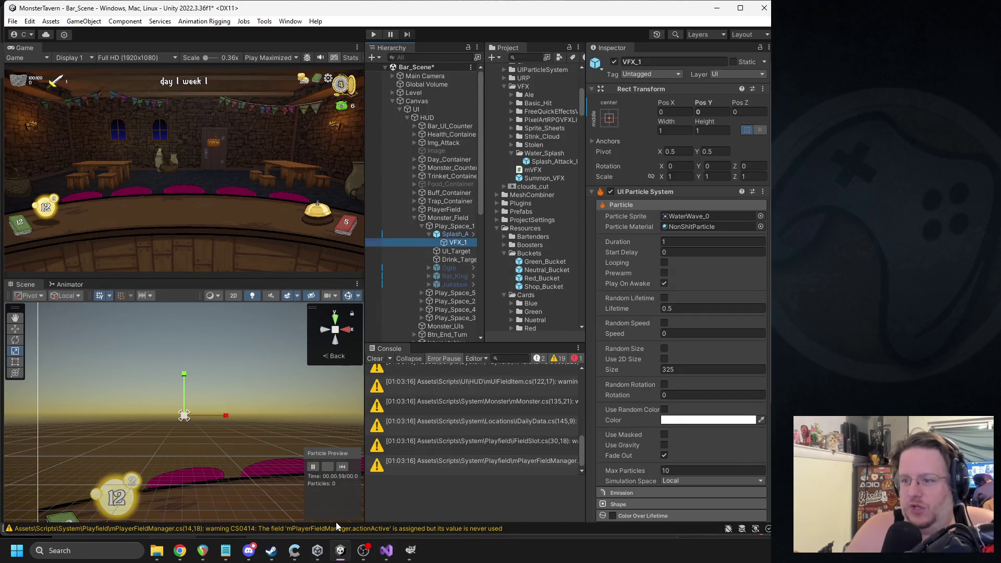
- Preview the VFX_1 splash and drag Splash_Attack_Under's scale gizmo
{"action": "left_click", "coordinate": [451, 234]}
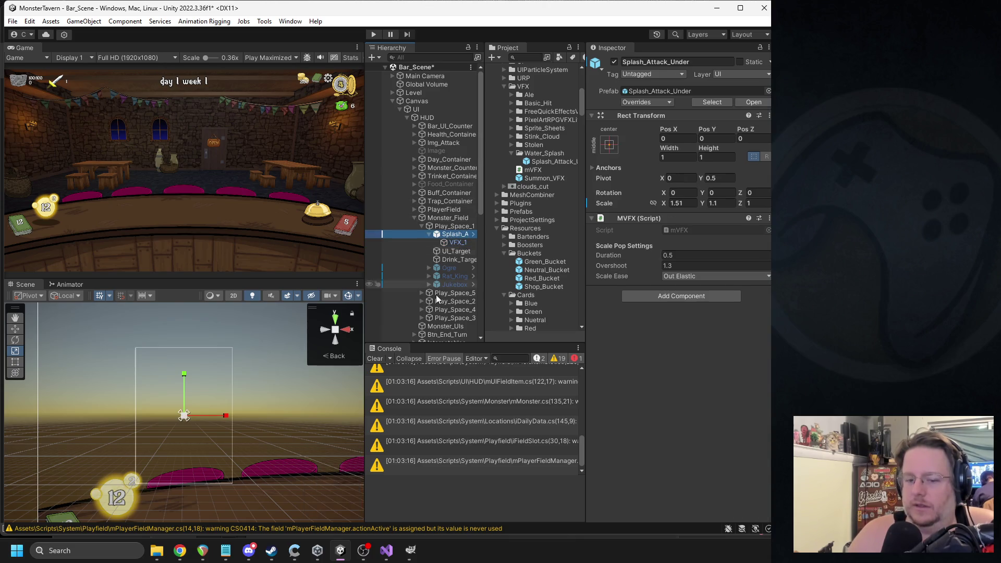
{"action": "left_click", "coordinate": [458, 242]}
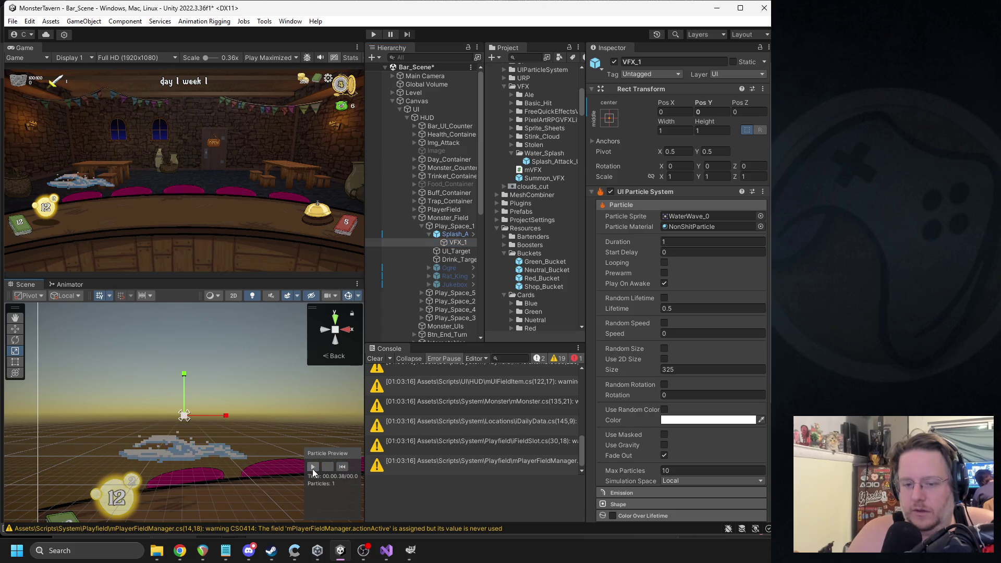
{"action": "left_click", "coordinate": [451, 234]}
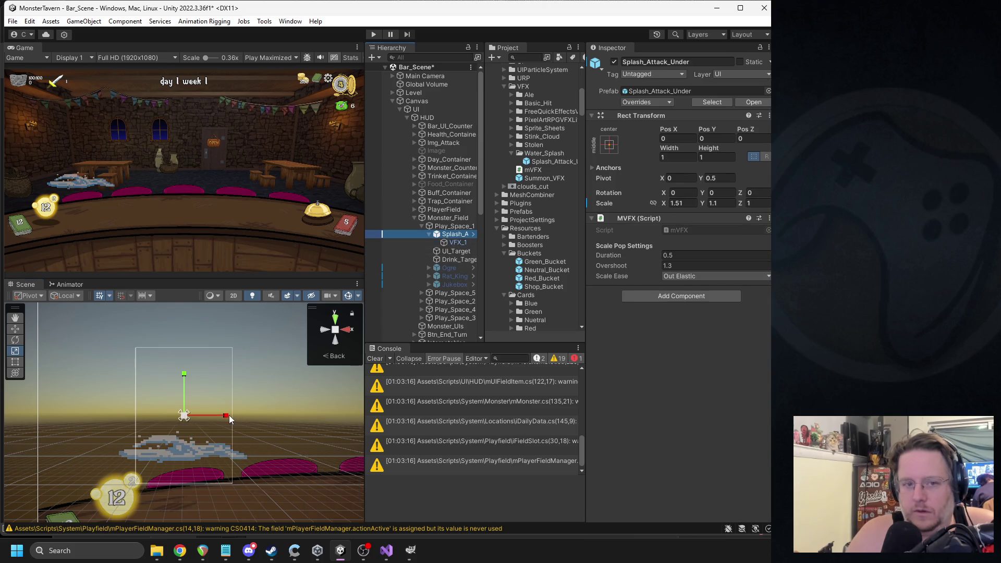
{"action": "mouse_move", "coordinate": [184, 415]}
{"action": "left_mouse_down"}
{"action": "mouse_move", "coordinate": [198, 415]}
{"action": "mouse_move", "coordinate": [180, 417]}
{"action": "left_mouse_up"}
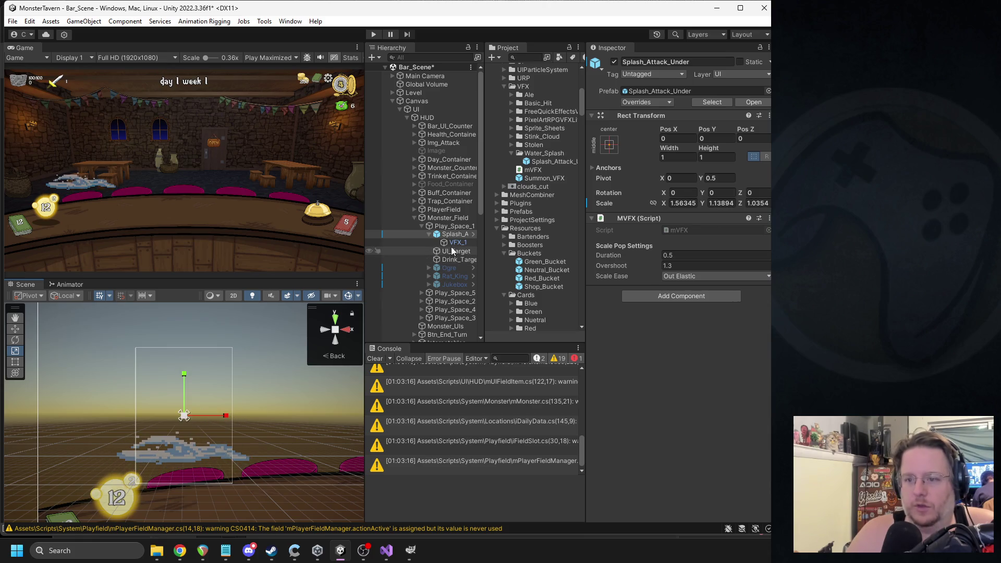
- Set Splash_Attack_Under's X scale to 1 and apply all its prefab overrides
{"action": "left_click", "coordinate": [680, 203]}
{"action": "type", "text": "1"}
{"action": "key", "text": "Return"}
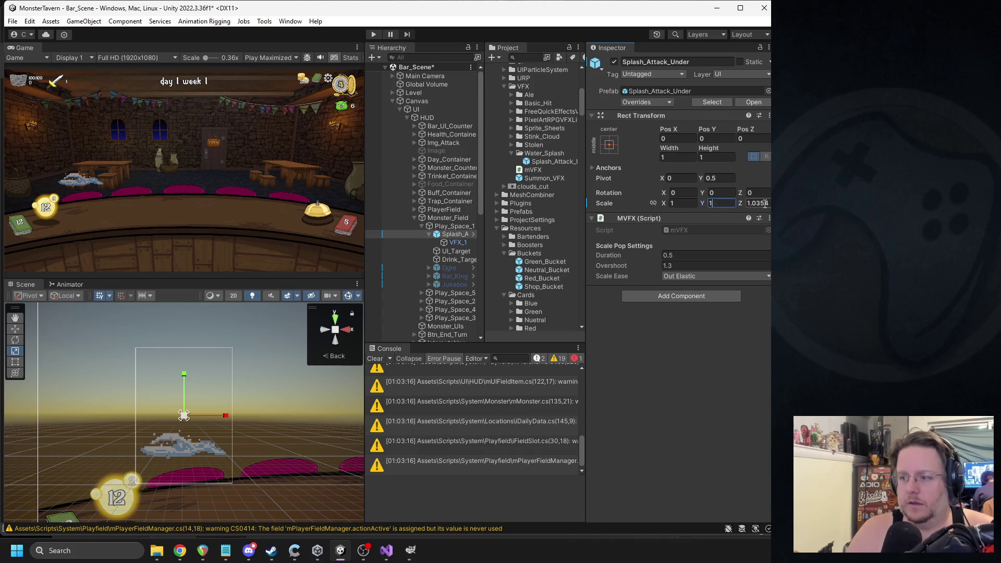
{"action": "left_click", "coordinate": [660, 102]}
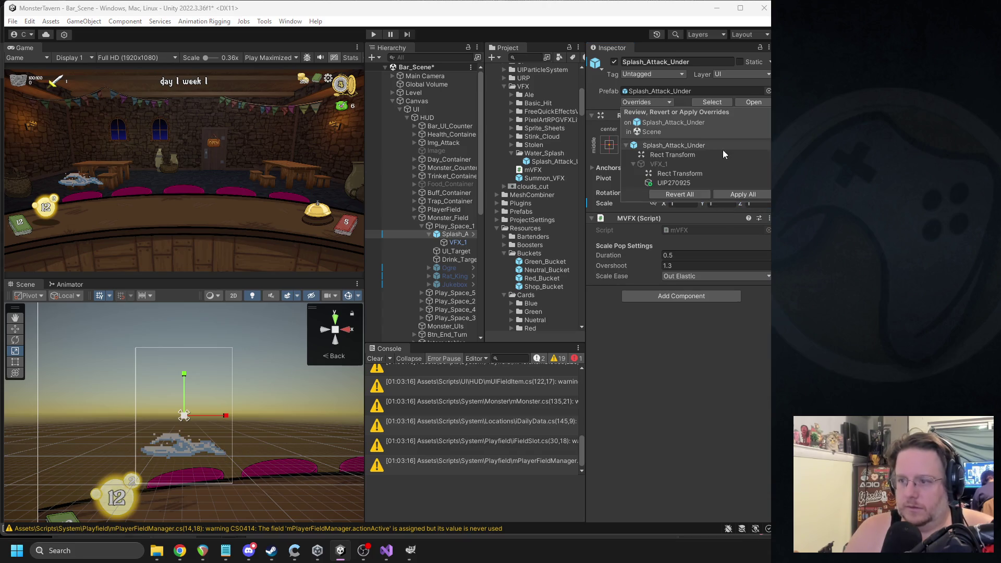
{"action": "left_click", "coordinate": [702, 330]}
{"action": "key", "text": "alt+Tab"}
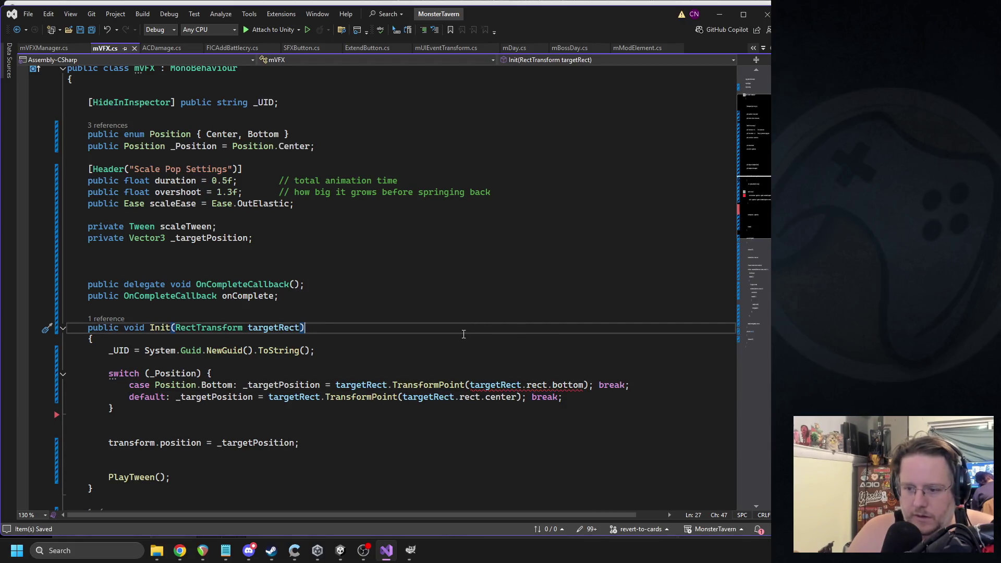
{"action": "mouse_move", "coordinate": [548, 385]}
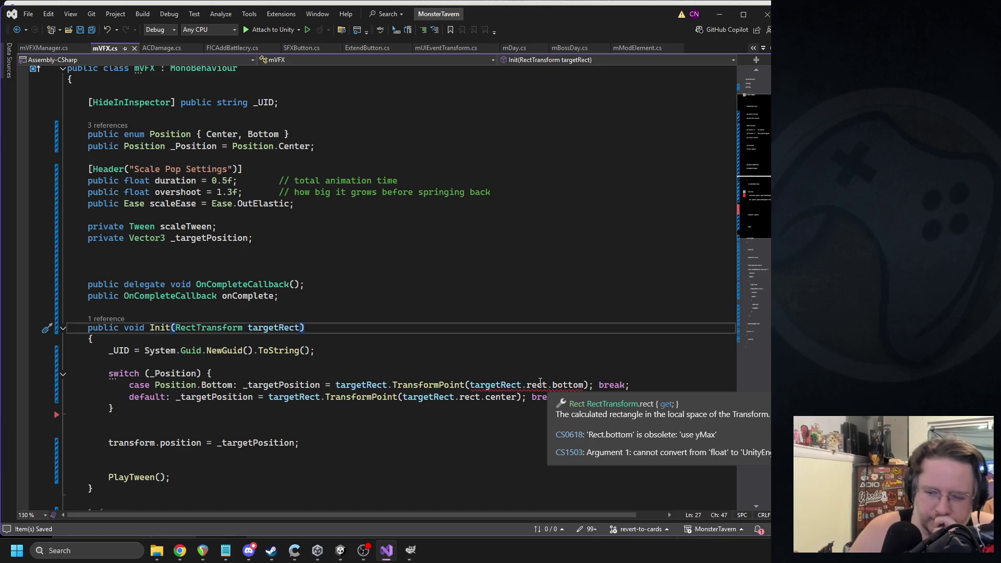
{"action": "scroll", "coordinate": [567, 331], "scroll_direction": "up", "scroll_amount": 1}
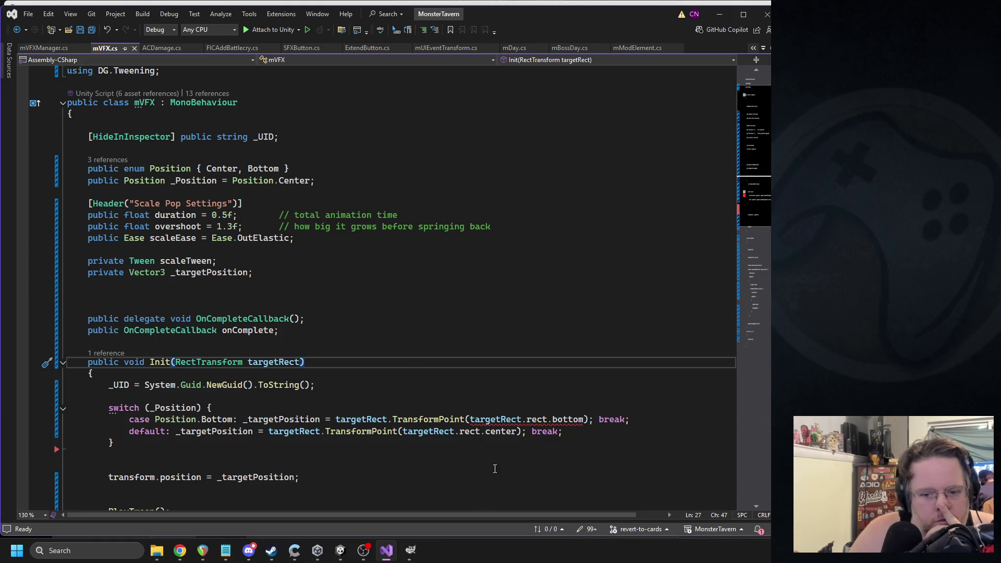
{"action": "mouse_move", "coordinate": [522, 419]}
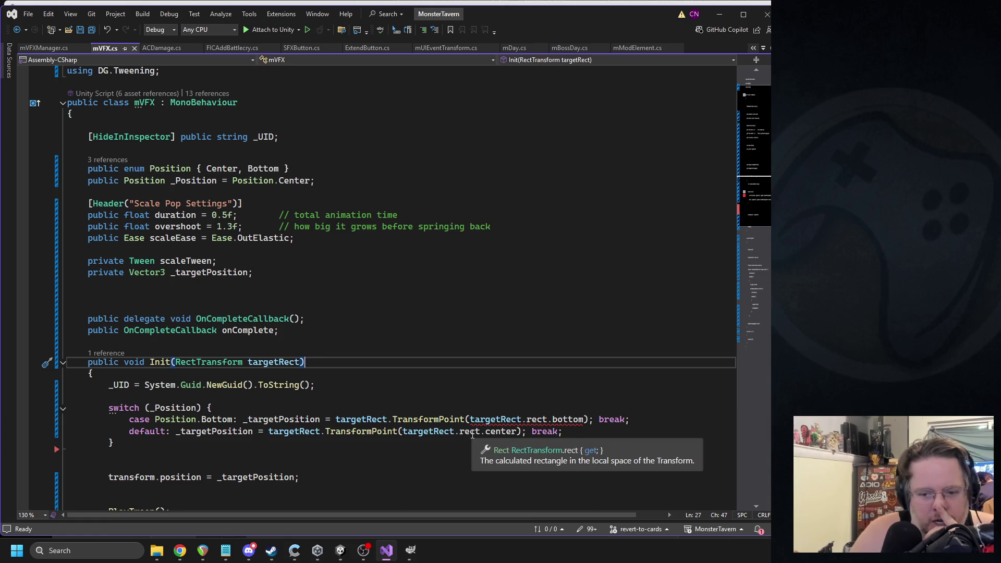
{"action": "mouse_move", "coordinate": [65, 453]}
{"action": "left_mouse_down"}
{"action": "mouse_move", "coordinate": [125, 419]}
{"action": "mouse_move", "coordinate": [110, 407]}
{"action": "left_mouse_up"}
{"action": "left_click", "coordinate": [196, 431]}
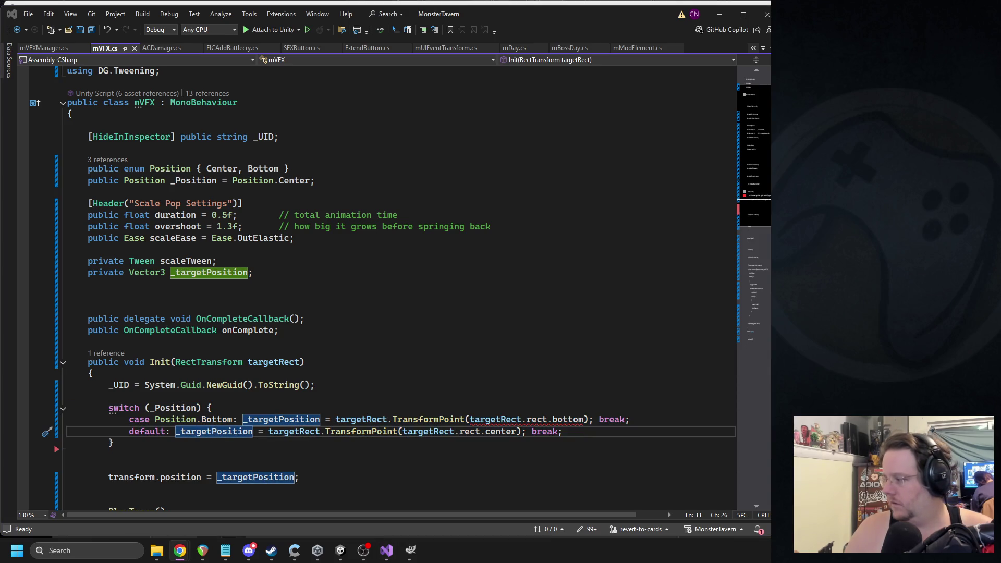
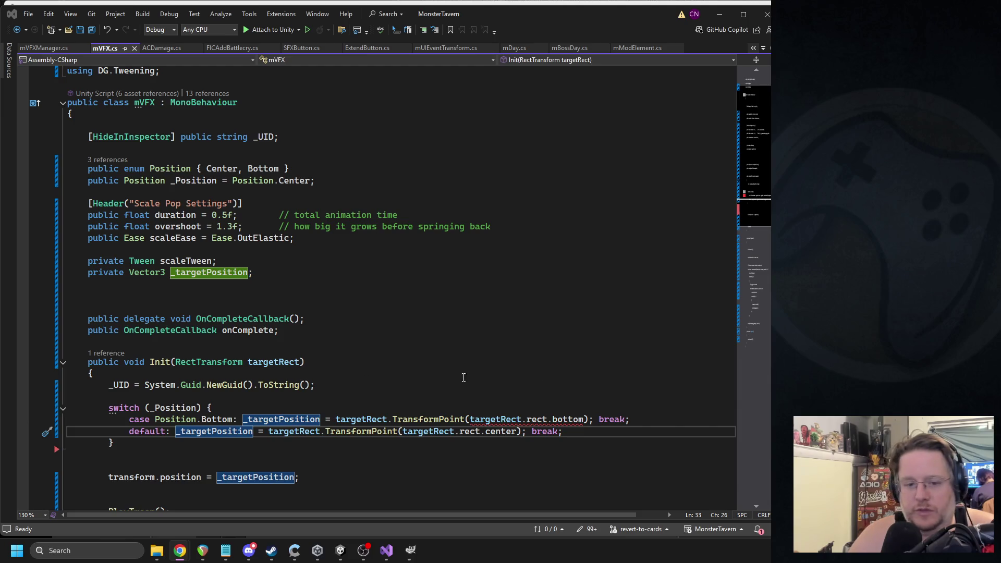
- Replace the Bottom case assignment with the pasted localBottom bottom-centre calculation and add break;
{"action": "scroll", "coordinate": [307, 348], "scroll_direction": "down", "scroll_amount": 3}
{"action": "triple_click", "coordinate": [222, 315]}
{"action": "key", "text": "ctrl+v"}
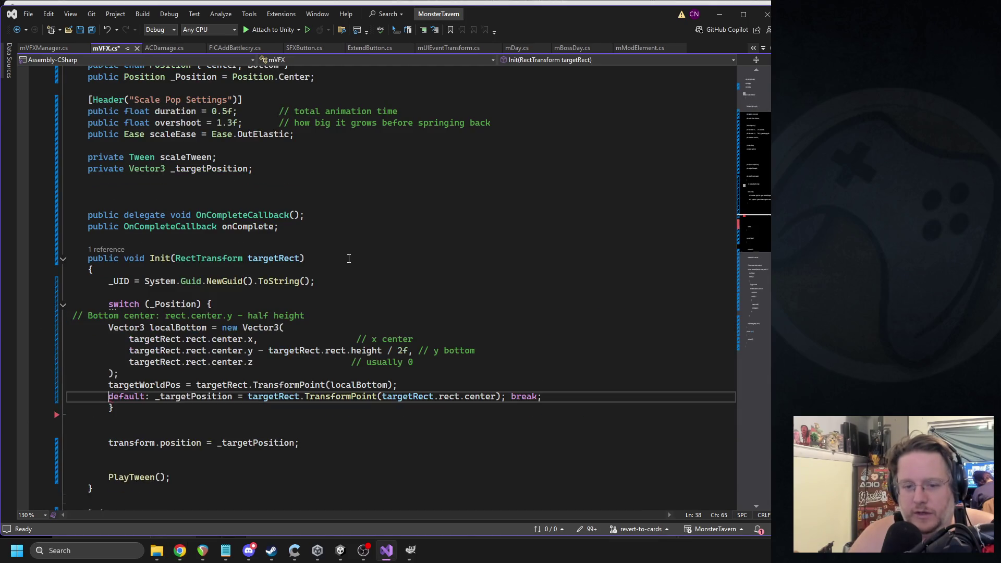
{"action": "key", "text": "ctrl+z"}
{"action": "mouse_move", "coordinate": [242, 316]}
{"action": "left_mouse_down"}
{"action": "mouse_move", "coordinate": [130, 316]}
{"action": "mouse_move", "coordinate": [640, 314]}
{"action": "left_mouse_up"}
{"action": "key", "text": "ctrl+v"}
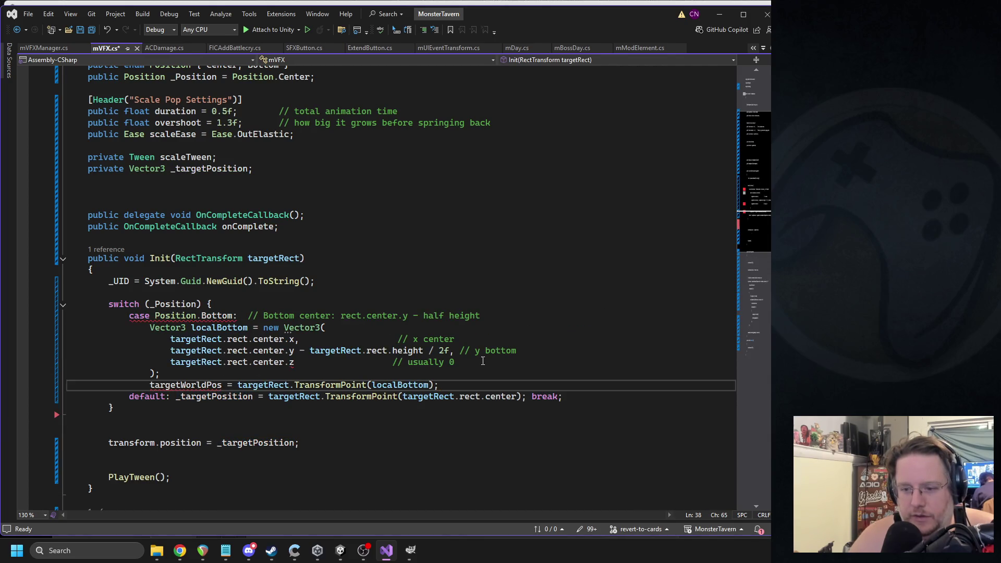
{"action": "key", "text": "Return"}
{"action": "type", "text": "break;"}
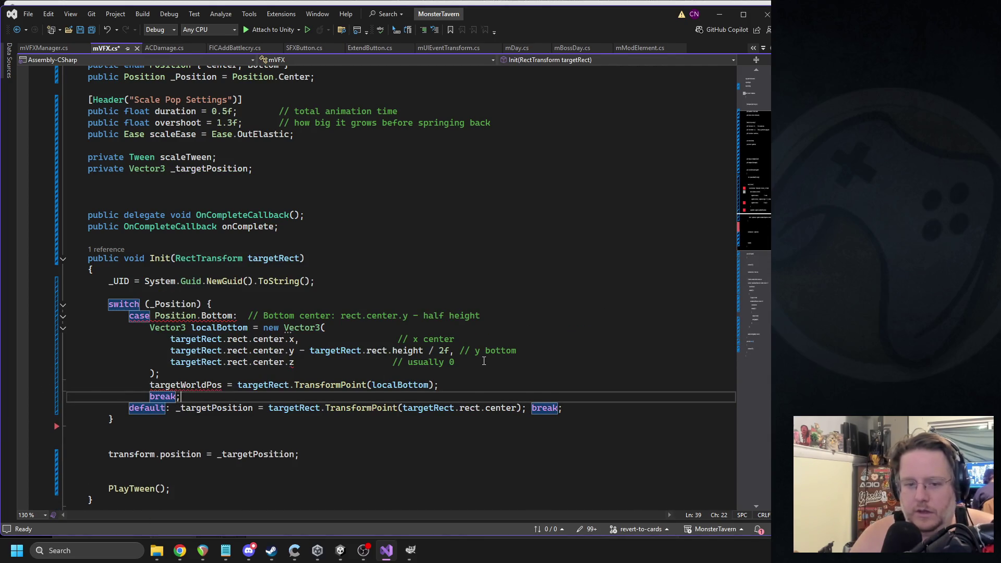
- Replace the undefined targetWorldPos on the default line with _targetPosition
{"action": "left_click", "coordinate": [392, 339]}
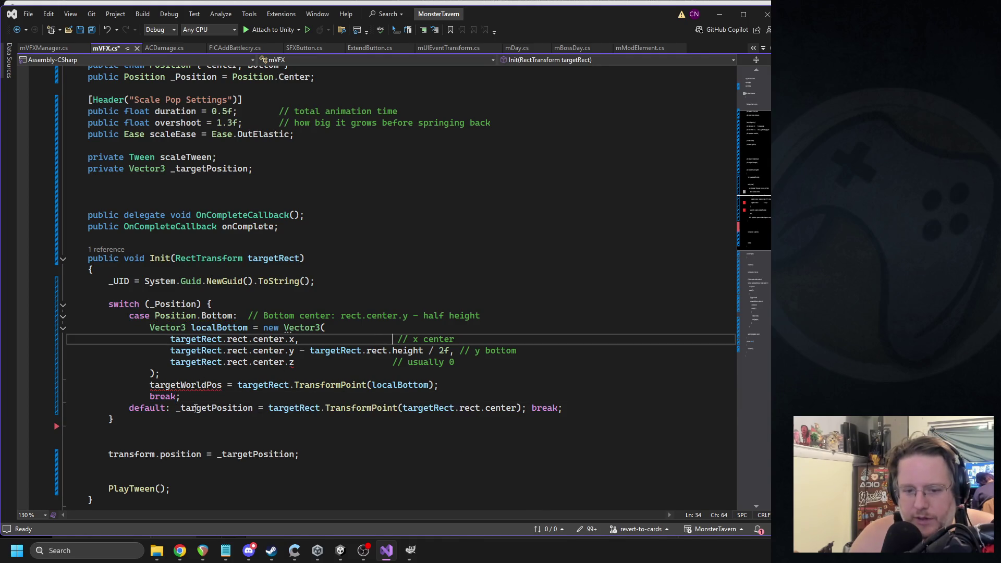
{"action": "left_click", "coordinate": [219, 408]}
{"action": "double_click", "coordinate": [185, 386]}
{"action": "type", "text": "_targetPosition"}
- Make localBottom a Vector2 of x and y only, dropping the center.z line, and save
{"action": "left_click", "coordinate": [305, 258]}
{"action": "left_click", "coordinate": [329, 362]}
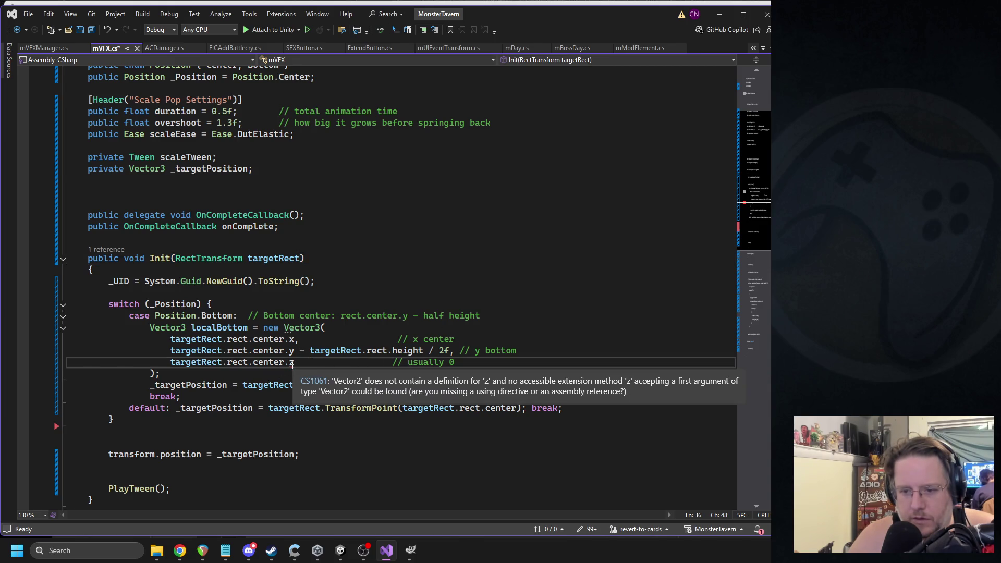
{"action": "left_click", "coordinate": [291, 363]}
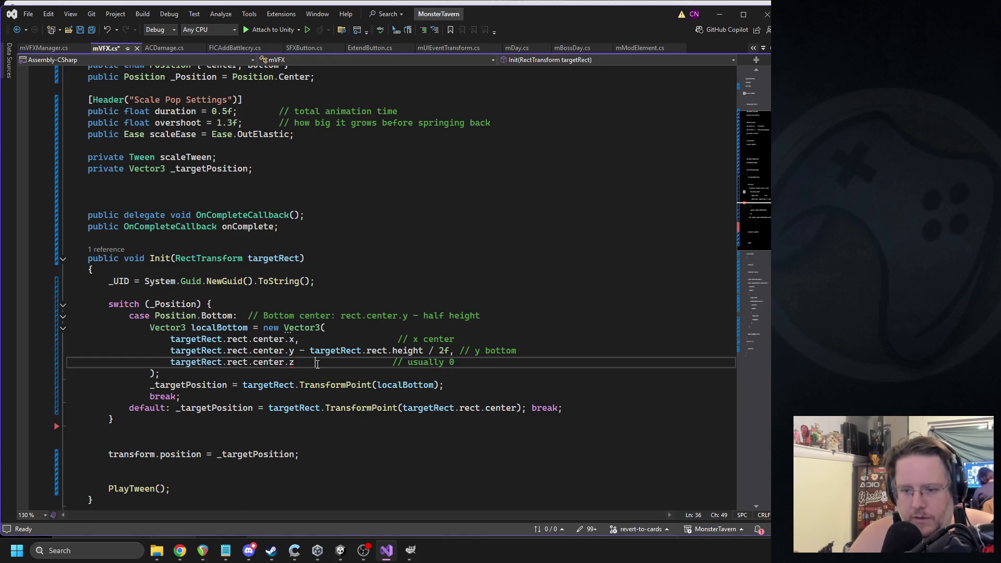
{"action": "key", "text": "shift+Home"}
{"action": "key", "text": "shift+Home"}
{"action": "key", "text": "Delete"}
{"action": "key", "text": "Delete"}
{"action": "left_click", "coordinate": [184, 329]}
{"action": "key", "text": "BackSpace"}
{"action": "type", "text": "2"}
{"action": "left_click", "coordinate": [414, 272]}
{"action": "left_click", "coordinate": [456, 351]}
{"action": "key", "text": "BackSpace"}
{"action": "left_click", "coordinate": [423, 260]}
{"action": "key", "text": "ctrl+s"}
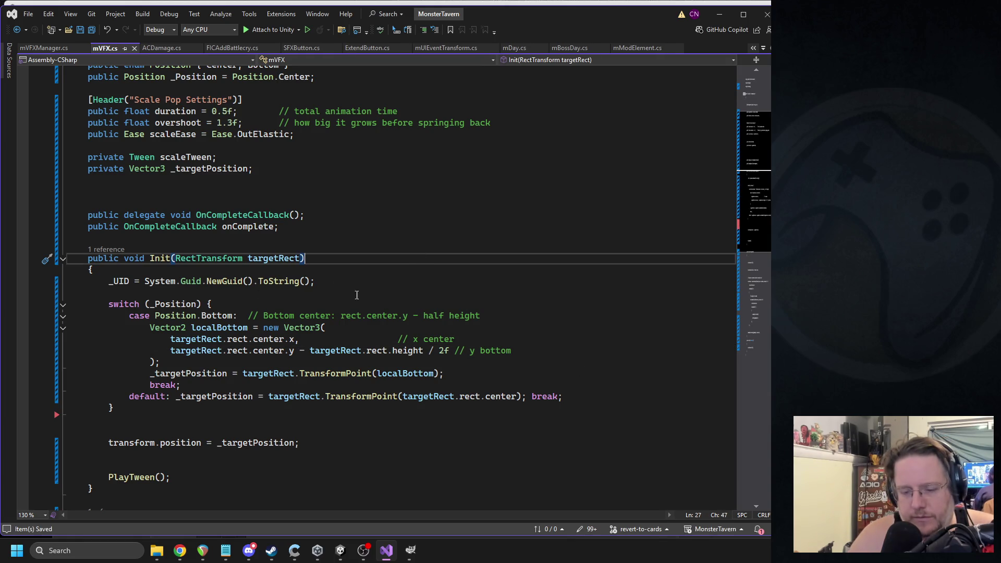
- Set Splash_Attack_Under's MVFX Position to Bottom, apply all prefab overrides, deactivate it, and enter Play mode
{"action": "left_click", "coordinate": [344, 551]}
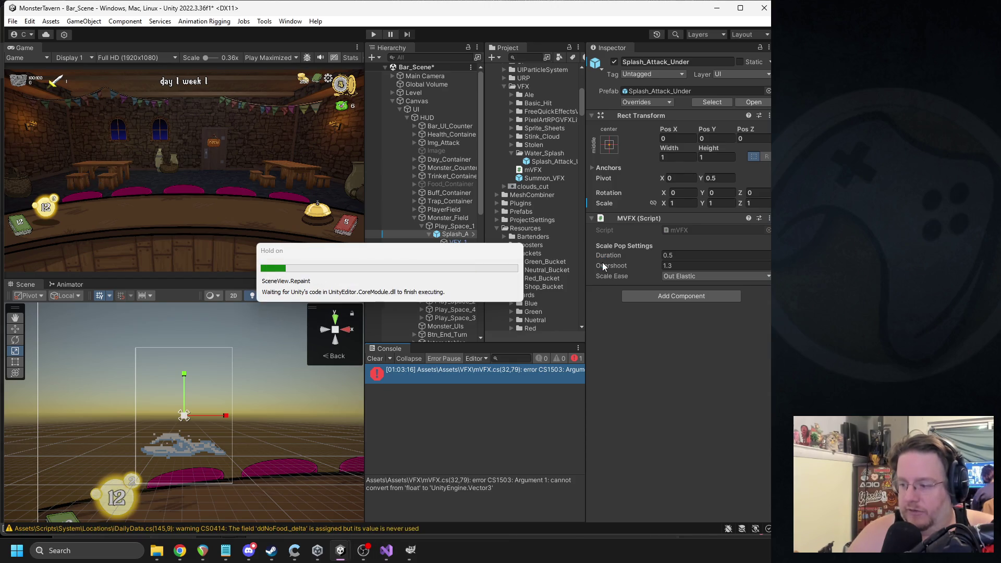
{"action": "left_click", "coordinate": [688, 242]}
{"action": "left_click", "coordinate": [693, 264]}
{"action": "left_click", "coordinate": [658, 102]}
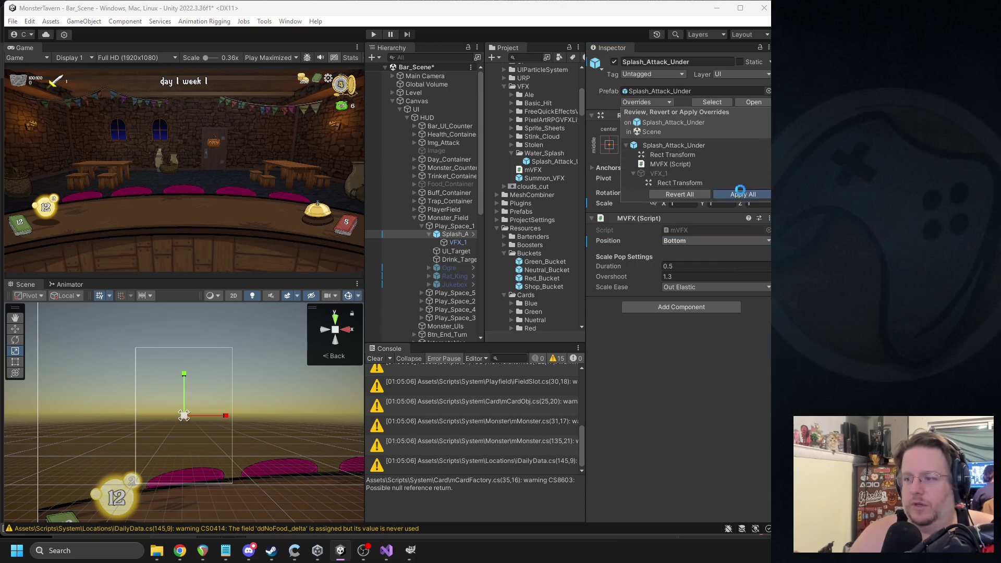
{"action": "left_click", "coordinate": [744, 196]}
{"action": "left_click", "coordinate": [615, 62]}
{"action": "left_click", "coordinate": [373, 34]}
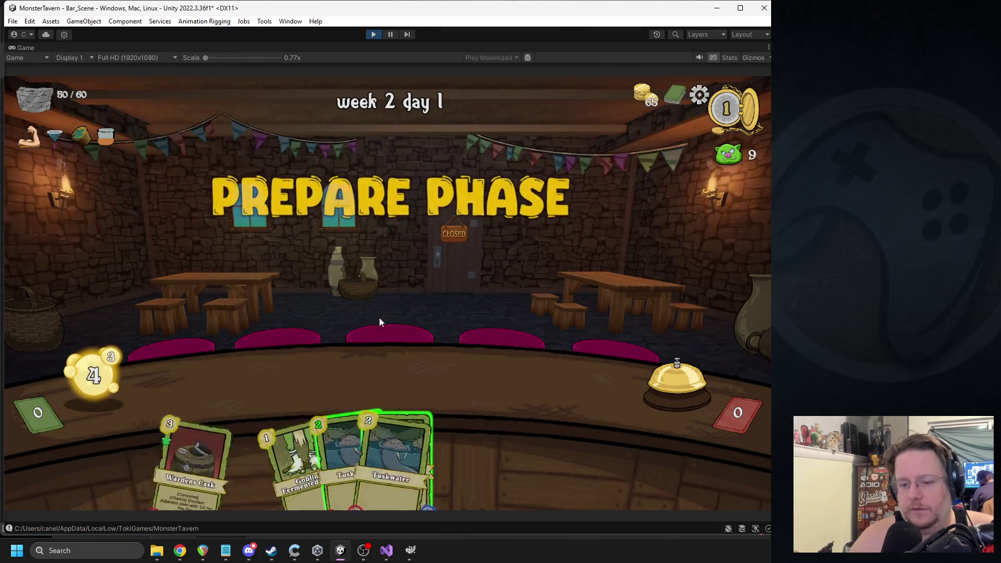
- Start serving, play Bottom Shelf Buzz into the second drink slot, then stop play mode
{"action": "left_click", "coordinate": [674, 377]}
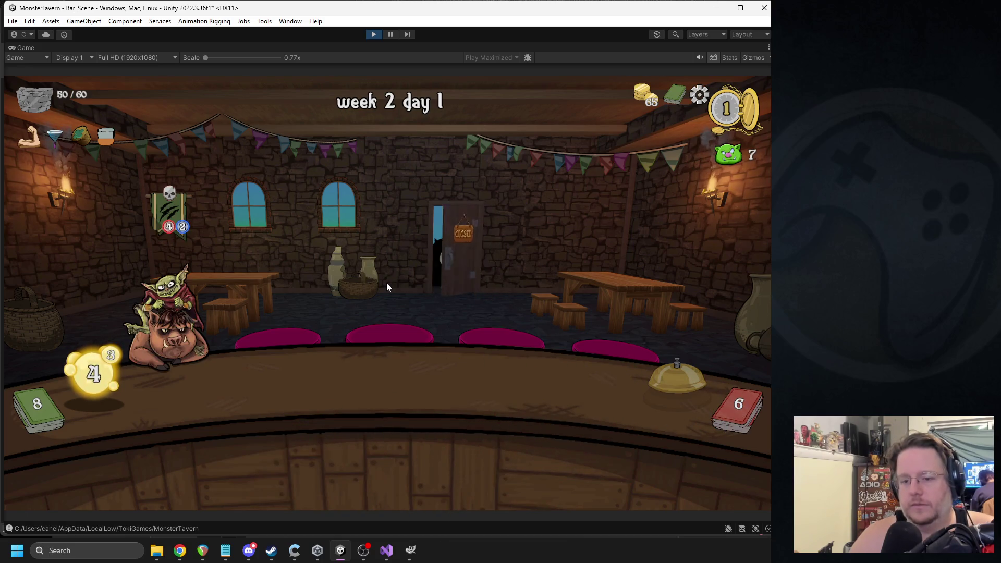
{"action": "mouse_move", "coordinate": [495, 459]}
{"action": "left_mouse_down"}
{"action": "mouse_move", "coordinate": [559, 390]}
{"action": "mouse_move", "coordinate": [245, 386]}
{"action": "left_mouse_up"}
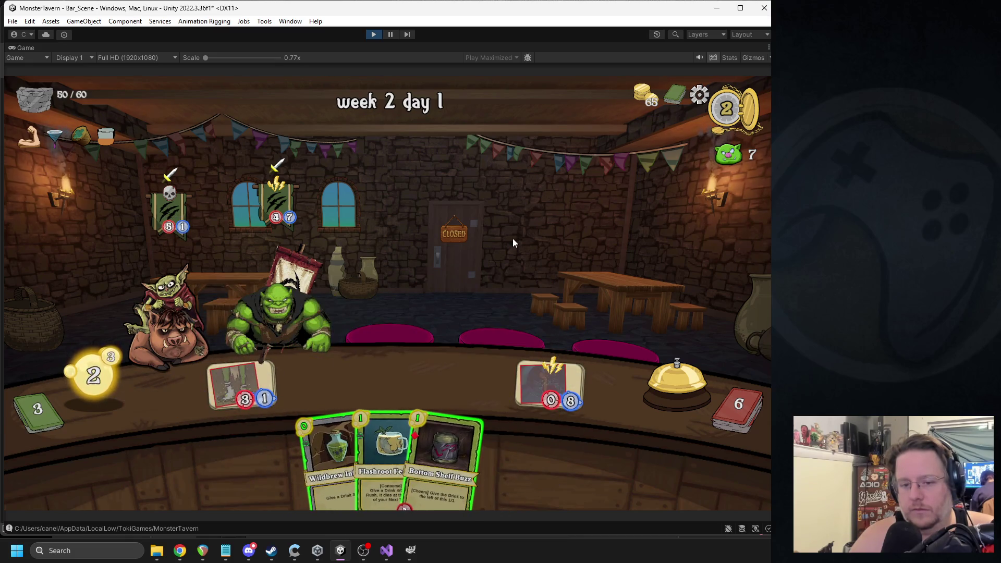
{"action": "mouse_move", "coordinate": [443, 459]}
{"action": "left_mouse_down"}
{"action": "mouse_move", "coordinate": [328, 368]}
{"action": "mouse_move", "coordinate": [319, 383]}
{"action": "left_mouse_up"}
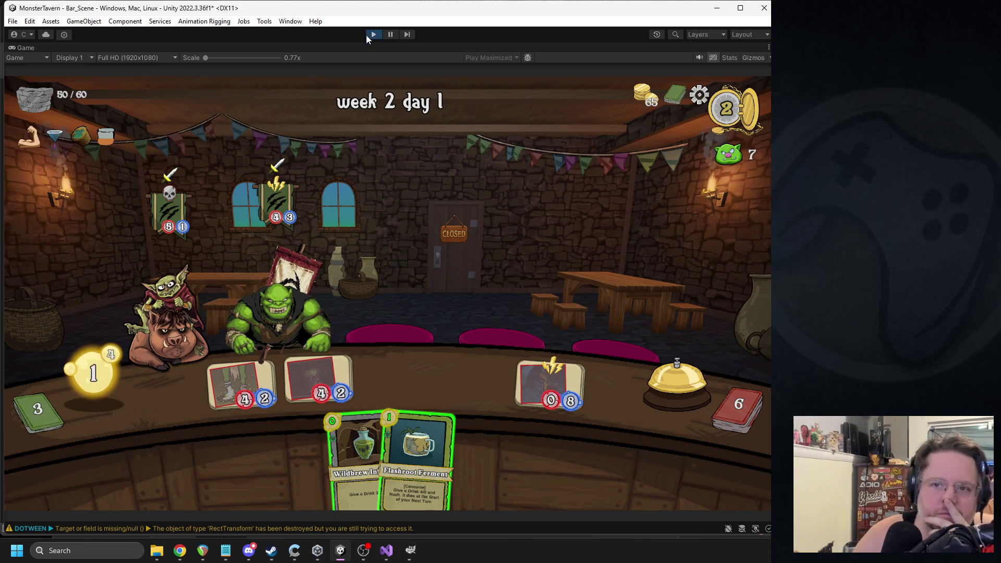
{"action": "left_click", "coordinate": [373, 34]}
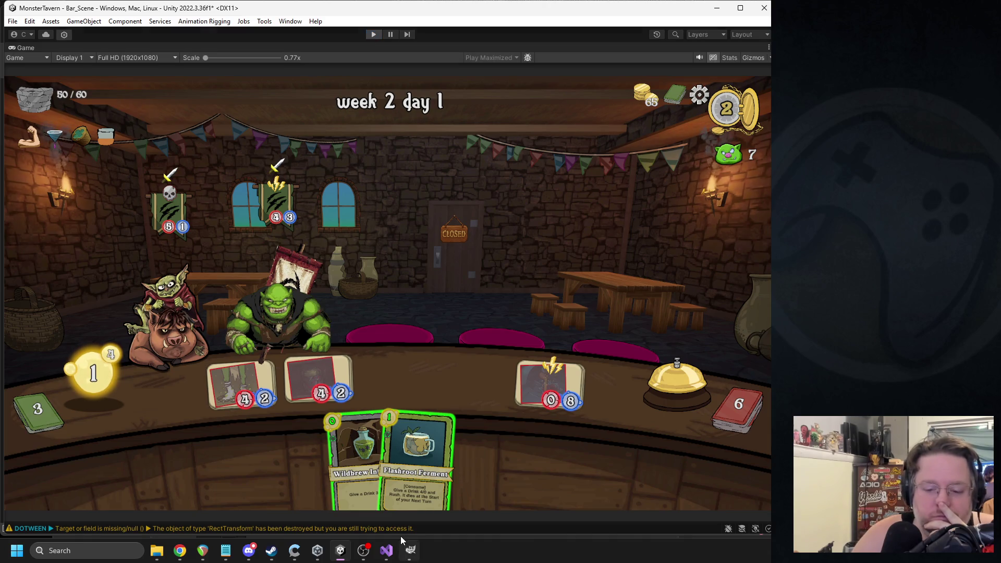
{"action": "left_click", "coordinate": [387, 550]}
{"action": "triple_click", "coordinate": [354, 397]}
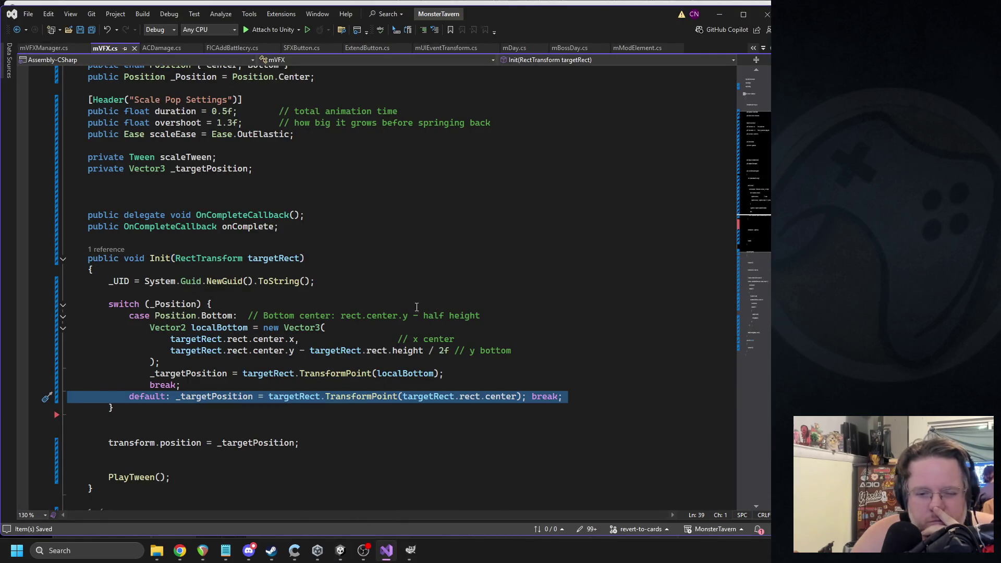
- Check the localBottom code, then inspect Play_Space_1, 3 and 4 rect anchors and sizes in Unity
{"action": "left_click", "coordinate": [396, 373]}
{"action": "left_click", "coordinate": [331, 350]}
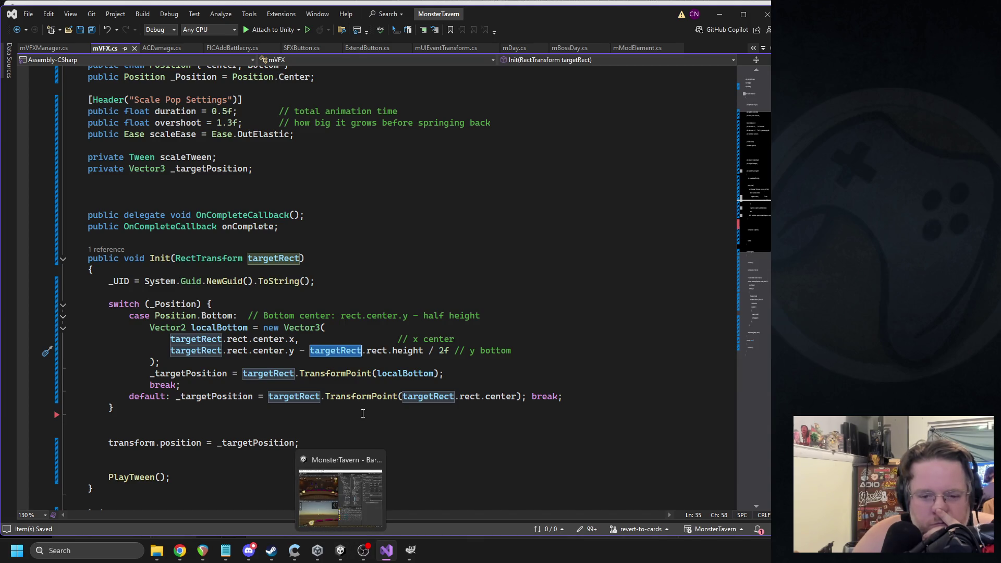
{"action": "left_click", "coordinate": [340, 550]}
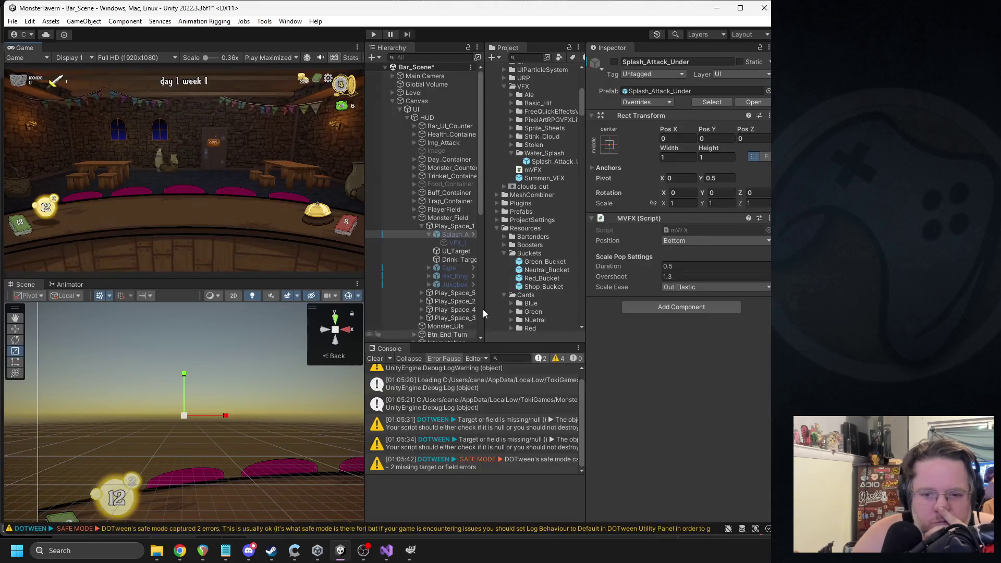
{"action": "left_click", "coordinate": [450, 227]}
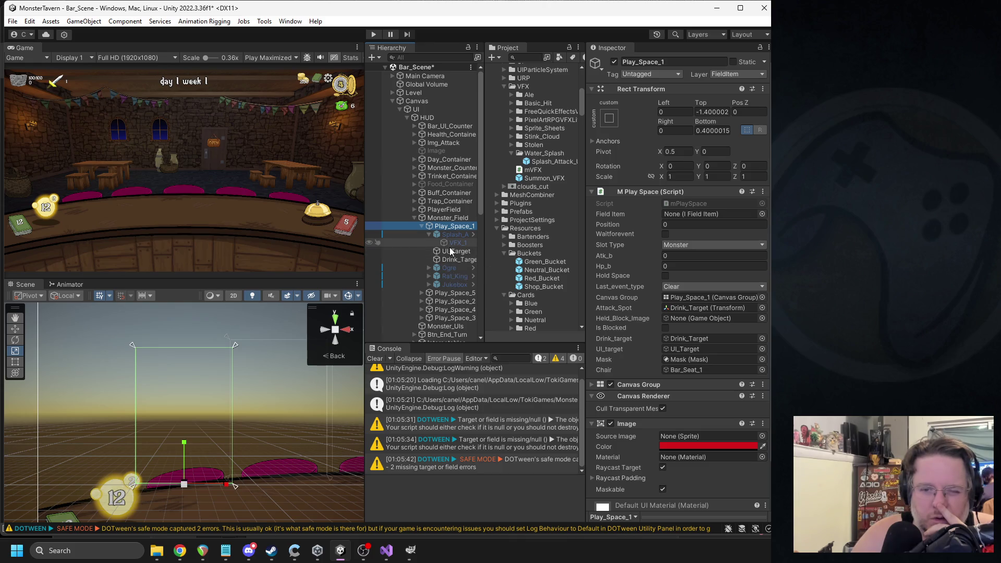
{"action": "scroll", "coordinate": [449, 247], "scroll_direction": "down", "scroll_amount": 3}
{"action": "left_click", "coordinate": [447, 278]}
{"action": "left_click", "coordinate": [450, 286]}
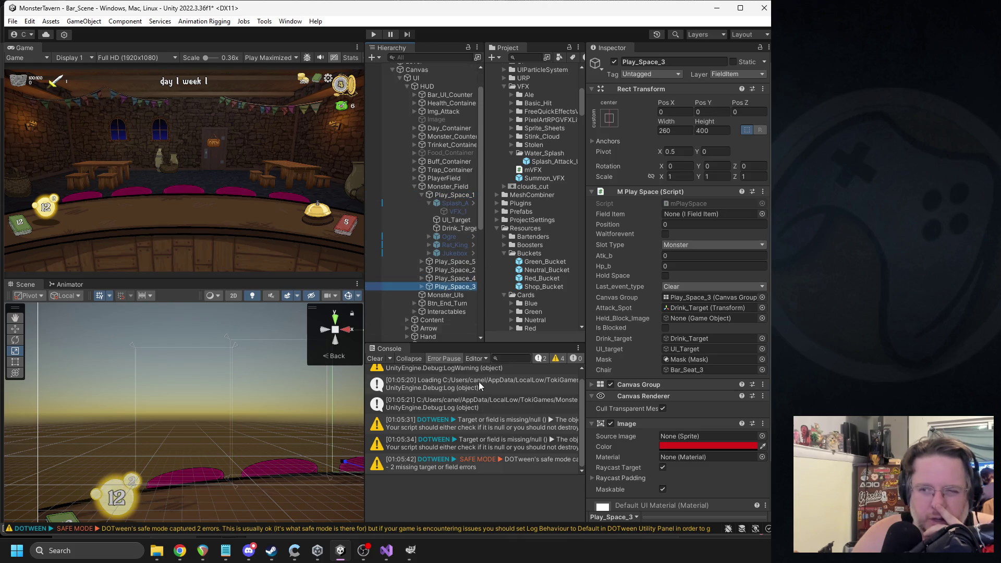
{"action": "left_click", "coordinate": [386, 550]}
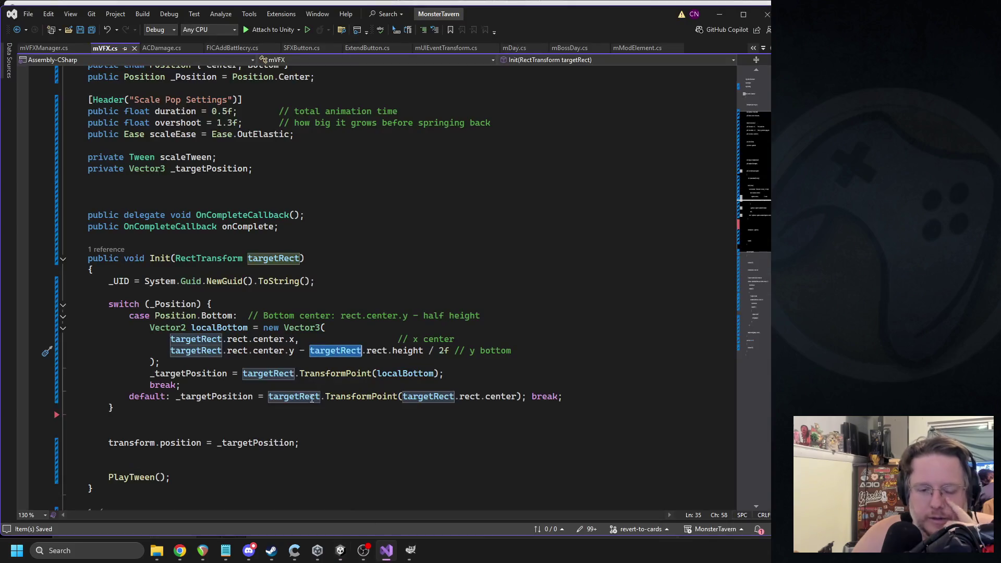
- Delete '- targetRect.rect.height / 2f' so localBottom's y is targetRect.rect.center.y
{"action": "left_click_drag", "start_coordinate": [170, 339], "coordinate": [294, 350]}
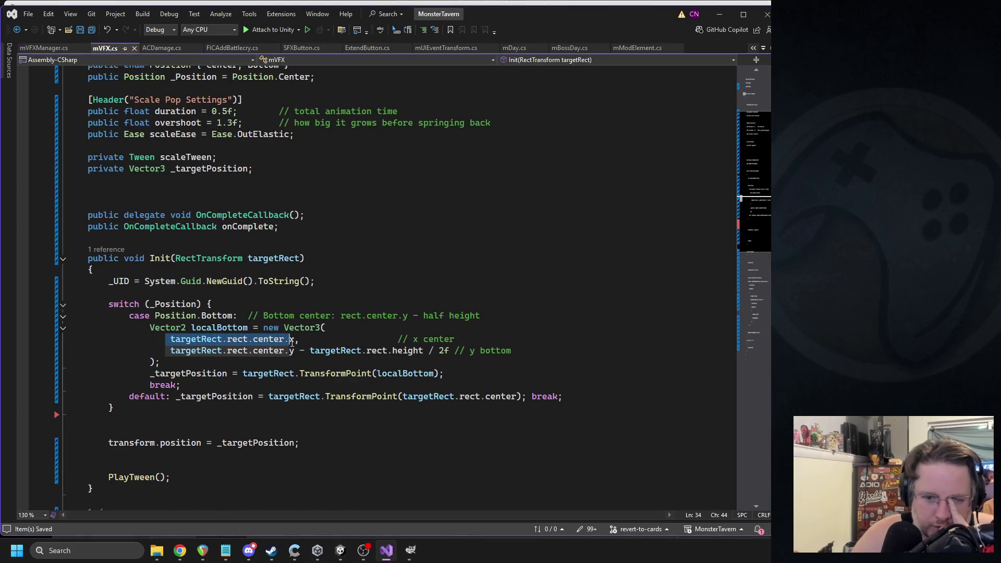
{"action": "left_click", "coordinate": [340, 340]}
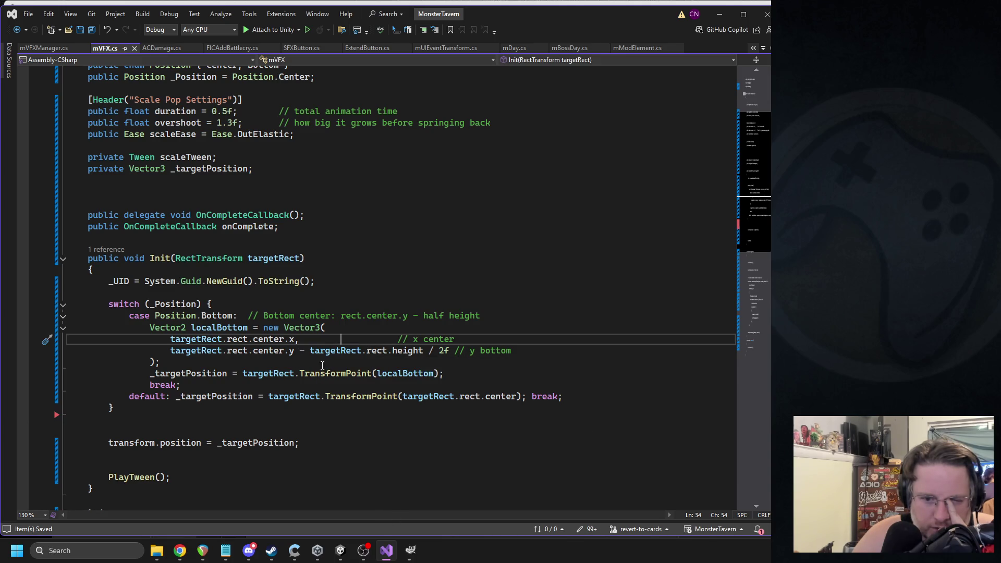
{"action": "left_click_drag", "start_coordinate": [300, 352], "coordinate": [446, 355]}
{"action": "key", "text": "BackSpace"}
{"action": "key", "text": "BackSpace"}
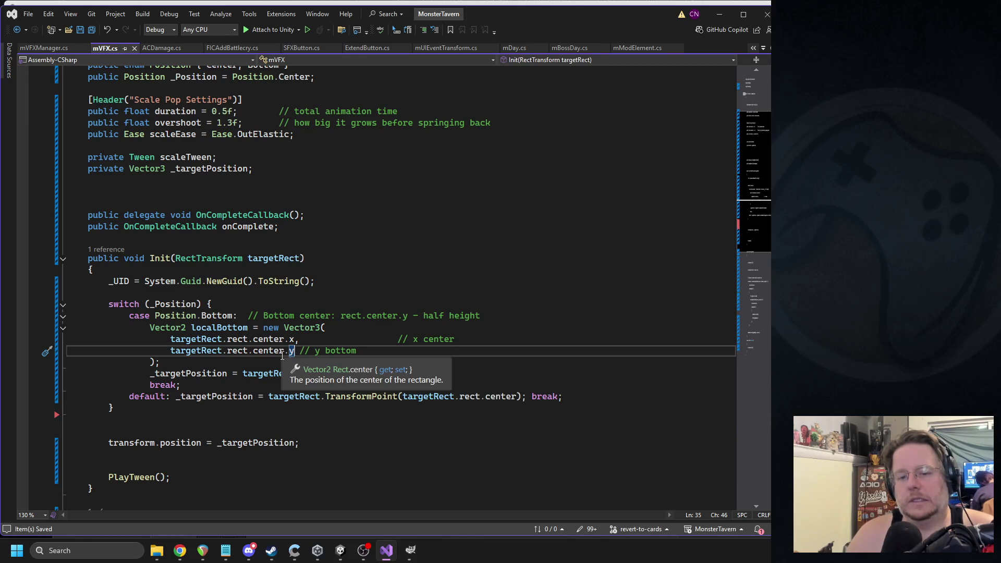
{"action": "key", "text": "ctrl+z"}
{"action": "key", "text": "ctrl+z"}
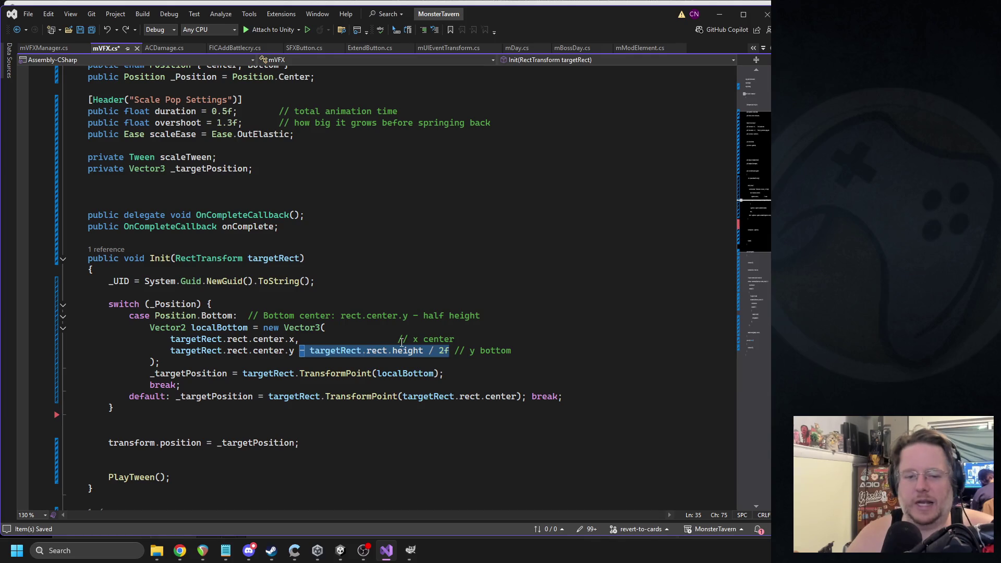
{"action": "key", "text": "ctrl+y"}
{"action": "key", "text": "ctrl+y"}
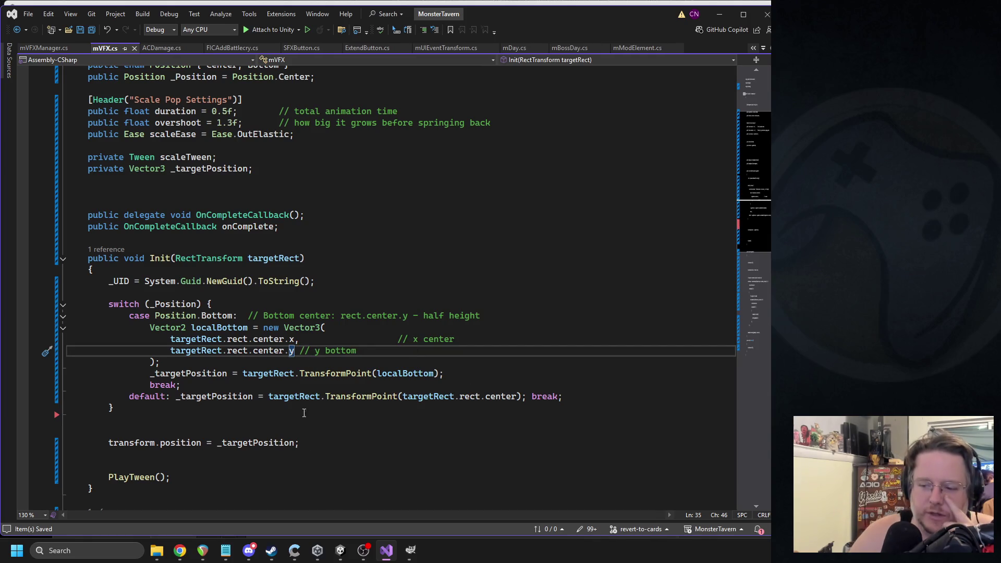
{"action": "key", "text": "alt+Tab"}
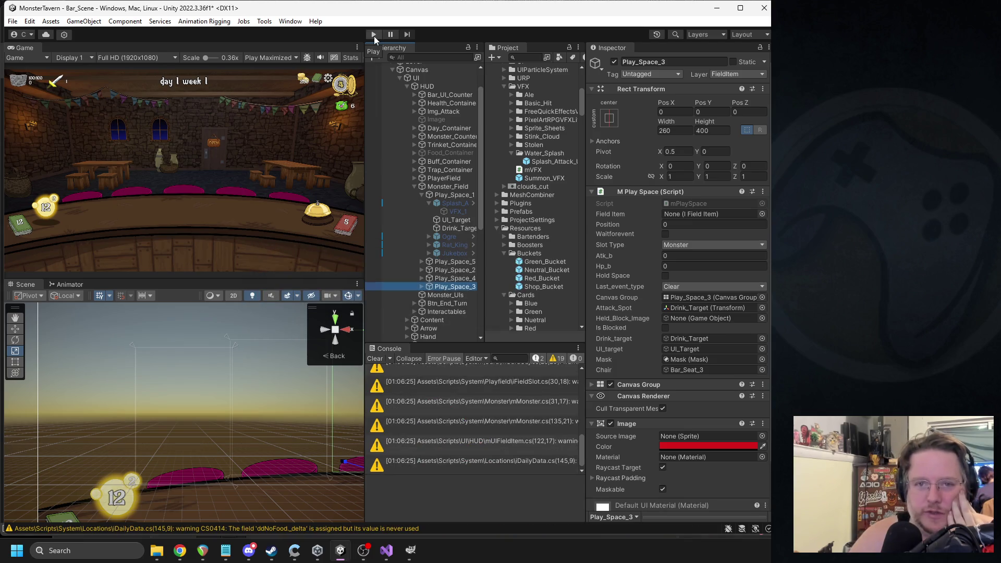
- Play a test round serving a drink card, stop play mode, and select the Splash_Attack_Under prefab
{"action": "left_click", "coordinate": [374, 35]}
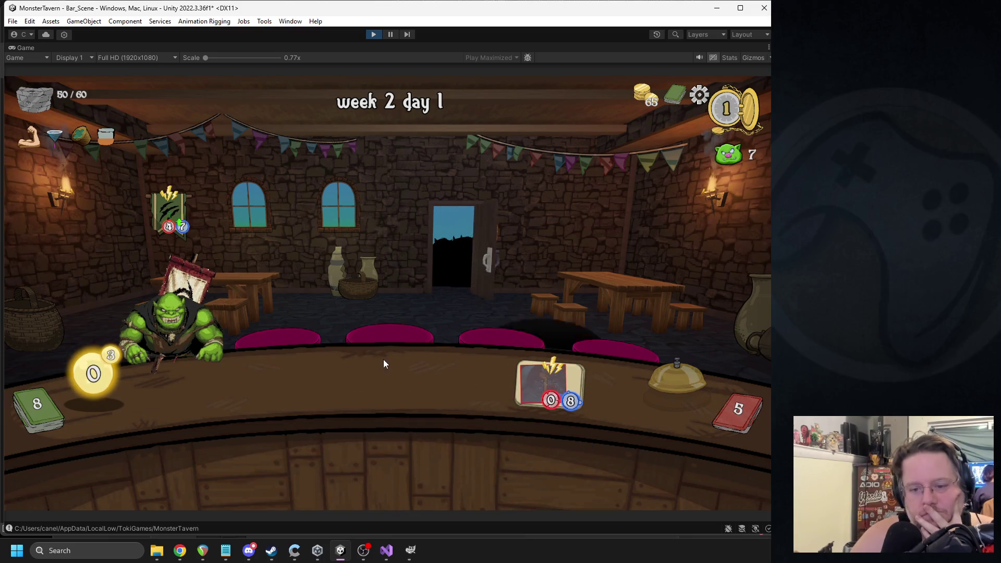
{"action": "left_click", "coordinate": [314, 439]}
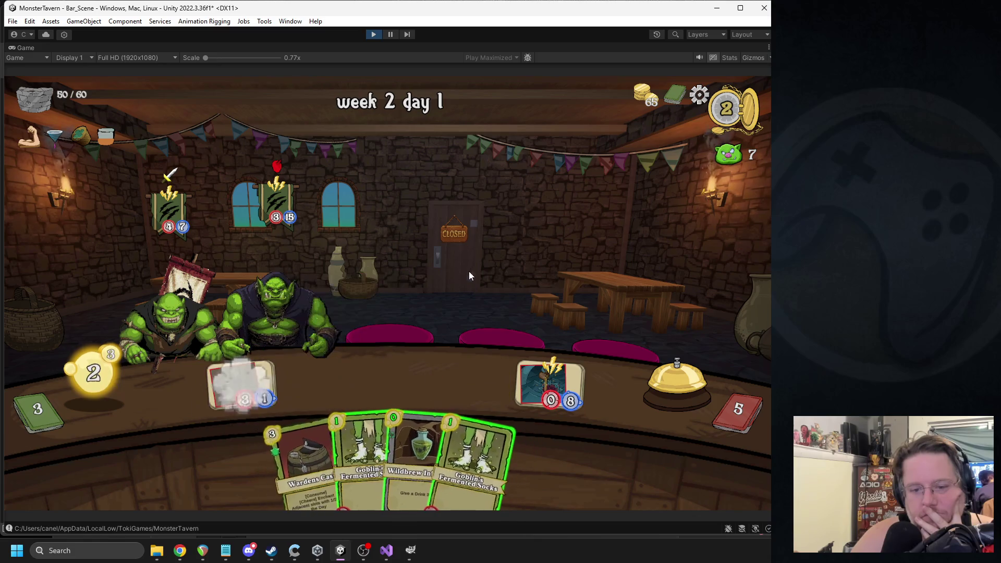
{"action": "left_click", "coordinate": [373, 34]}
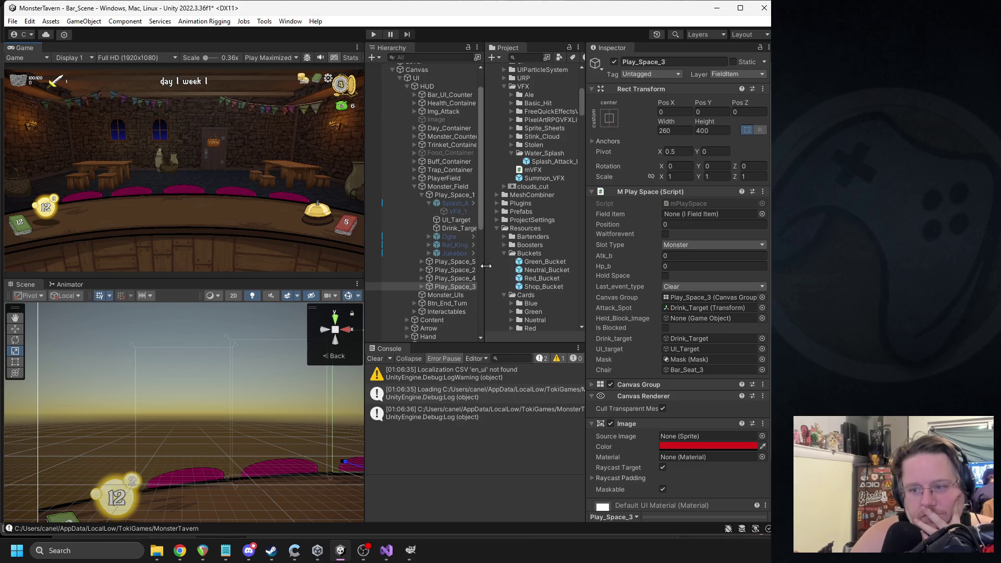
{"action": "left_click", "coordinate": [543, 163]}
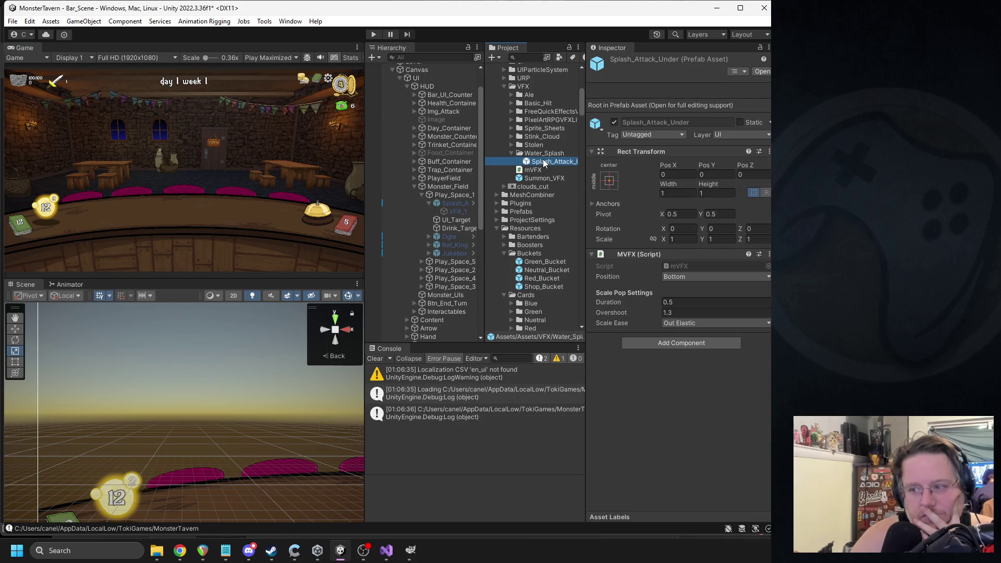
{"action": "left_click", "coordinate": [384, 551]}
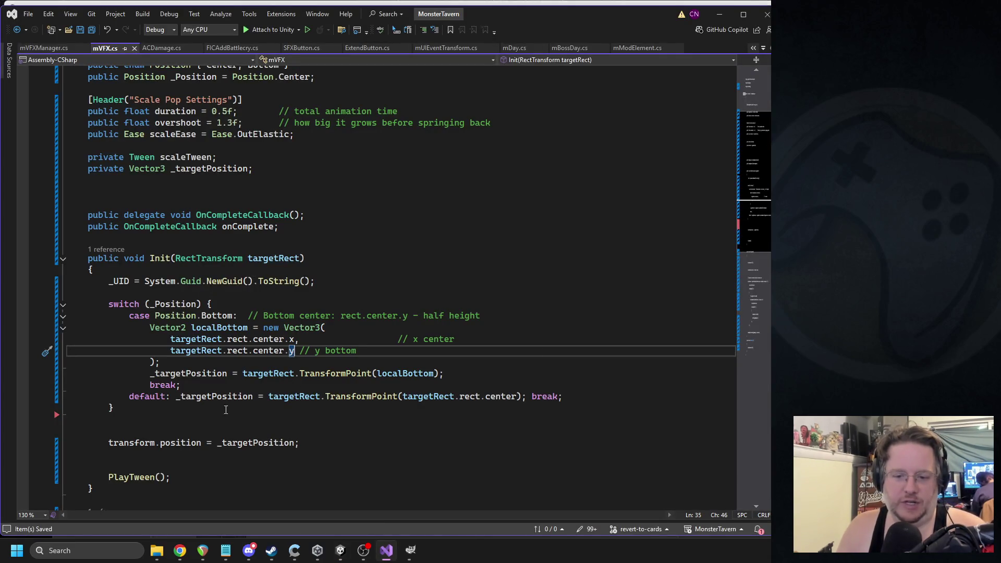
- Replace the whole position switch with the default-case TransformPoint(rect.center) expression
{"action": "left_click_drag", "start_coordinate": [275, 397], "coordinate": [519, 396]}
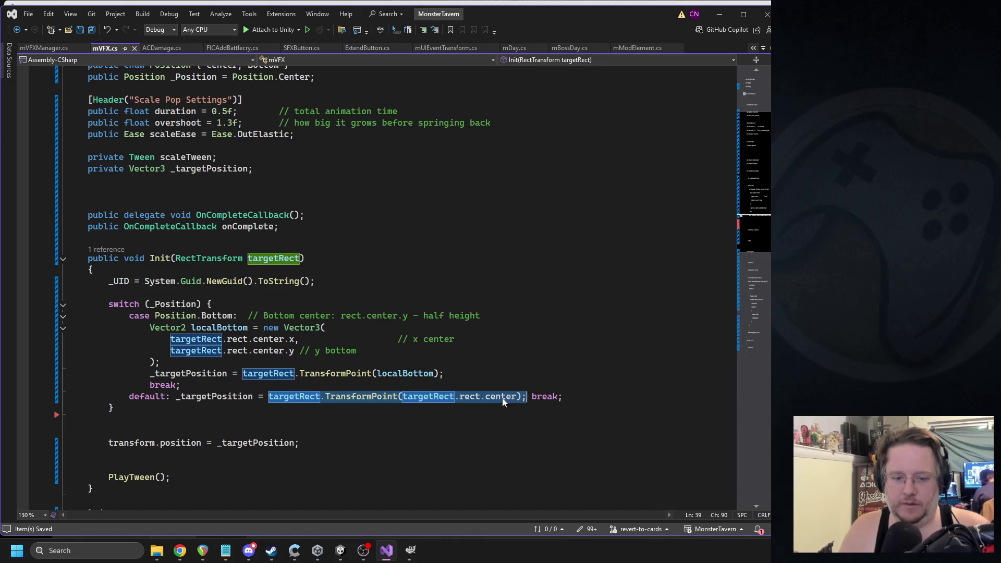
{"action": "key", "text": "ctrl+x"}
{"action": "left_click_drag", "start_coordinate": [68, 419], "coordinate": [67, 304]}
{"action": "key", "text": "ctrl+v"}
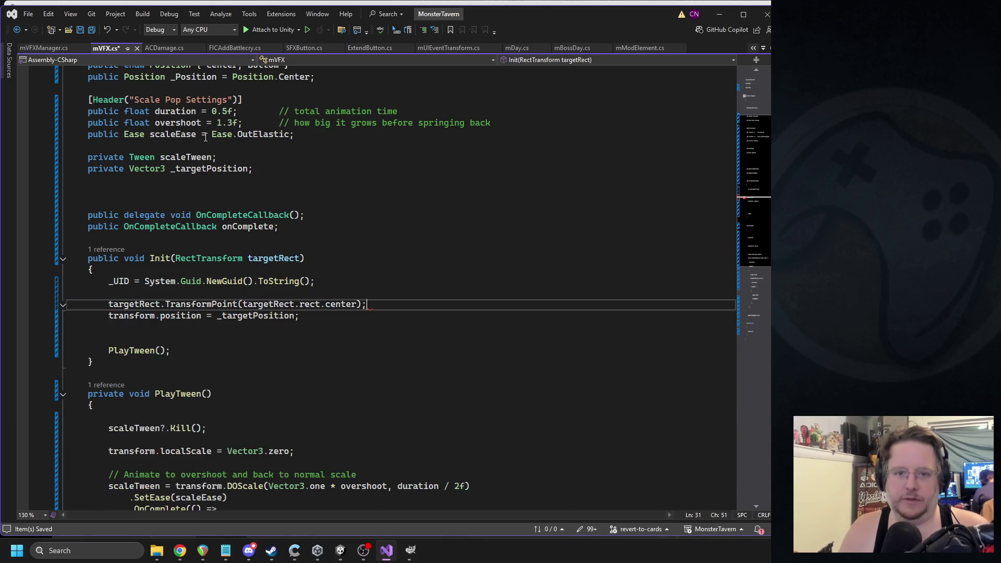
- Delete the Position enum and scale-pop tween field declarations
{"action": "scroll", "coordinate": [205, 137], "scroll_direction": "up", "scroll_amount": 3}
{"action": "mouse_move", "coordinate": [254, 272]}
{"action": "left_mouse_down"}
{"action": "mouse_move", "coordinate": [156, 273]}
{"action": "mouse_move", "coordinate": [35, 221]}
{"action": "mouse_move", "coordinate": [36, 204]}
{"action": "left_mouse_up"}
{"action": "key", "text": "ctrl+x"}
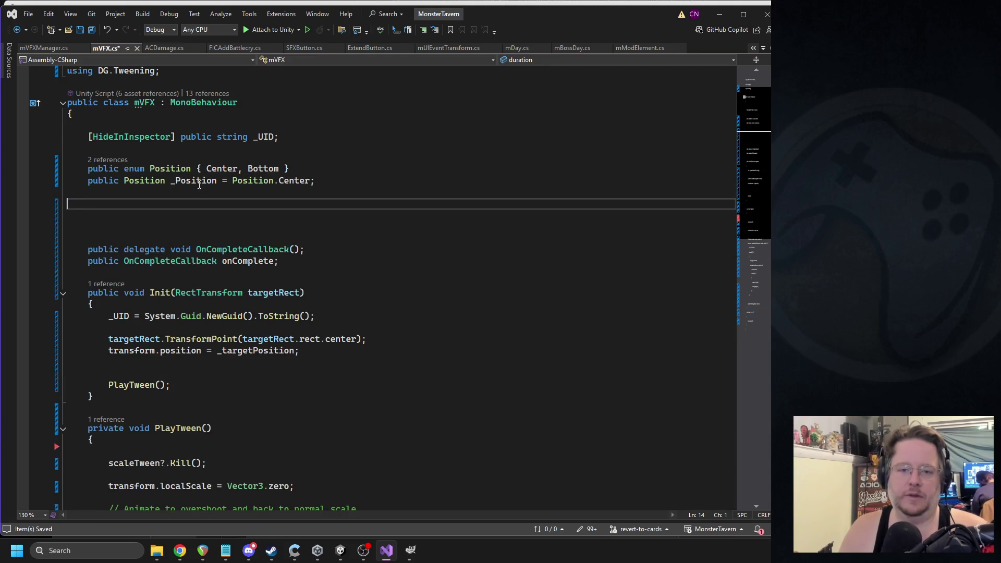
{"action": "mouse_move", "coordinate": [422, 190]}
{"action": "left_mouse_down"}
{"action": "mouse_move", "coordinate": [61, 168]}
{"action": "mouse_move", "coordinate": [61, 180]}
{"action": "left_mouse_up"}
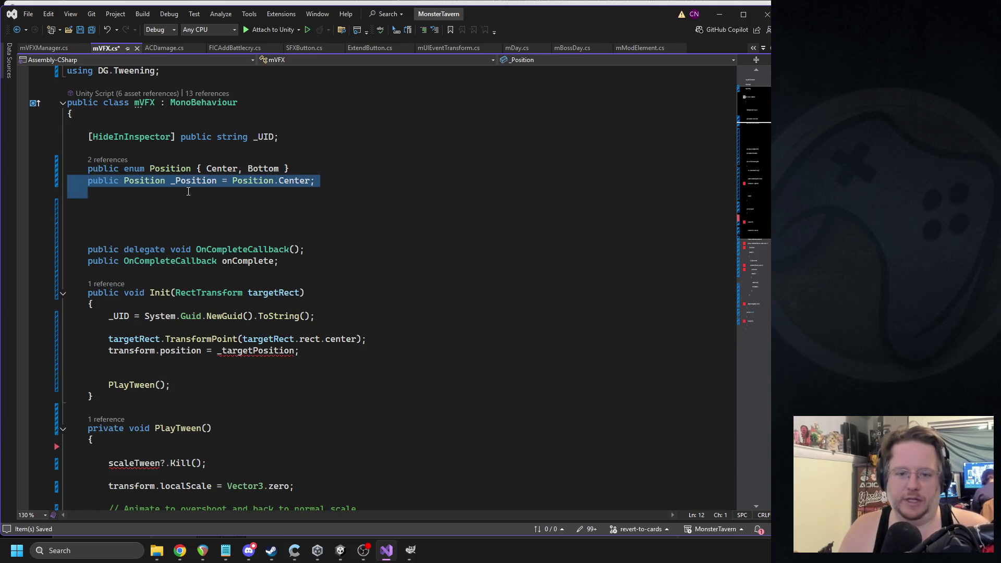
{"action": "key", "text": "ctrl+z"}
{"action": "left_click", "coordinate": [231, 260]}
{"action": "mouse_move", "coordinate": [237, 261]}
{"action": "left_mouse_down"}
{"action": "mouse_move", "coordinate": [68, 204]}
{"action": "mouse_move", "coordinate": [68, 167]}
{"action": "left_mouse_up"}
{"action": "key", "text": "ctrl+x"}
- Declare a public float duration field and save the script
{"action": "scroll", "coordinate": [239, 173], "scroll_direction": "down", "scroll_amount": 6}
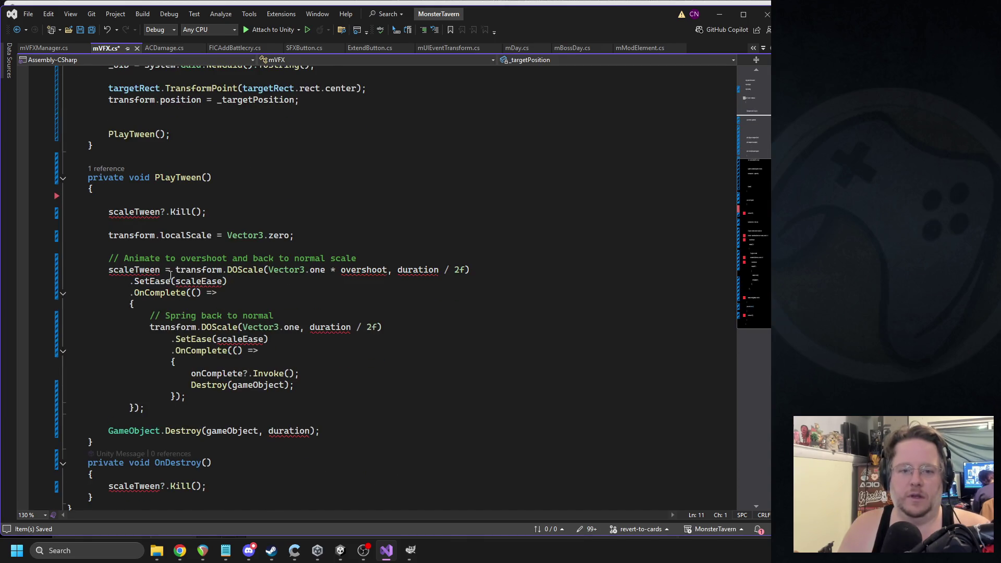
{"action": "double_click", "coordinate": [142, 430]}
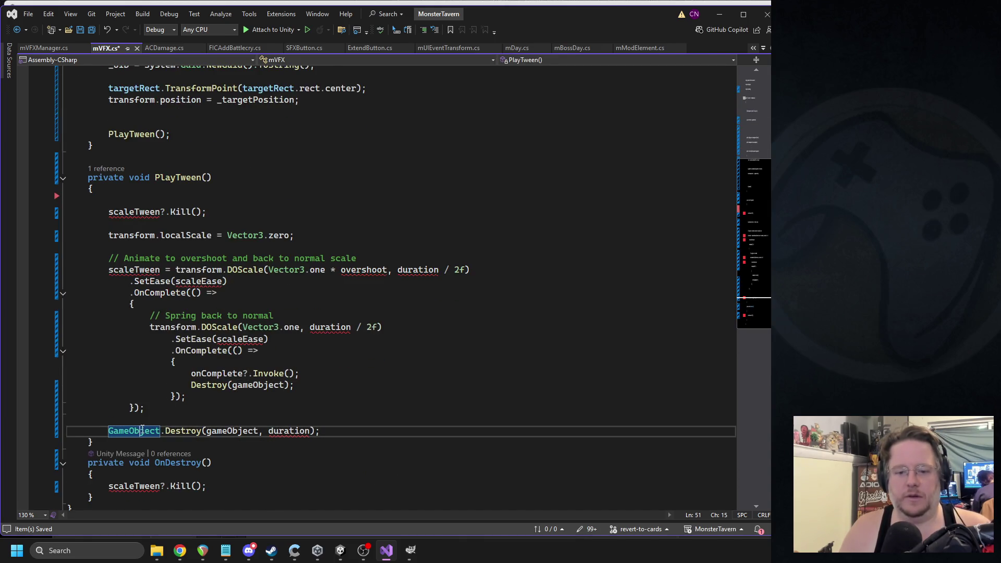
{"action": "scroll", "coordinate": [142, 417], "scroll_direction": "up", "scroll_amount": 6}
{"action": "left_click", "coordinate": [170, 172]}
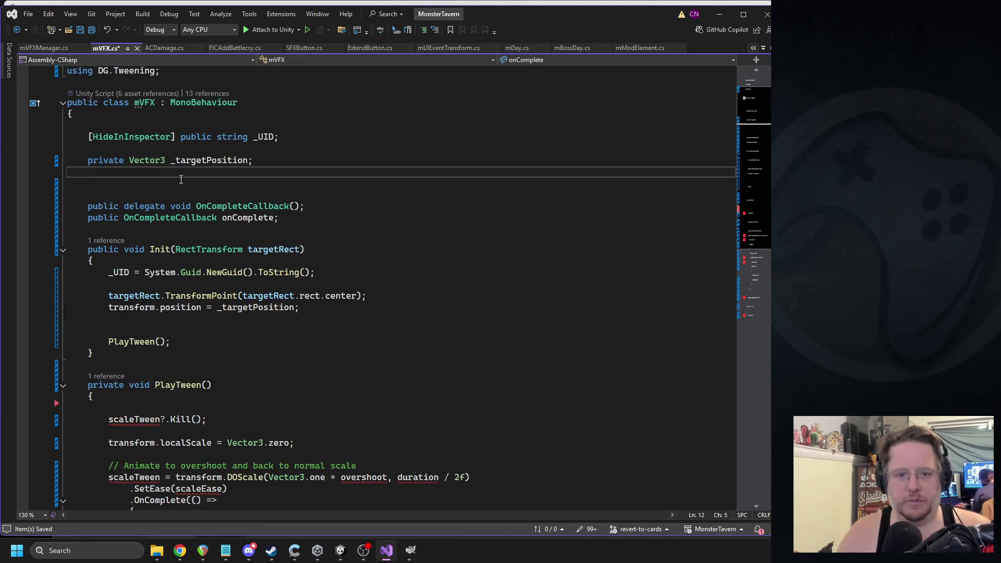
{"action": "type", "text": "public float duration = .5f;"}
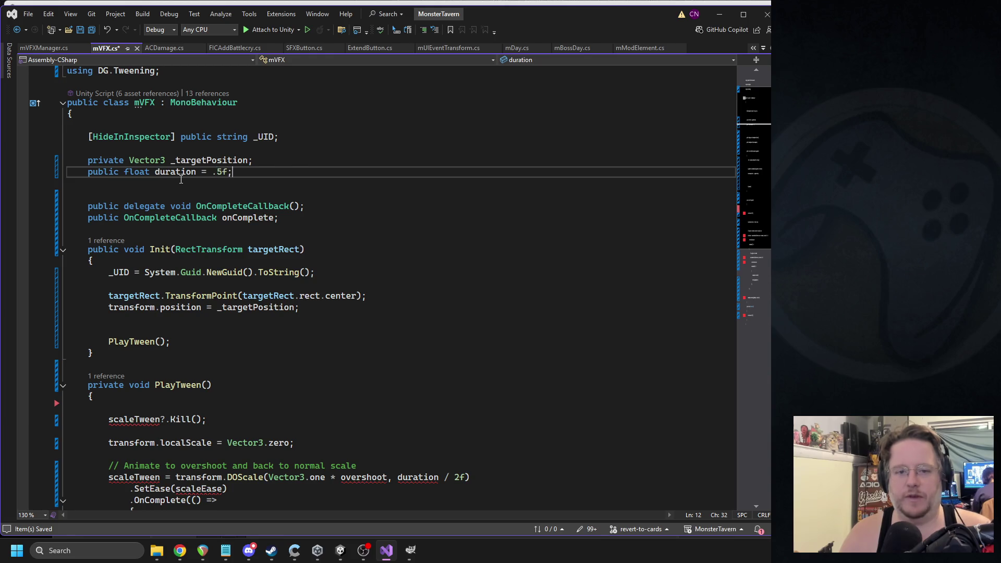
{"action": "key", "text": "ctrl+s"}
- Delete the OnDestroy method and the tween code inside PlayTween
{"action": "scroll", "coordinate": [164, 376], "scroll_direction": "down", "scroll_amount": 8}
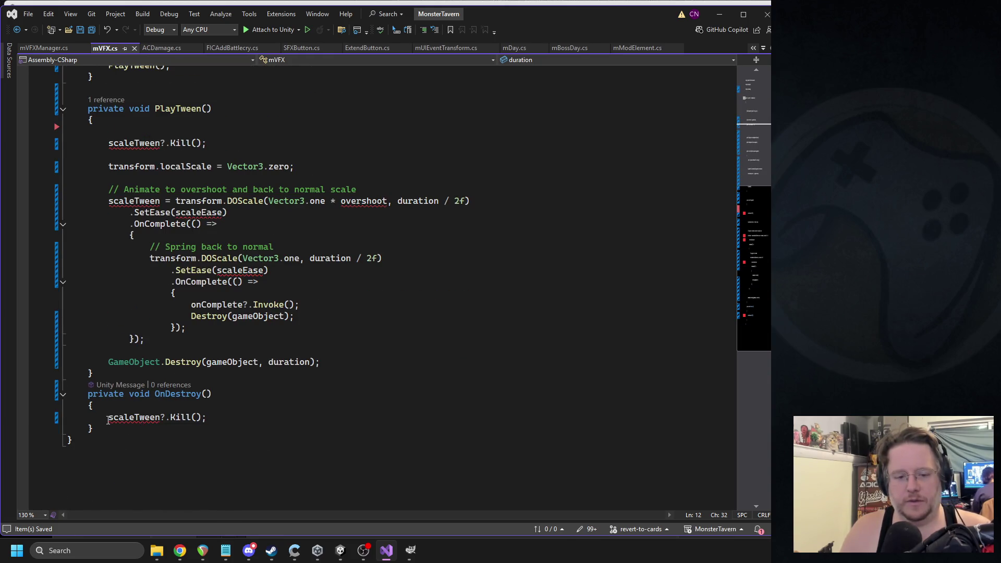
{"action": "left_click_drag", "start_coordinate": [101, 426], "coordinate": [67, 388]}
{"action": "key", "text": "Delete"}
{"action": "mouse_move", "coordinate": [70, 352]}
{"action": "left_mouse_down"}
{"action": "mouse_move", "coordinate": [55, 140]}
{"action": "mouse_move", "coordinate": [61, 114]}
{"action": "left_mouse_up"}
{"action": "key", "text": "Delete"}
- Replace the PlayTween() call in Init with the GameObject.Destroy line and save
{"action": "triple_click", "coordinate": [161, 154]}
{"action": "key", "text": "Delete"}
{"action": "key", "text": "Delete"}
{"action": "left_click_drag", "start_coordinate": [170, 238], "coordinate": [110, 238]}
{"action": "key", "text": "ctrl+v"}
{"action": "key", "text": "ctrl+s"}
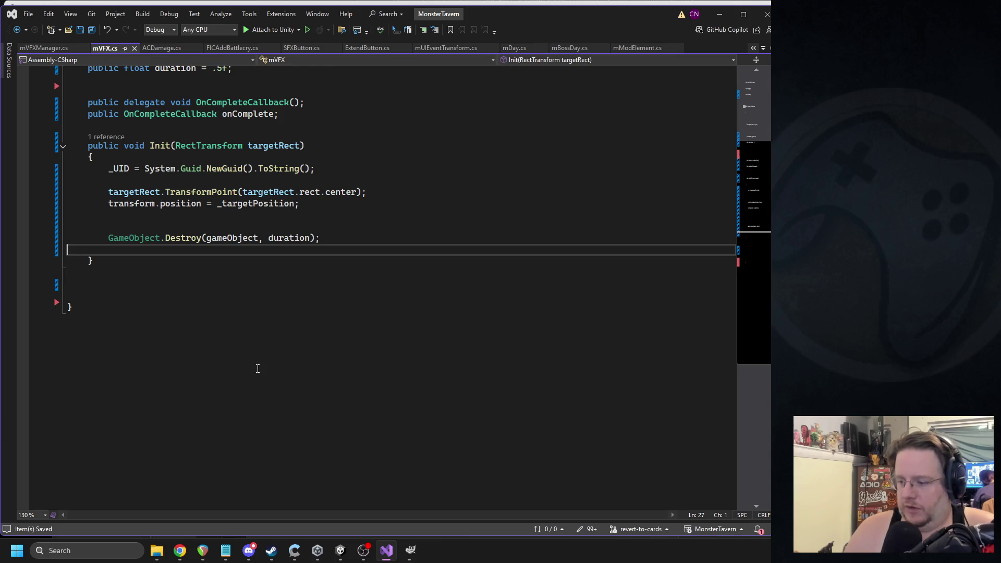
- Let Unity recompile and inspect Splash_Attack_Under, whose MVFX now shows only Duration 0.5
{"action": "left_click", "coordinate": [341, 554]}
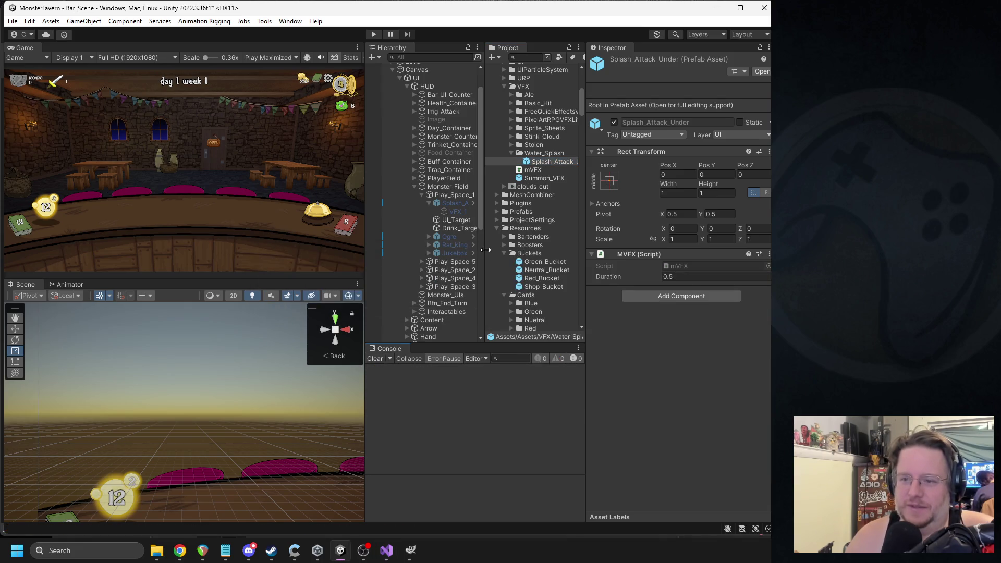
{"action": "left_click", "coordinate": [555, 163]}
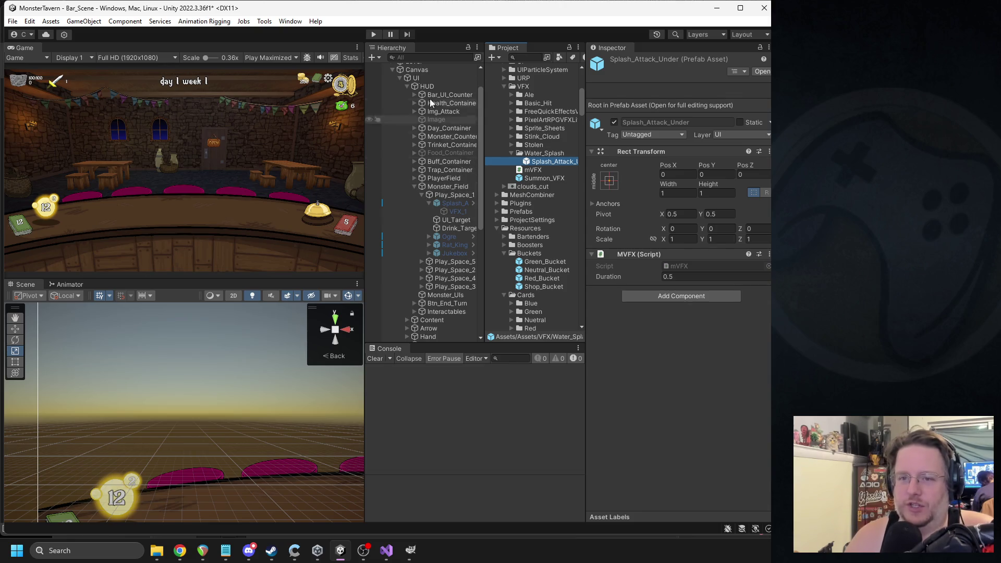
{"action": "left_click", "coordinate": [373, 35]}
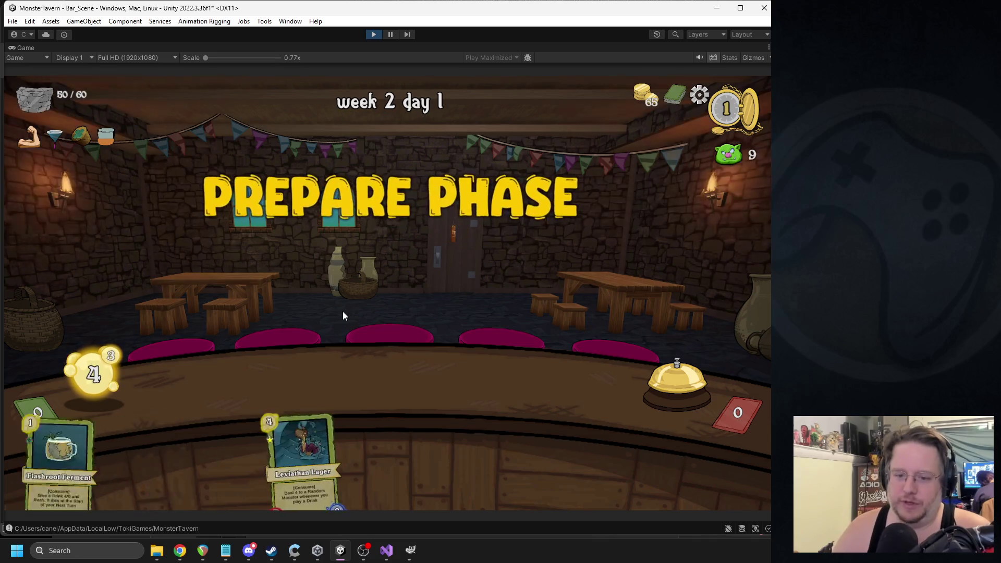
{"action": "mouse_move", "coordinate": [284, 449]}
{"action": "left_mouse_down"}
{"action": "mouse_move", "coordinate": [464, 370]}
{"action": "mouse_move", "coordinate": [292, 370]}
{"action": "left_mouse_up"}
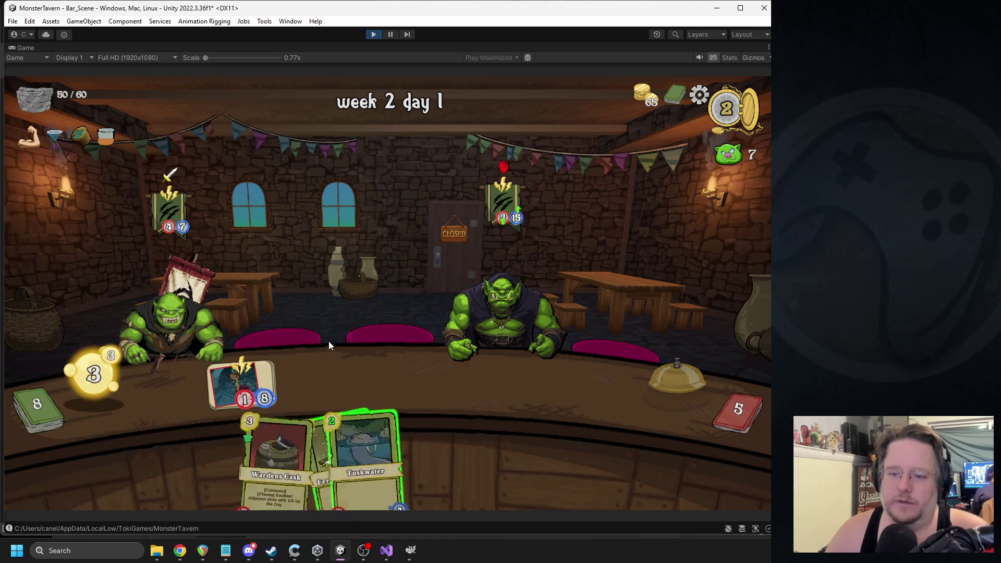
{"action": "left_click_drag", "start_coordinate": [378, 426], "coordinate": [330, 386]}
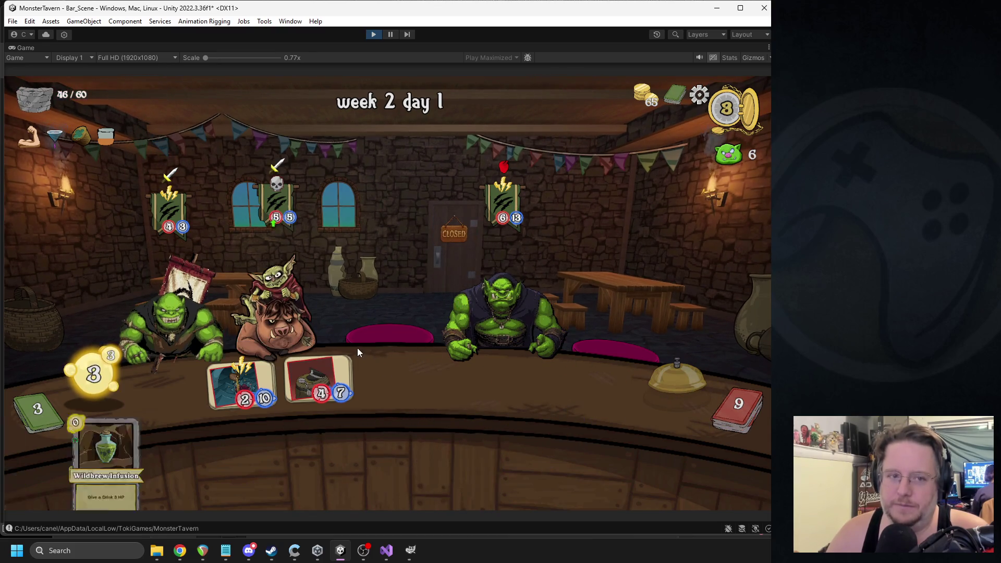
{"action": "left_click_drag", "start_coordinate": [308, 436], "coordinate": [410, 384]}
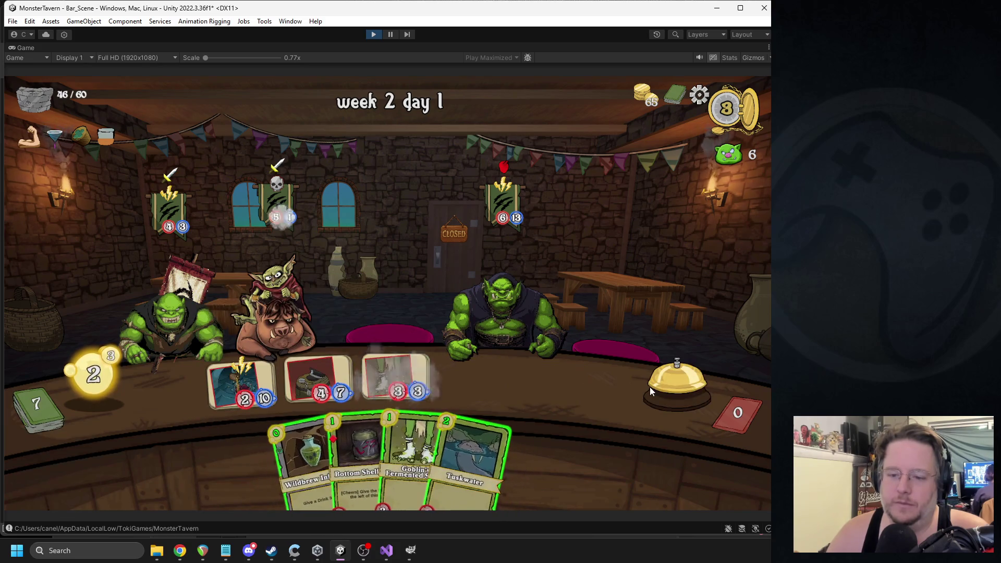
{"action": "key", "text": "ctrl+p"}
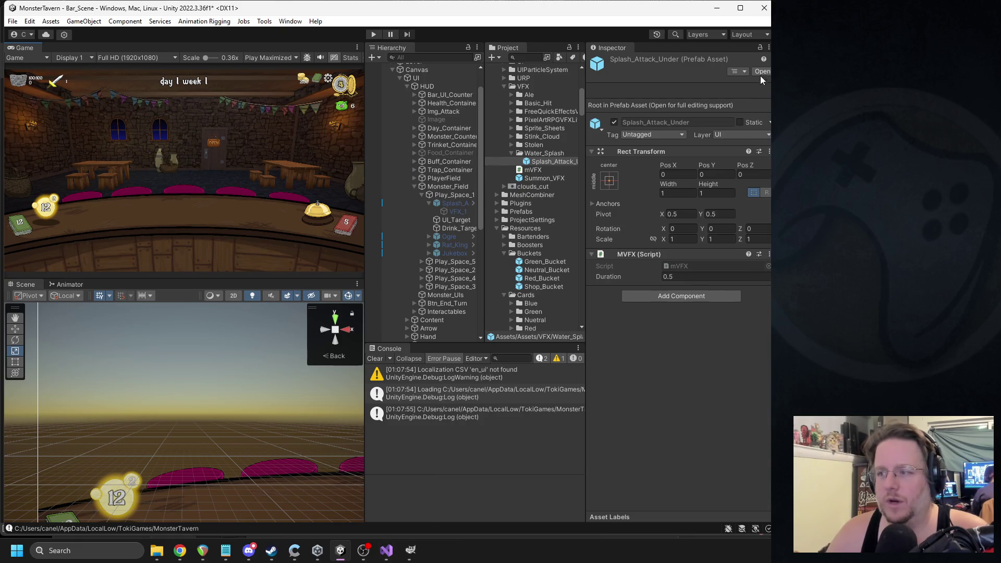
- In the Splash_Attack_Under prefab, set VFX_1's Rect Transform Pos Y to -60
{"action": "left_click", "coordinate": [760, 73]}
{"action": "left_click", "coordinate": [444, 90]}
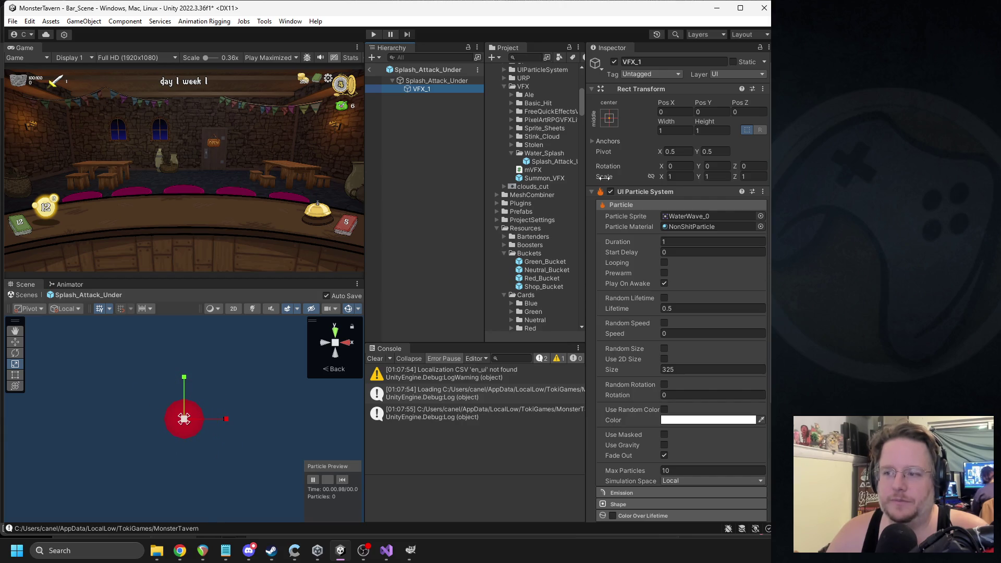
{"action": "left_click", "coordinate": [707, 122]}
{"action": "type", "text": "-80"}
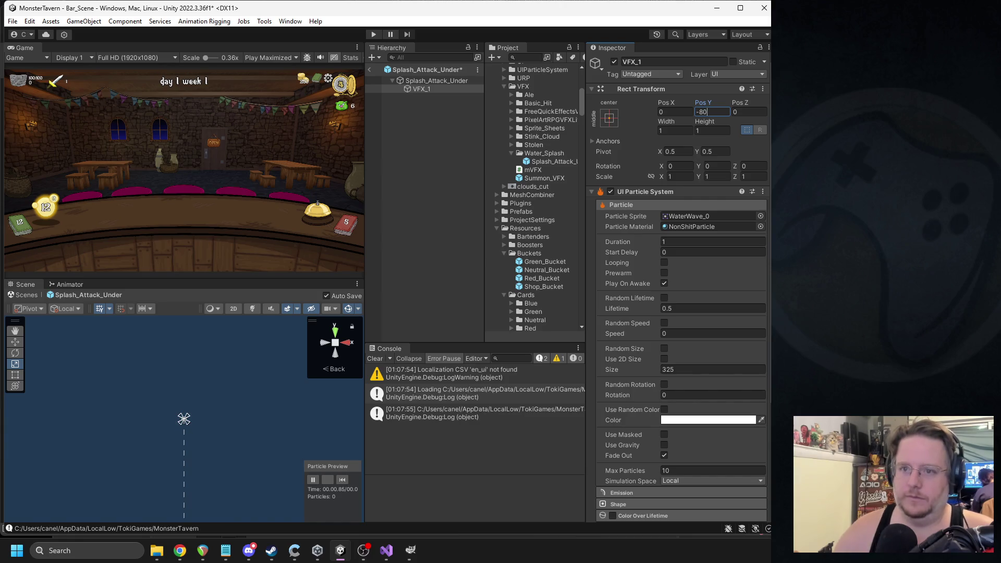
{"action": "left_click", "coordinate": [369, 69]}
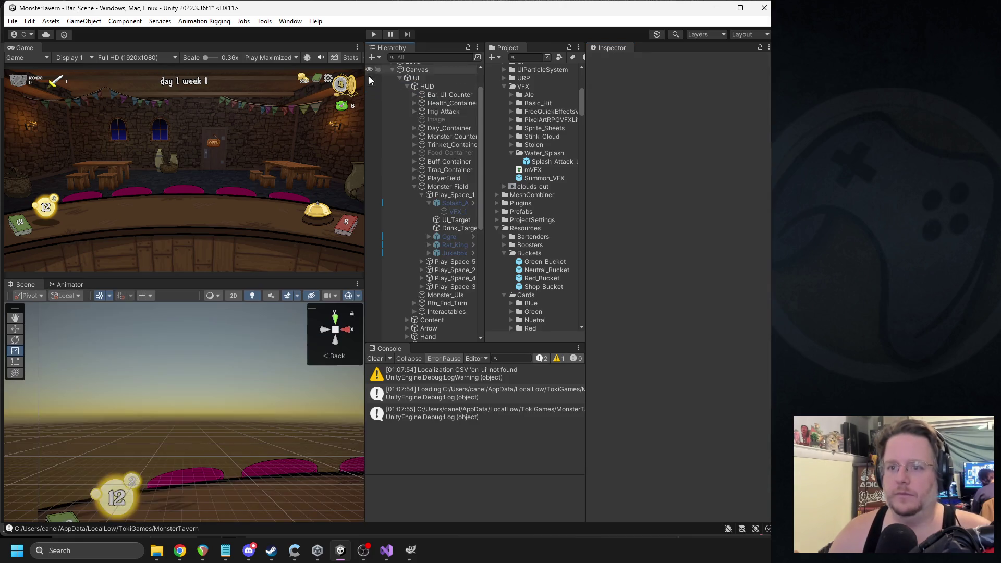
- Activate the Splash_Attack instance, replay its VFX_1 splash preview, then deactivate it again
{"action": "left_click", "coordinate": [446, 202]}
{"action": "left_click", "coordinate": [614, 62]}
{"action": "left_click", "coordinate": [456, 211]}
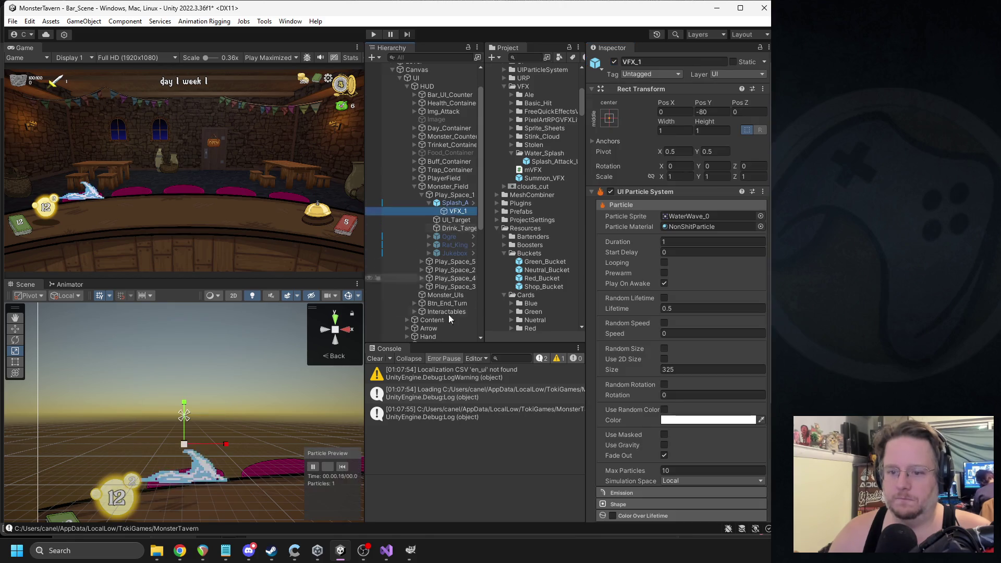
{"action": "left_click", "coordinate": [342, 465]}
{"action": "left_click", "coordinate": [342, 466]}
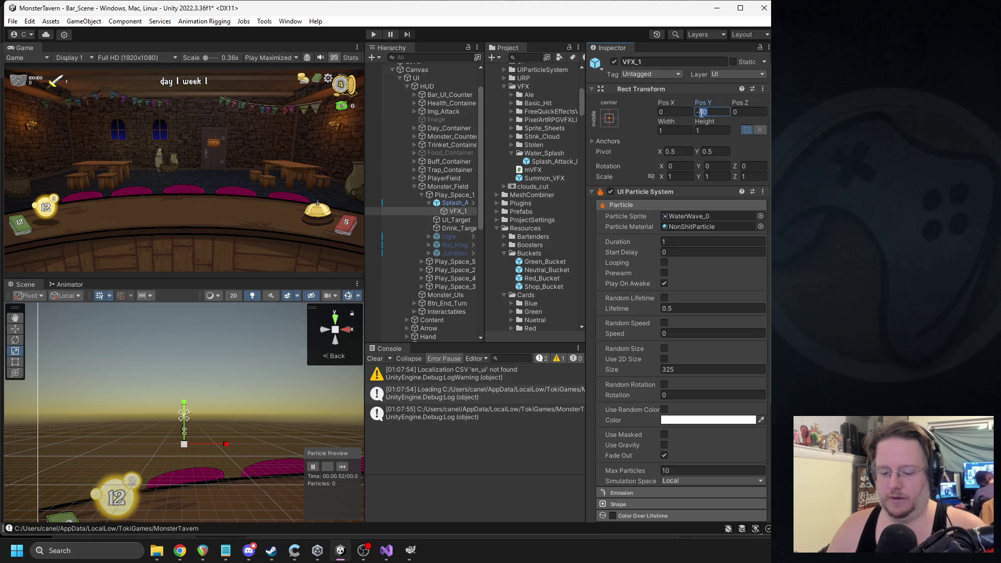
{"action": "type", "text": "-60"}
{"action": "left_click", "coordinate": [455, 204]}
{"action": "left_click", "coordinate": [456, 212]}
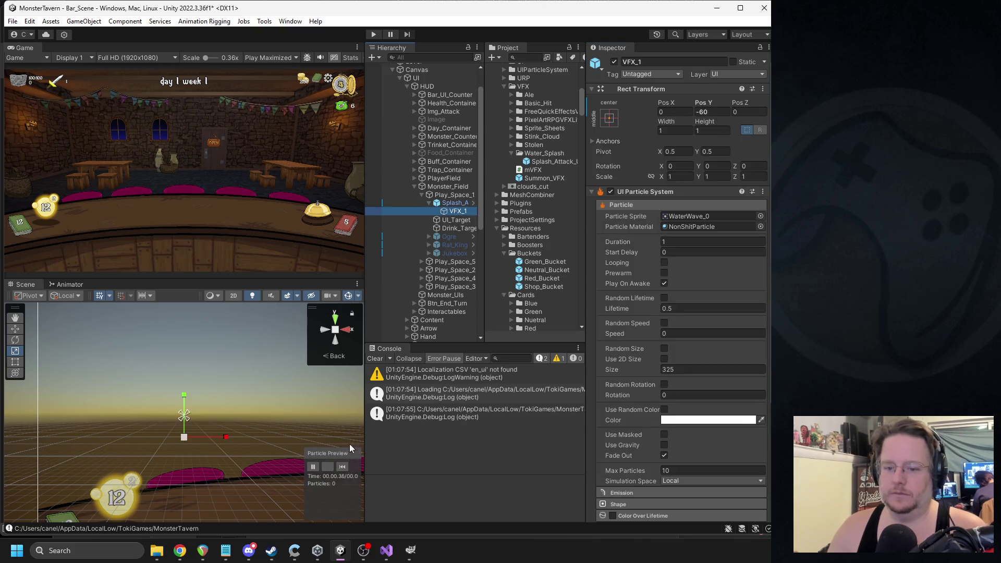
{"action": "left_click", "coordinate": [440, 201]}
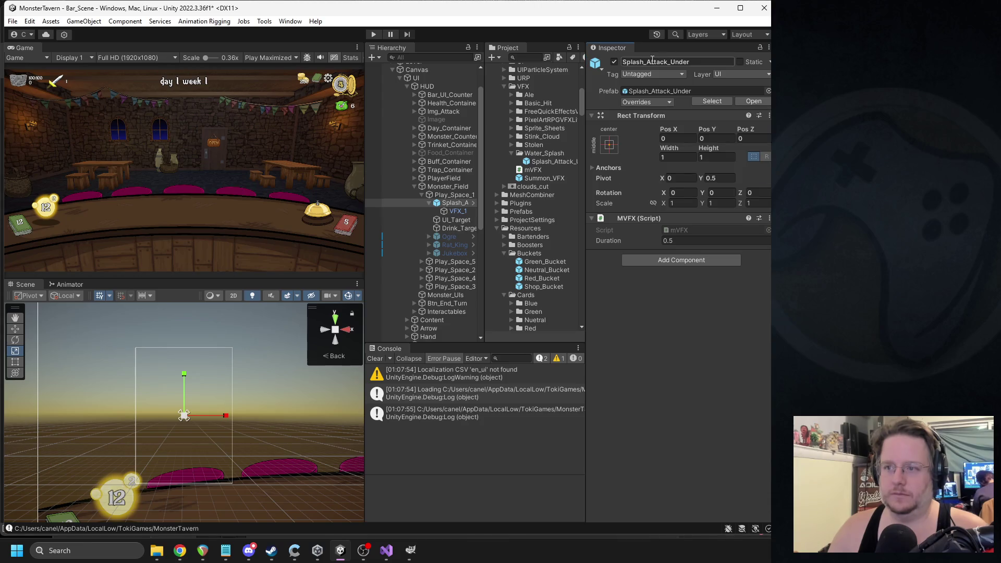
{"action": "left_click", "coordinate": [615, 62]}
{"action": "left_click", "coordinate": [390, 550]}
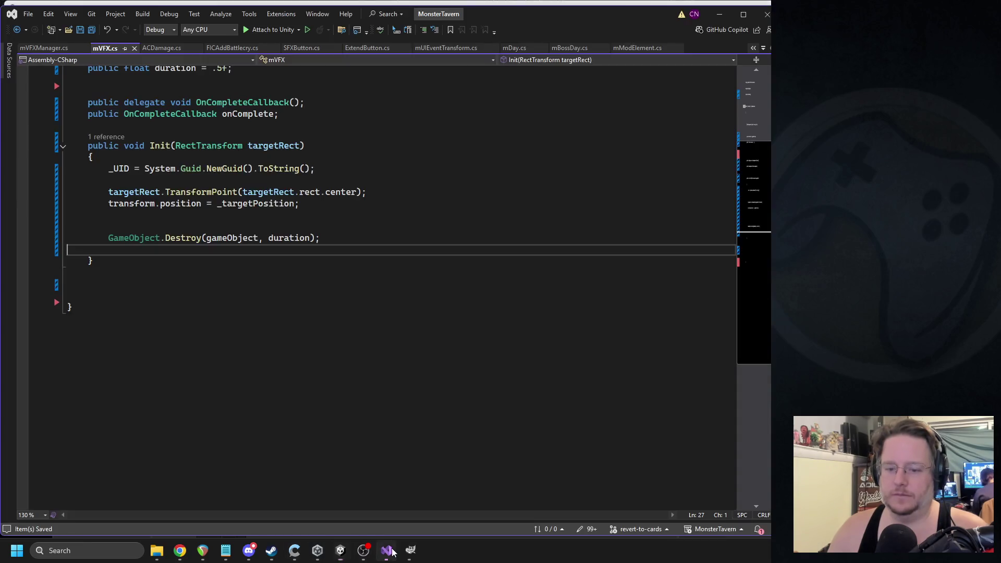
- Move the TransformPoint(targetRect.rect.center) expression into transform.position, replacing _targetPosition, and save
{"action": "scroll", "coordinate": [256, 230], "scroll_direction": "up", "scroll_amount": 4}
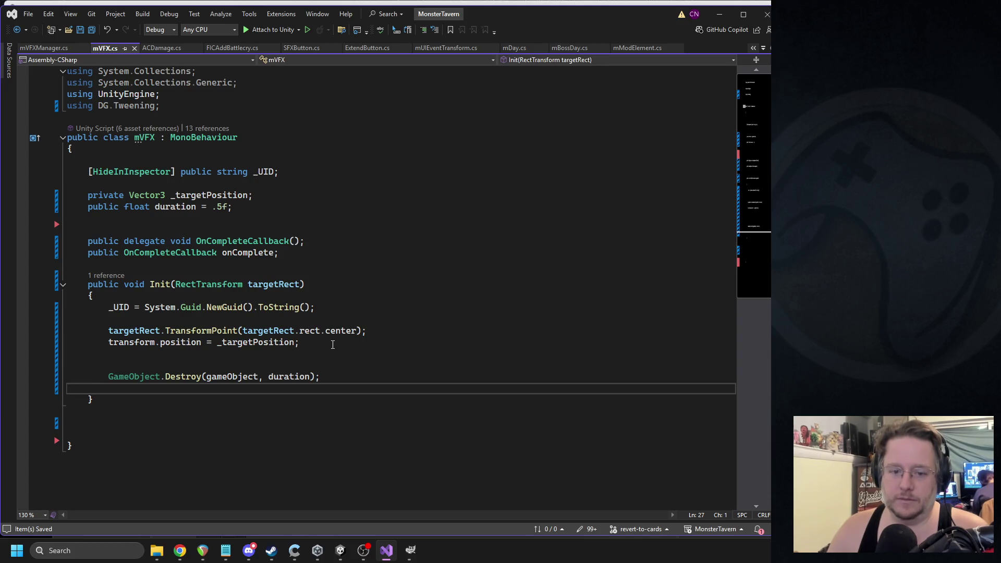
{"action": "double_click", "coordinate": [150, 334]}
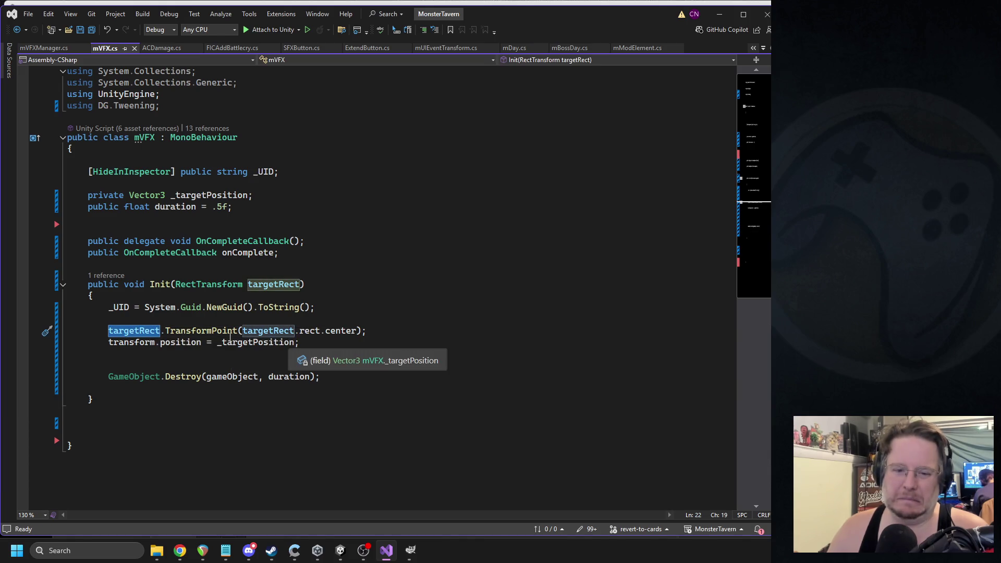
{"action": "left_click", "coordinate": [162, 331]}
{"action": "triple_click", "coordinate": [163, 332]}
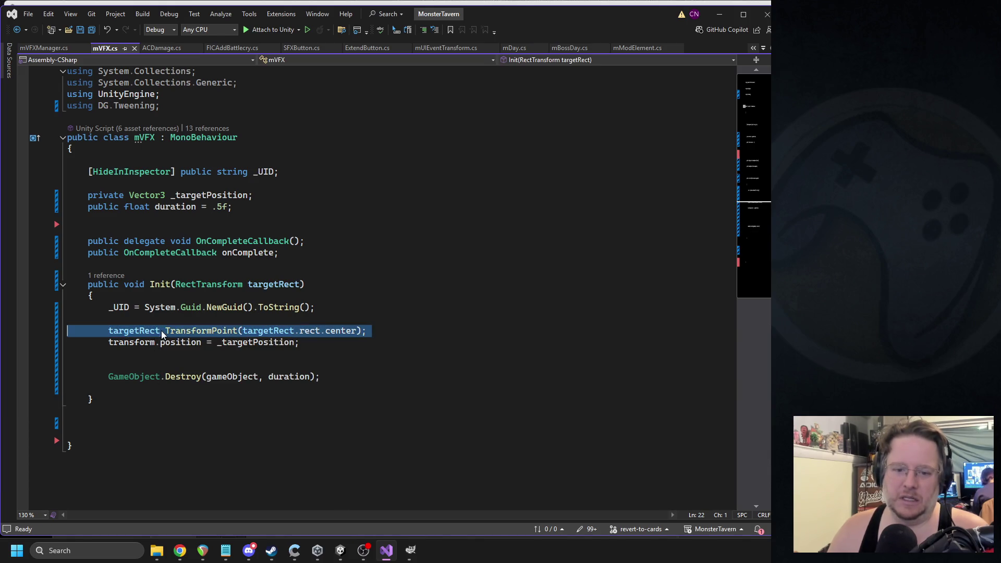
{"action": "key", "text": "ctrl+x"}
{"action": "left_click_drag", "start_coordinate": [295, 330], "coordinate": [217, 330]}
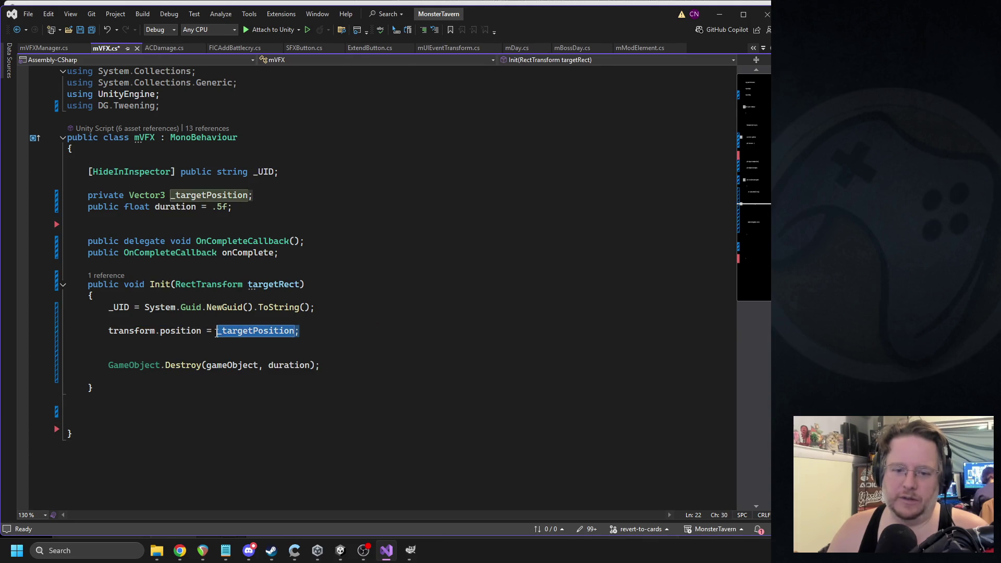
{"action": "key", "text": "ctrl+v"}
{"action": "left_click", "coordinate": [409, 296]}
{"action": "key", "text": "ctrl+s"}
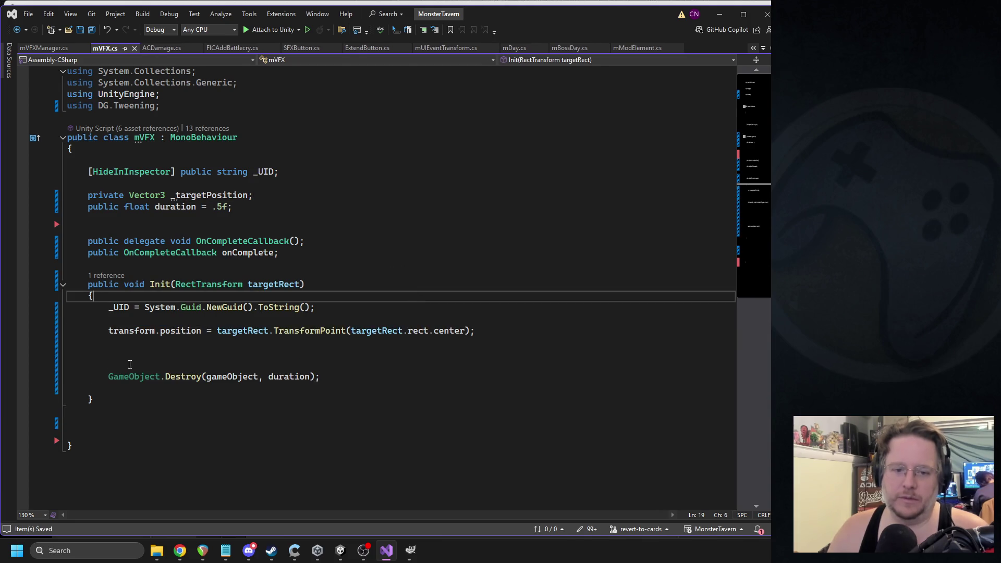
- Delete the empty lines below the position line and save mVFX.cs again
{"action": "left_click_drag", "start_coordinate": [108, 342], "coordinate": [108, 376]}
{"action": "key", "text": "Delete"}
{"action": "left_click", "coordinate": [315, 285]}
{"action": "key", "text": "ctrl+s"}
{"action": "key", "text": "alt+Tab"}
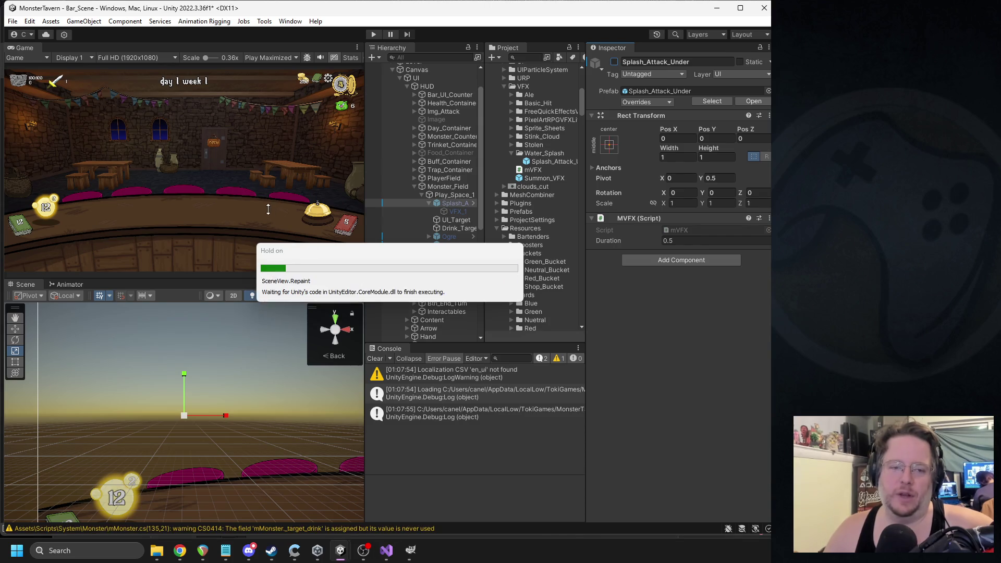
- Test-play Leviathan Lager and Tuskwater onto the bar, stop the game, and collapse Monster_Field
{"action": "left_click", "coordinate": [373, 34]}
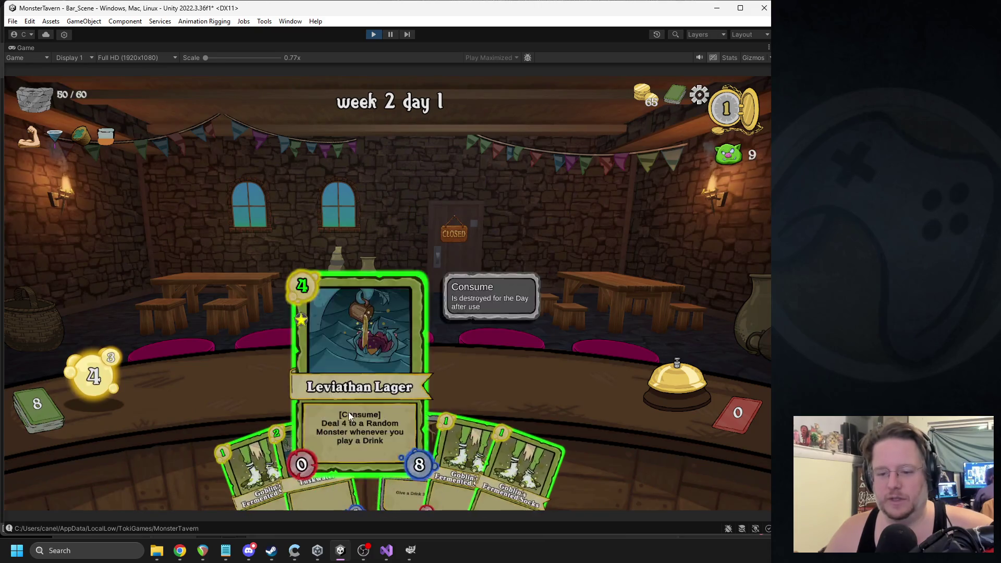
{"action": "left_click_drag", "start_coordinate": [348, 412], "coordinate": [548, 380]}
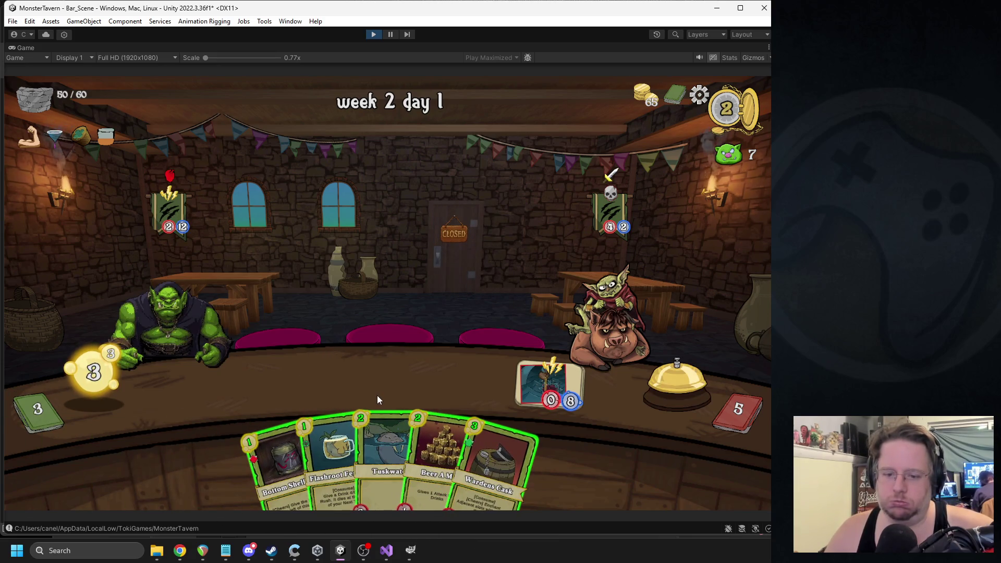
{"action": "left_click_drag", "start_coordinate": [378, 431], "coordinate": [219, 388]}
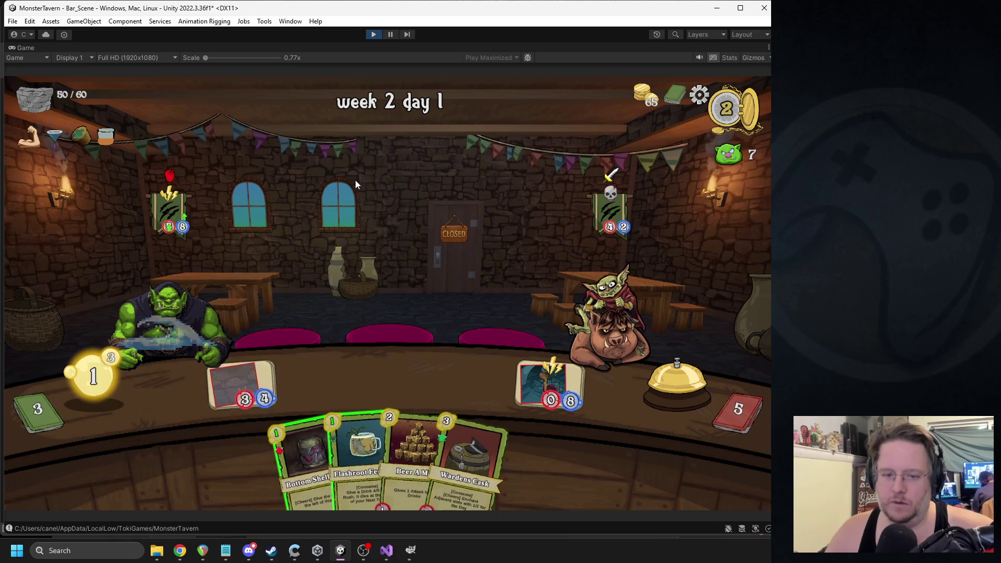
{"action": "mouse_move", "coordinate": [333, 433]}
{"action": "left_mouse_down"}
{"action": "mouse_move", "coordinate": [314, 405]}
{"action": "mouse_move", "coordinate": [306, 452]}
{"action": "mouse_move", "coordinate": [301, 378]}
{"action": "left_mouse_up"}
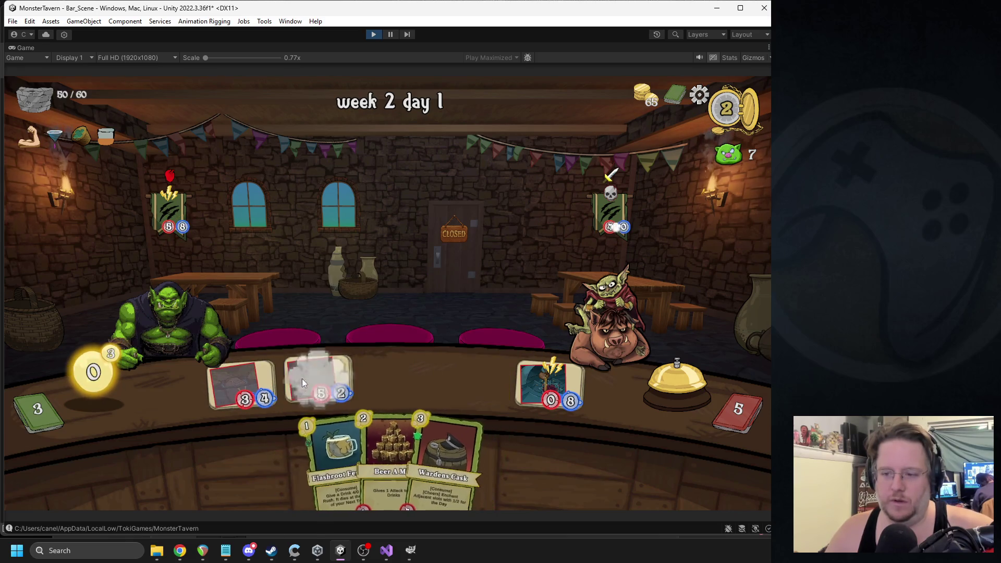
{"action": "left_click", "coordinate": [372, 34]}
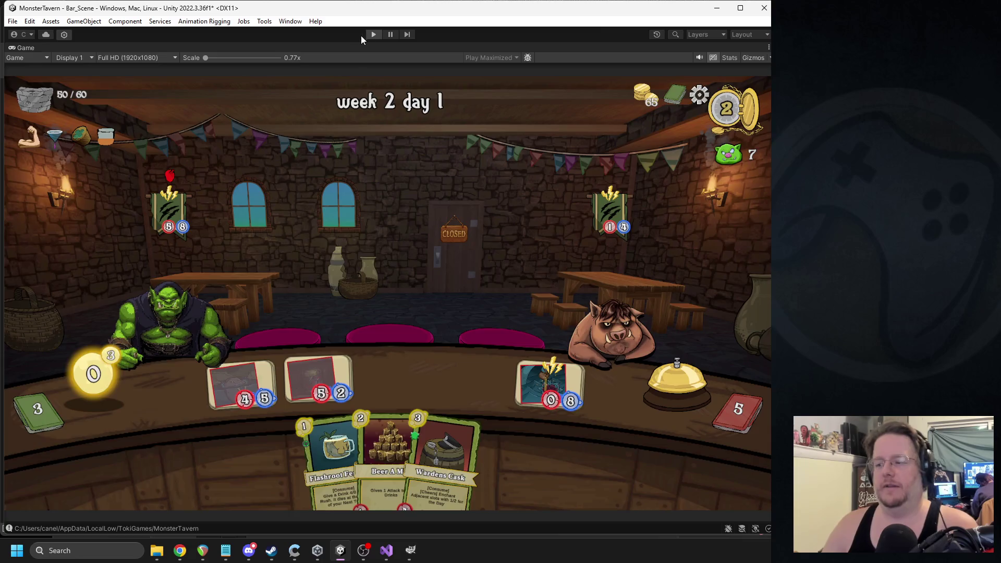
{"action": "left_click", "coordinate": [416, 187]}
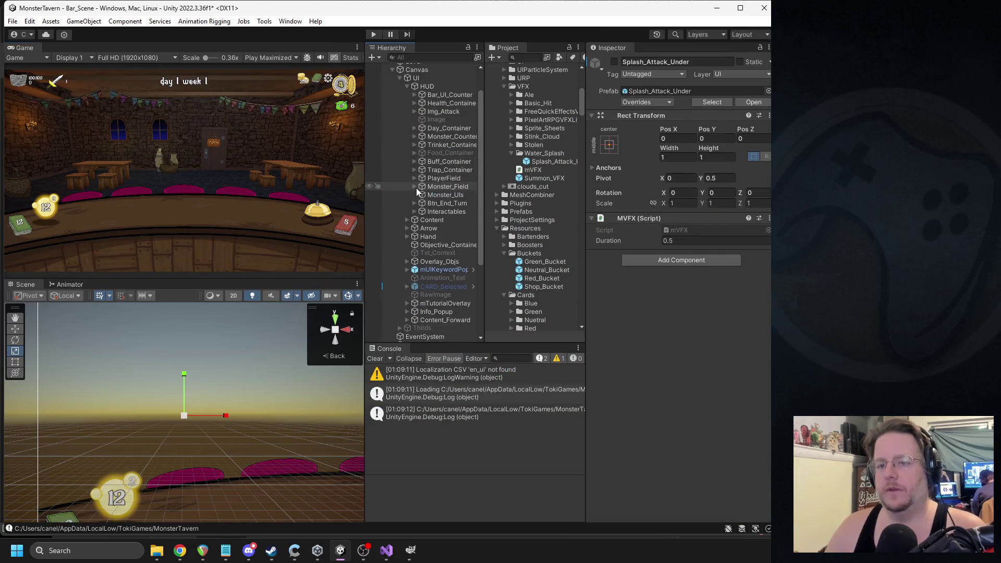
- Clear the Console, enter Play mode, return to the main menu, and begin a continued run
{"action": "left_click", "coordinate": [372, 361]}
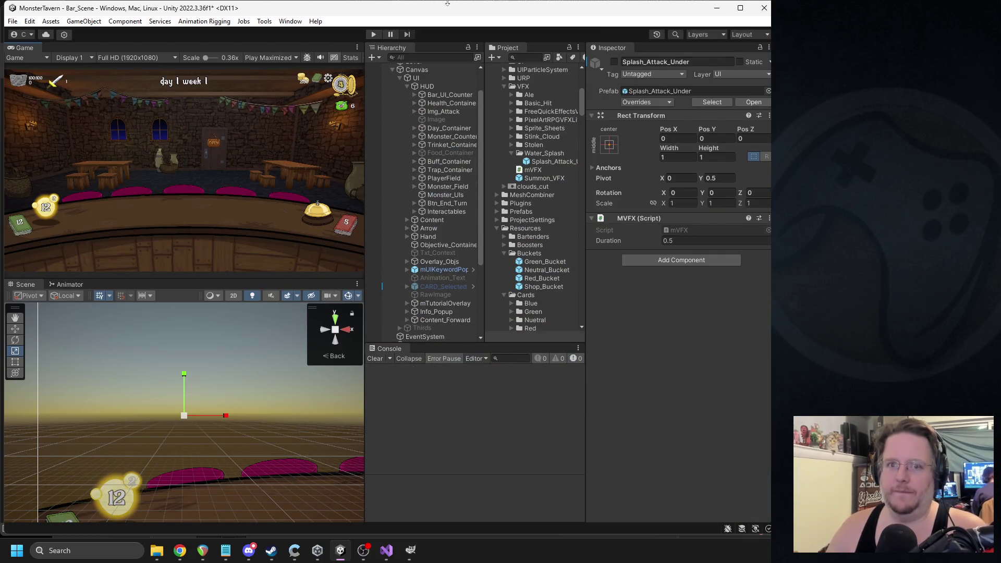
{"action": "left_click", "coordinate": [374, 34]}
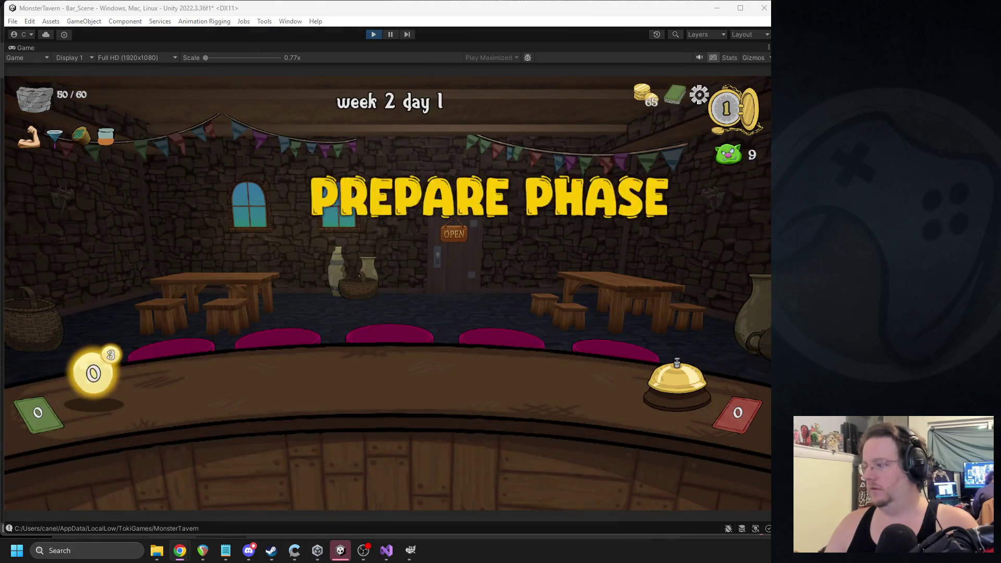
{"action": "key", "text": "Escape"}
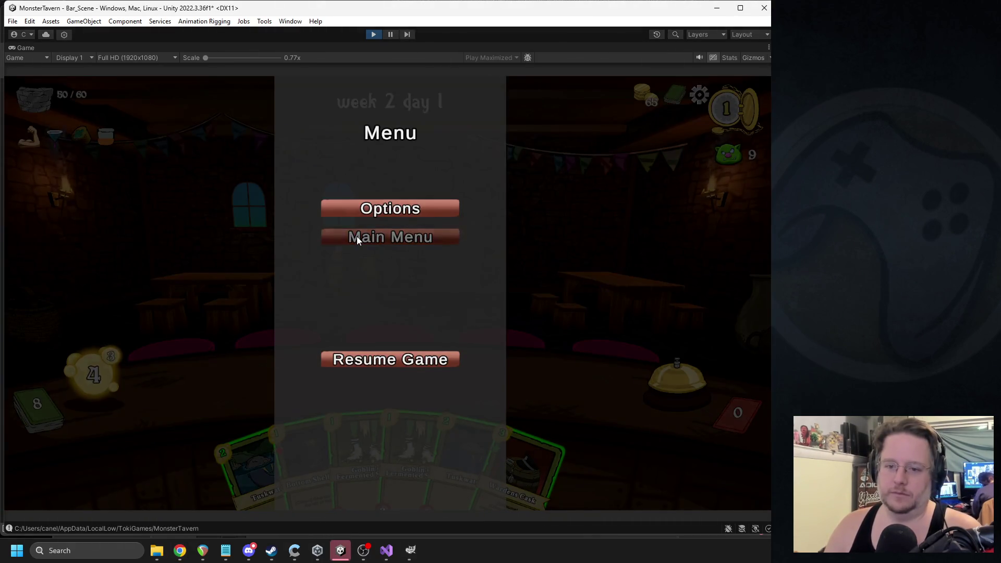
{"action": "left_click", "coordinate": [359, 237]}
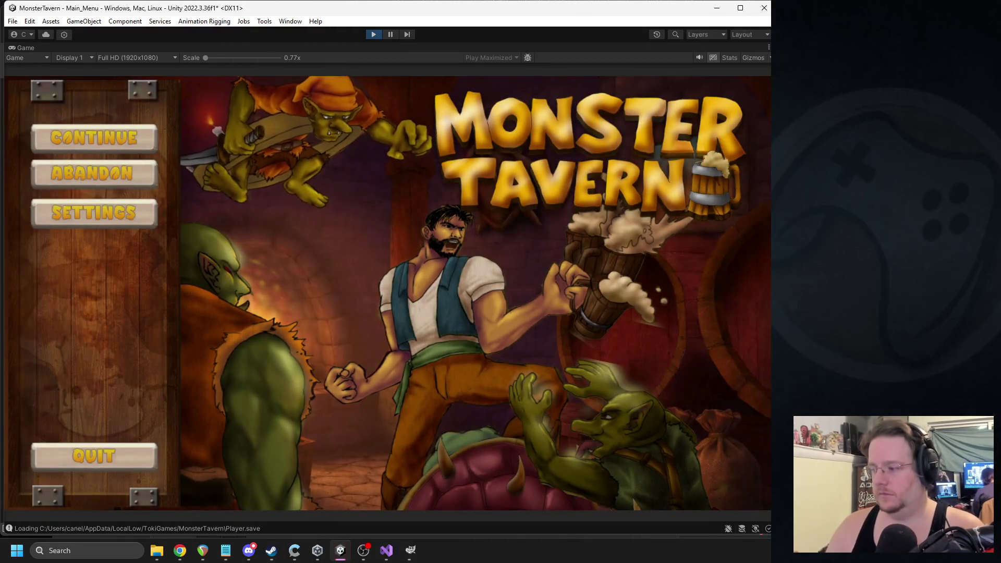
{"action": "left_click", "coordinate": [102, 138]}
{"action": "left_click", "coordinate": [683, 456]}
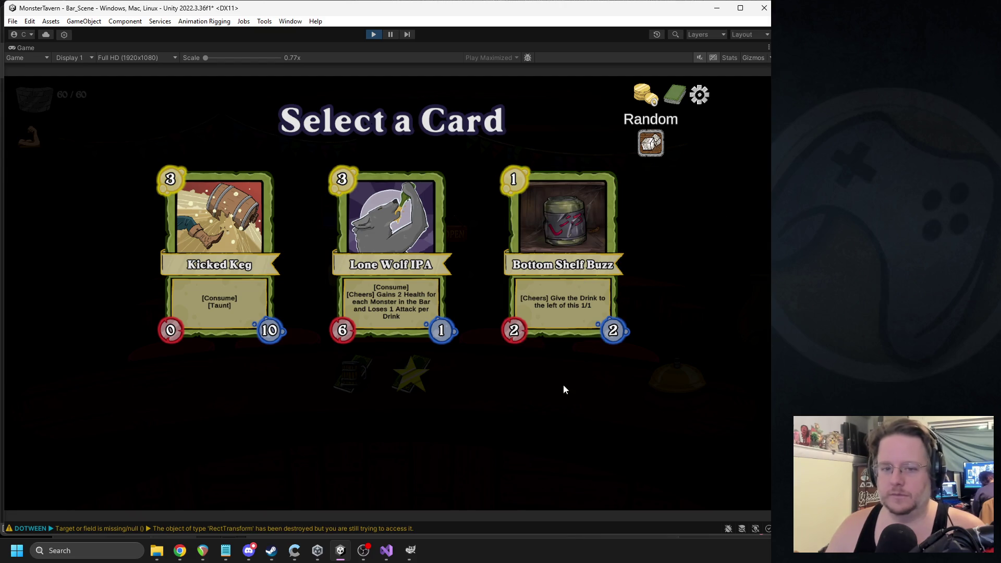
- Draft Bottom Shelf Buzz and Coffee Shot, play Tuskwater and Coffee Shot, then stop and show the VFX Lite page
{"action": "left_click", "coordinate": [575, 252]}
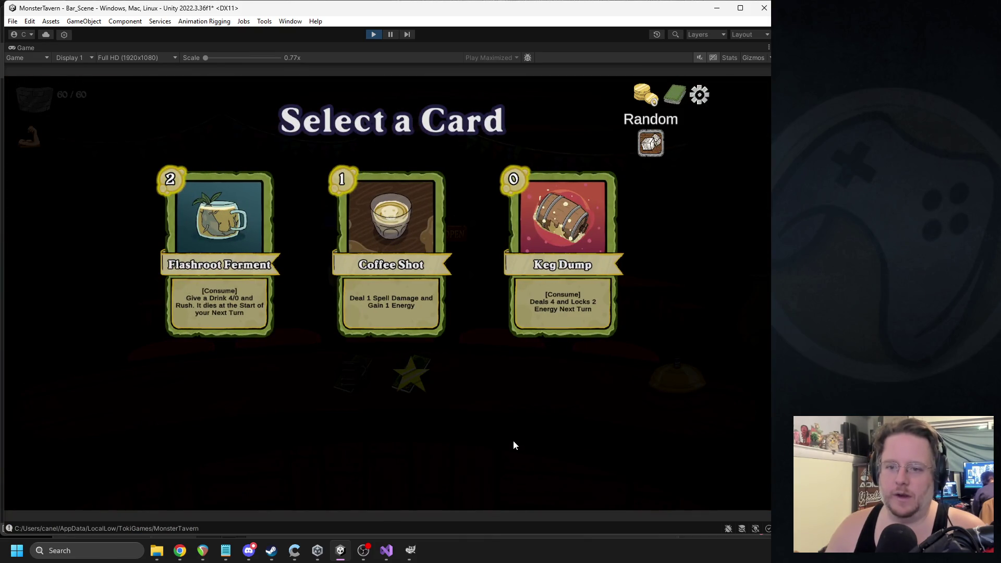
{"action": "left_click", "coordinate": [395, 225]}
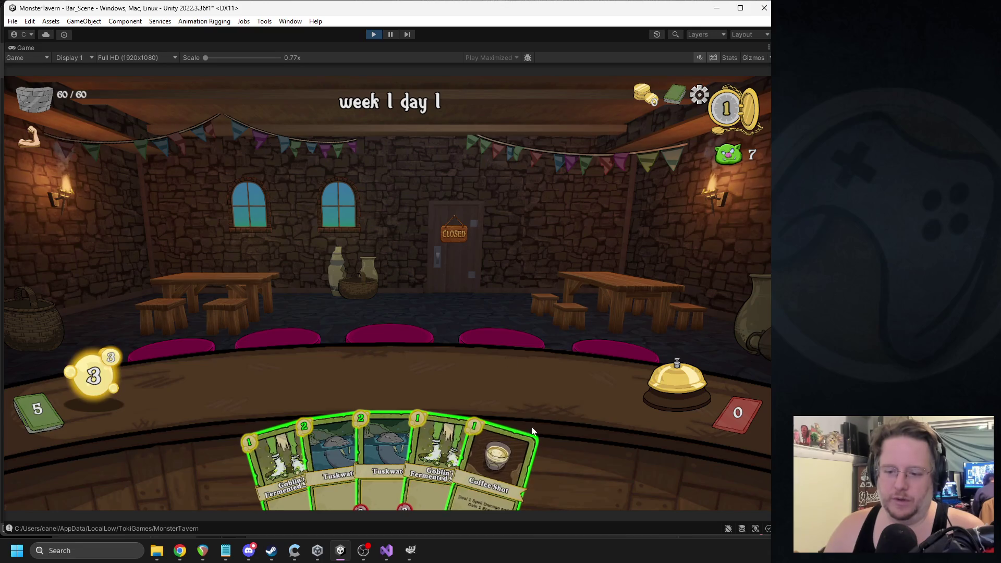
{"action": "mouse_move", "coordinate": [302, 451]}
{"action": "left_mouse_down"}
{"action": "mouse_move", "coordinate": [386, 370]}
{"action": "mouse_move", "coordinate": [395, 373]}
{"action": "left_mouse_up"}
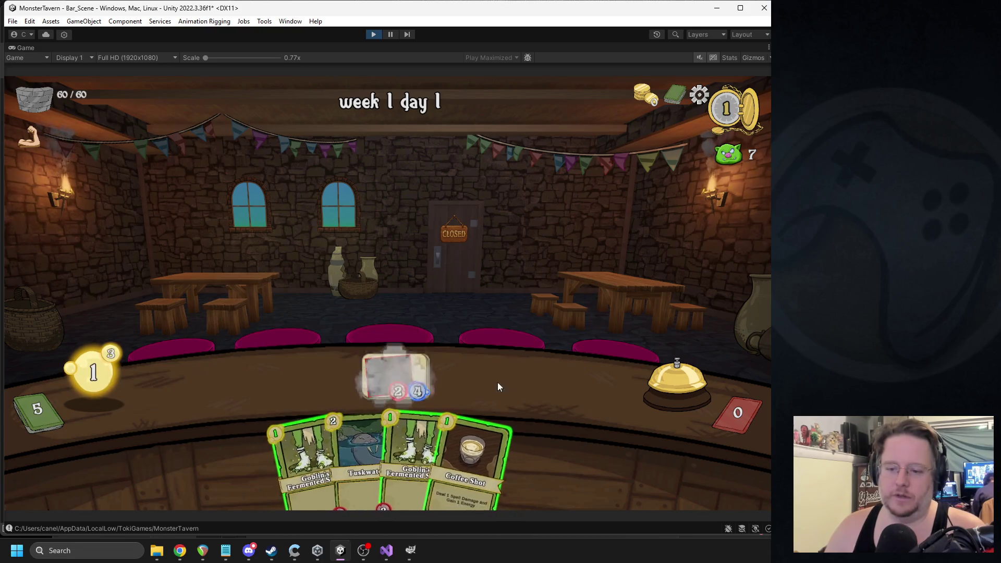
{"action": "left_click_drag", "start_coordinate": [469, 459], "coordinate": [495, 380]}
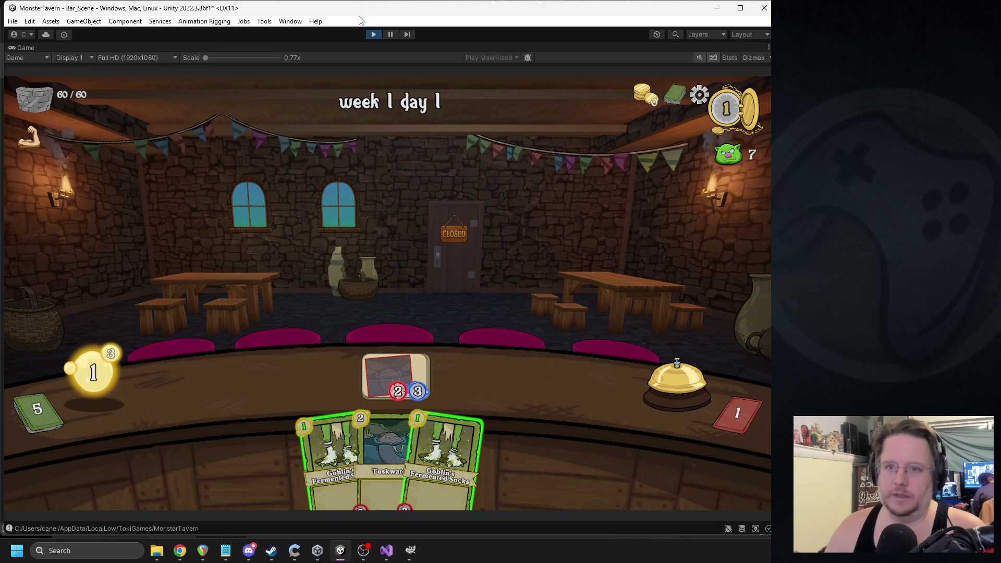
{"action": "left_click", "coordinate": [372, 35]}
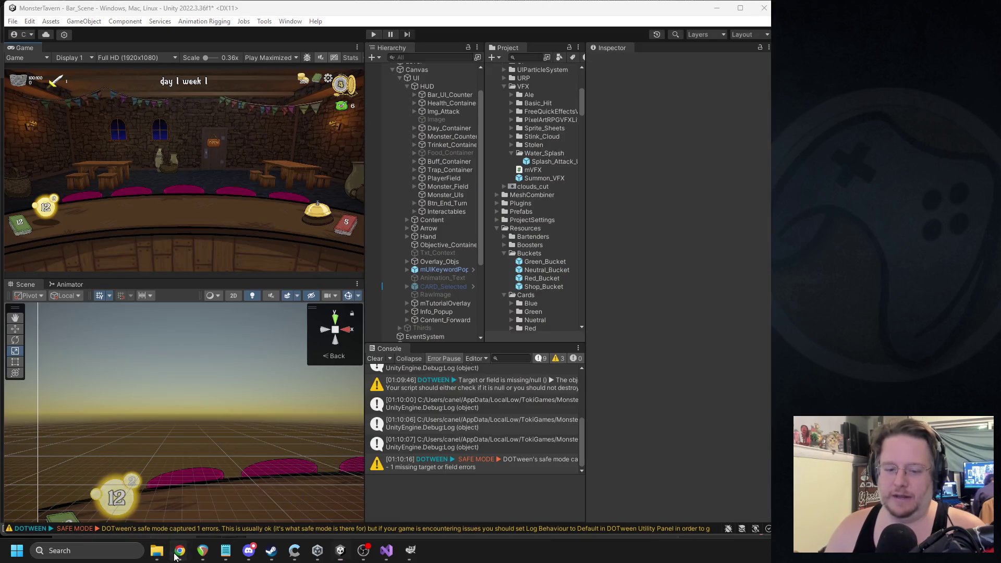
{"action": "mouse_move", "coordinate": [180, 550]}
{"action": "left_click", "coordinate": [236, 524]}
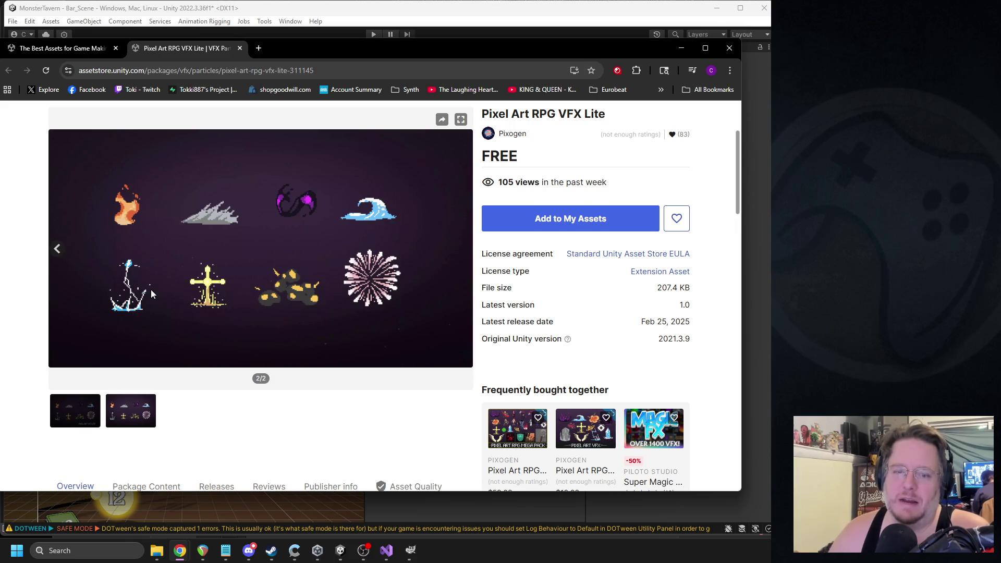
- Scroll through the Asset Store's free VFX search results
{"action": "left_click", "coordinate": [57, 48]}
{"action": "left_click_drag", "start_coordinate": [419, 41], "coordinate": [446, 23]}
{"action": "scroll", "coordinate": [426, 200], "scroll_direction": "down", "scroll_amount": 4}
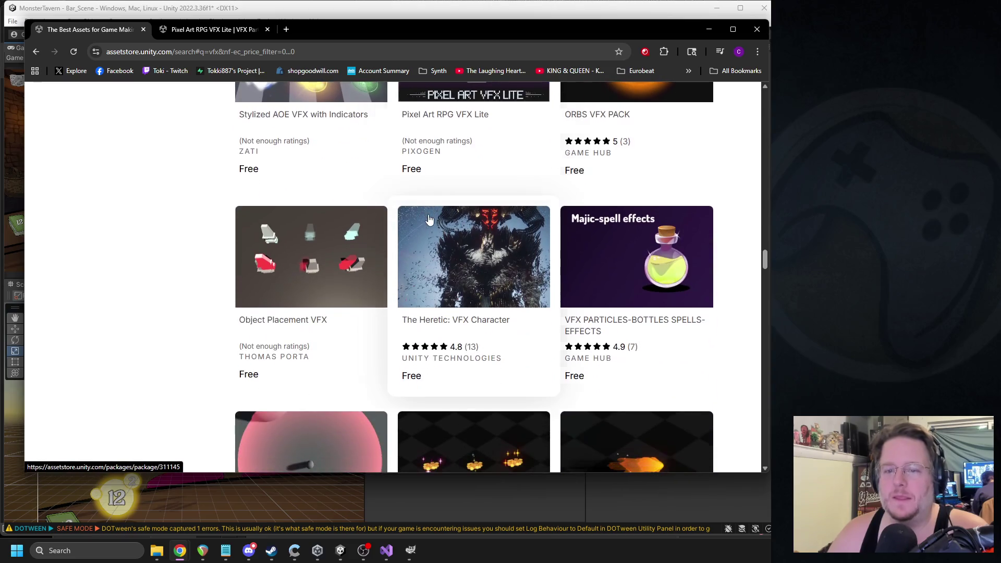
{"action": "scroll", "coordinate": [426, 200], "scroll_direction": "down", "scroll_amount": 8}
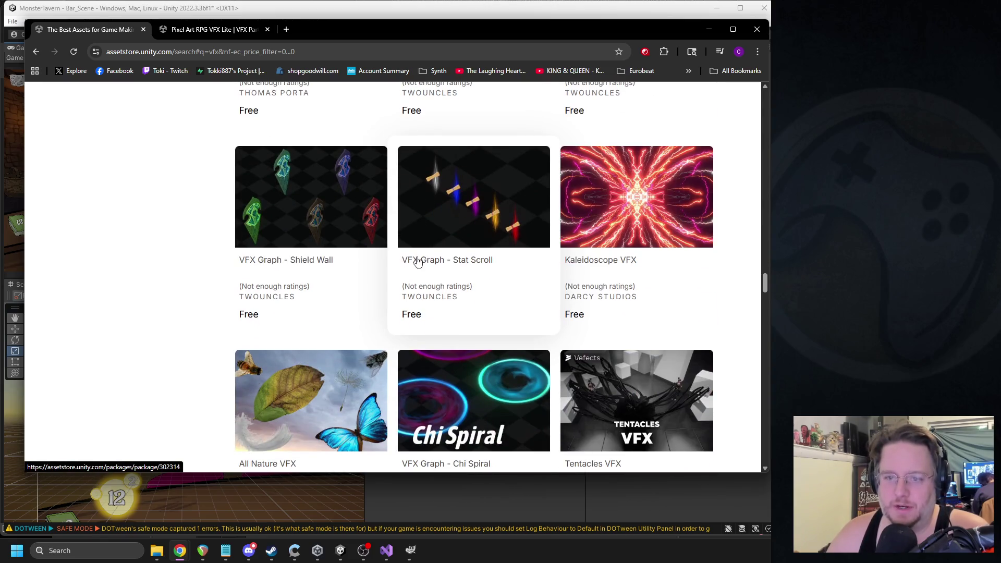
{"action": "scroll", "coordinate": [416, 262], "scroll_direction": "down", "scroll_amount": 13}
{"action": "scroll", "coordinate": [412, 257], "scroll_direction": "up", "scroll_amount": 6}
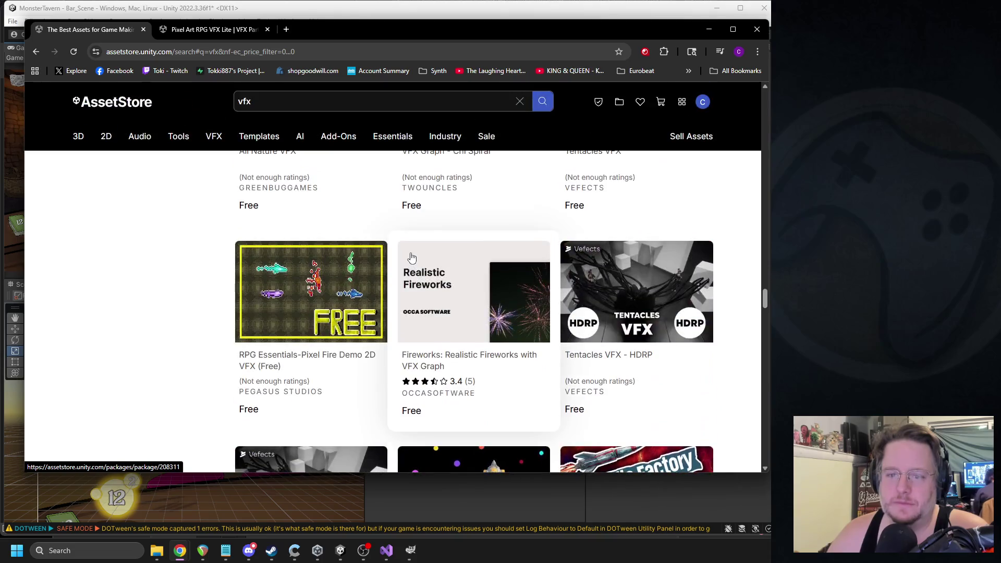
{"action": "scroll", "coordinate": [411, 260], "scroll_direction": "down", "scroll_amount": 16}
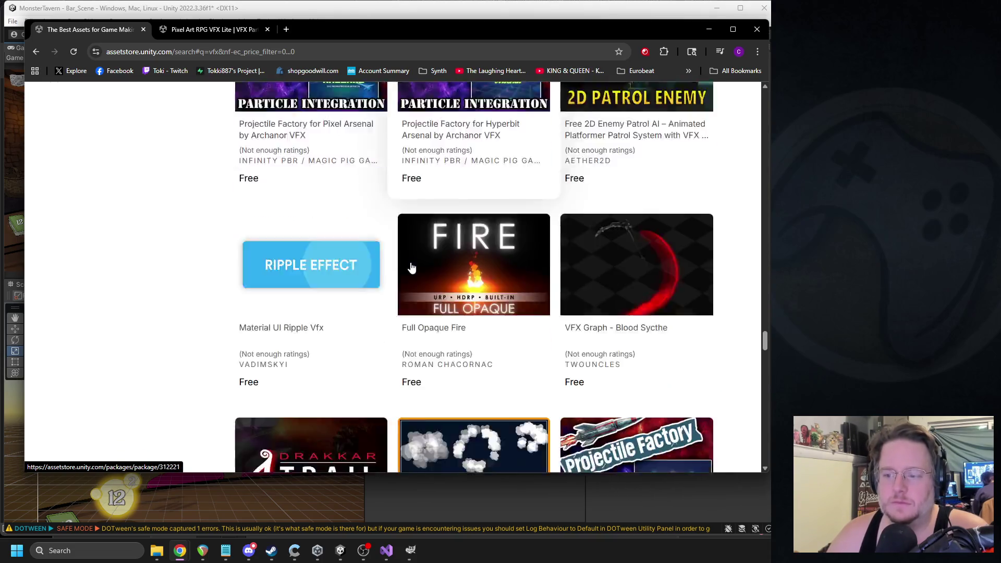
{"action": "scroll", "coordinate": [416, 266], "scroll_direction": "down", "scroll_amount": 11}
{"action": "scroll", "coordinate": [423, 262], "scroll_direction": "down", "scroll_amount": 9}
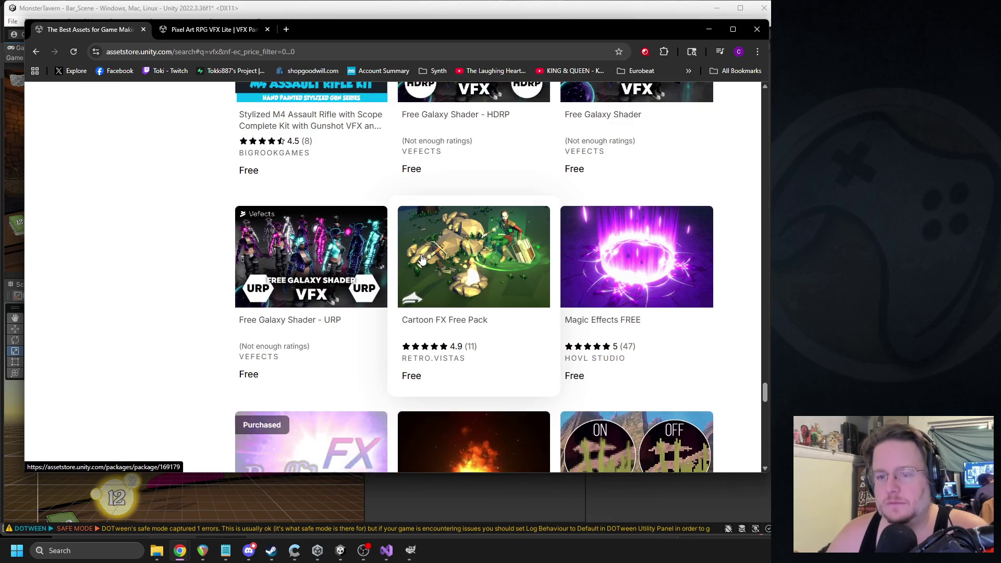
{"action": "scroll", "coordinate": [421, 259], "scroll_direction": "down", "scroll_amount": 7}
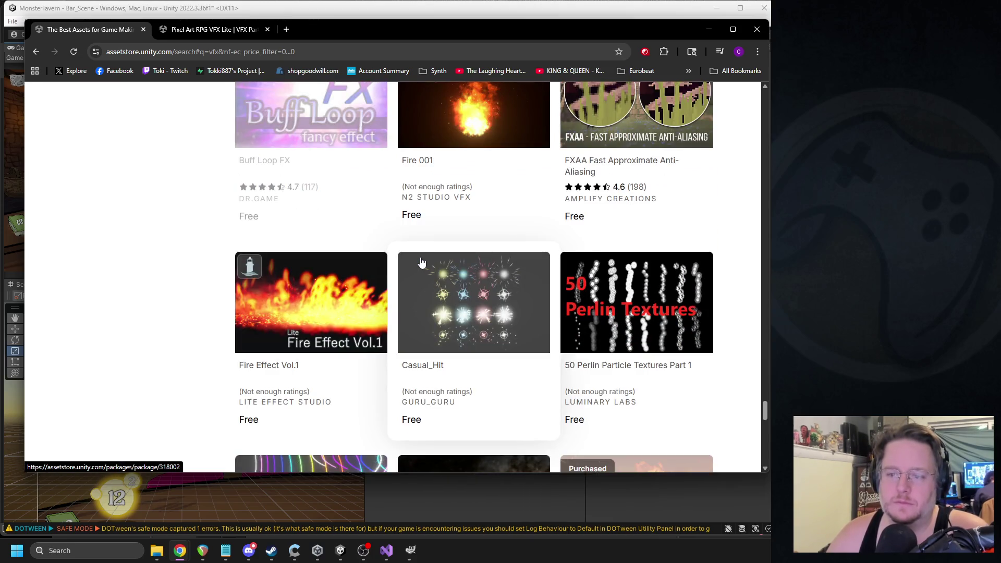
- View Casual_Hit in a new tab, close it, and return to the Unity editor
{"action": "right_click", "coordinate": [471, 303]}
{"action": "left_click", "coordinate": [519, 309]}
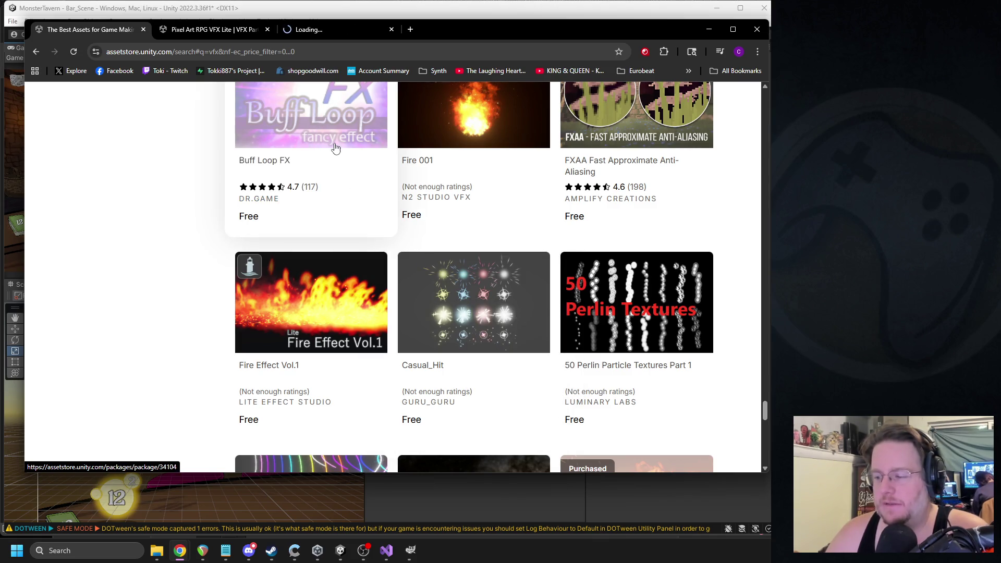
{"action": "left_click", "coordinate": [315, 36]}
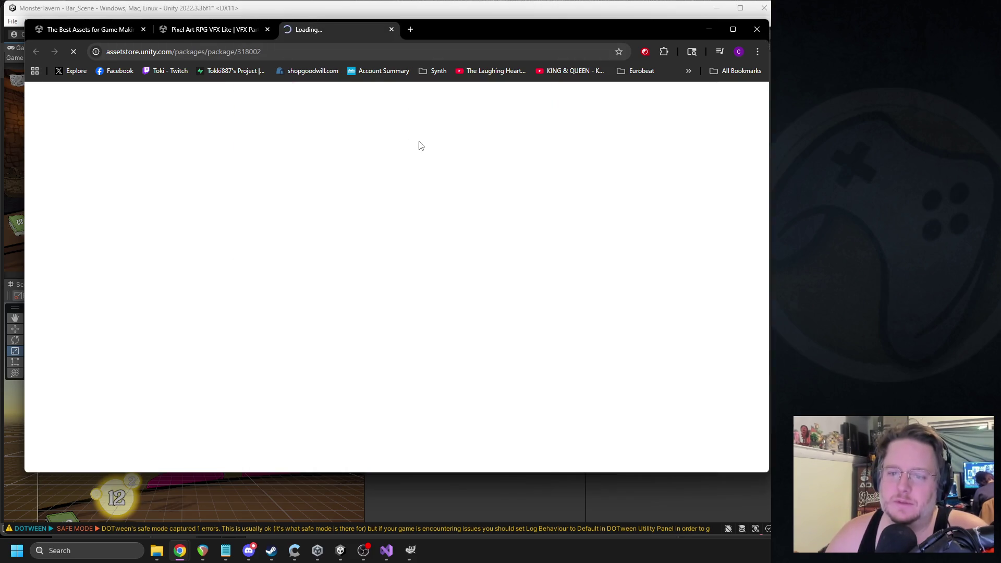
{"action": "left_click", "coordinate": [390, 30]}
{"action": "left_click", "coordinate": [118, 30]}
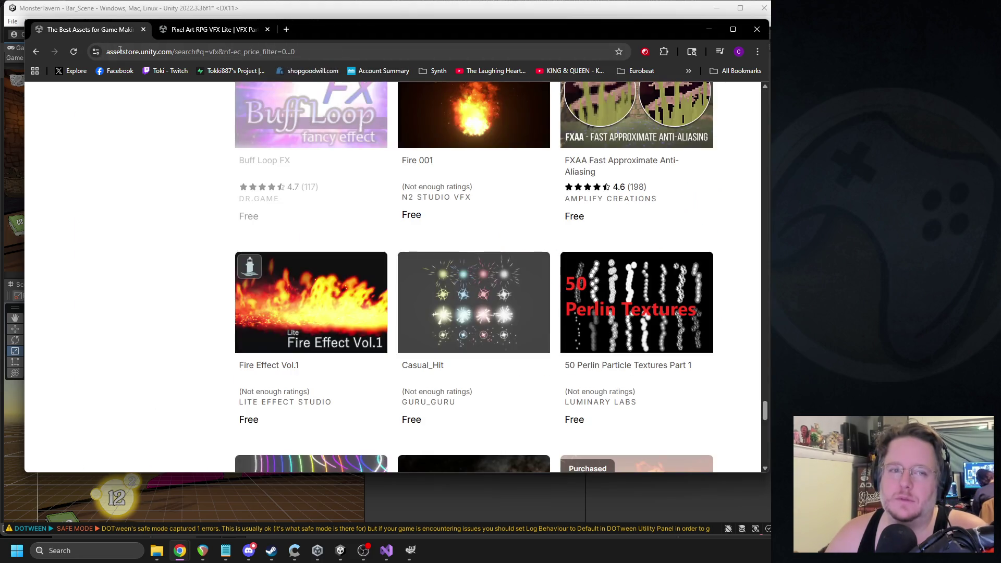
{"action": "left_click", "coordinate": [226, 2]}
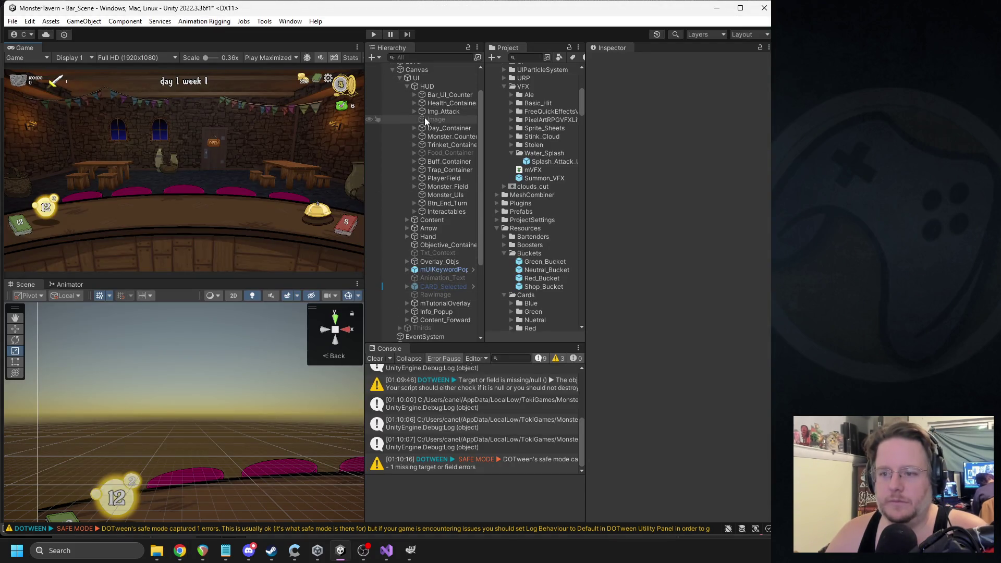
- Delete the three old UIParticle effects under Canvas_VFX/VFX
{"action": "left_click", "coordinate": [412, 94]}
{"action": "left_click", "coordinate": [412, 95]}
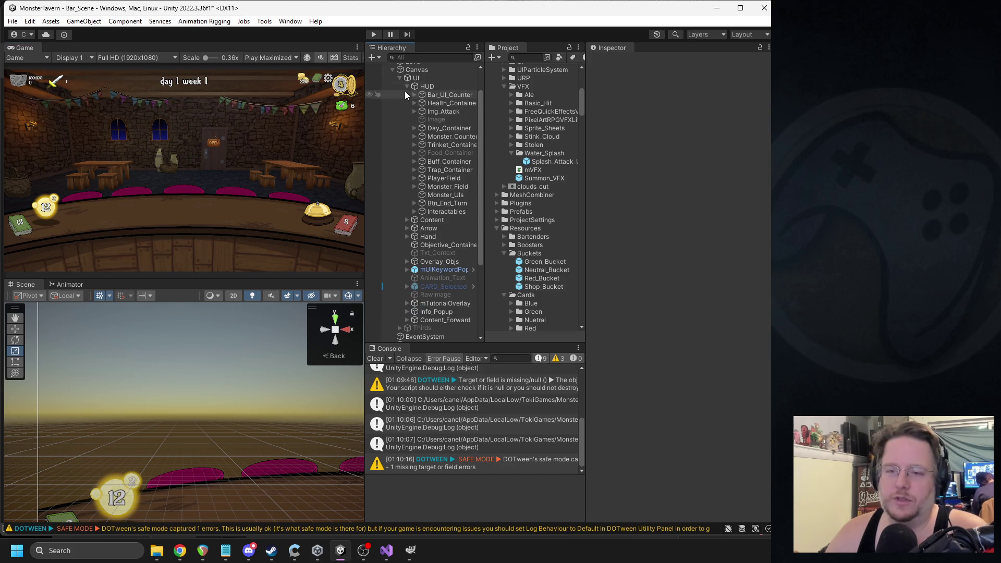
{"action": "left_click", "coordinate": [406, 86]}
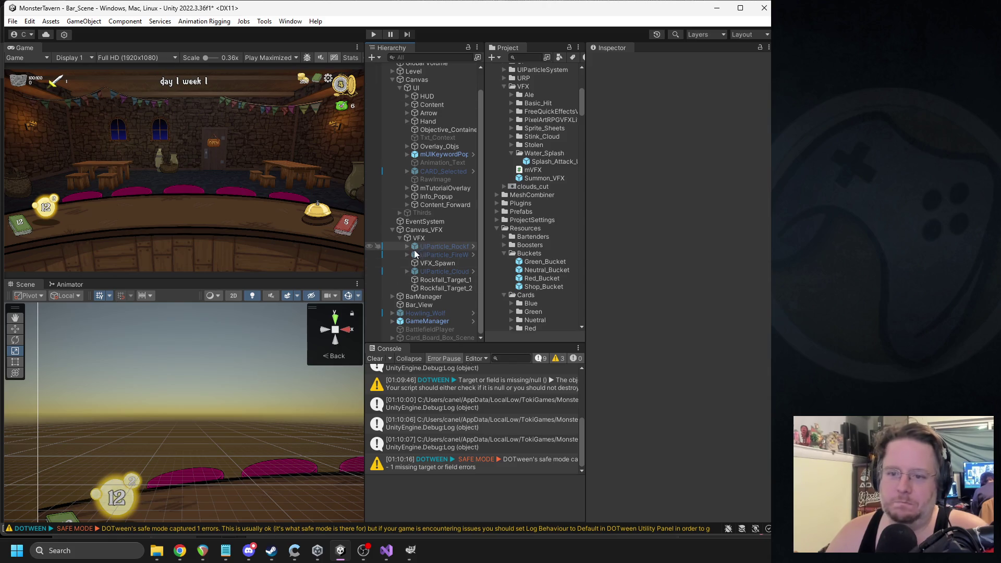
{"action": "left_click", "coordinate": [418, 271]}
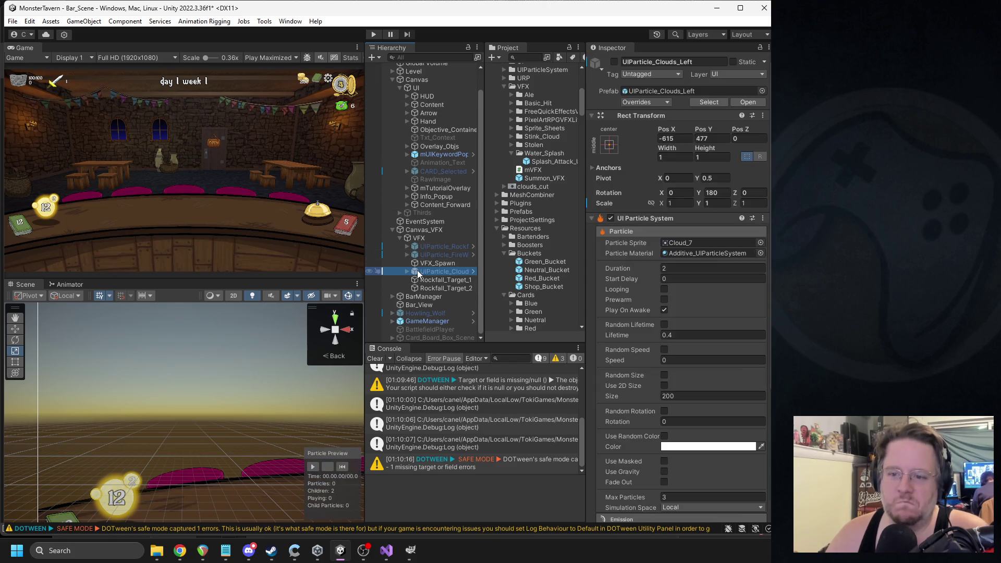
{"action": "left_click", "coordinate": [440, 255], "text": "ctrl"}
{"action": "left_click", "coordinate": [442, 246], "text": "ctrl"}
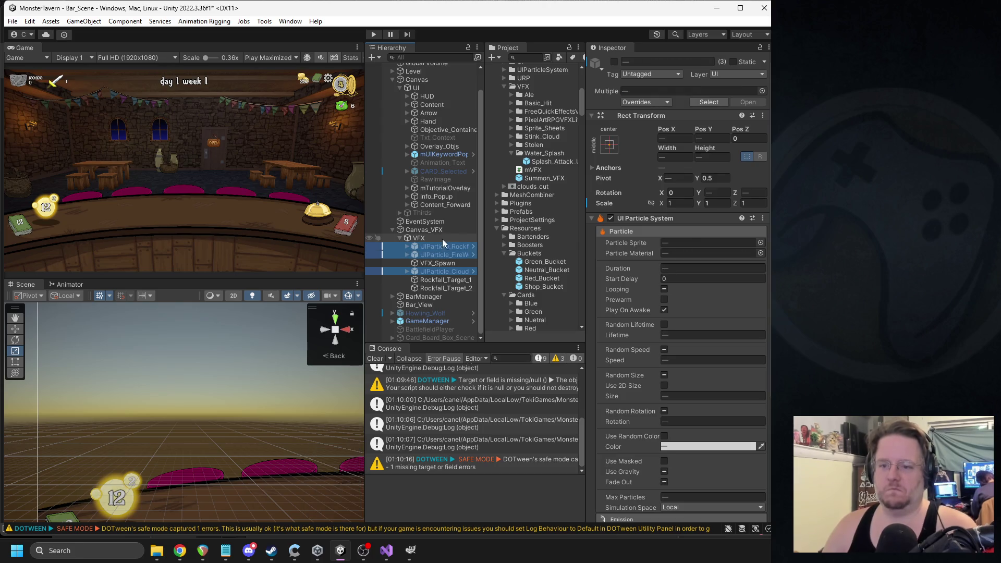
{"action": "key", "text": "Delete"}
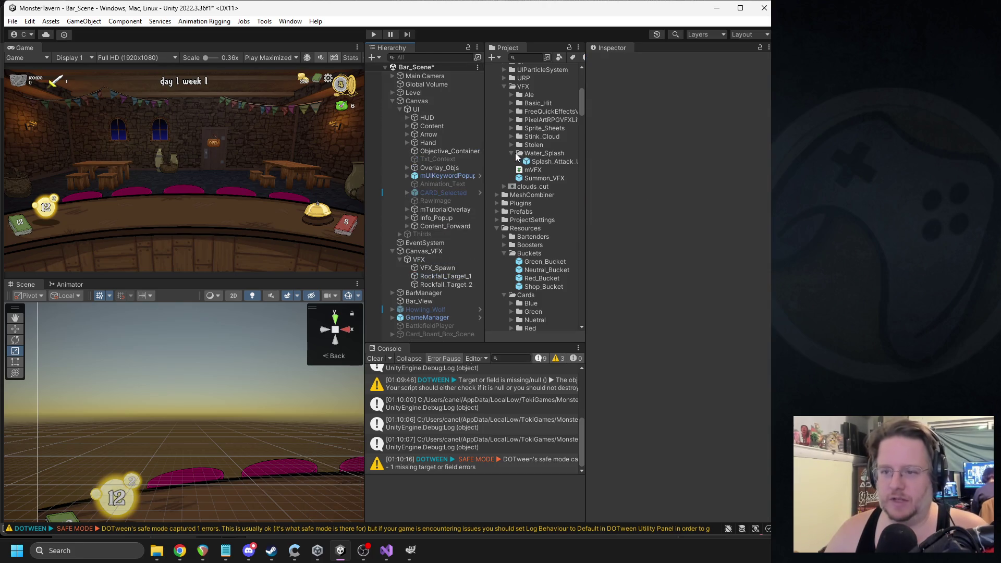
- Drag the Splash_Attack_Under prefab into the Hierarchy under Play_Space_1
{"action": "left_click", "coordinate": [540, 165]}
{"action": "mouse_move", "coordinate": [544, 165]}
{"action": "left_mouse_down"}
{"action": "mouse_move", "coordinate": [443, 264]}
{"action": "mouse_move", "coordinate": [426, 245]}
{"action": "mouse_move", "coordinate": [421, 117]}
{"action": "mouse_move", "coordinate": [408, 116]}
{"action": "mouse_move", "coordinate": [463, 144]}
{"action": "mouse_move", "coordinate": [436, 227]}
{"action": "mouse_move", "coordinate": [424, 173]}
{"action": "mouse_move", "coordinate": [417, 180]}
{"action": "mouse_move", "coordinate": [420, 236]}
{"action": "mouse_move", "coordinate": [415, 216]}
{"action": "mouse_move", "coordinate": [423, 228]}
{"action": "left_mouse_up"}
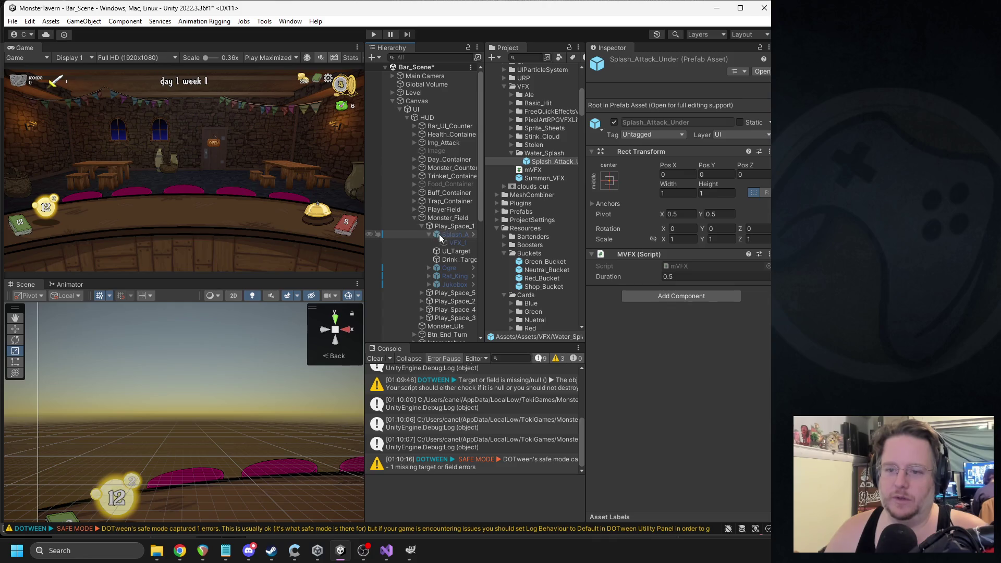
{"action": "left_click", "coordinate": [447, 236]}
- Activate the Splash_Attack_Under copy and unpack the prefab completely
{"action": "left_click", "coordinate": [614, 63]}
{"action": "left_click", "coordinate": [456, 241]}
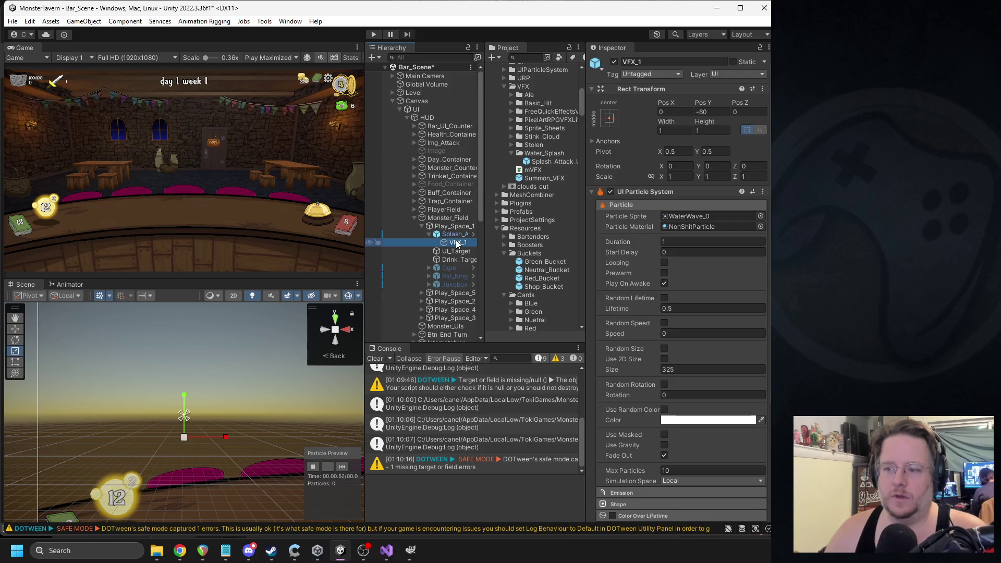
{"action": "right_click", "coordinate": [452, 236]}
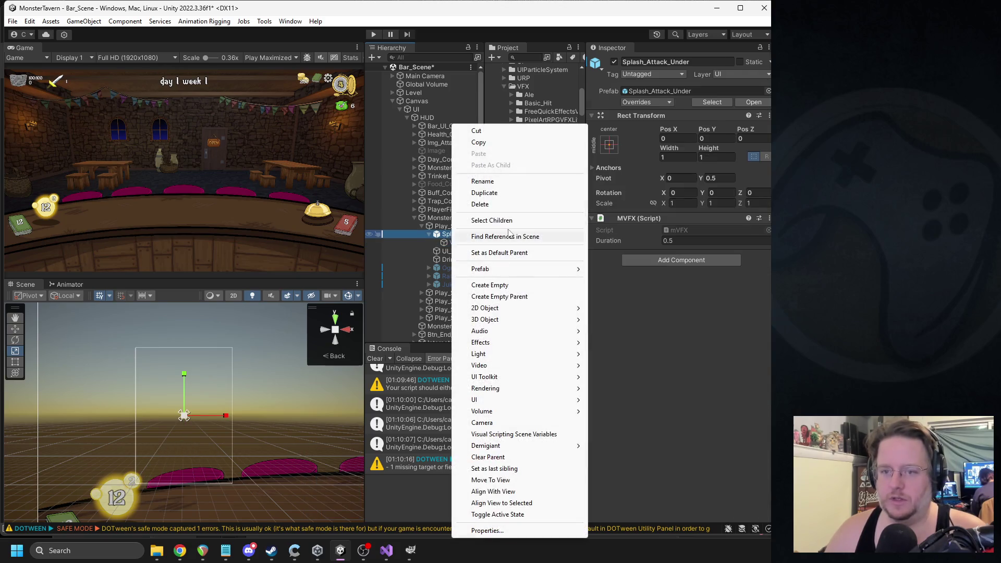
{"action": "mouse_move", "coordinate": [521, 269]}
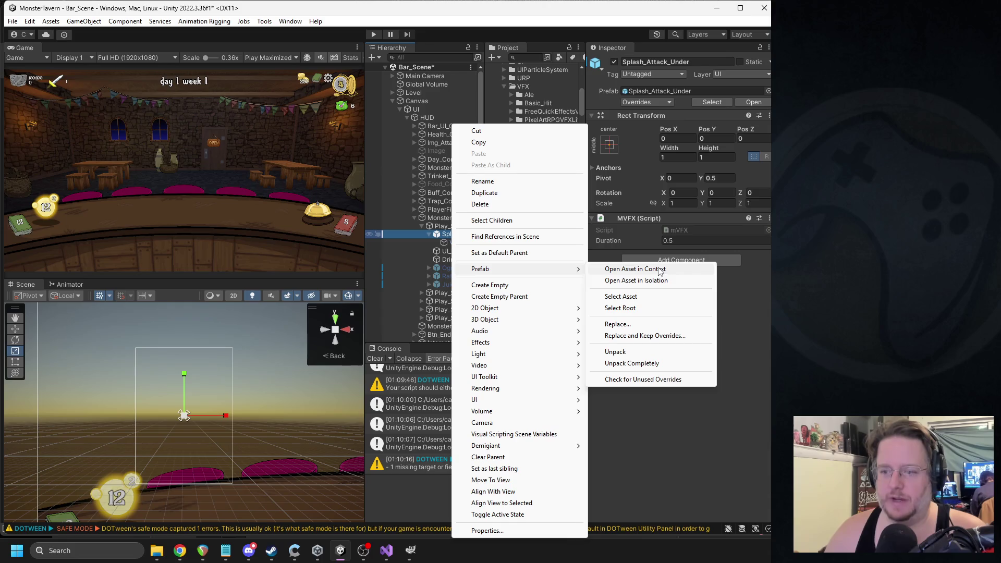
{"action": "left_click", "coordinate": [645, 364]}
- Replace VFX_1's WaterWave_0 particle sprite with ElectricLighting1_5 from the Electricity textures
{"action": "left_click", "coordinate": [457, 244]}
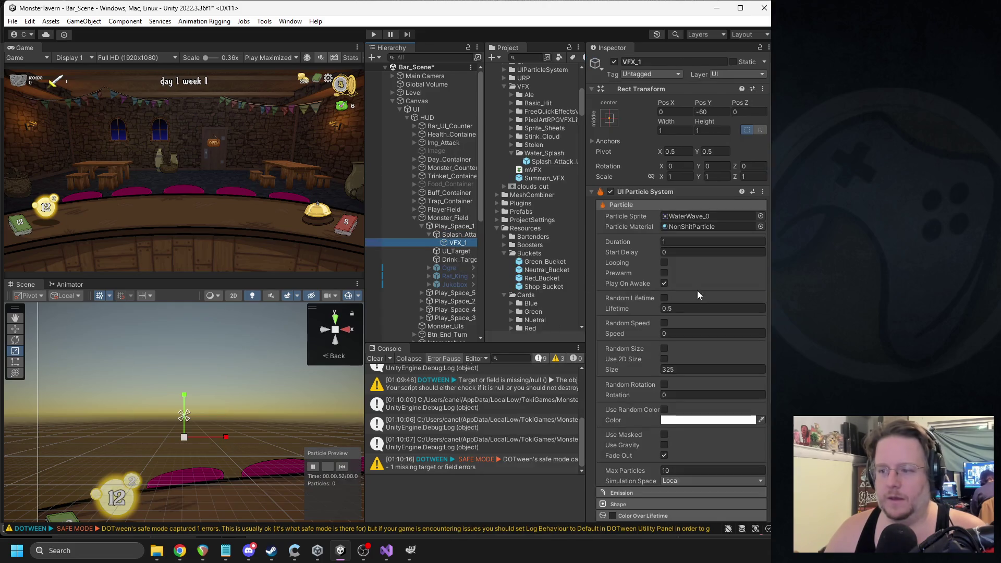
{"action": "left_click", "coordinate": [683, 216]}
{"action": "left_click", "coordinate": [526, 187]}
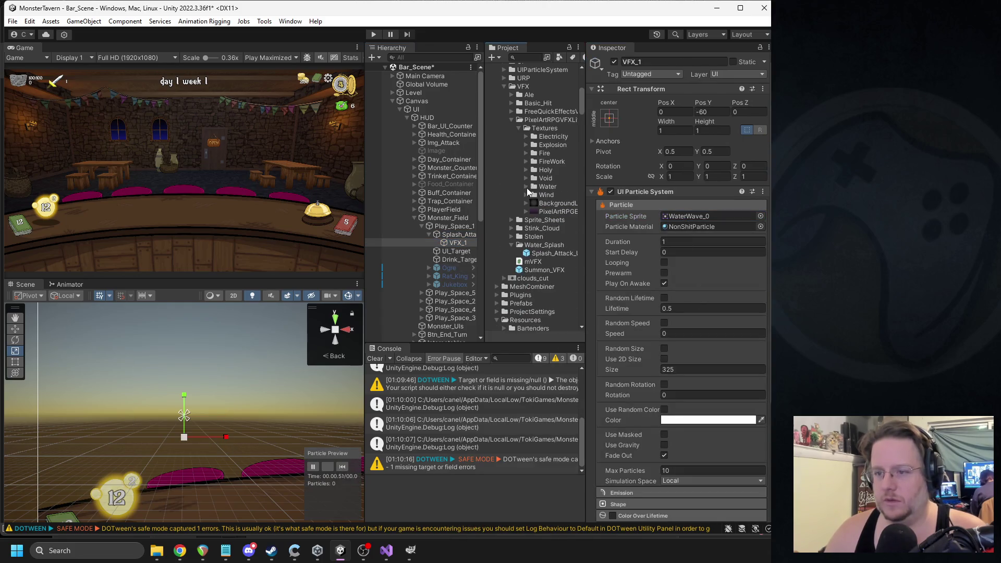
{"action": "left_click", "coordinate": [526, 136]}
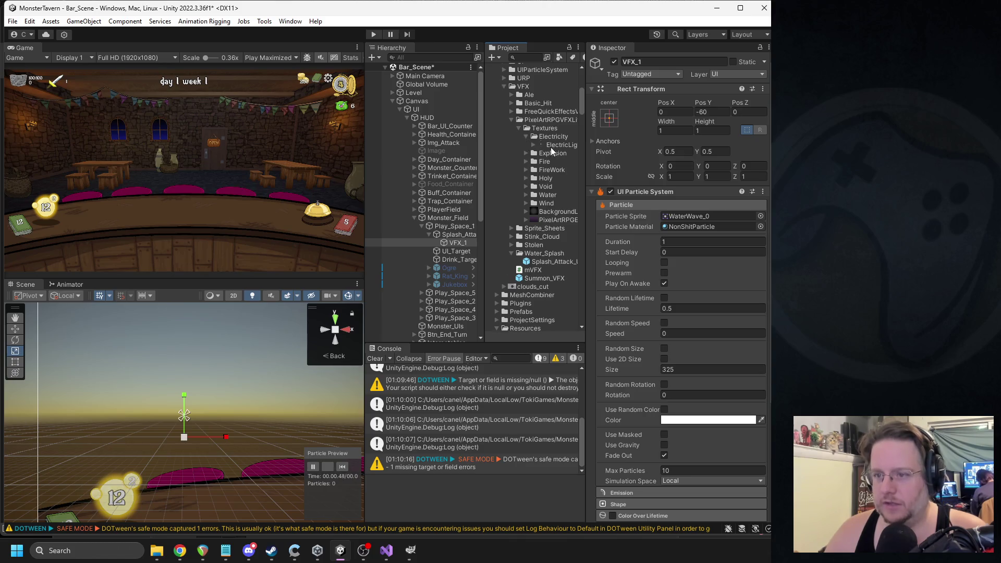
{"action": "left_click", "coordinate": [675, 217]}
{"action": "left_click_drag", "start_coordinate": [677, 218], "coordinate": [677, 218]}
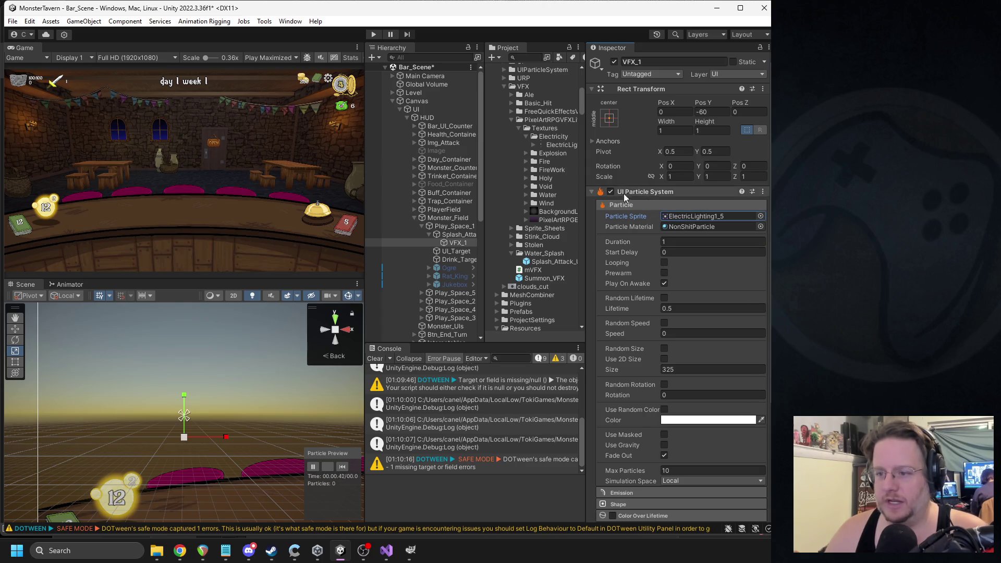
- Set VFX_1's Texture Sheet Animation to ElectricLighting1_Lite and replay the particle preview
{"action": "scroll", "coordinate": [643, 229], "scroll_direction": "down", "scroll_amount": 5}
{"action": "left_click", "coordinate": [638, 417]}
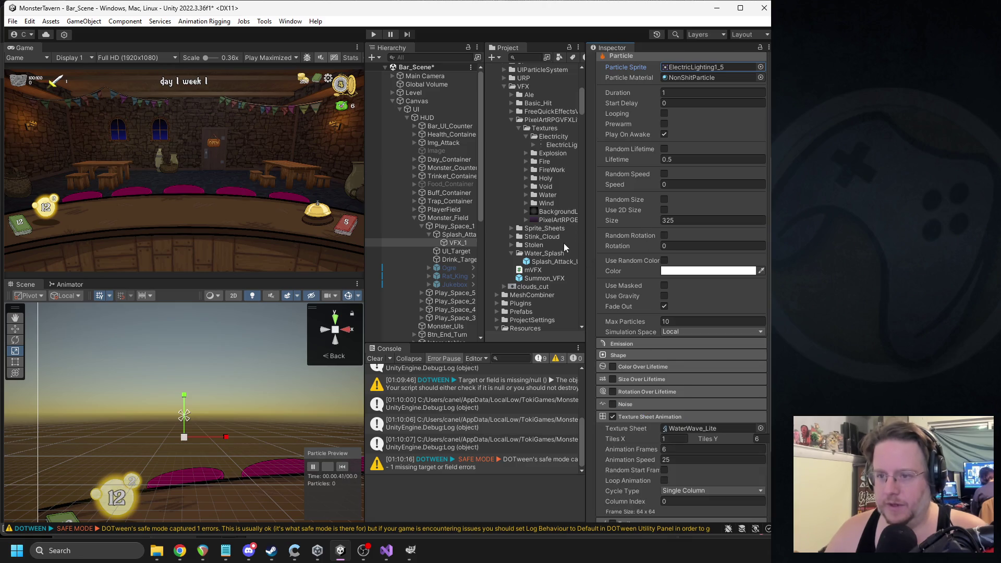
{"action": "left_click_drag", "start_coordinate": [665, 357], "coordinate": [686, 427]}
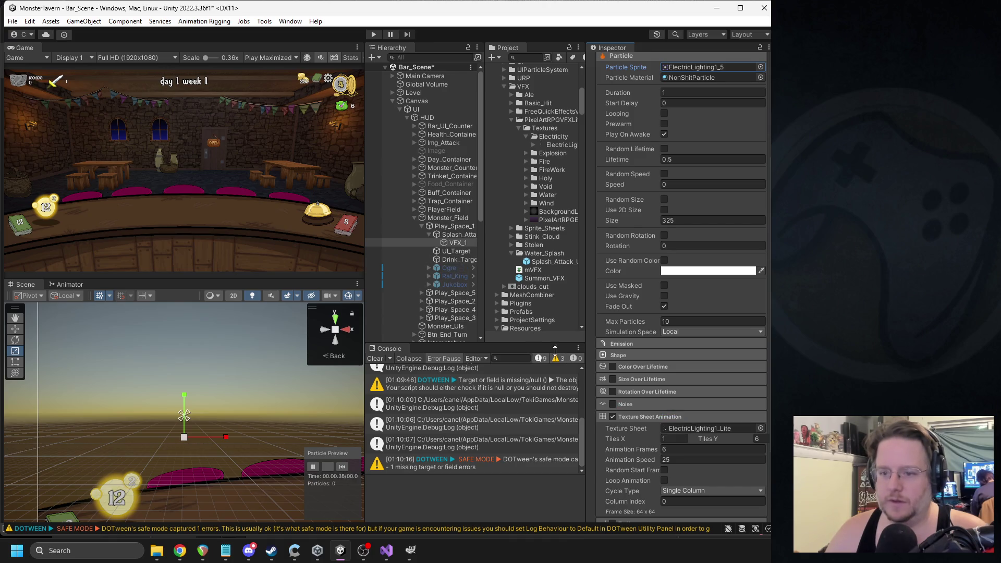
{"action": "left_click", "coordinate": [342, 467]}
{"action": "left_click", "coordinate": [342, 467]}
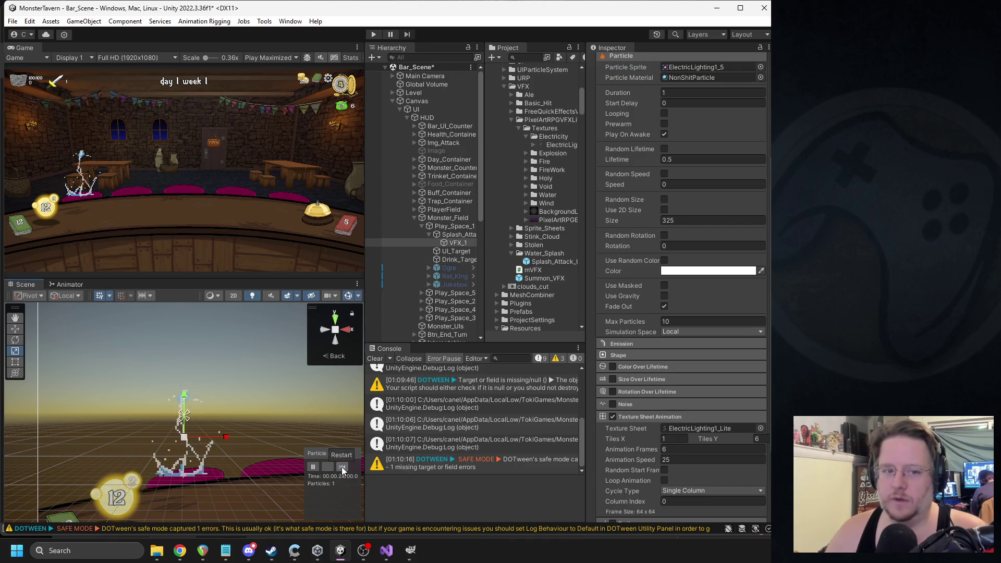
{"action": "left_click", "coordinate": [342, 467]}
{"action": "left_click", "coordinate": [342, 467]}
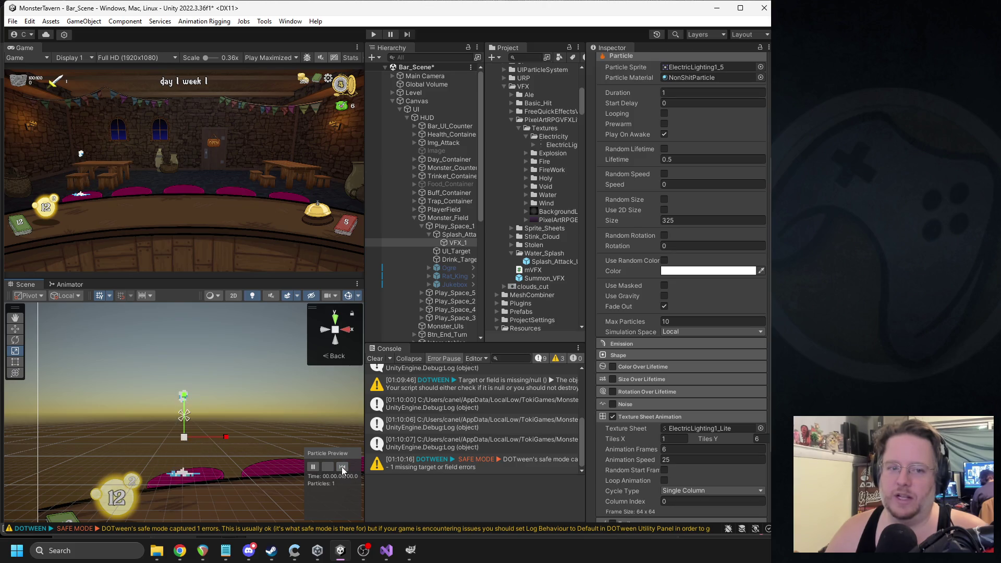
- Check the lightning texture's slices in the Sprite Editor, then reselect VFX_1 and Splash_Attack_Under
{"action": "scroll", "coordinate": [674, 445], "scroll_direction": "down", "scroll_amount": 3}
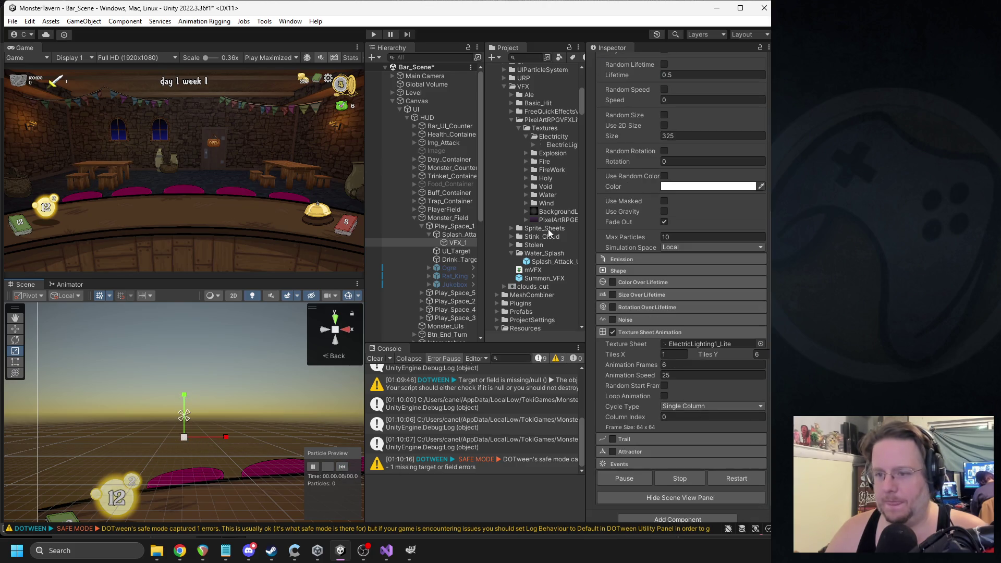
{"action": "left_click", "coordinate": [560, 145]}
{"action": "left_click", "coordinate": [740, 165]}
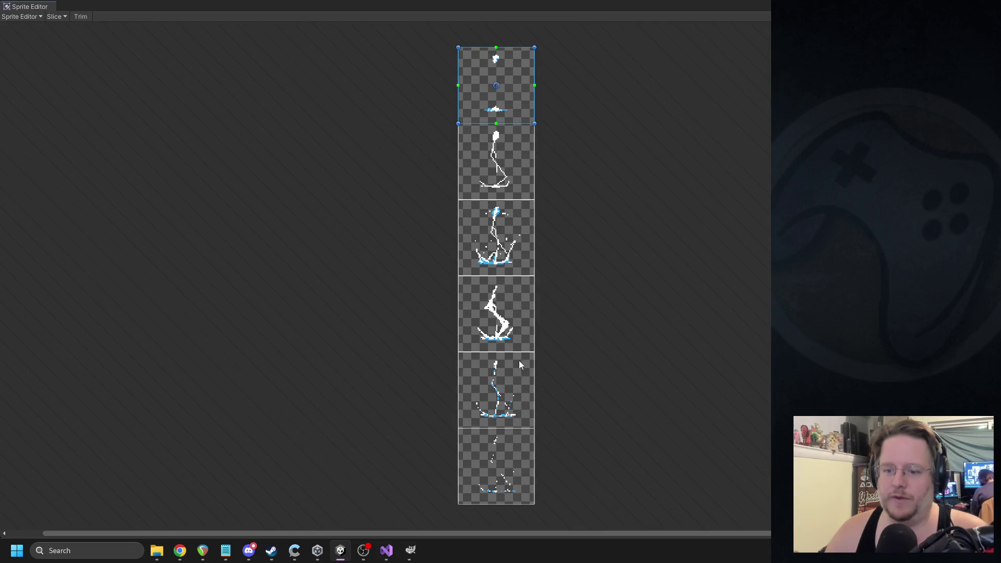
{"action": "key", "text": "alt+F4"}
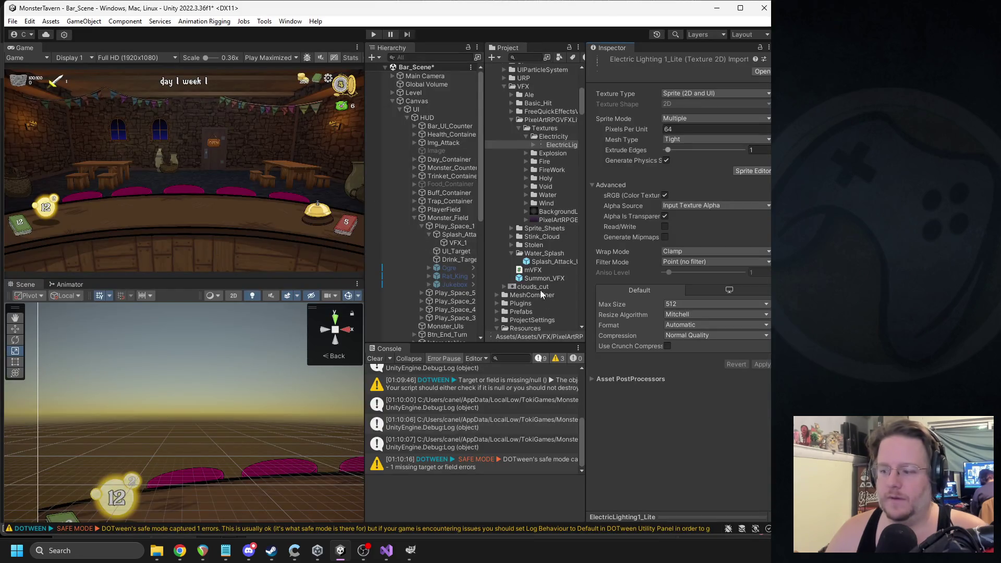
{"action": "left_click", "coordinate": [446, 243]}
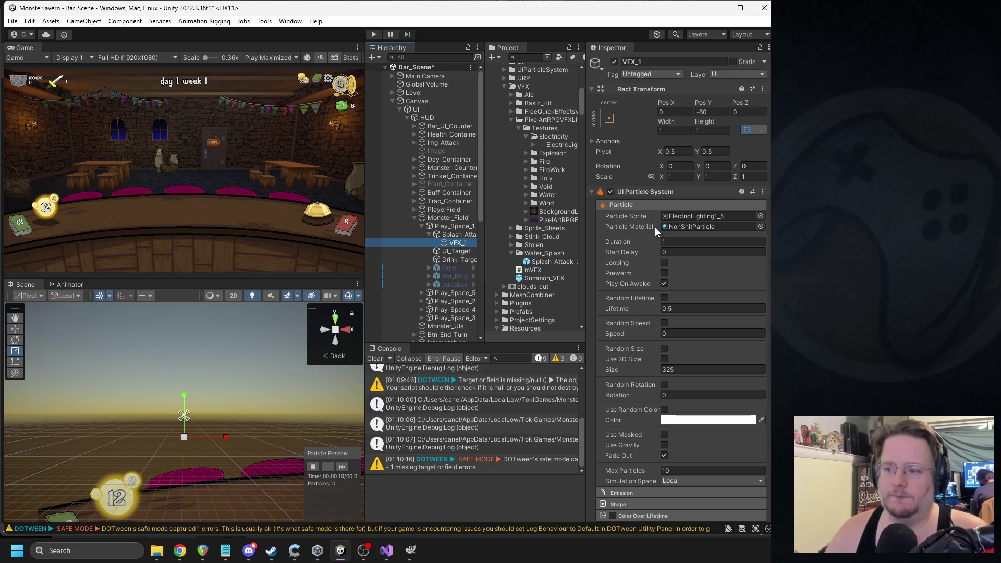
{"action": "scroll", "coordinate": [658, 233], "scroll_direction": "down", "scroll_amount": 5}
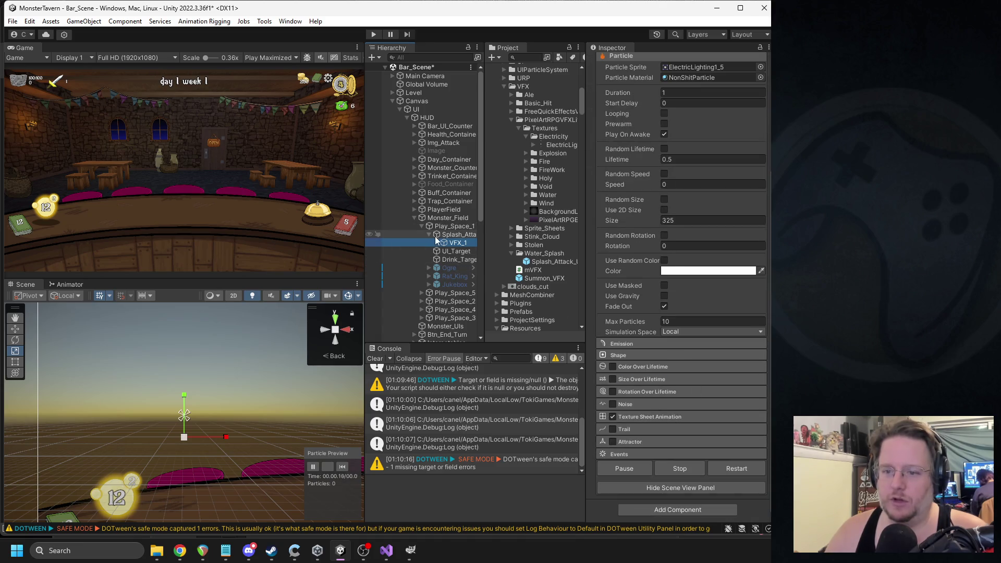
{"action": "left_click", "coordinate": [435, 235]}
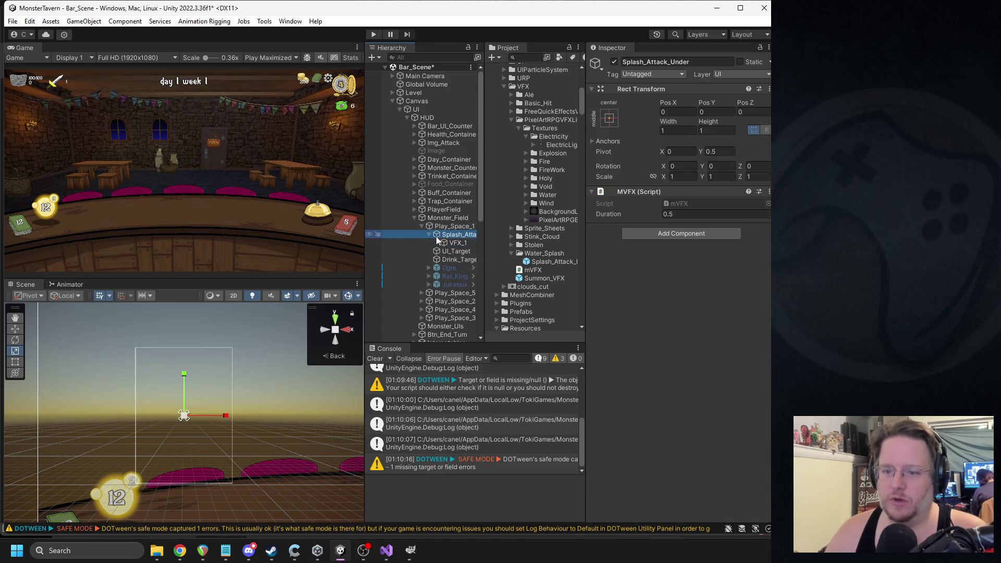
- Create a folder named Lighting and move it directly under VFX
{"action": "right_click", "coordinate": [534, 245]}
{"action": "mouse_move", "coordinate": [573, 230]}
{"action": "left_click", "coordinate": [747, 44]}
{"action": "type", "text": "Lighting"}
{"action": "key", "text": "Return"}
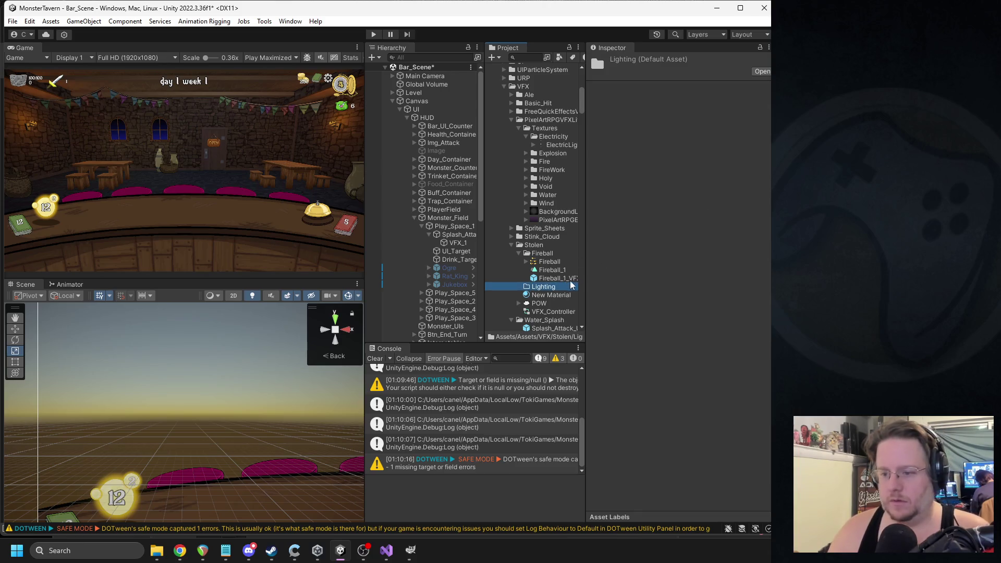
{"action": "scroll", "coordinate": [545, 252], "scroll_direction": "down", "scroll_amount": 3}
{"action": "mouse_move", "coordinate": [547, 235]}
{"action": "left_mouse_down"}
{"action": "mouse_move", "coordinate": [524, 281]}
{"action": "mouse_move", "coordinate": [514, 259]}
{"action": "left_mouse_up"}
{"action": "mouse_move", "coordinate": [526, 71]}
{"action": "left_mouse_down"}
{"action": "mouse_move", "coordinate": [513, 195]}
{"action": "mouse_move", "coordinate": [530, 196]}
{"action": "mouse_move", "coordinate": [536, 97]}
{"action": "mouse_move", "coordinate": [535, 146]}
{"action": "mouse_move", "coordinate": [525, 142]}
{"action": "left_mouse_up"}
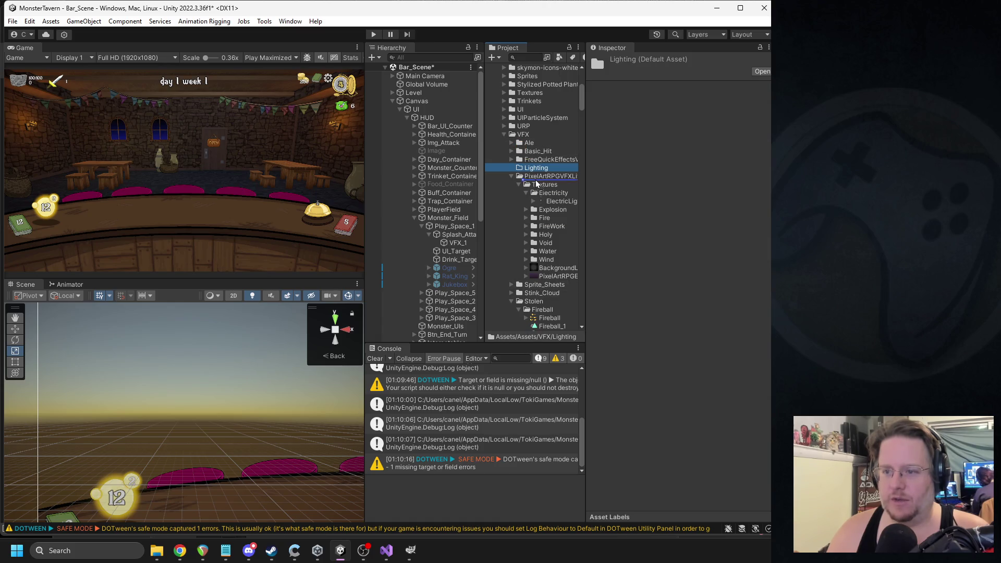
- Save the Splash_Attack_Under object as a prefab inside the Lighting folder
{"action": "left_click", "coordinate": [512, 177]}
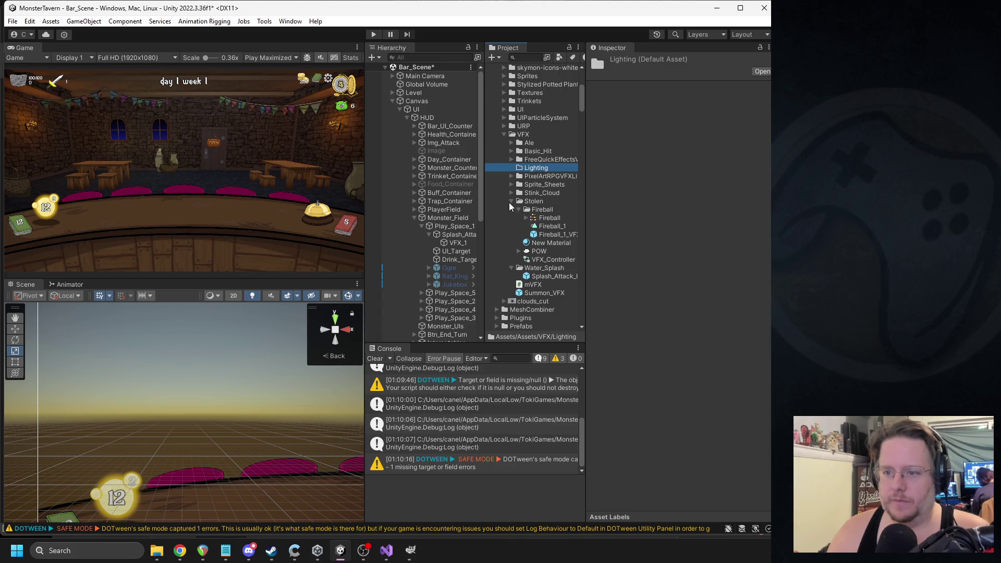
{"action": "left_click", "coordinate": [510, 203]}
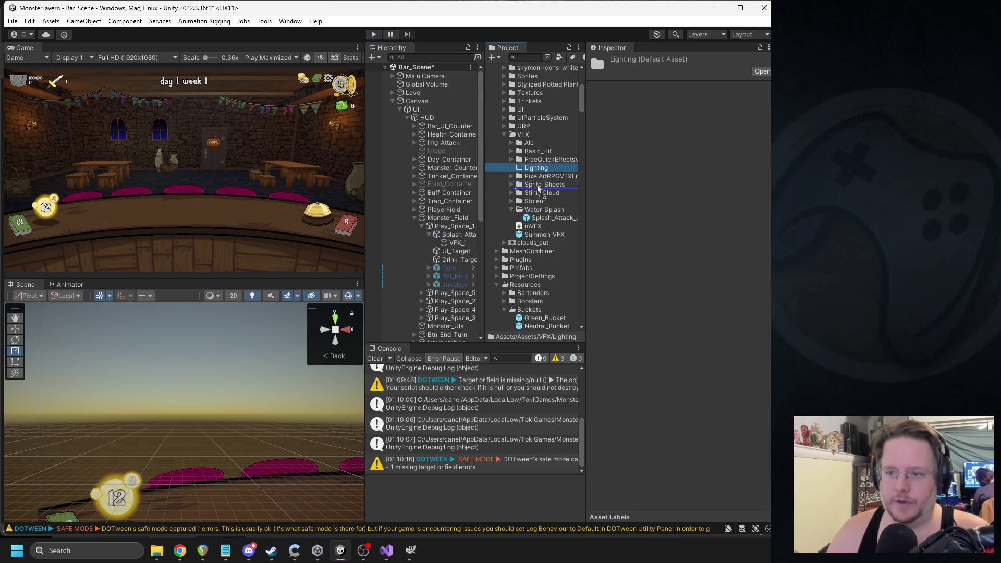
{"action": "left_click_drag", "start_coordinate": [536, 172], "coordinate": [537, 170]}
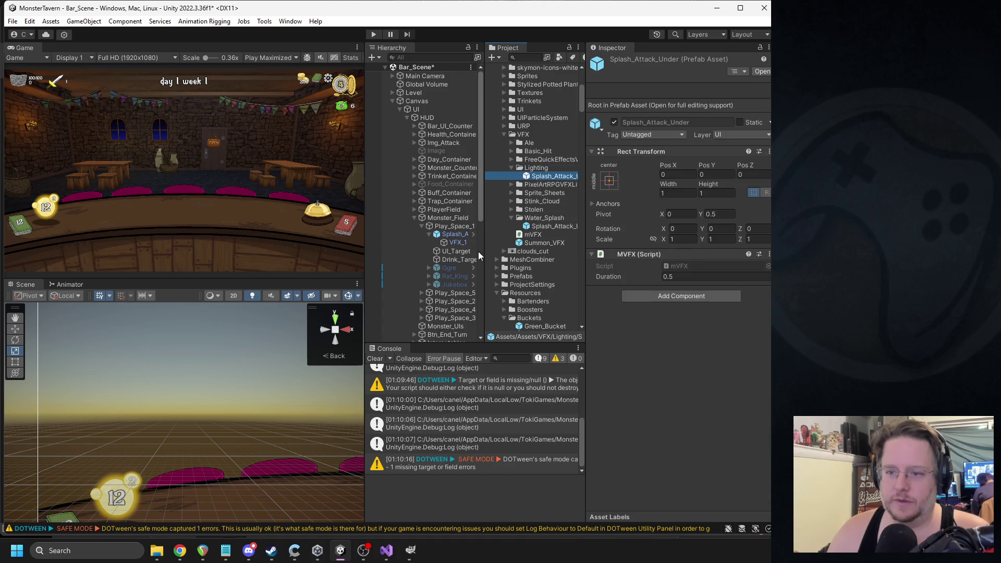
- Rename the new prefab to Lightning_Attack
{"action": "left_click", "coordinate": [553, 176]}
{"action": "type", "text": "Lightni"}
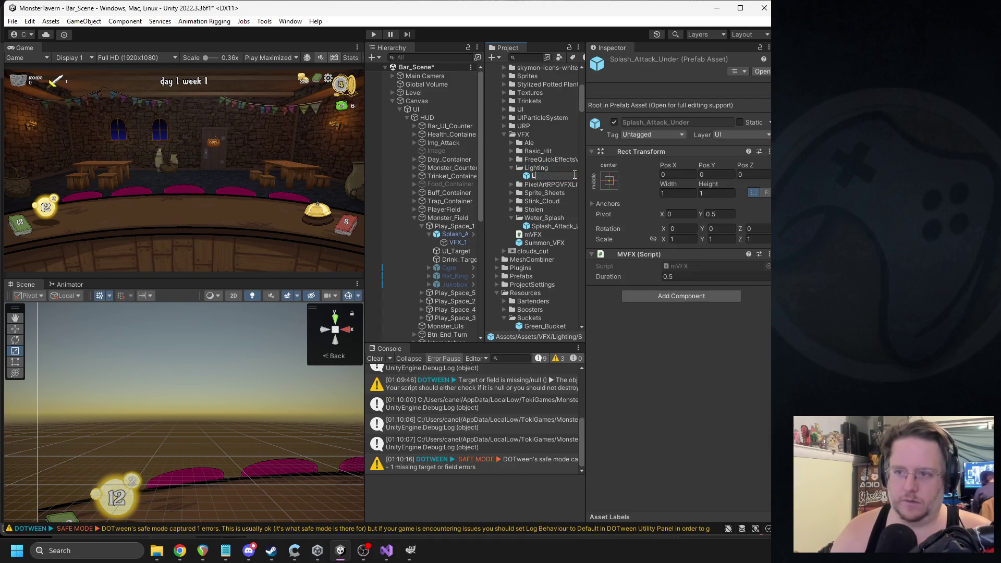
{"action": "key", "text": "BackSpace"}
{"action": "key", "text": "BackSpace"}
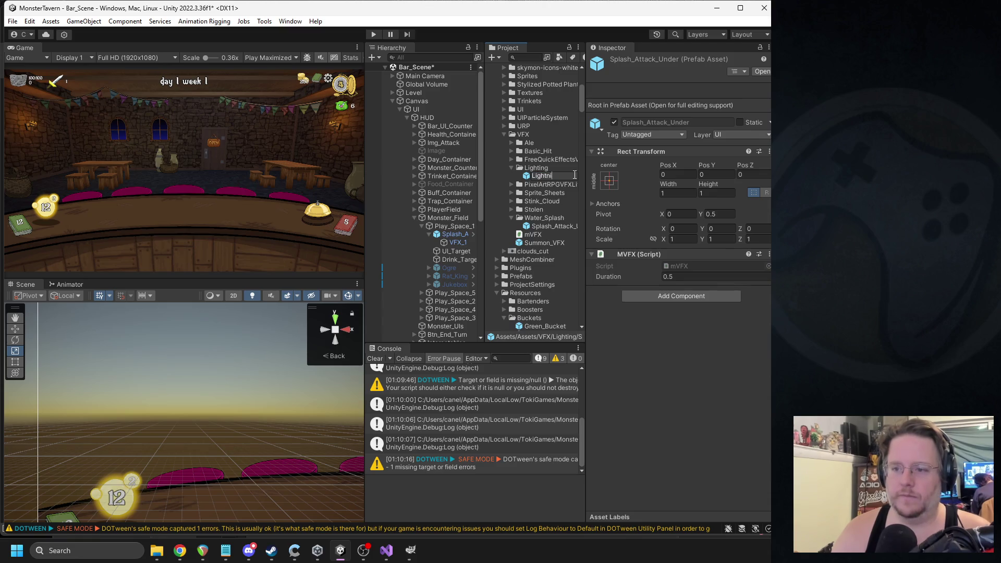
{"action": "type", "text": "ttack"}
{"action": "key", "text": "Return"}
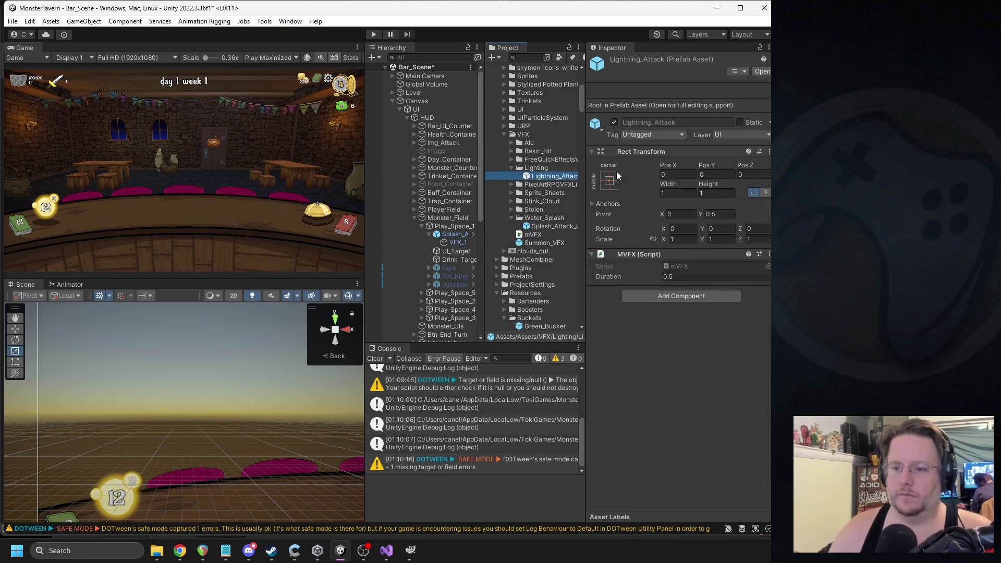
- Locate the scene object's linked Lightning_Attack prefab in the Project
{"action": "left_click", "coordinate": [455, 235]}
{"action": "left_click", "coordinate": [667, 92]}
{"action": "left_click", "coordinate": [676, 90]}
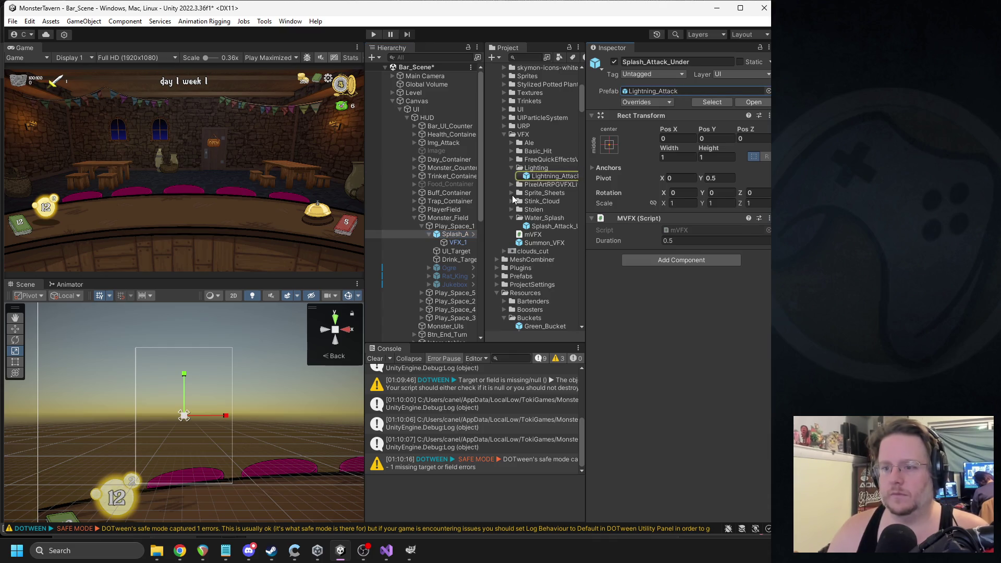
{"action": "left_click", "coordinate": [456, 237]}
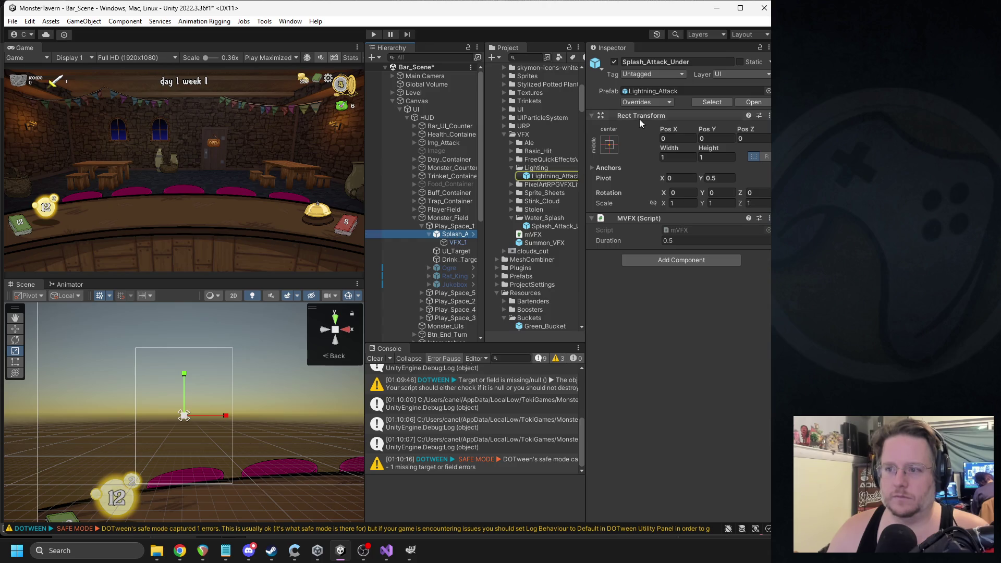
{"action": "left_click", "coordinate": [647, 91]}
{"action": "left_click", "coordinate": [457, 235]}
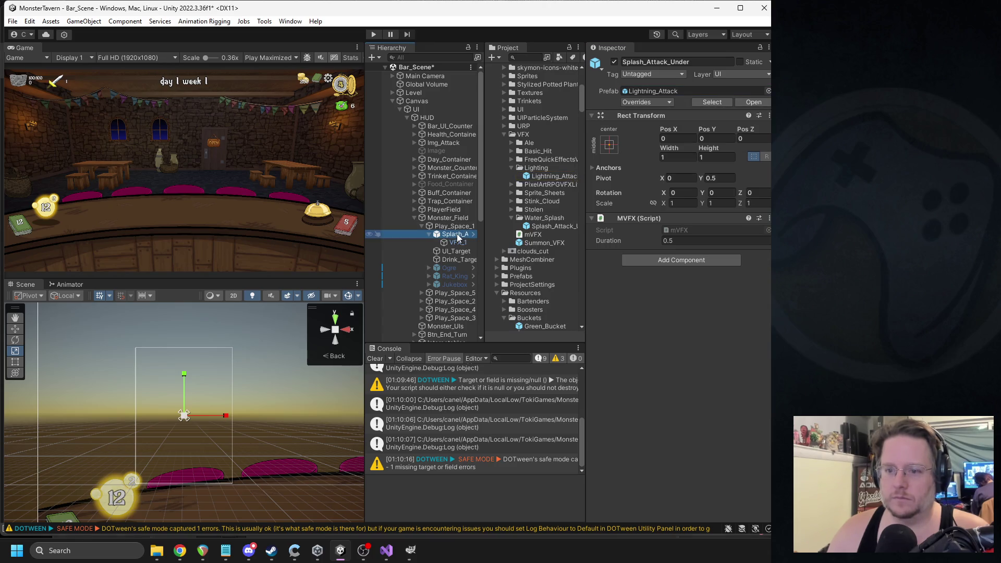
- Select VFX_1 and replay the lightning particle preview several times
{"action": "left_click", "coordinate": [457, 243]}
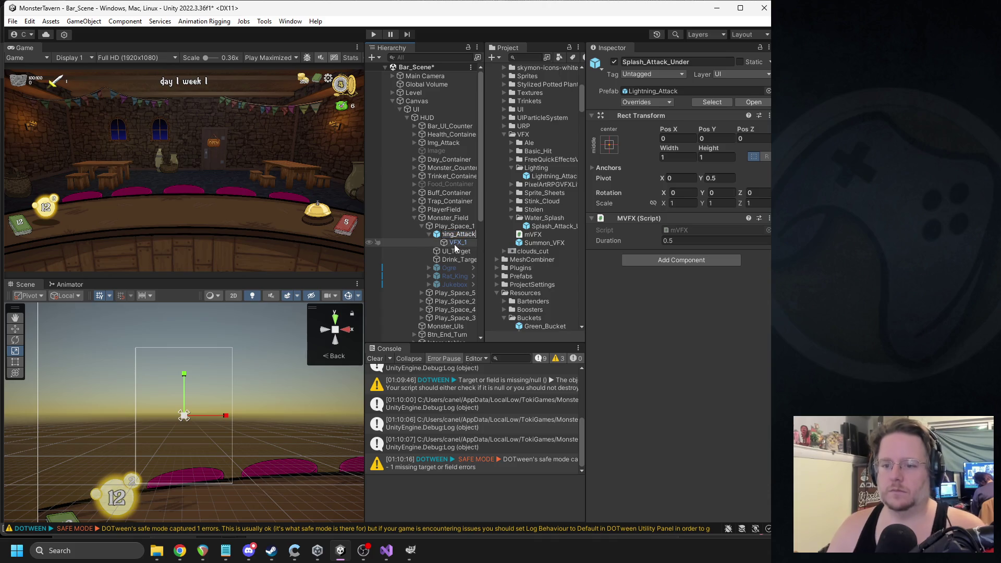
{"action": "left_click", "coordinate": [341, 466]}
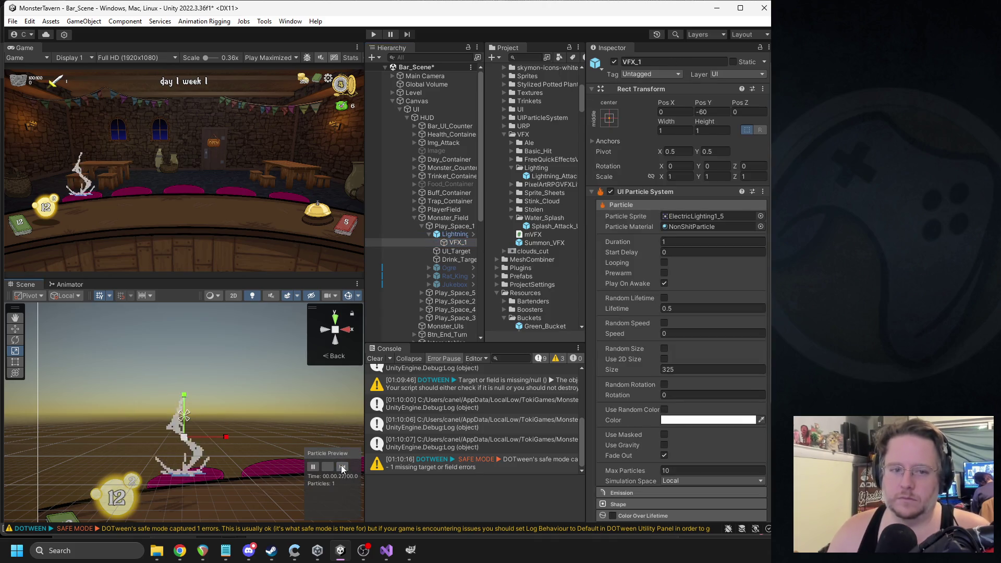
{"action": "left_click", "coordinate": [341, 466]}
{"action": "left_click", "coordinate": [341, 466]}
{"action": "left_click", "coordinate": [341, 466]}
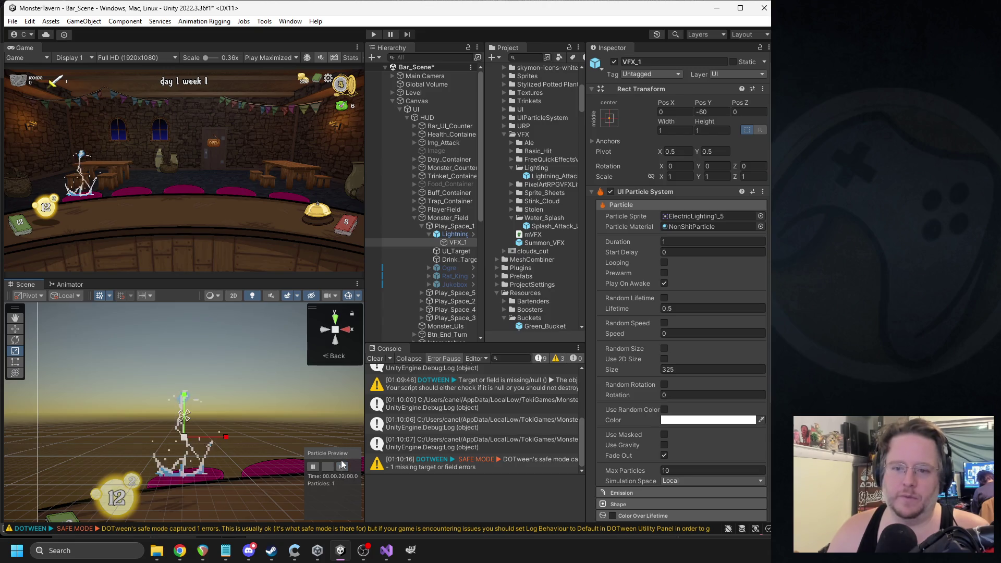
- Check Lightning_Attack's prefab overrides, deactivate the scene instance, and search the Project for coffee_shot
{"action": "left_click", "coordinate": [448, 235]}
{"action": "left_click", "coordinate": [657, 102]}
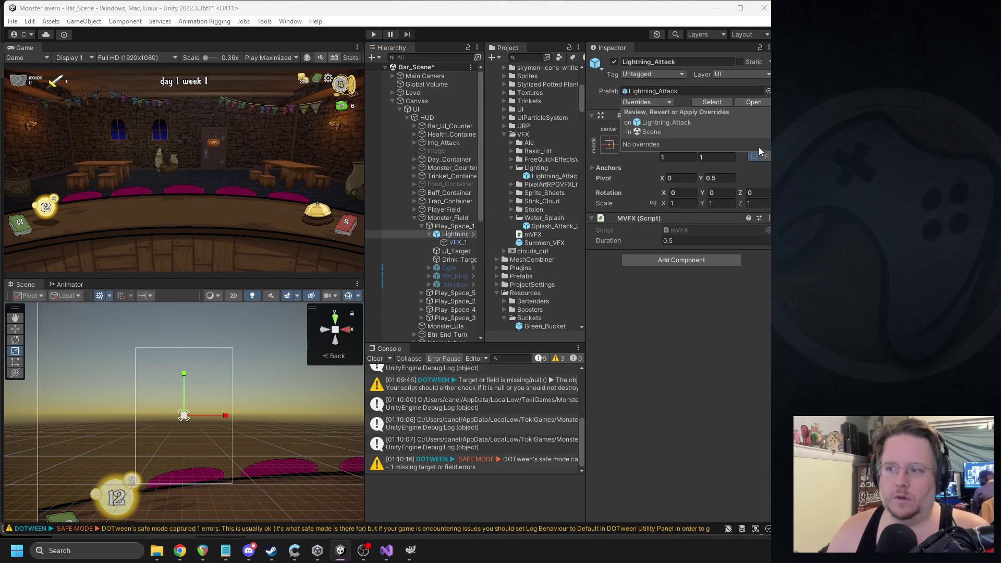
{"action": "left_click", "coordinate": [658, 321]}
{"action": "left_click", "coordinate": [614, 61]}
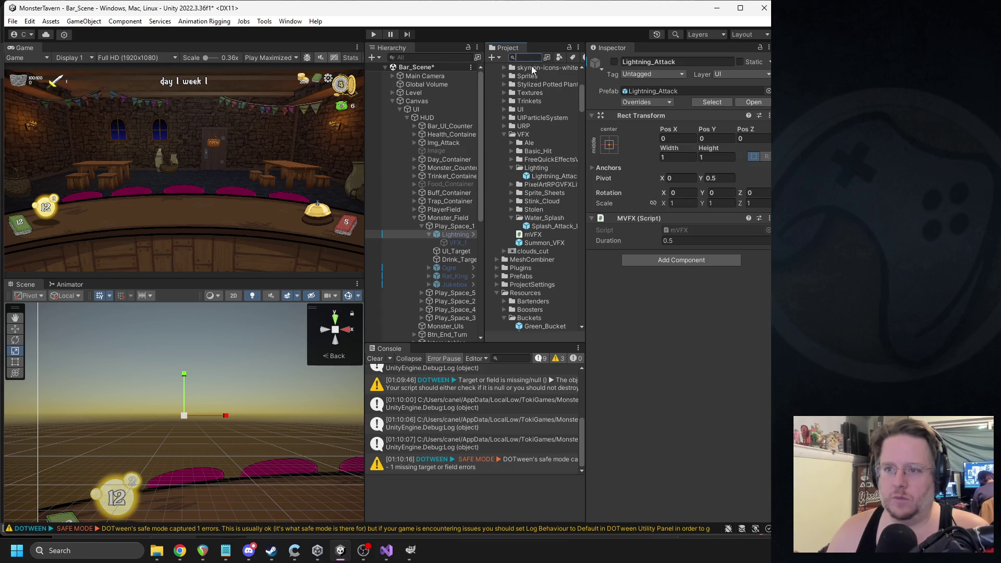
{"action": "type", "text": "coffee_shot"}
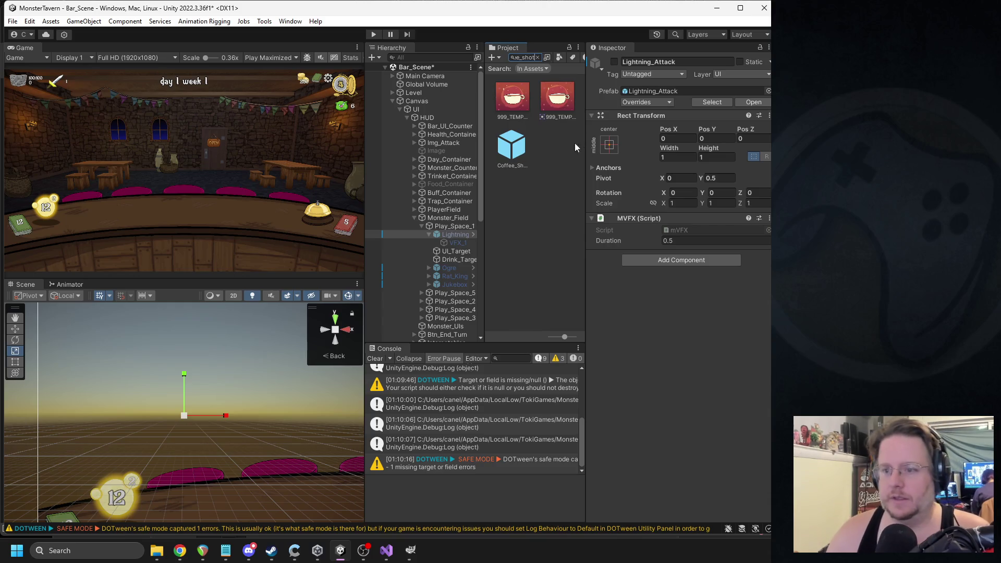
- Assign Lightning_Attack to the VFX field of Coffee_Shot's AC Damage component
{"action": "left_click", "coordinate": [511, 147]}
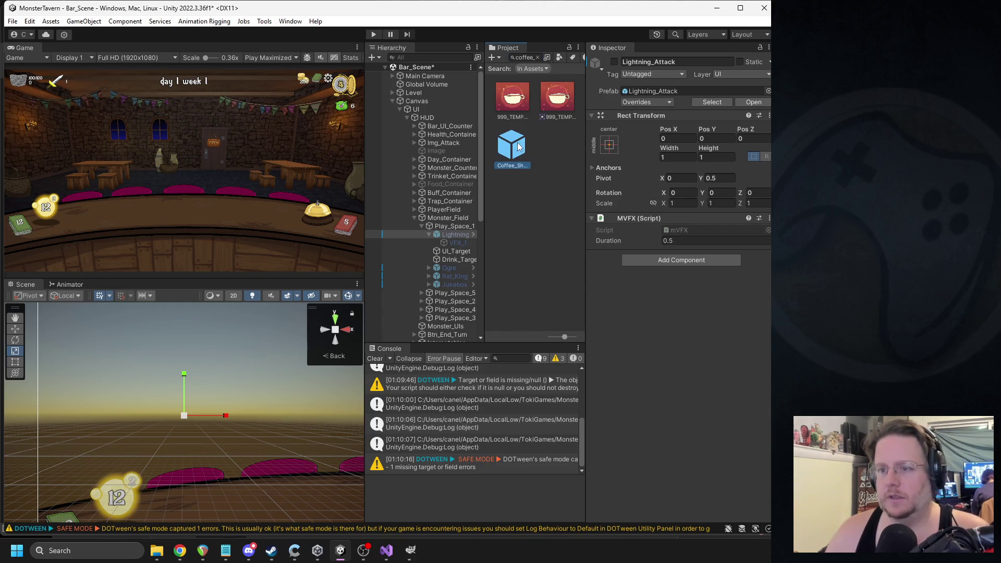
{"action": "left_click", "coordinate": [537, 55]}
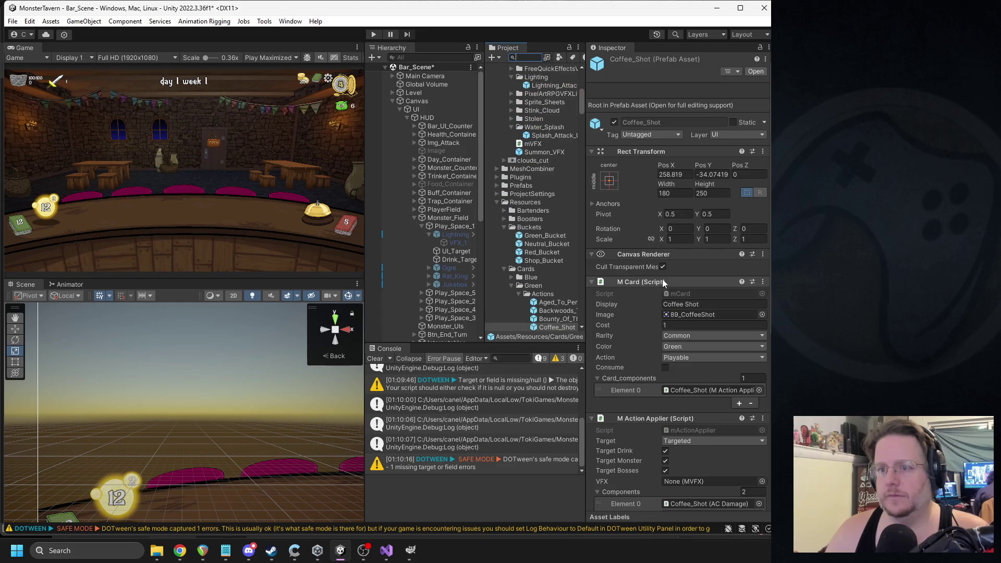
{"action": "scroll", "coordinate": [687, 355], "scroll_direction": "down", "scroll_amount": 5}
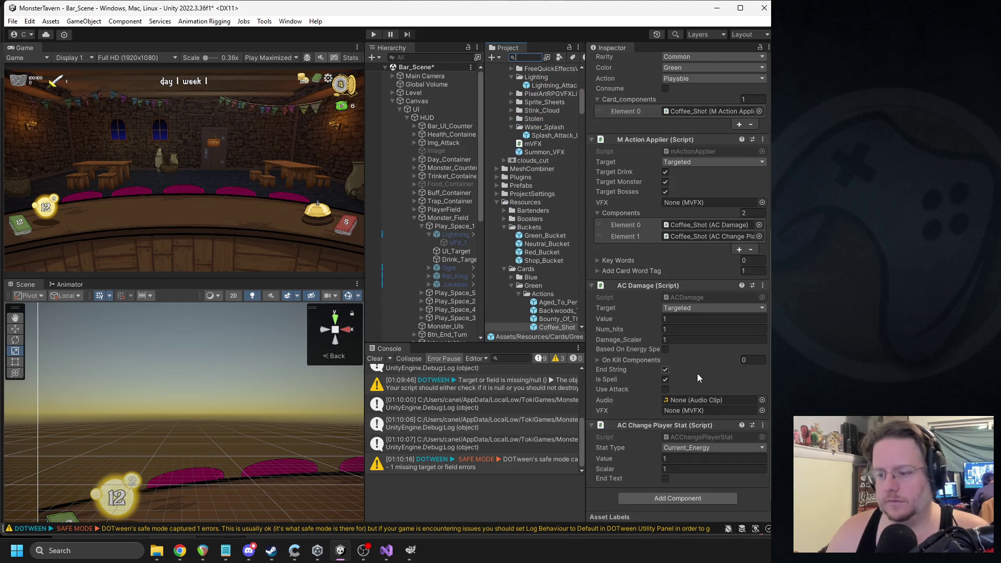
{"action": "scroll", "coordinate": [577, 244], "scroll_direction": "up", "scroll_amount": 3}
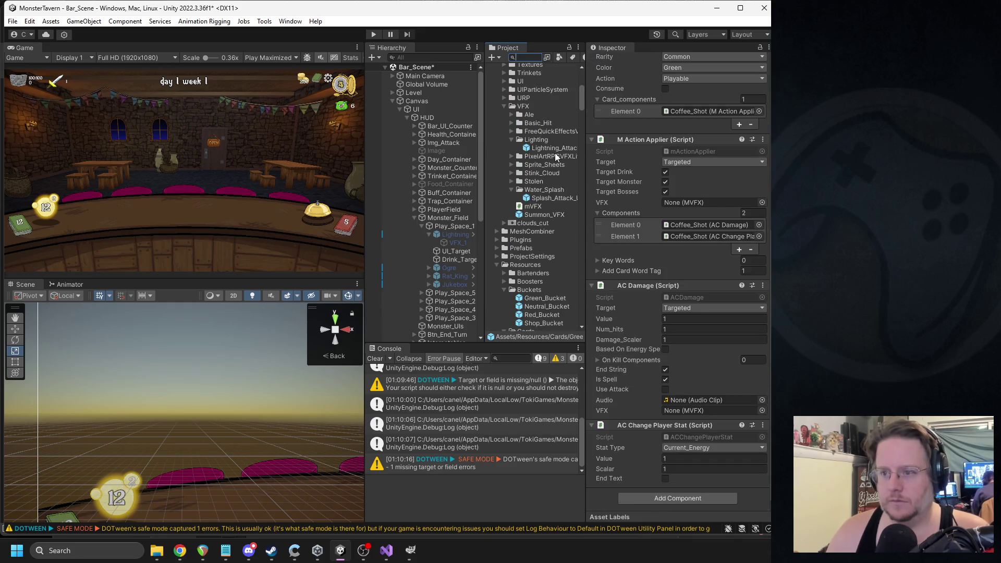
{"action": "left_click", "coordinate": [687, 411]}
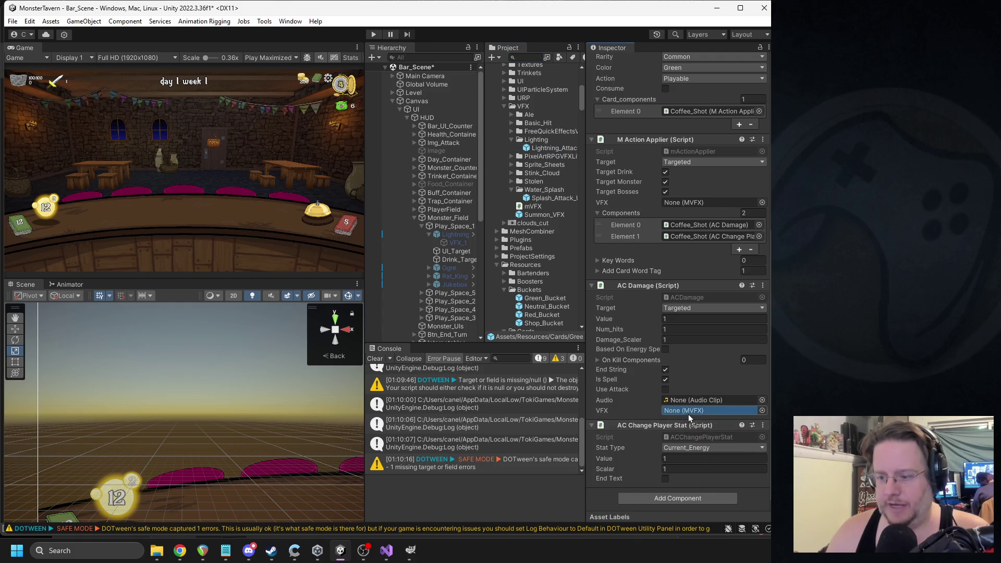
{"action": "left_click_drag", "start_coordinate": [688, 414], "coordinate": [687, 412]}
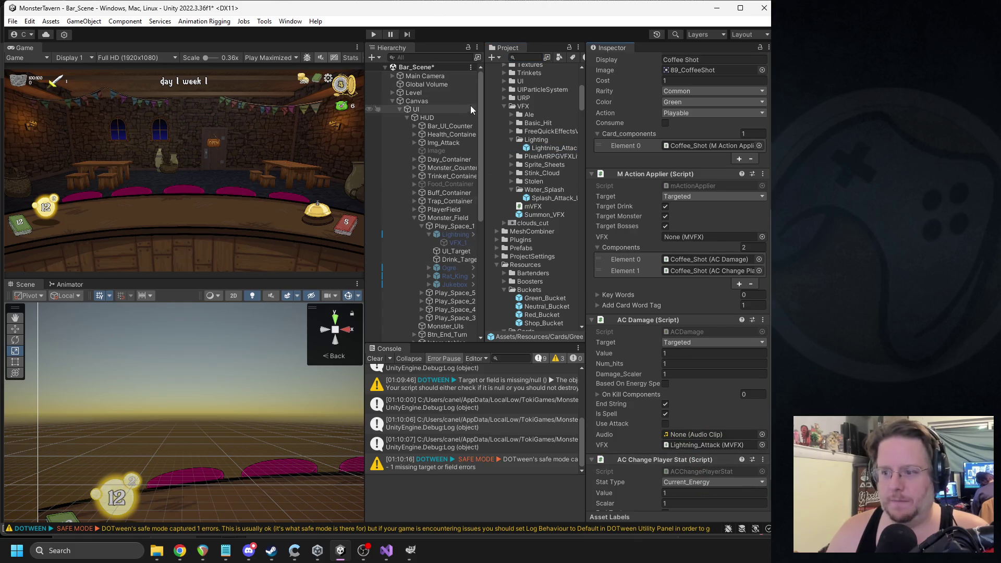
- Choose Sip_1 in the AC Damage Audio field's object picker
{"action": "left_click", "coordinate": [761, 434]}
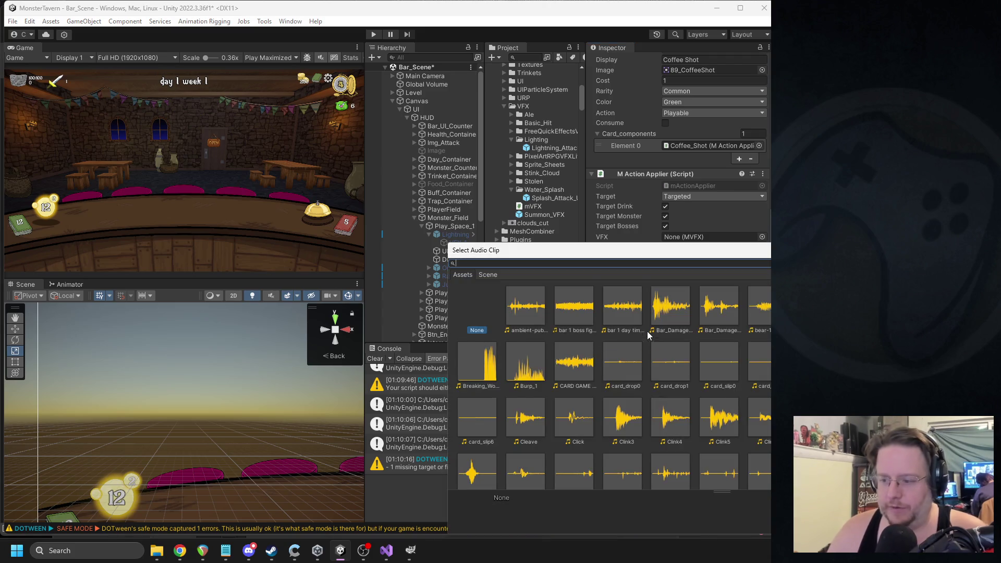
{"action": "scroll", "coordinate": [648, 334], "scroll_direction": "down", "scroll_amount": 1}
{"action": "scroll", "coordinate": [661, 372], "scroll_direction": "down", "scroll_amount": 2}
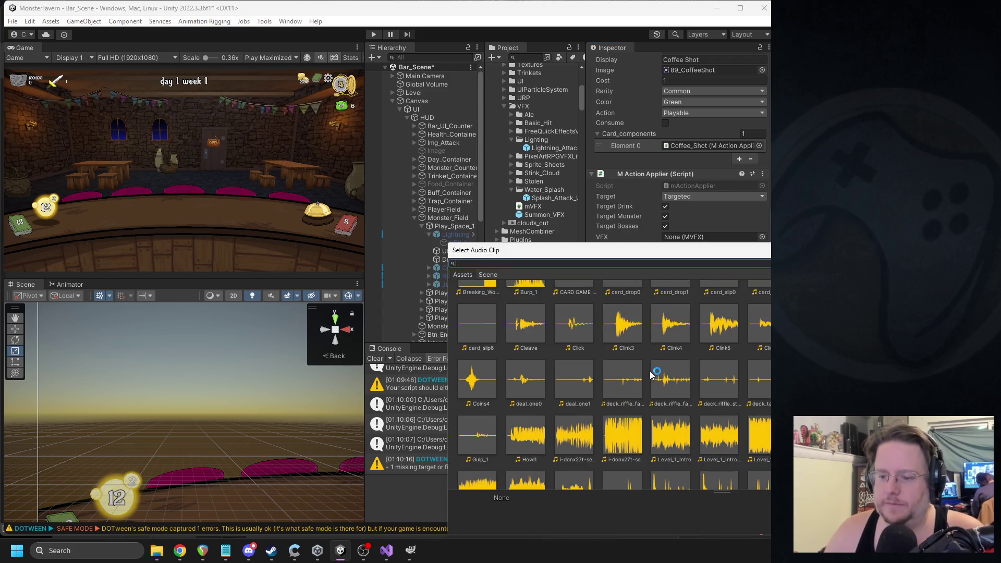
{"action": "scroll", "coordinate": [651, 374], "scroll_direction": "down", "scroll_amount": 3}
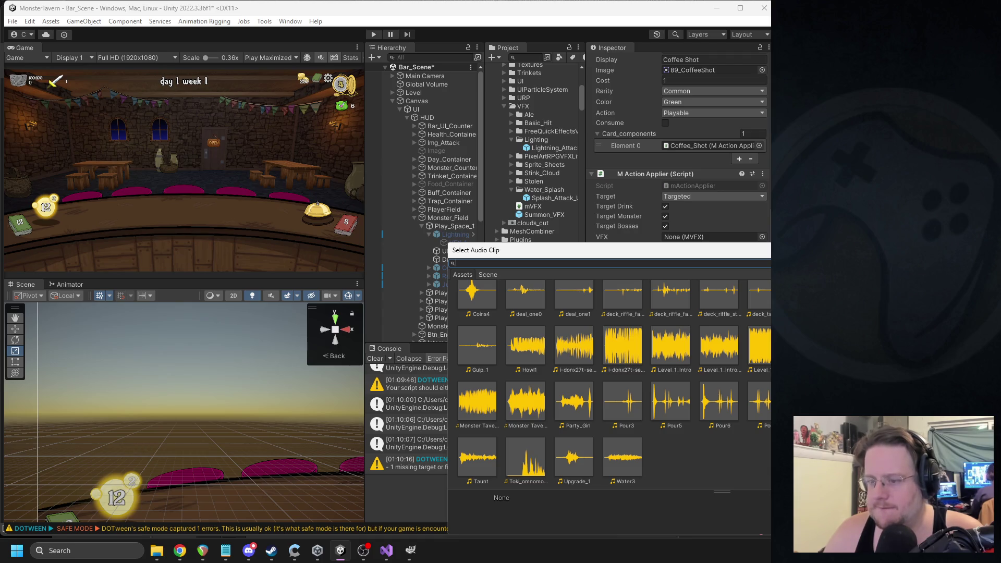
{"action": "key", "text": "Return"}
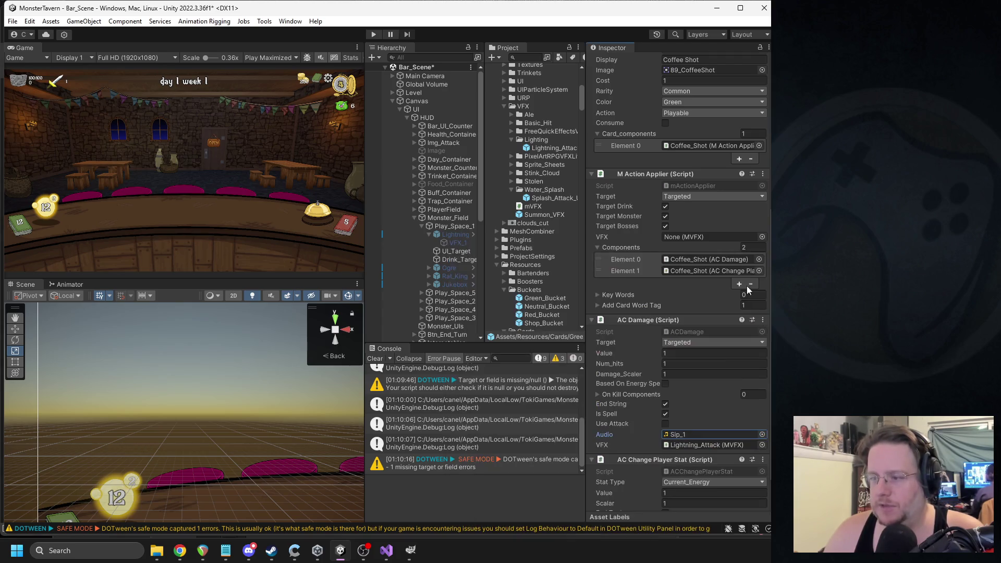
{"action": "scroll", "coordinate": [717, 391], "scroll_direction": "down", "scroll_amount": 1}
- Preview the Sip_1 and Gulp_1 audio clips
{"action": "left_click", "coordinate": [678, 405]}
{"action": "double_click", "coordinate": [524, 327]}
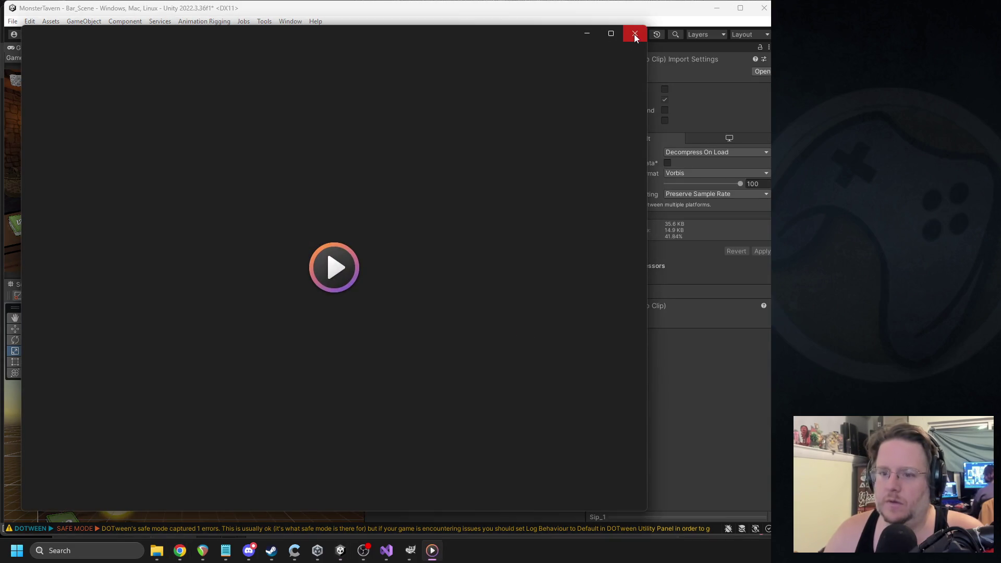
{"action": "left_click", "coordinate": [635, 34]}
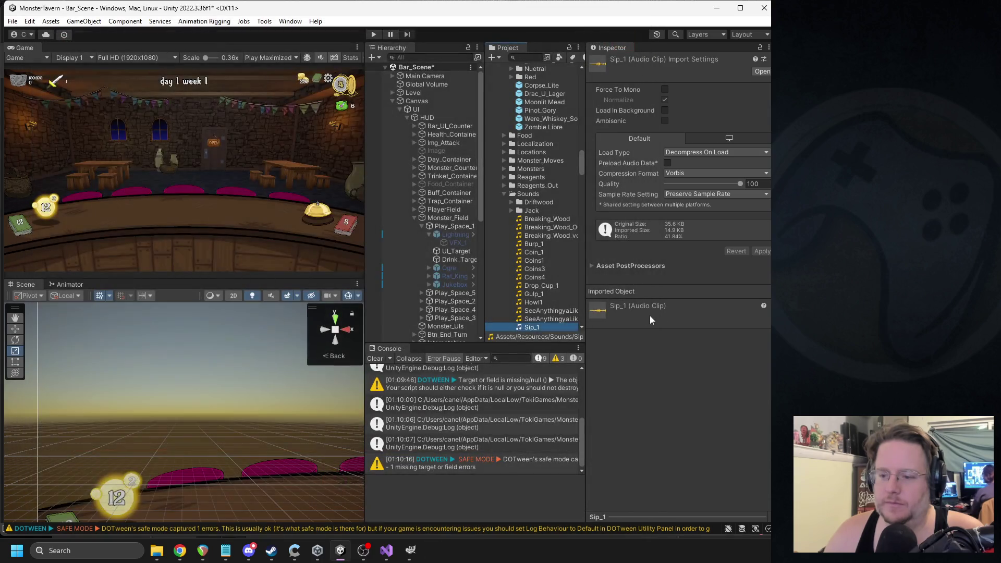
{"action": "double_click", "coordinate": [533, 295]}
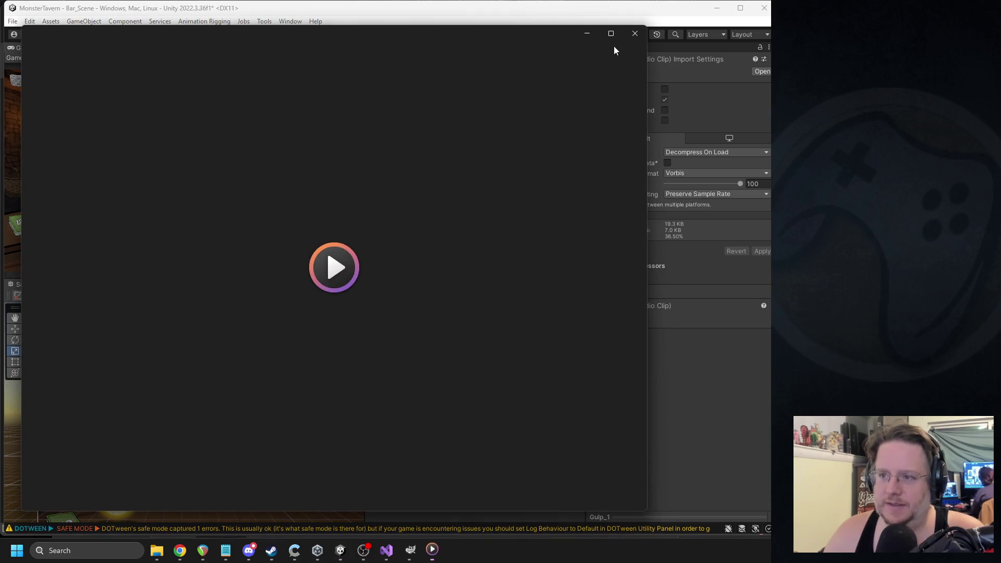
{"action": "left_click", "coordinate": [634, 36]}
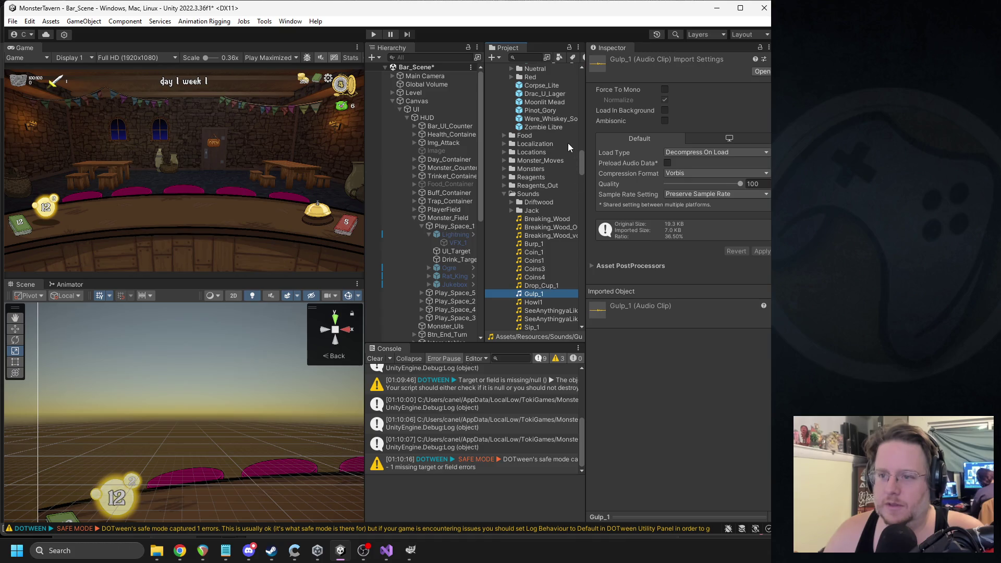
- Reselect Coffee_Shot and drag Gulp_1 into AC Damage's Audio field, replacing Sip_1
{"action": "left_click", "coordinate": [523, 57]}
{"action": "type", "text": "fee"}
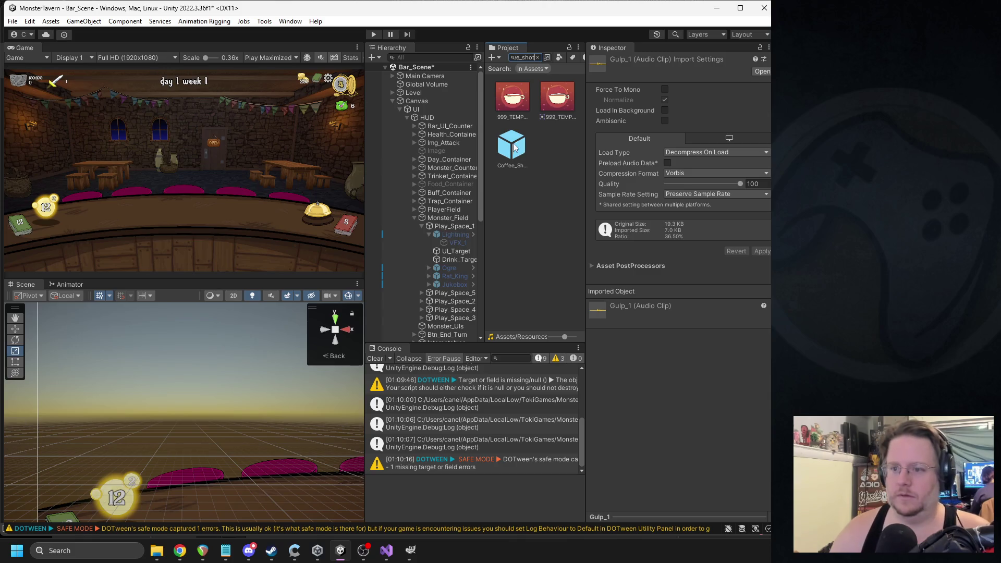
{"action": "left_click", "coordinate": [515, 148]}
{"action": "scroll", "coordinate": [724, 406], "scroll_direction": "down", "scroll_amount": 5}
{"action": "scroll", "coordinate": [750, 430], "scroll_direction": "down", "scroll_amount": 3}
{"action": "left_click", "coordinate": [725, 400]}
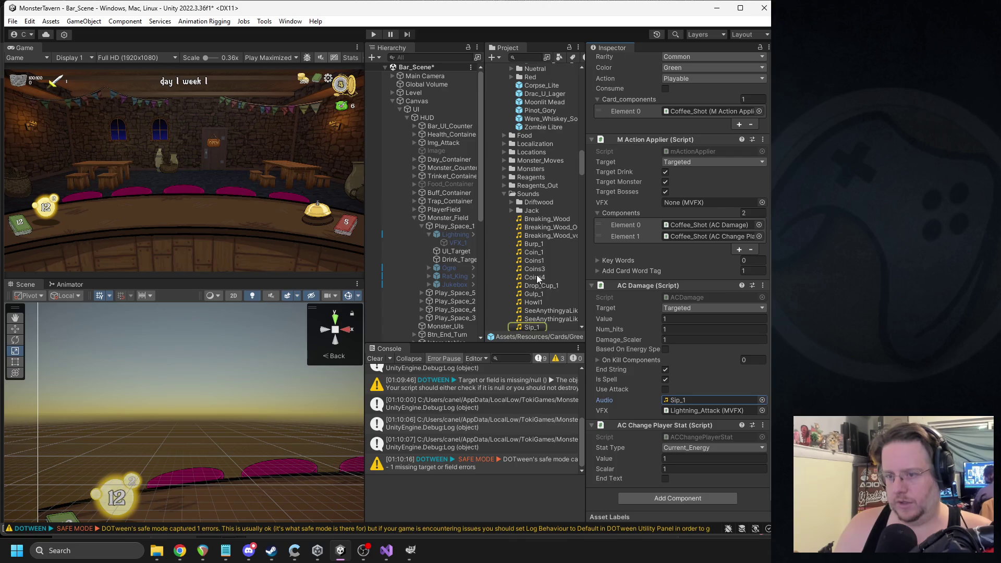
{"action": "mouse_move", "coordinate": [530, 295]}
{"action": "left_mouse_down"}
{"action": "mouse_move", "coordinate": [698, 428]}
{"action": "mouse_move", "coordinate": [683, 402]}
{"action": "left_mouse_up"}
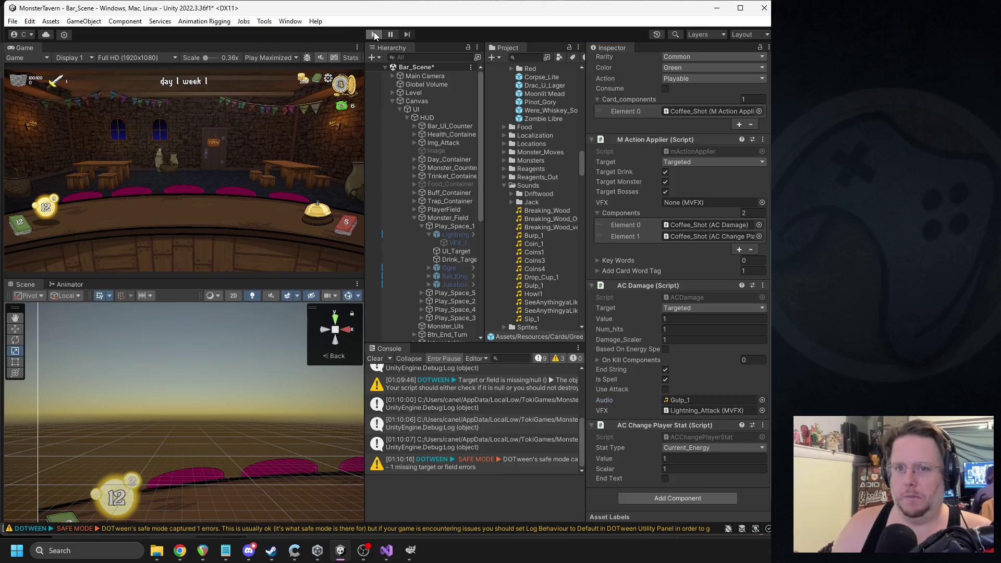
- In Play mode, play Goblin's Fermented Socks, then Coffee Shot to raise the ApplyToTarget NullReferenceException
{"action": "left_click", "coordinate": [373, 34]}
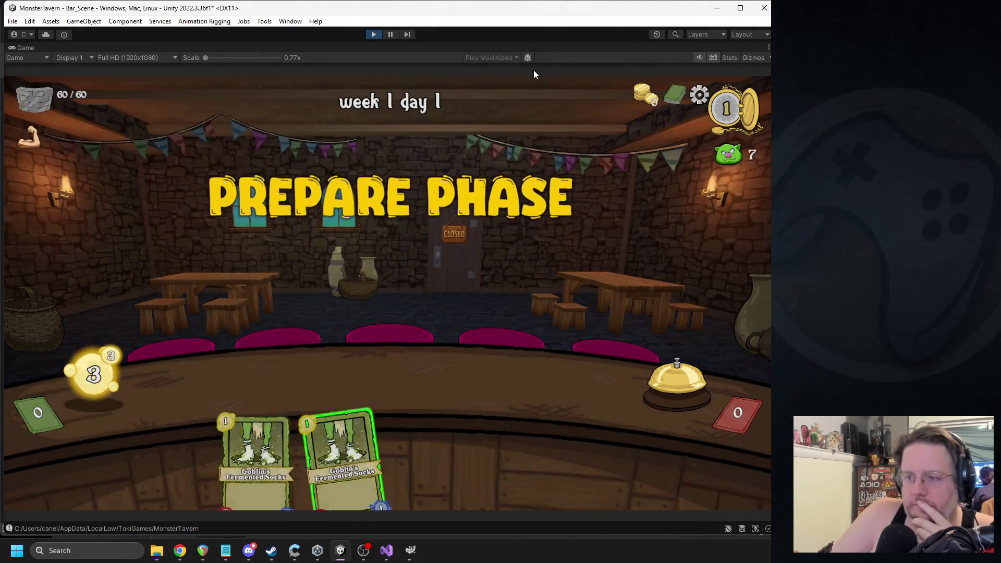
{"action": "mouse_move", "coordinate": [375, 424]}
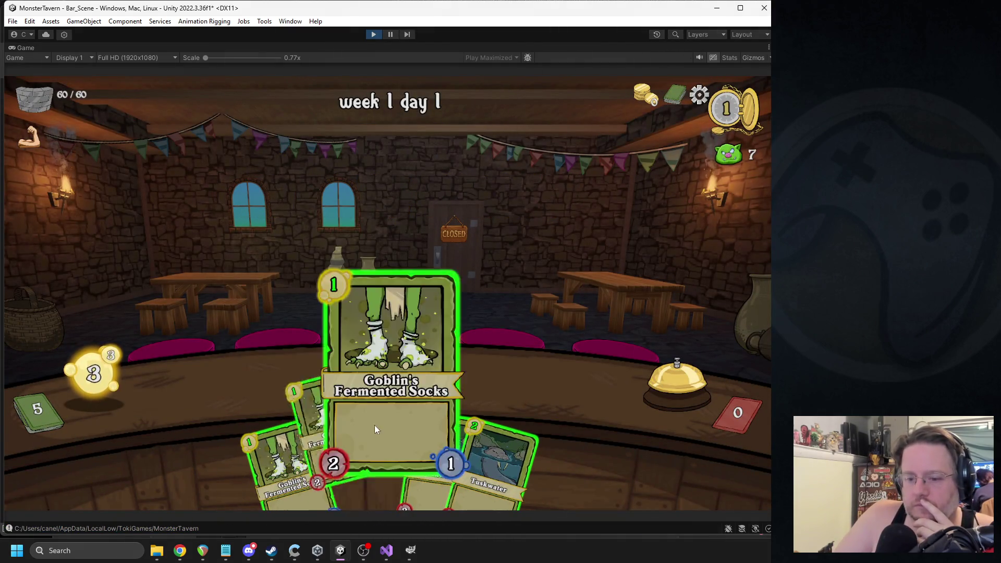
{"action": "left_click_drag", "start_coordinate": [396, 414], "coordinate": [285, 385]}
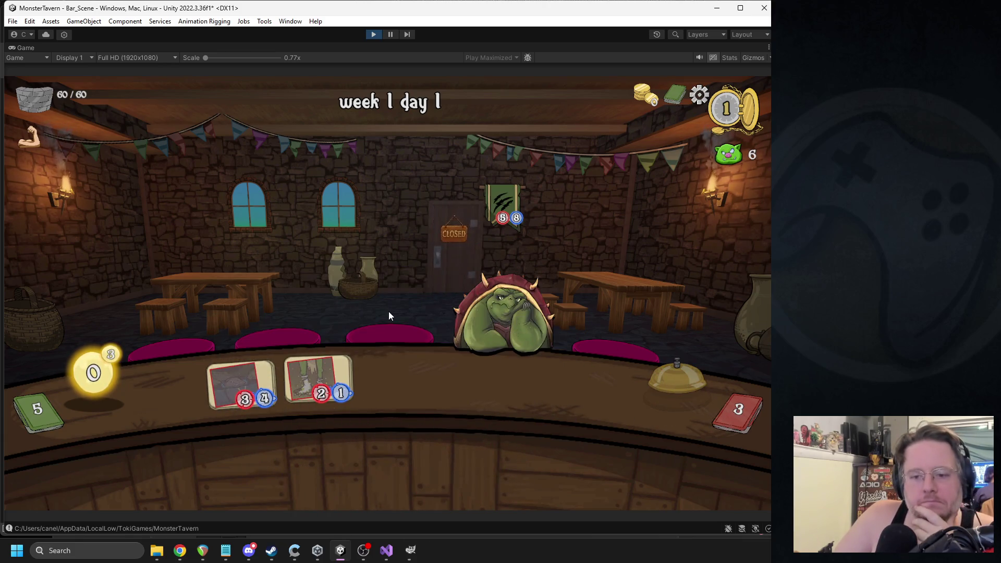
{"action": "mouse_move", "coordinate": [425, 444]}
{"action": "left_click_drag", "start_coordinate": [425, 445], "coordinate": [393, 305]}
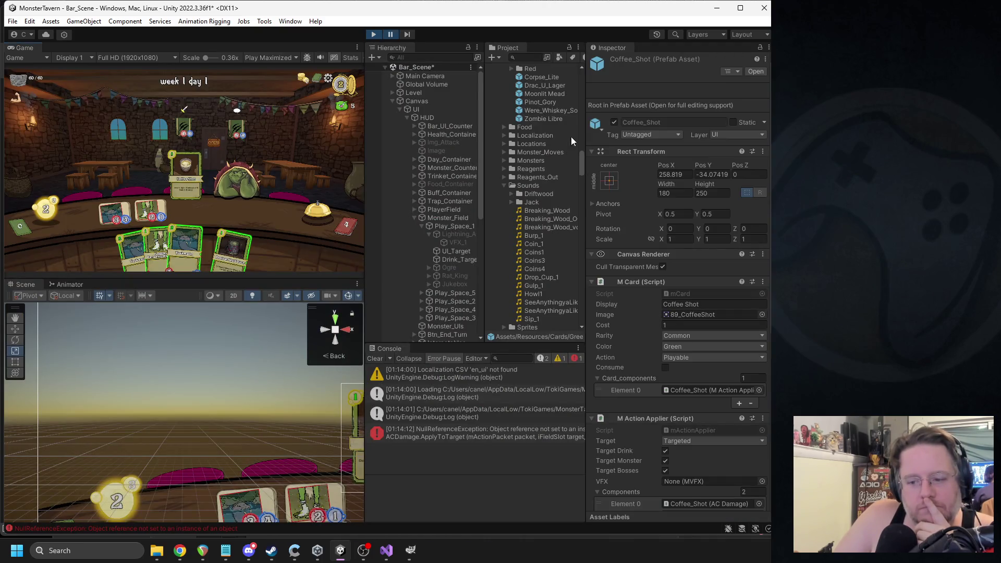
- Add 'packet.source_slot != null &&' before the GetFieldItem check in ApplyToTarget, and save ACDamage.cs
{"action": "double_click", "coordinate": [485, 425]}
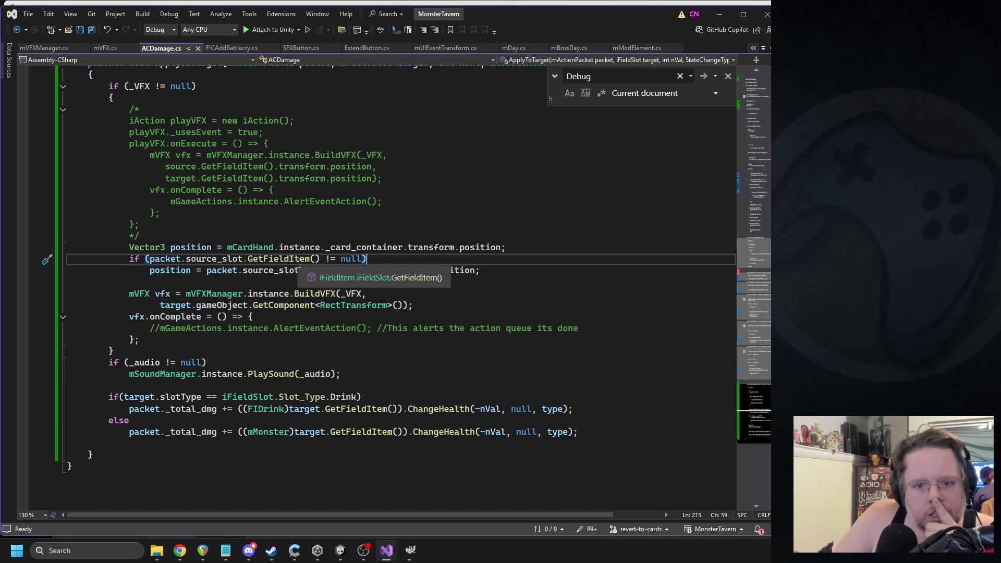
{"action": "scroll", "coordinate": [279, 177], "scroll_direction": "up", "scroll_amount": 3}
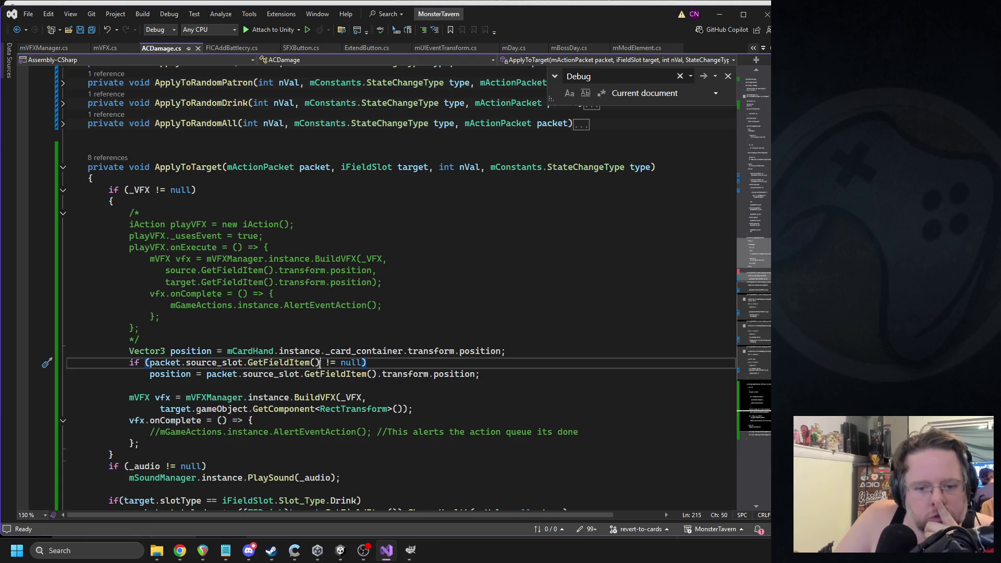
{"action": "double_click", "coordinate": [244, 364]}
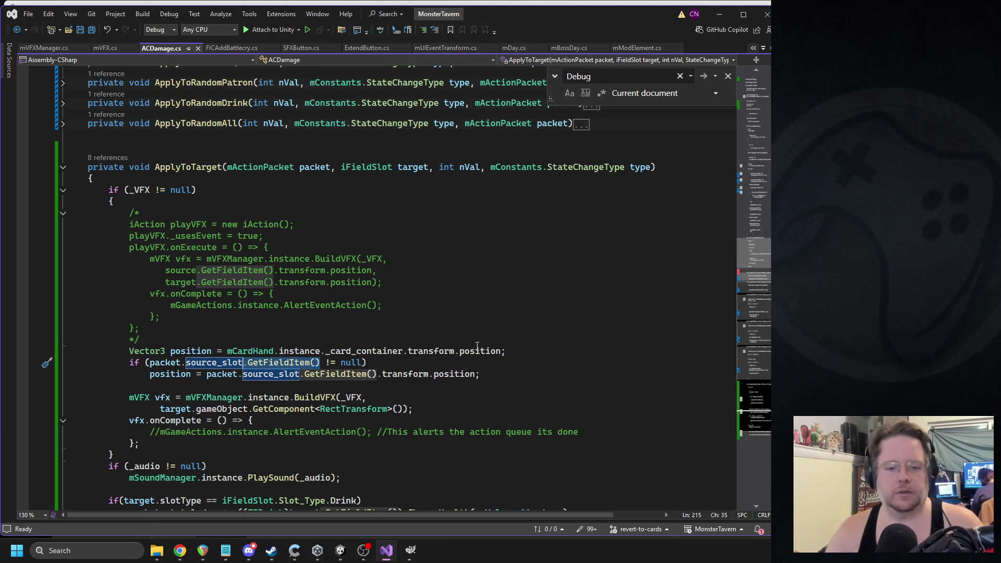
{"action": "mouse_move", "coordinate": [147, 364]}
{"action": "left_mouse_down"}
{"action": "mouse_move", "coordinate": [227, 350]}
{"action": "mouse_move", "coordinate": [242, 363]}
{"action": "left_mouse_up"}
{"action": "key", "text": "ctrl+c"}
{"action": "left_click", "coordinate": [149, 363]}
{"action": "key", "text": "ctrl+v"}
{"action": "type", "text": "!= null &&"}
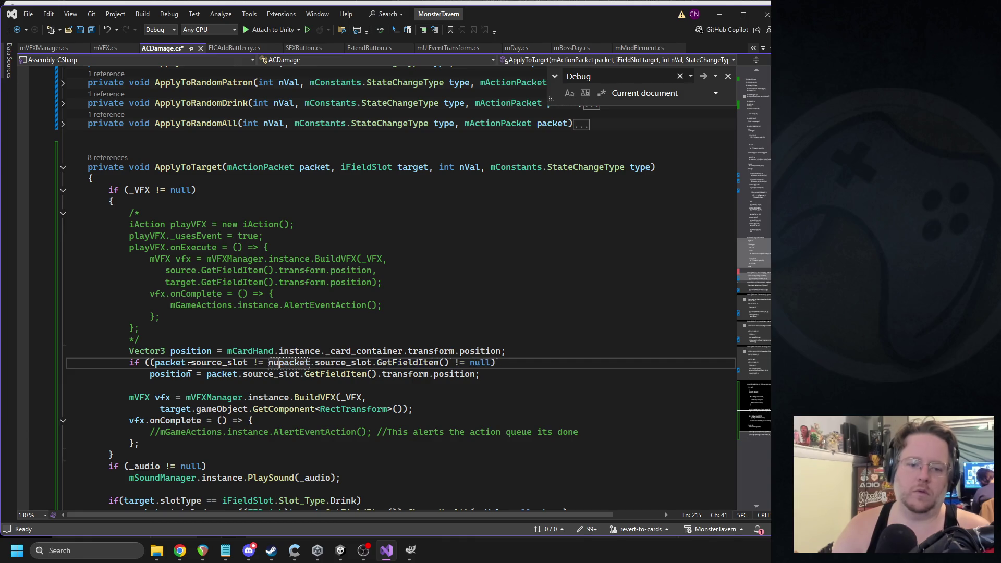
{"action": "key", "text": "ctrl+s"}
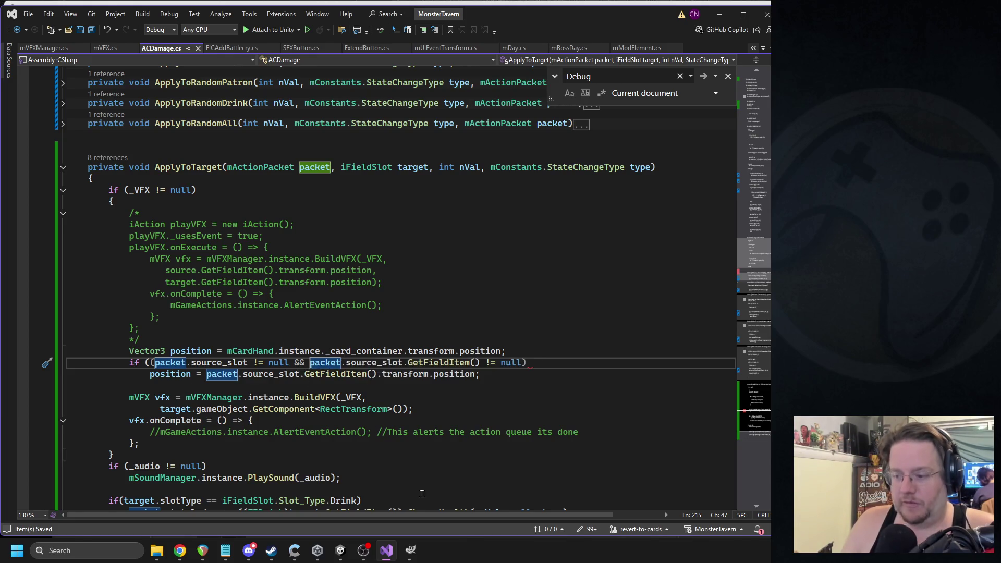
{"action": "left_click", "coordinate": [340, 551]}
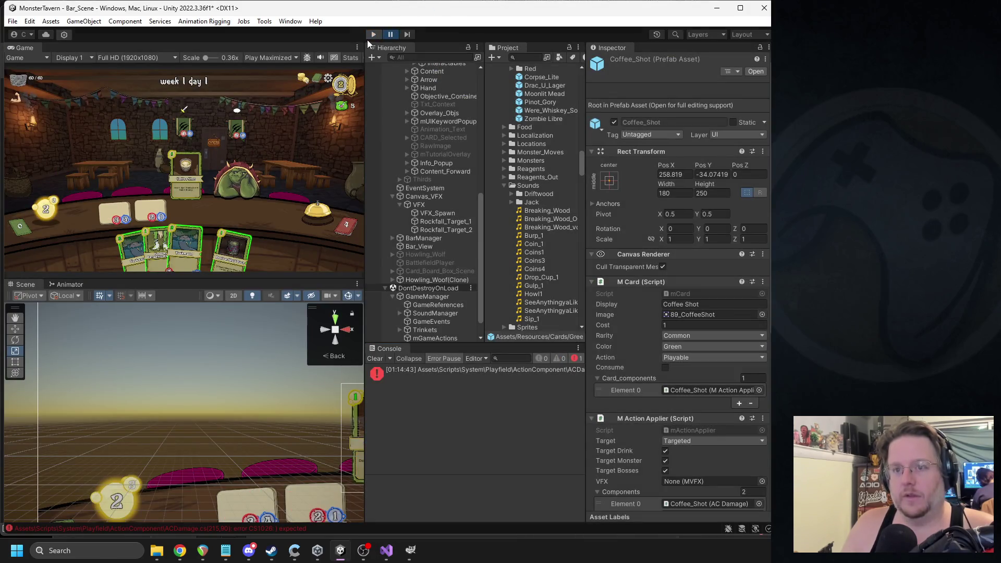
- Stop the game and delete the extra '(' on line 215 of ACDamage.cs
{"action": "left_click", "coordinate": [372, 35]}
{"action": "left_click", "coordinate": [373, 35]}
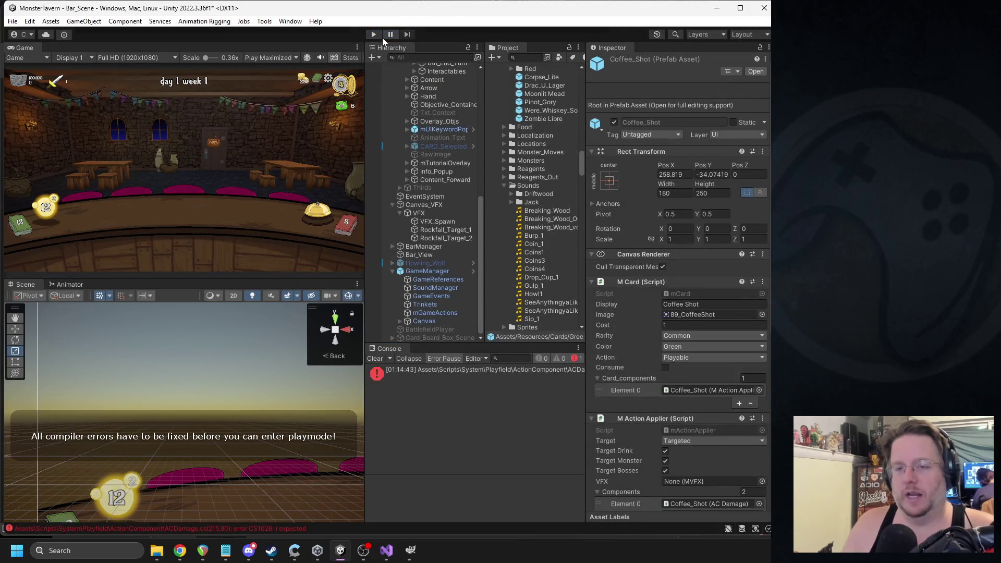
{"action": "left_click", "coordinate": [386, 550]}
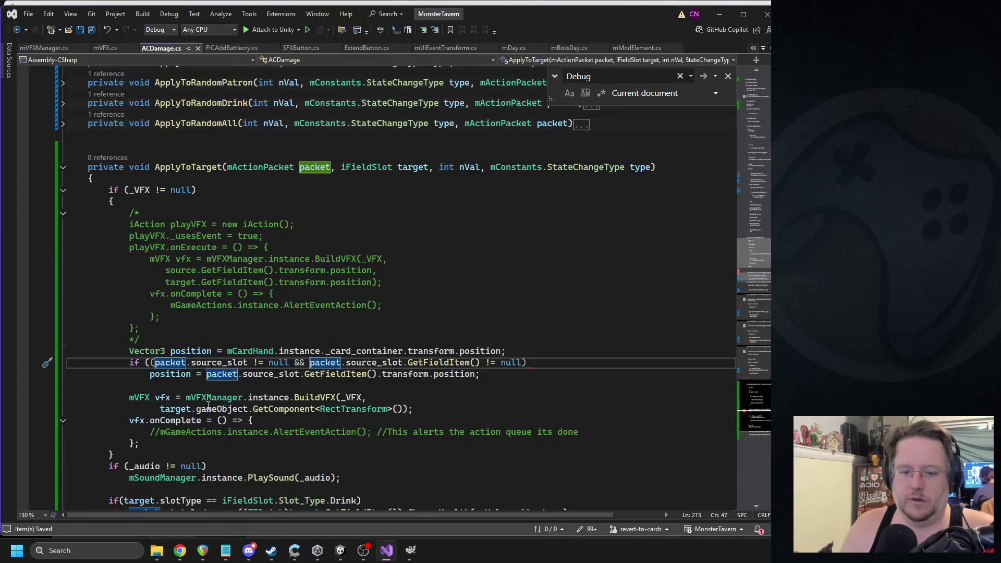
{"action": "left_click", "coordinate": [151, 363]}
{"action": "key", "text": "BackSpace"}
- Return to Unity so the scripts recompile, then start the game again
{"action": "left_click", "coordinate": [350, 325]}
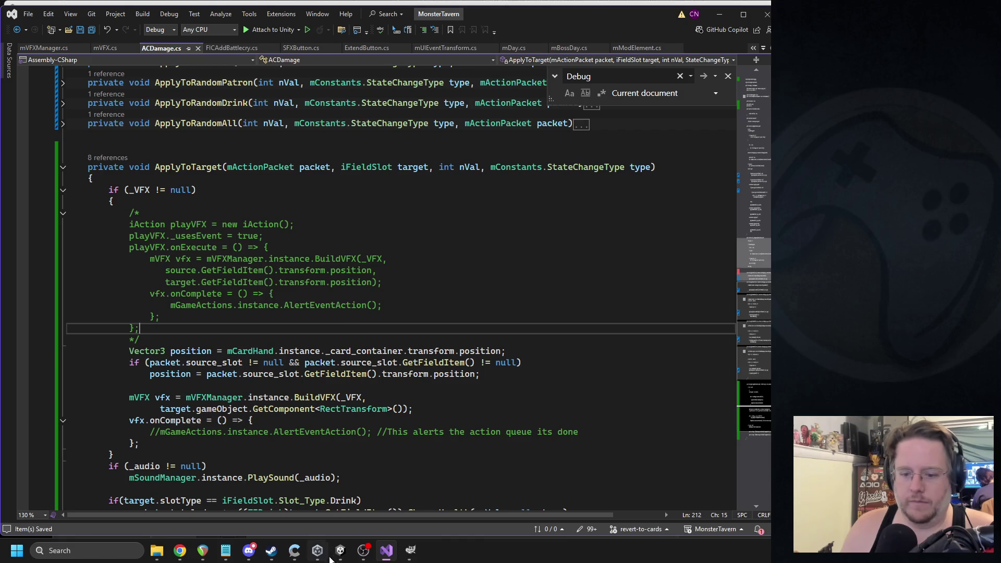
{"action": "left_click", "coordinate": [340, 550]}
{"action": "mouse_move", "coordinate": [318, 551]}
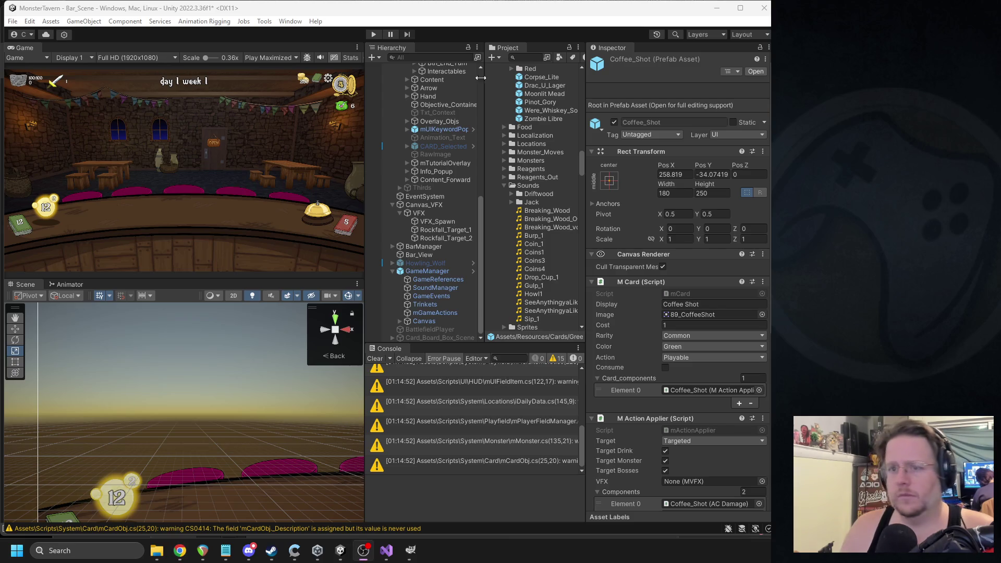
{"action": "left_click", "coordinate": [373, 34]}
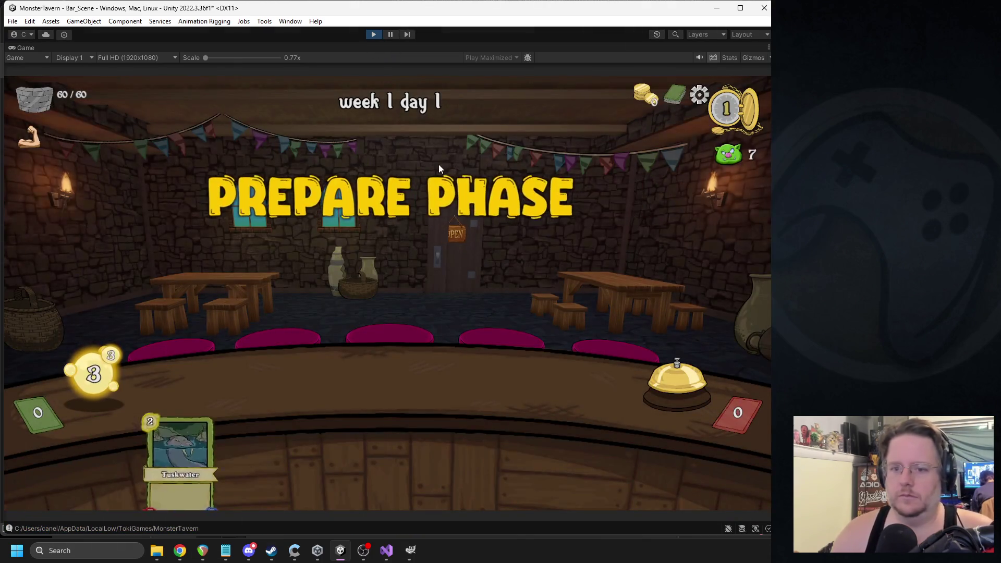
- Play Tuskwater, Coffee Shot and Goblin's Fermented Socks cards over two turns, serving the skunk
{"action": "mouse_move", "coordinate": [375, 417]}
{"action": "left_mouse_down"}
{"action": "mouse_move", "coordinate": [318, 396]}
{"action": "mouse_move", "coordinate": [375, 406]}
{"action": "mouse_move", "coordinate": [373, 417]}
{"action": "left_mouse_up"}
{"action": "left_click_drag", "start_coordinate": [276, 458], "coordinate": [242, 386]}
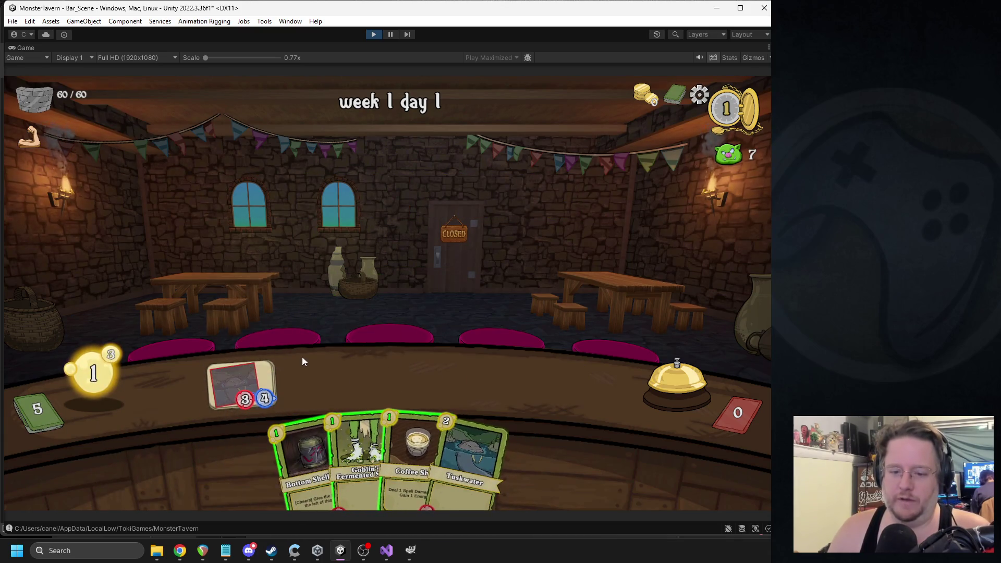
{"action": "mouse_move", "coordinate": [389, 412]}
{"action": "left_mouse_down"}
{"action": "mouse_move", "coordinate": [365, 365]}
{"action": "mouse_move", "coordinate": [284, 384]}
{"action": "left_mouse_up"}
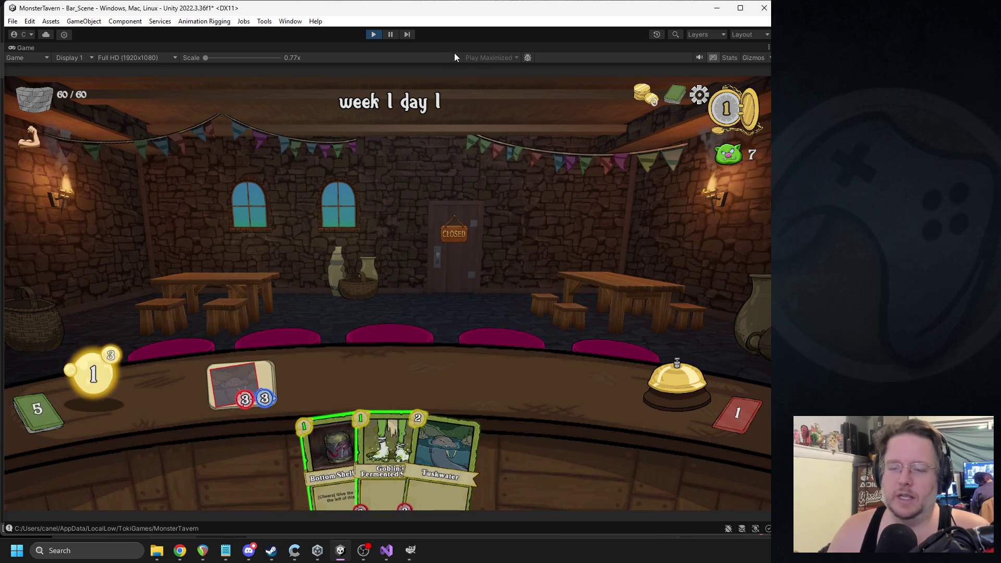
{"action": "left_click_drag", "start_coordinate": [386, 443], "coordinate": [319, 380]}
{"action": "left_click", "coordinate": [662, 371]}
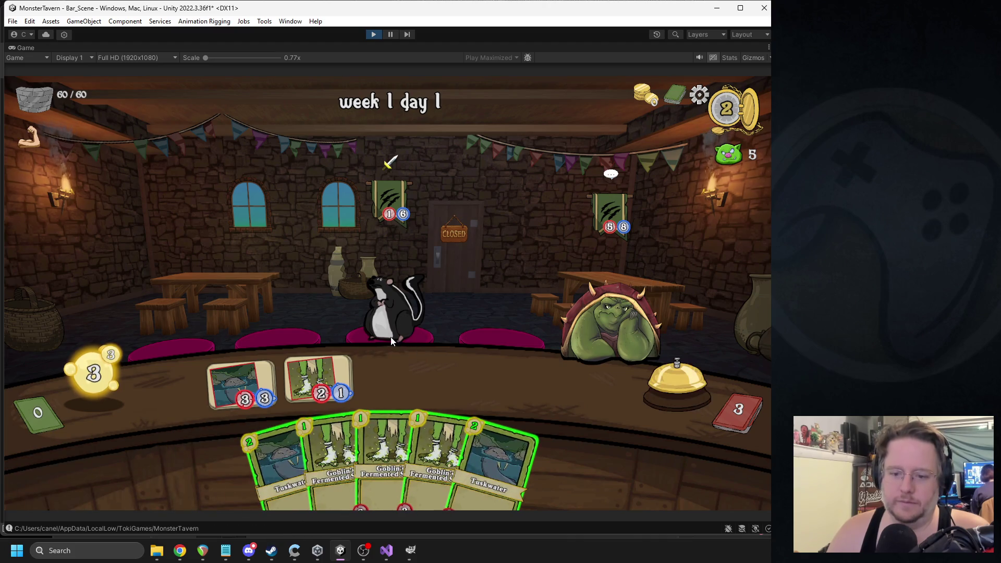
{"action": "left_click_drag", "start_coordinate": [383, 434], "coordinate": [396, 380]}
{"action": "mouse_move", "coordinate": [422, 448]}
{"action": "left_mouse_down"}
{"action": "mouse_move", "coordinate": [458, 385]}
{"action": "mouse_move", "coordinate": [472, 380]}
{"action": "left_mouse_up"}
{"action": "mouse_move", "coordinate": [313, 371]}
{"action": "left_mouse_down"}
{"action": "mouse_move", "coordinate": [369, 288]}
{"action": "mouse_move", "coordinate": [375, 303]}
{"action": "left_mouse_up"}
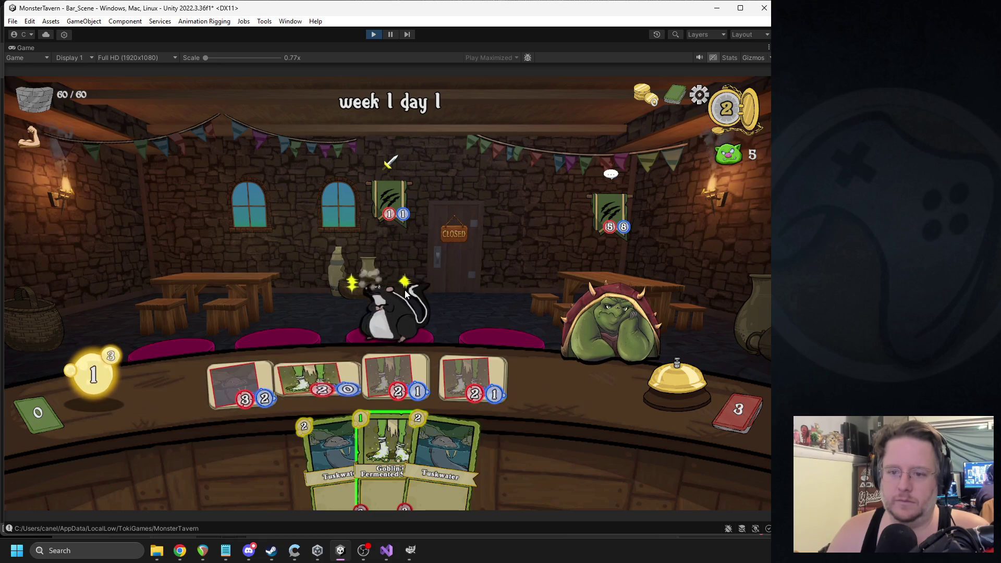
{"action": "left_click", "coordinate": [660, 382]}
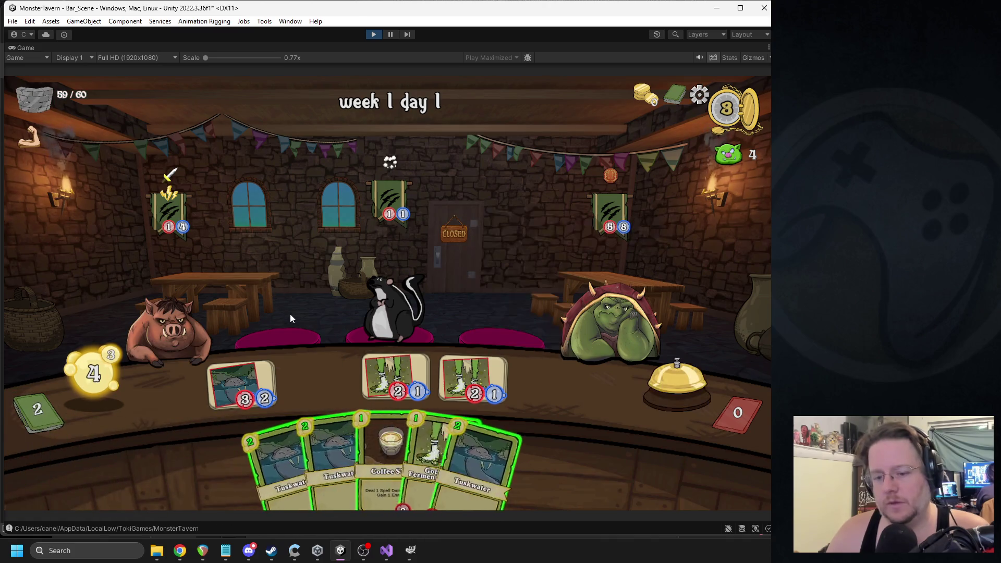
- Cast Coffee Shot on the skunk and pig customers, play a Tuskwater card, then stop play mode
{"action": "mouse_move", "coordinate": [378, 449]}
{"action": "left_mouse_down"}
{"action": "mouse_move", "coordinate": [547, 209]}
{"action": "mouse_move", "coordinate": [566, 235]}
{"action": "left_mouse_up"}
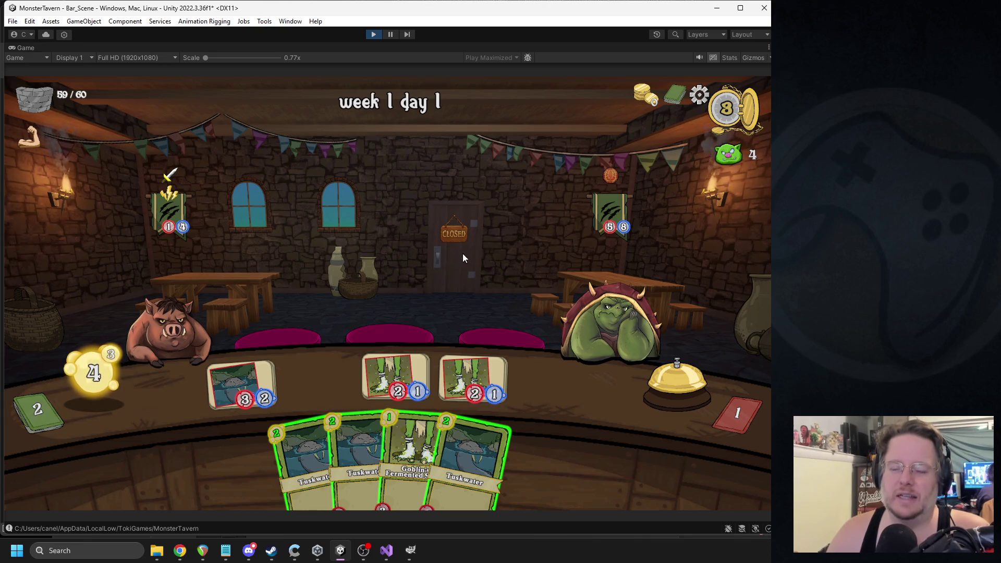
{"action": "left_click_drag", "start_coordinate": [474, 416], "coordinate": [591, 350]}
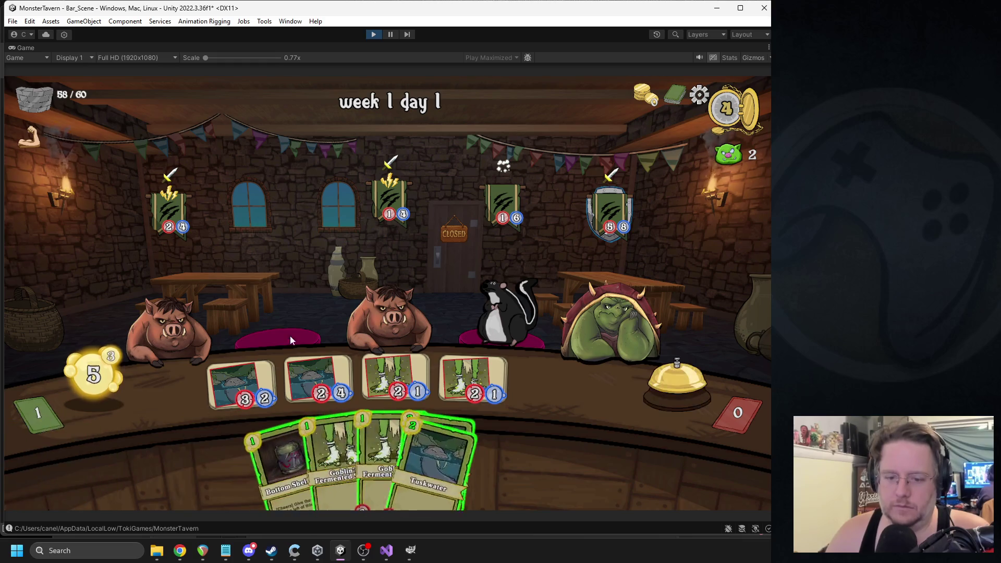
{"action": "left_click", "coordinate": [642, 396]}
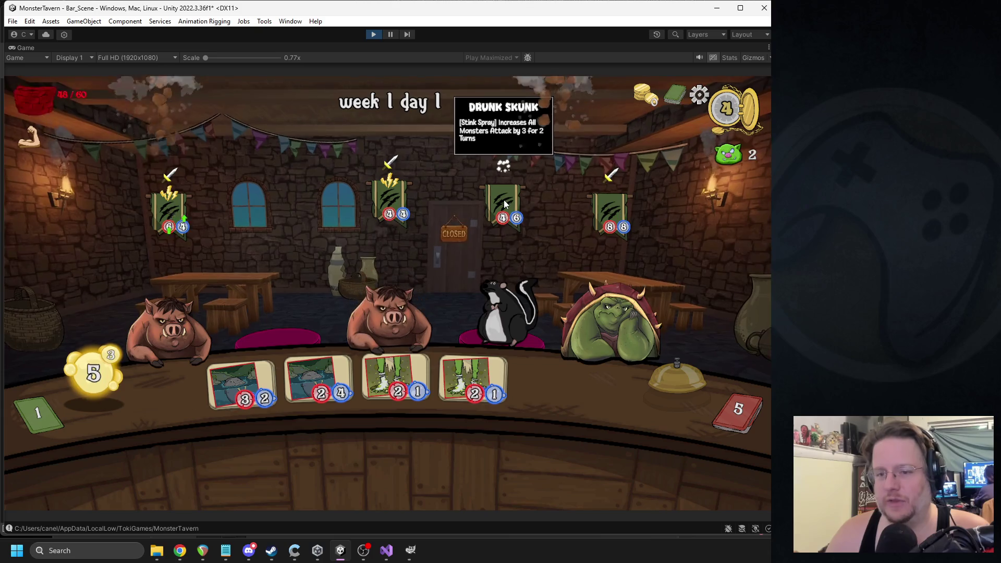
{"action": "mouse_move", "coordinate": [396, 458]}
{"action": "left_mouse_down"}
{"action": "mouse_move", "coordinate": [469, 198]}
{"action": "mouse_move", "coordinate": [193, 300]}
{"action": "left_mouse_up"}
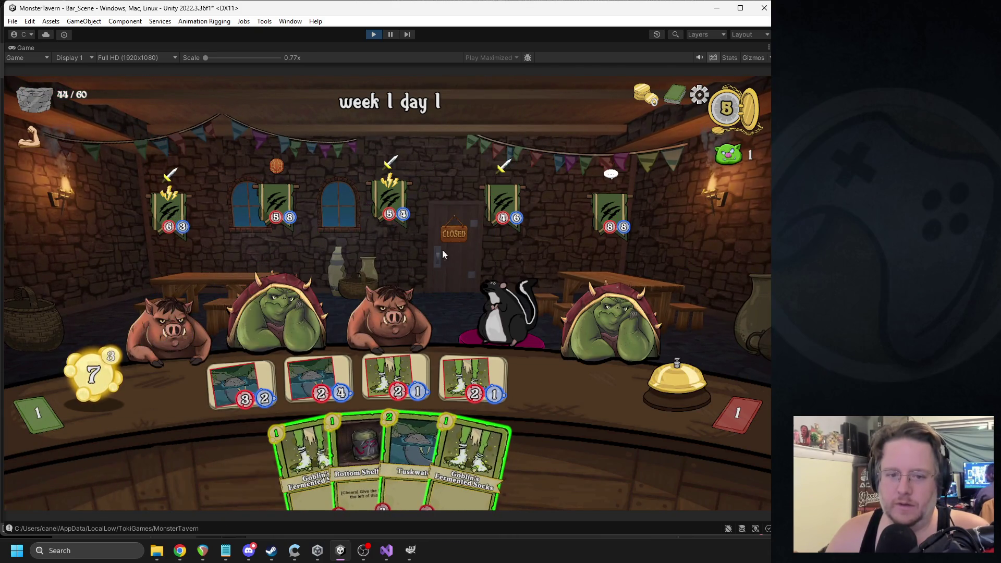
{"action": "left_click", "coordinate": [373, 33]}
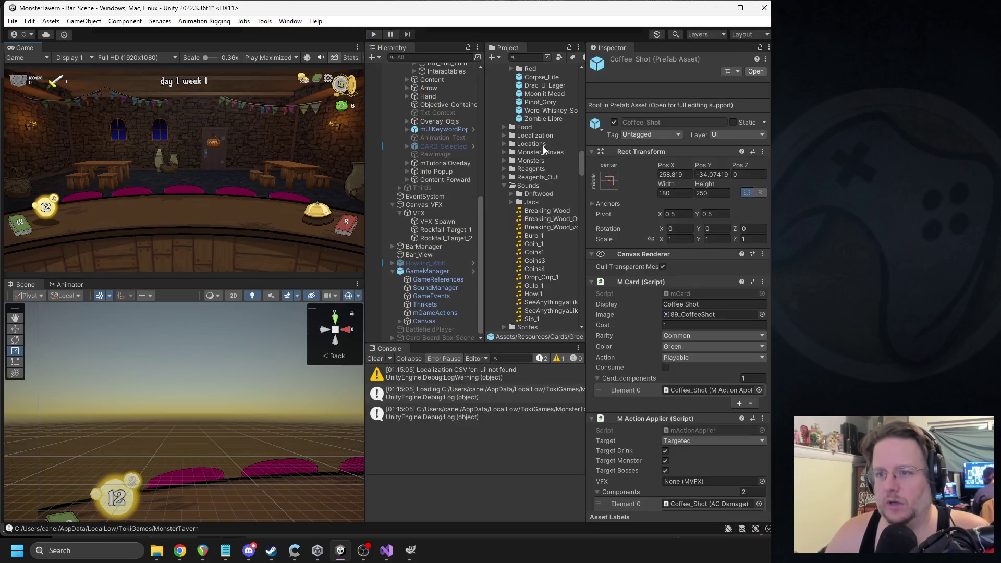
{"action": "scroll", "coordinate": [562, 166], "scroll_direction": "down", "scroll_amount": 3}
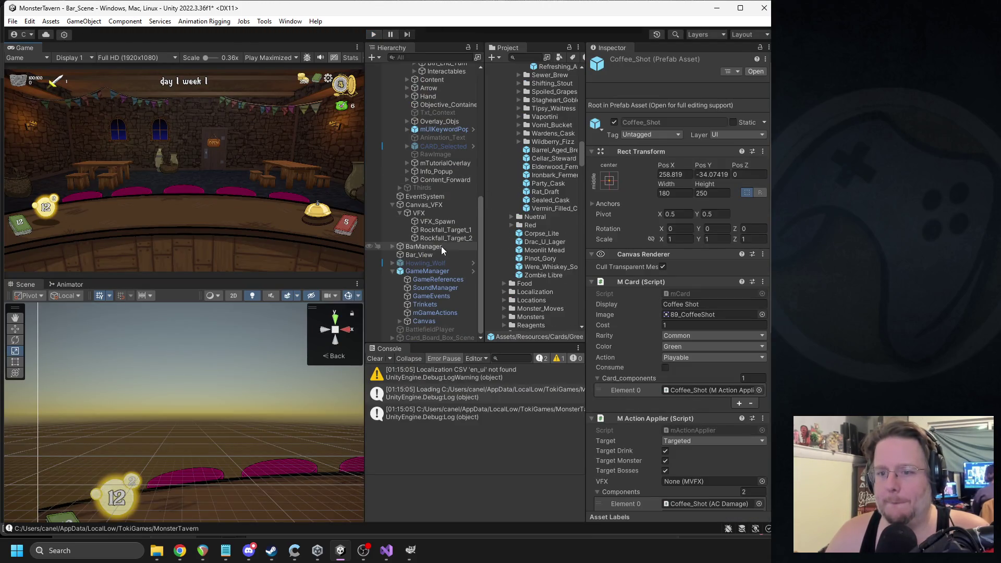
- Activate the Lightning object and show VFX_1's particle settings with Texture Sheet Animation expanded
{"action": "scroll", "coordinate": [461, 161], "scroll_direction": "up", "scroll_amount": 5}
{"action": "left_click", "coordinate": [456, 119]}
{"action": "left_click", "coordinate": [614, 62]}
{"action": "left_click", "coordinate": [463, 128]}
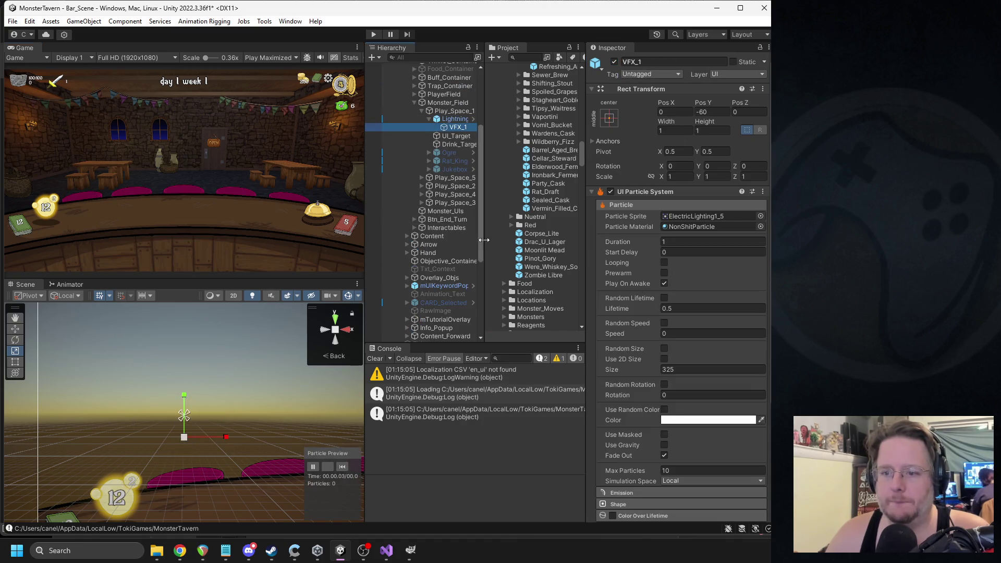
{"action": "scroll", "coordinate": [646, 388], "scroll_direction": "down", "scroll_amount": 5}
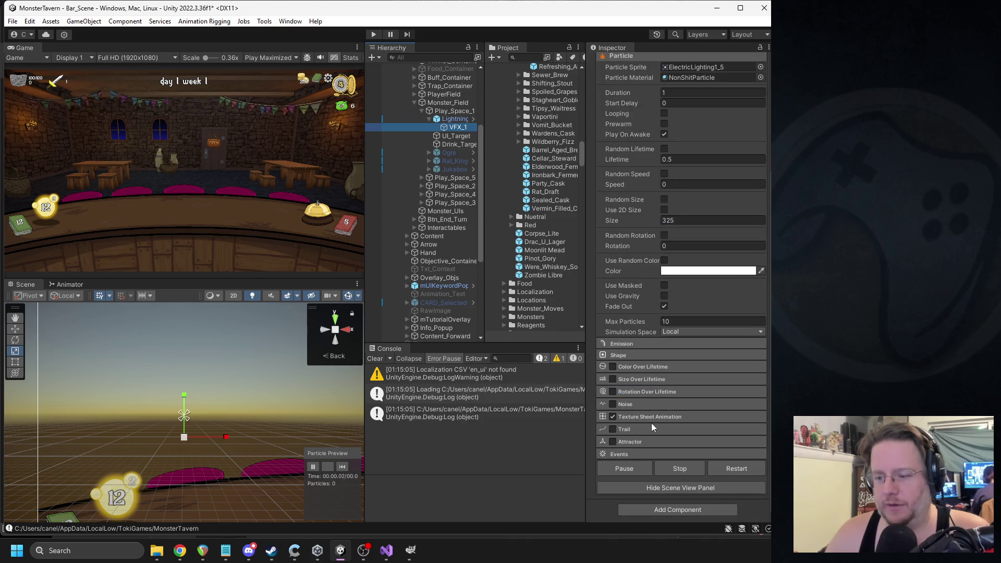
{"action": "scroll", "coordinate": [658, 391], "scroll_direction": "up", "scroll_amount": 5}
{"action": "left_click", "coordinate": [453, 119]}
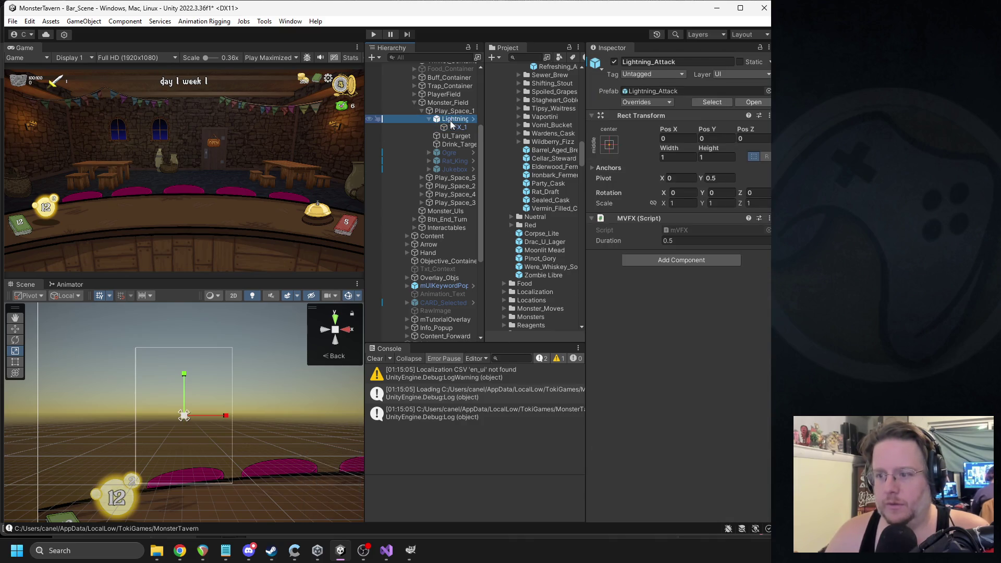
{"action": "left_click", "coordinate": [452, 128]}
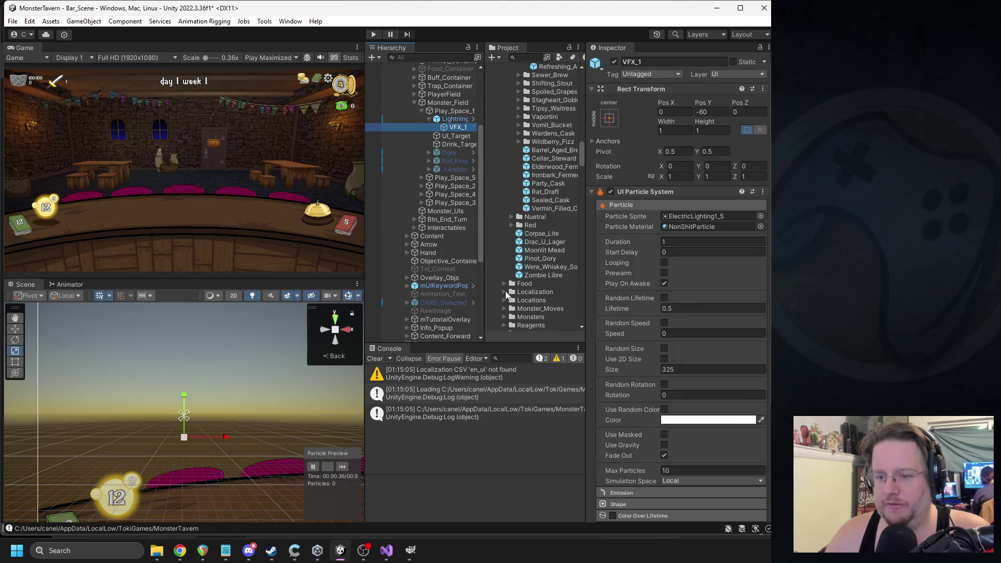
{"action": "scroll", "coordinate": [660, 322], "scroll_direction": "down", "scroll_amount": 5}
{"action": "left_click", "coordinate": [645, 416]}
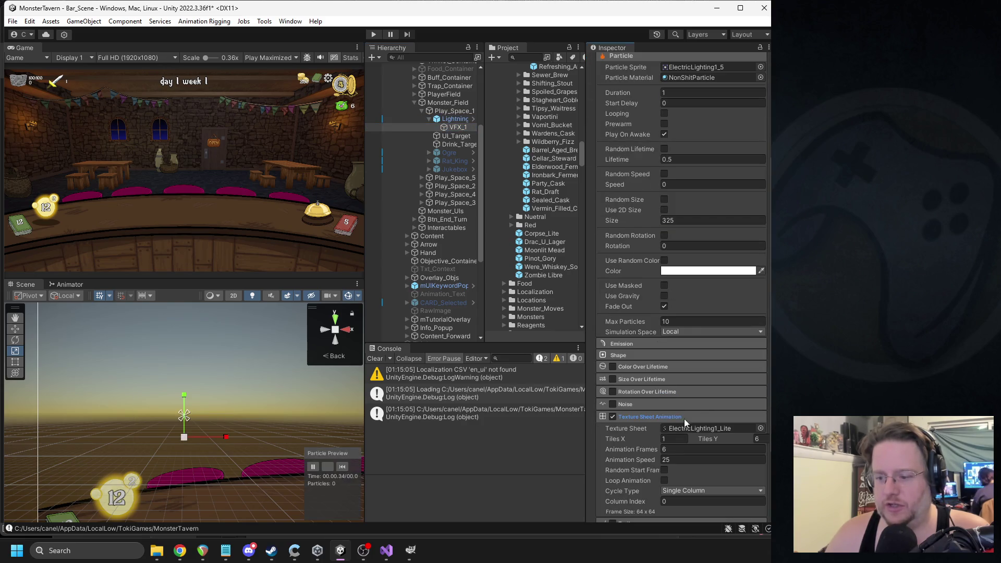
{"action": "scroll", "coordinate": [681, 432], "scroll_direction": "down", "scroll_amount": 1}
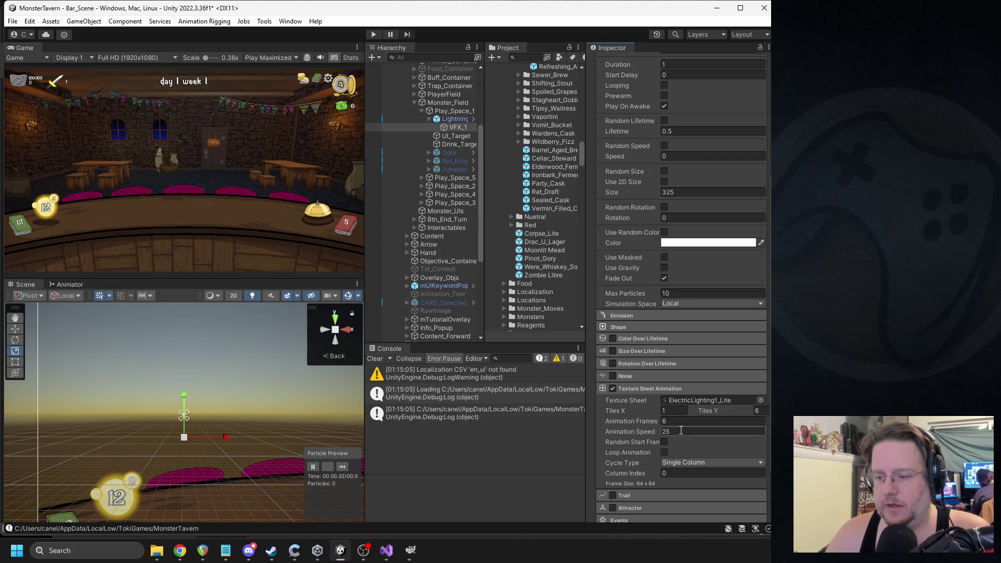
- Set the animation speed to 50 and replay the lightning preview several times
{"action": "type", "text": "50"}
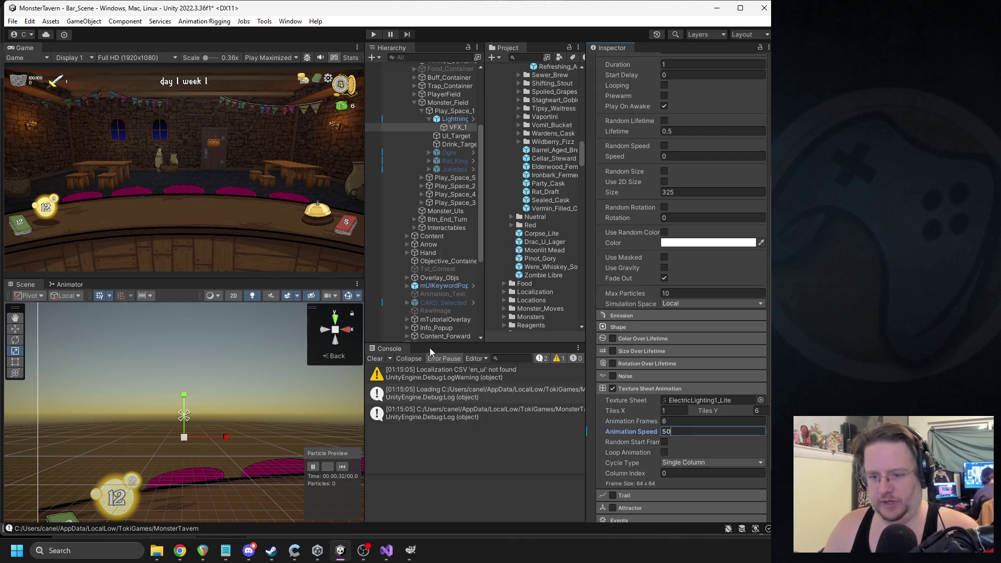
{"action": "left_click", "coordinate": [342, 467]}
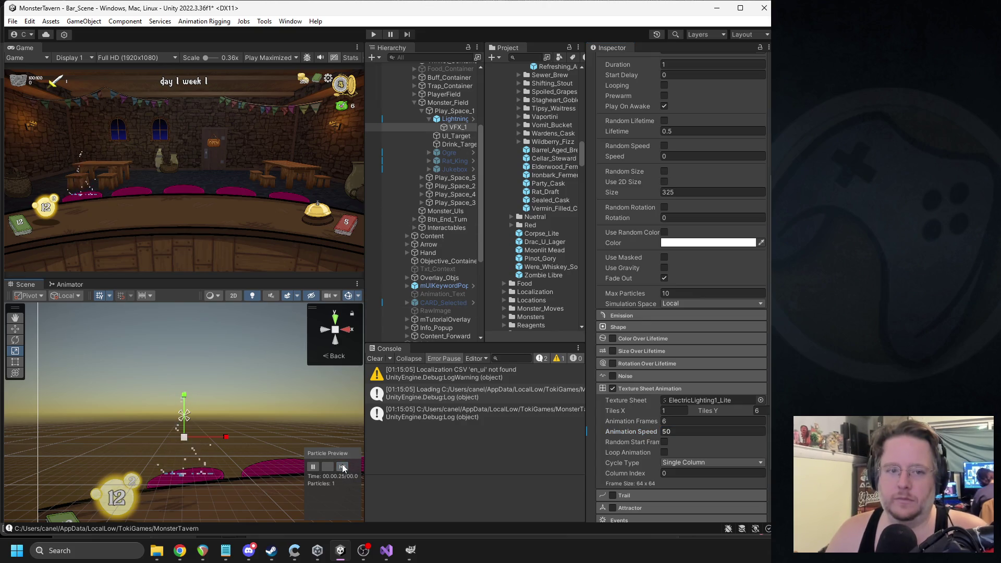
{"action": "left_click", "coordinate": [342, 467]}
{"action": "left_click", "coordinate": [343, 467]}
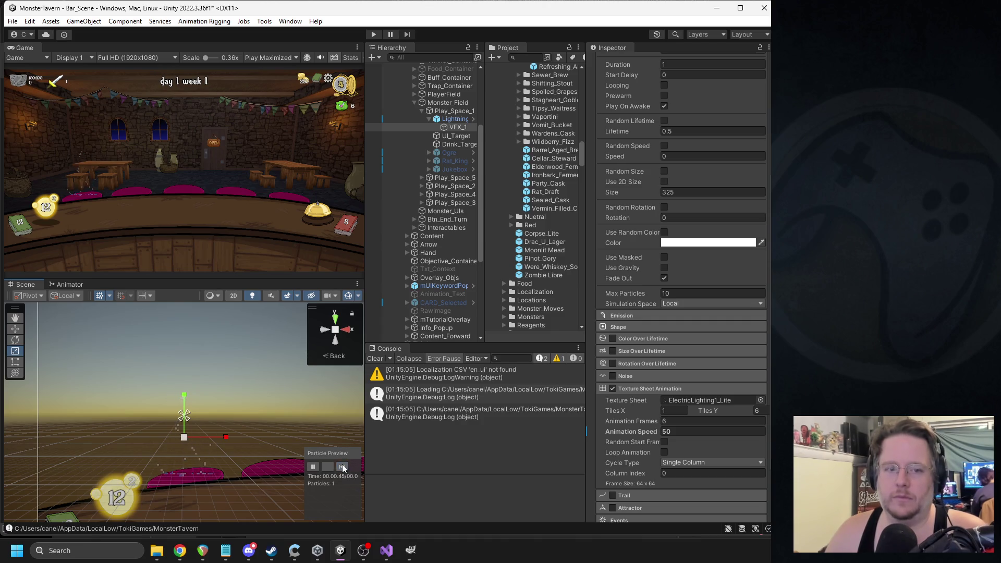
{"action": "left_click", "coordinate": [342, 467]}
{"action": "left_click", "coordinate": [342, 467]}
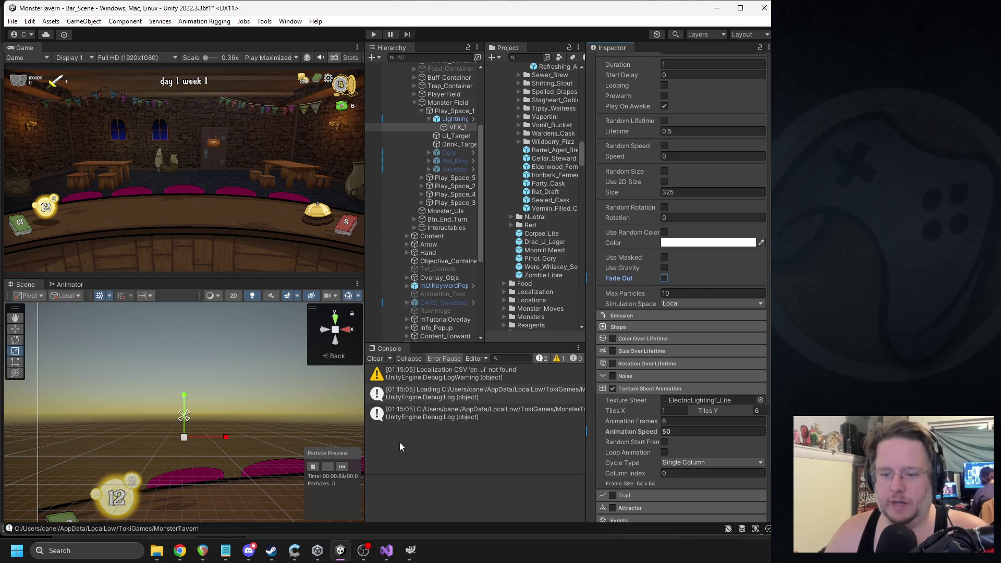
{"action": "left_click", "coordinate": [346, 463]}
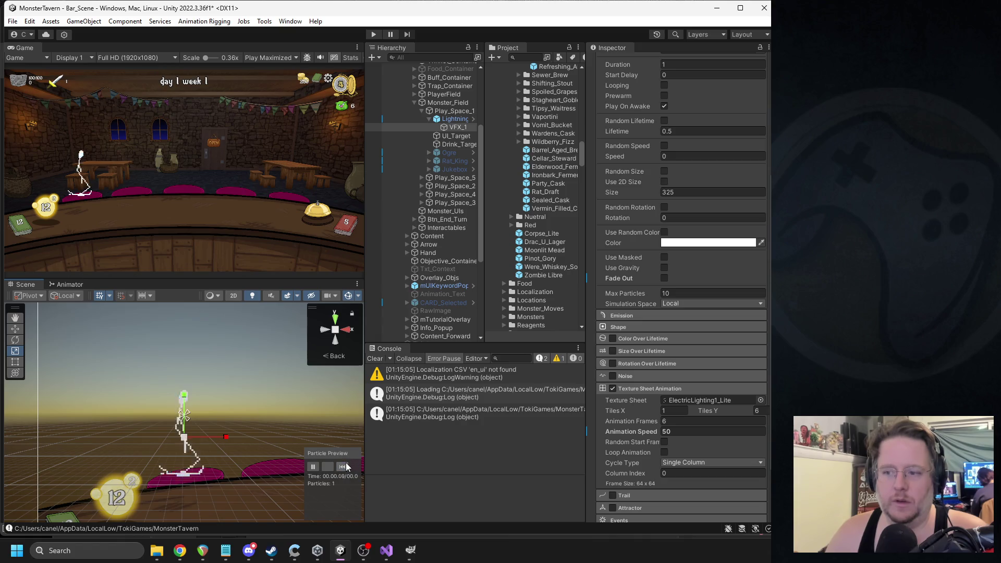
{"action": "left_click", "coordinate": [346, 462]}
{"action": "left_click", "coordinate": [347, 462]}
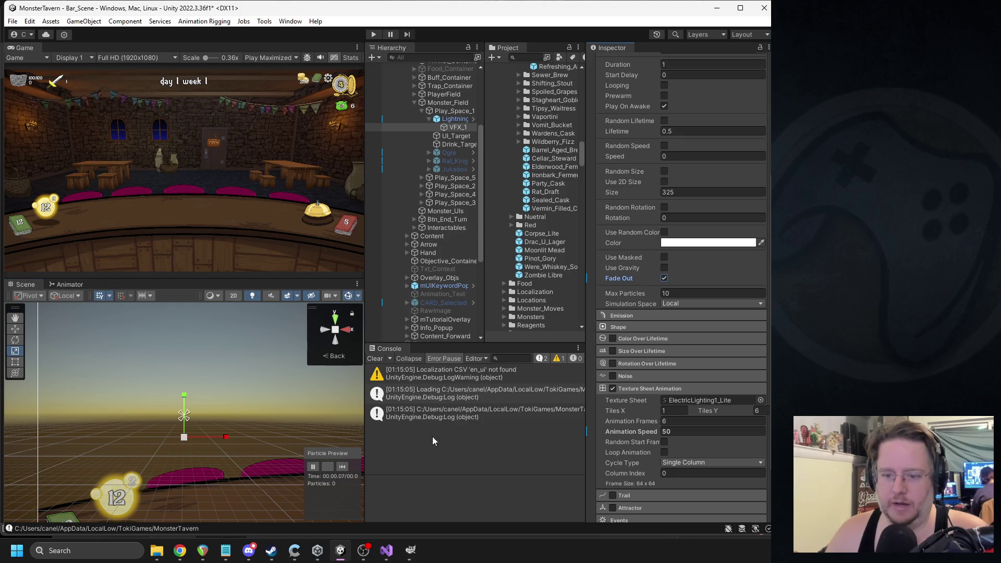
{"action": "left_click", "coordinate": [343, 465]}
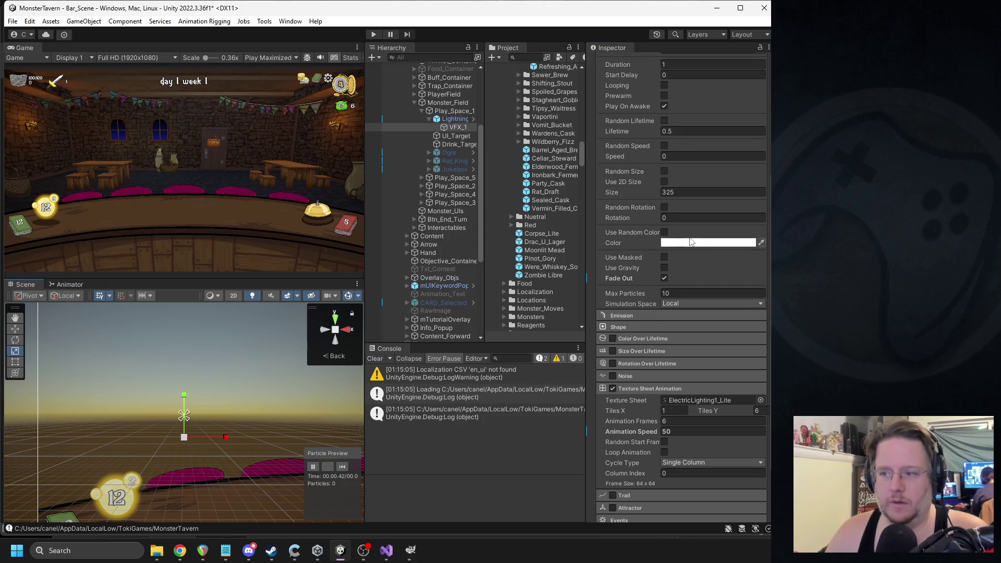
- Shorten VFX_1's Lifetime to 0.3 and replay the burst to check it
{"action": "type", "text": "4"}
{"action": "left_click", "coordinate": [340, 467]}
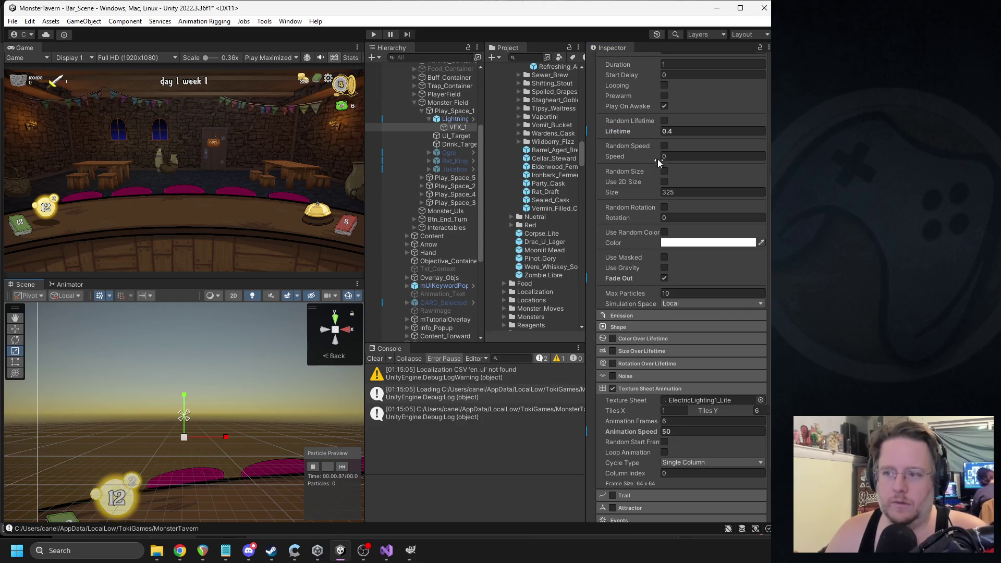
{"action": "type", "text": "0.3"}
{"action": "left_click", "coordinate": [341, 467]}
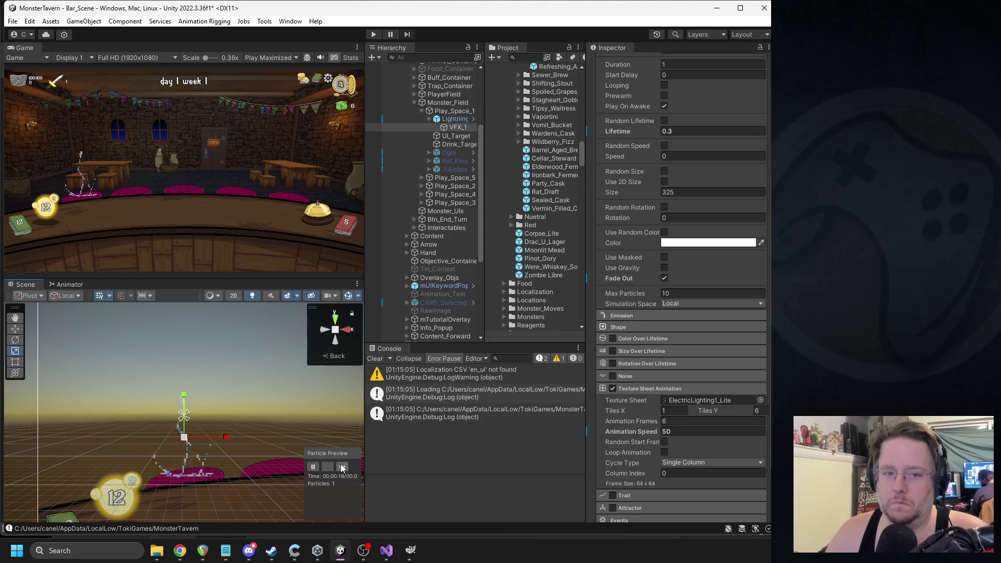
{"action": "left_click", "coordinate": [343, 467]}
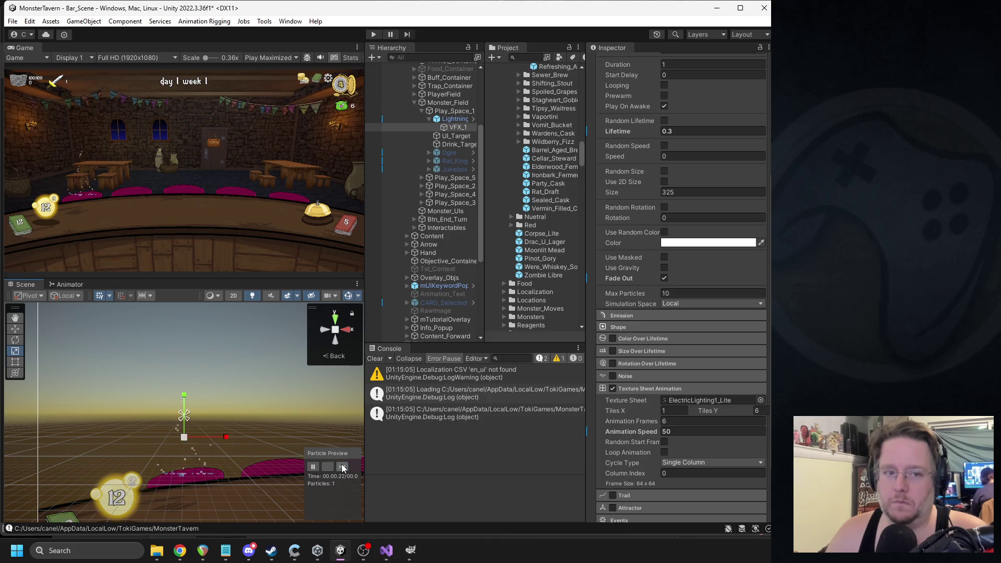
{"action": "left_click", "coordinate": [343, 467]}
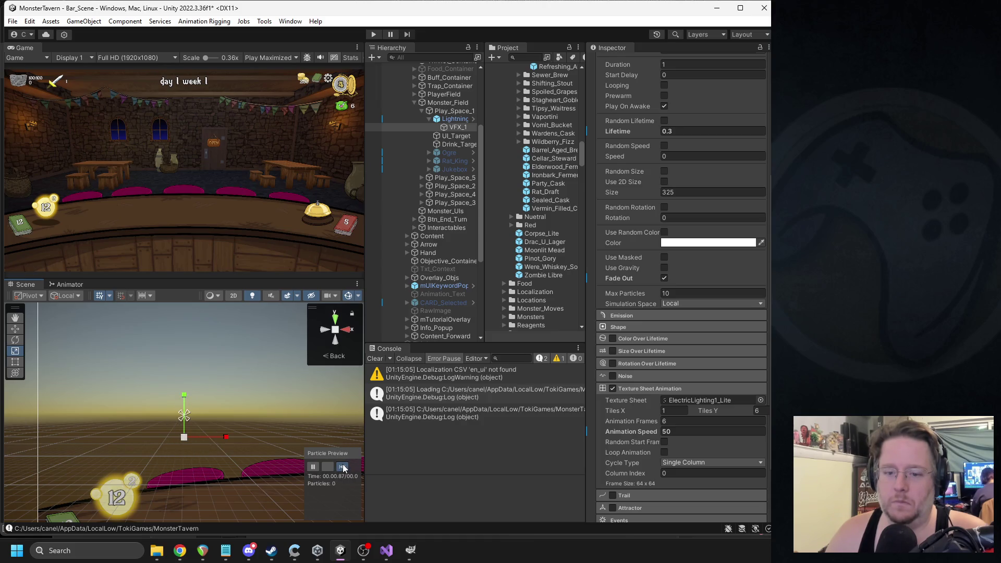
- Raise the particle Size from 325 to 400 and replay the larger lightning burst
{"action": "scroll", "coordinate": [702, 204], "scroll_direction": "up", "scroll_amount": 2}
{"action": "left_click", "coordinate": [673, 220]}
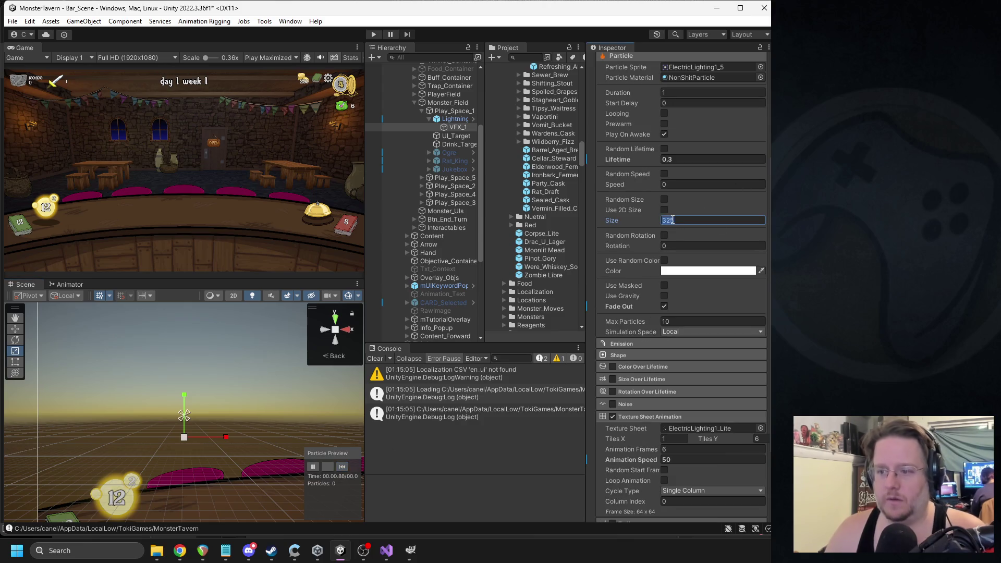
{"action": "type", "text": "400"}
{"action": "left_click", "coordinate": [343, 466]}
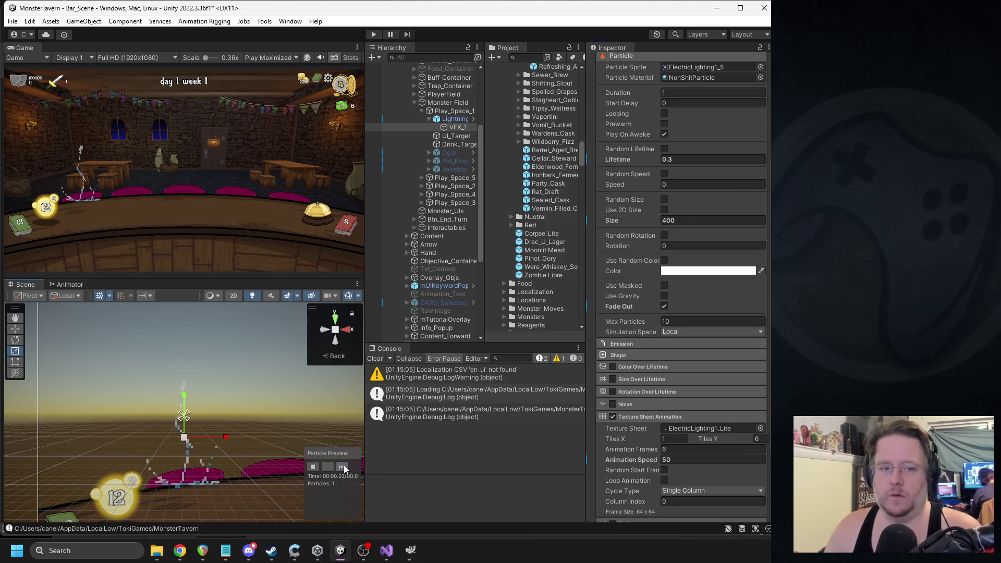
{"action": "left_click", "coordinate": [341, 464]}
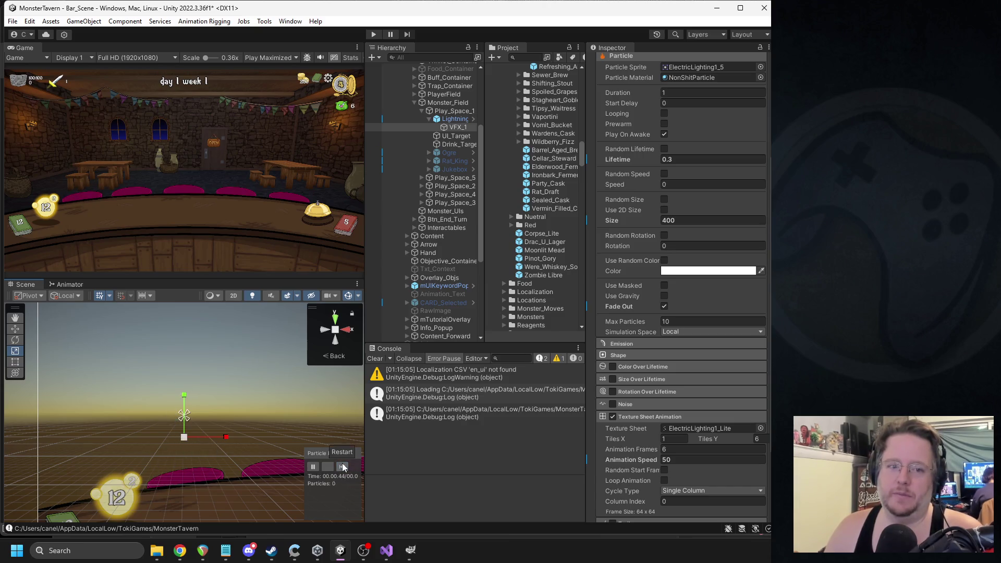
{"action": "left_click", "coordinate": [343, 463]}
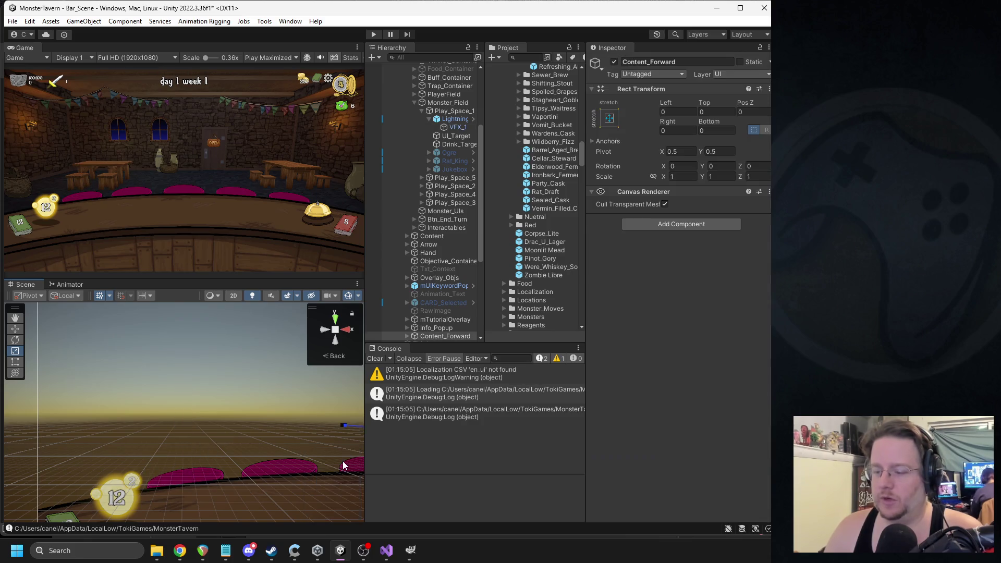
{"action": "left_click", "coordinate": [455, 119]}
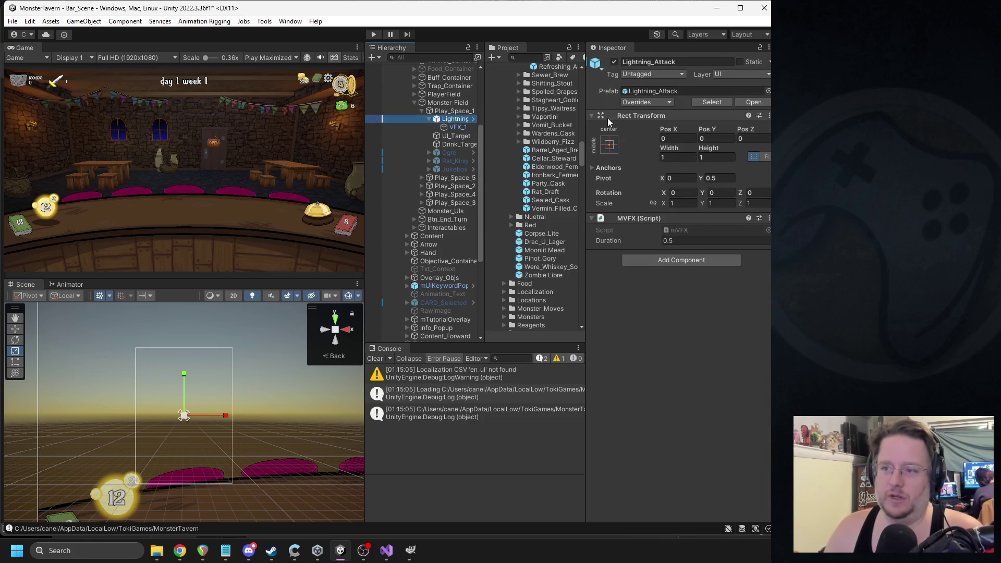
- Apply Lightning_Attack's prefab overrides and deactivate the object
{"action": "left_click", "coordinate": [633, 104]}
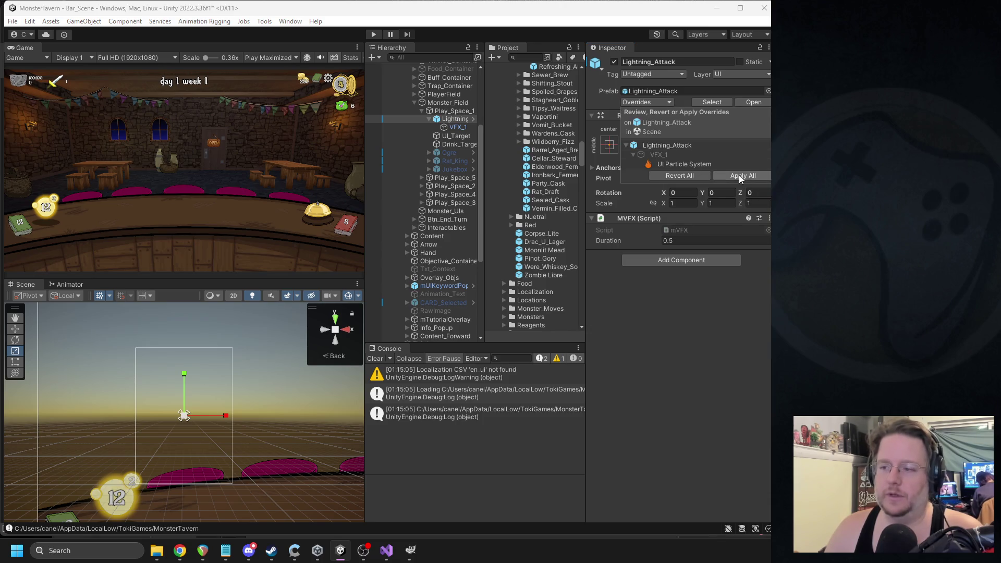
{"action": "left_click", "coordinate": [639, 90]}
{"action": "left_click", "coordinate": [614, 61]}
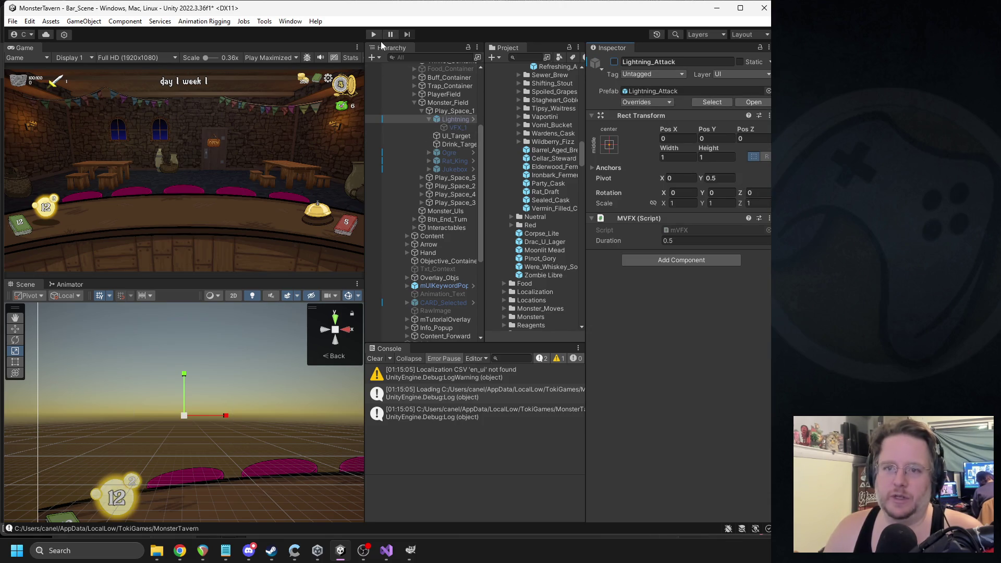
- Test a turn in play mode, playing the goblin card and casting Coffee Shot on it, then stop
{"action": "left_click", "coordinate": [373, 34]}
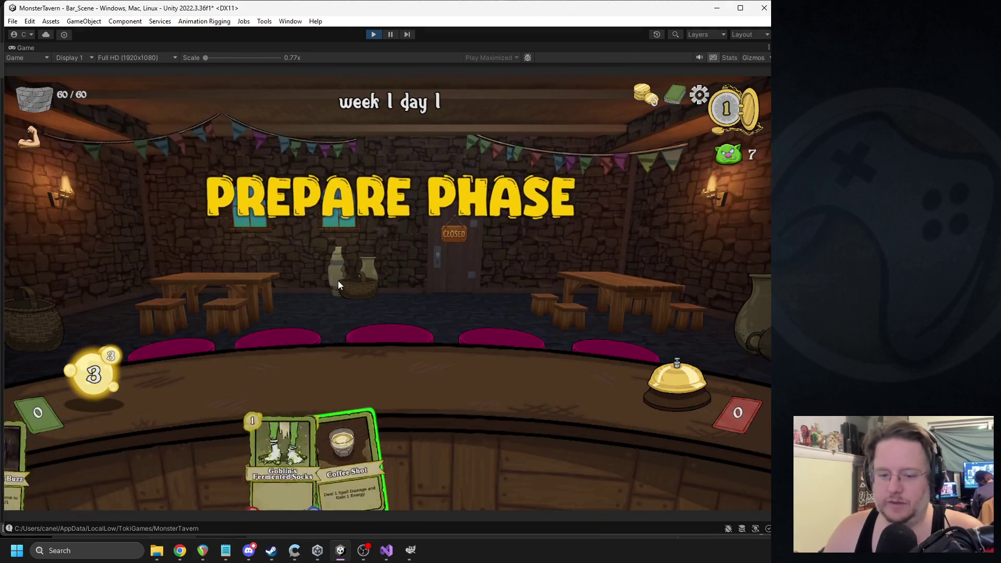
{"action": "left_click_drag", "start_coordinate": [334, 459], "coordinate": [240, 383]}
{"action": "left_click", "coordinate": [302, 464]}
{"action": "left_click", "coordinate": [240, 386]}
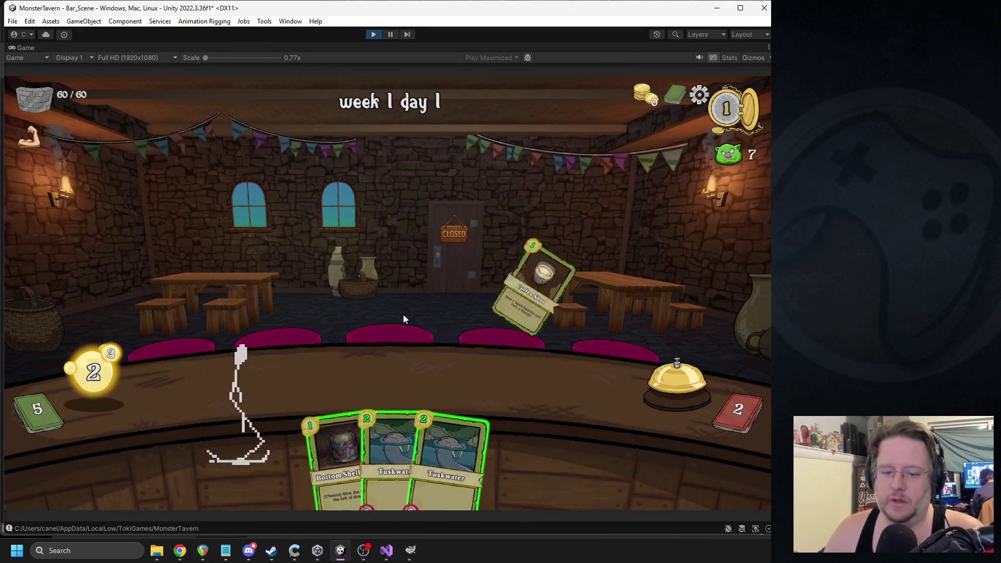
{"action": "left_click", "coordinate": [373, 35]}
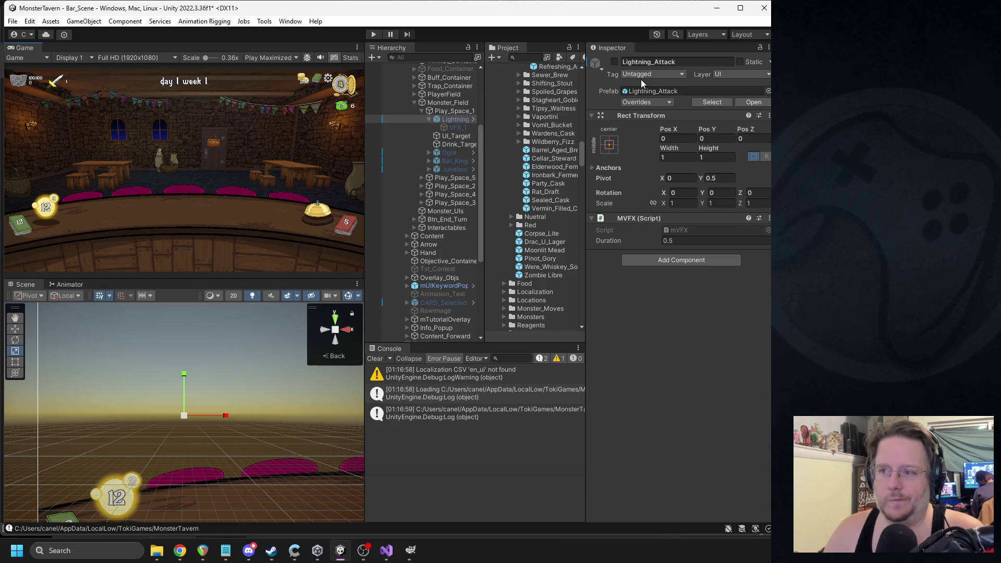
- Reactivate Lightning_Attack, select VFX_1, expand Texture Sheet Animation, and replay the particle preview
{"action": "left_click", "coordinate": [614, 62]}
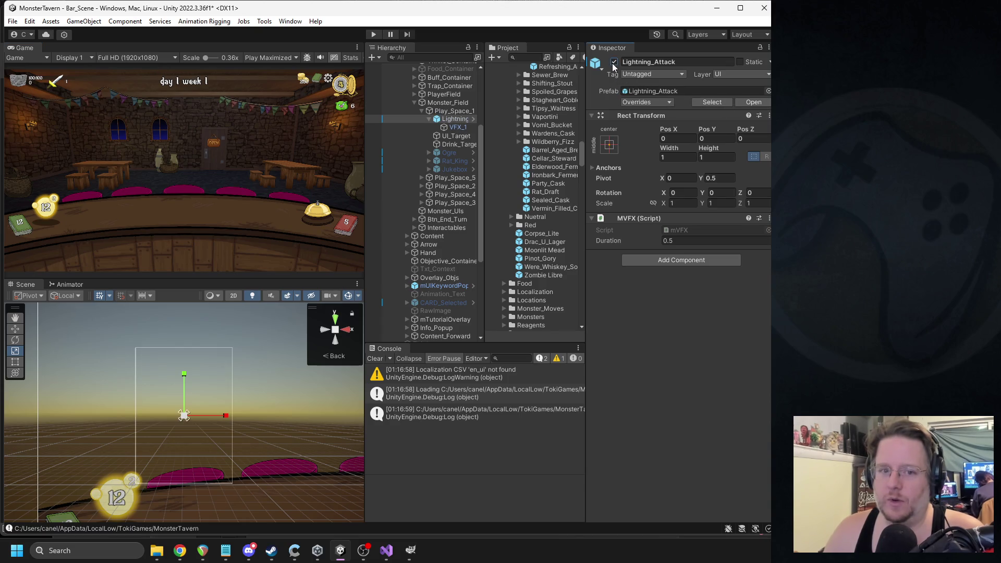
{"action": "left_click", "coordinate": [454, 128]}
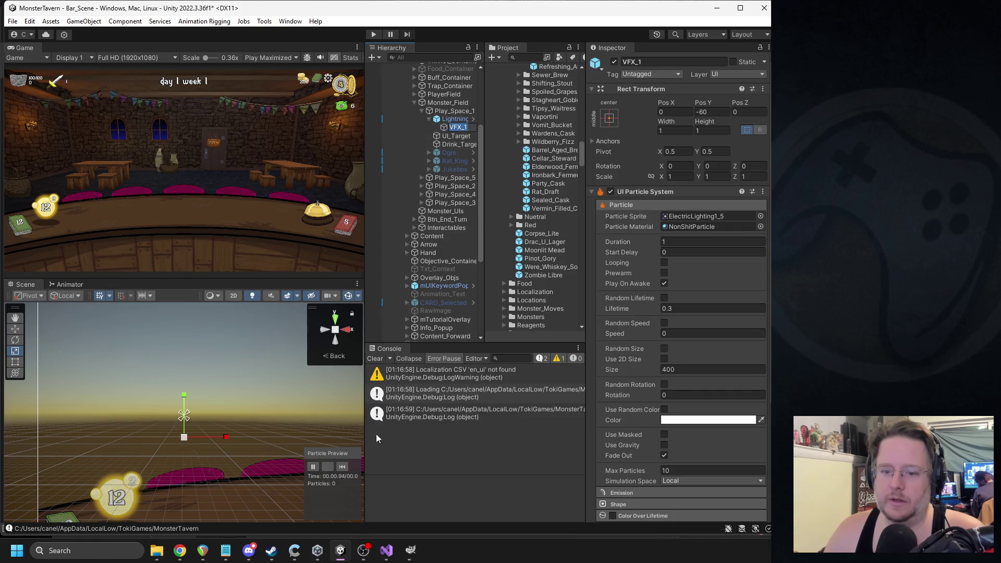
{"action": "left_click", "coordinate": [343, 469]}
{"action": "left_click", "coordinate": [343, 469]}
{"action": "left_click", "coordinate": [343, 469]}
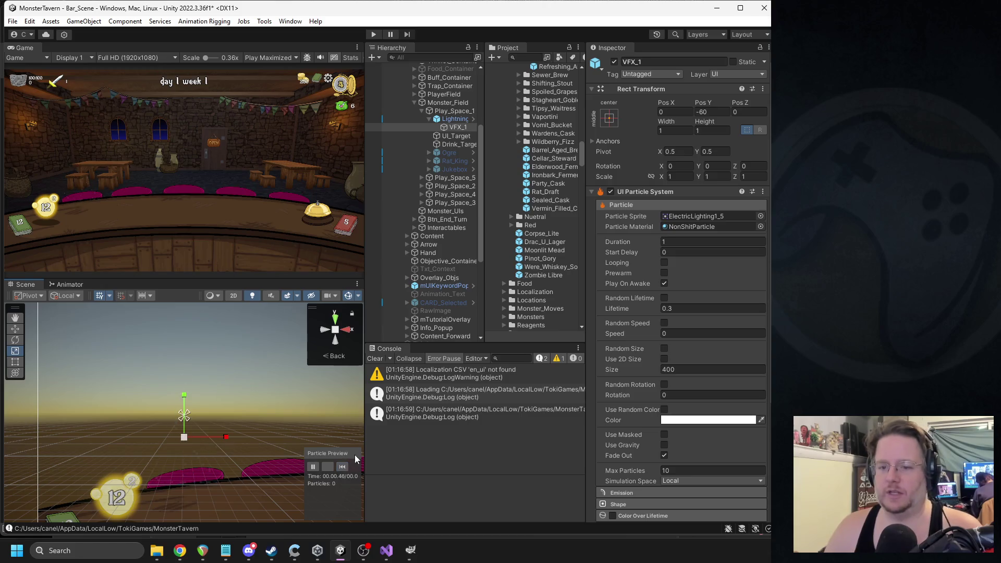
{"action": "scroll", "coordinate": [675, 322], "scroll_direction": "down", "scroll_amount": 5}
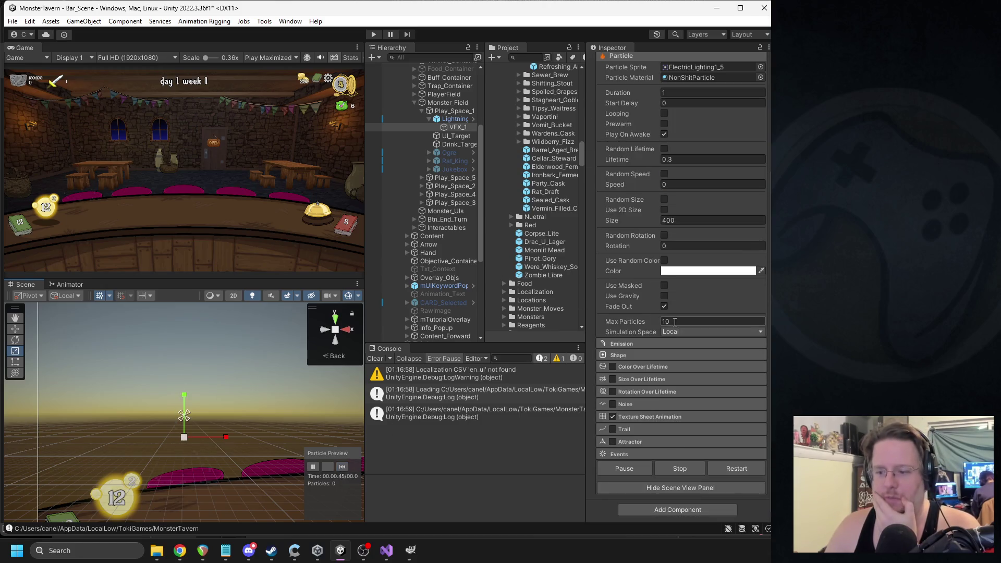
{"action": "left_click", "coordinate": [644, 420]}
{"action": "scroll", "coordinate": [689, 368], "scroll_direction": "down", "scroll_amount": 2}
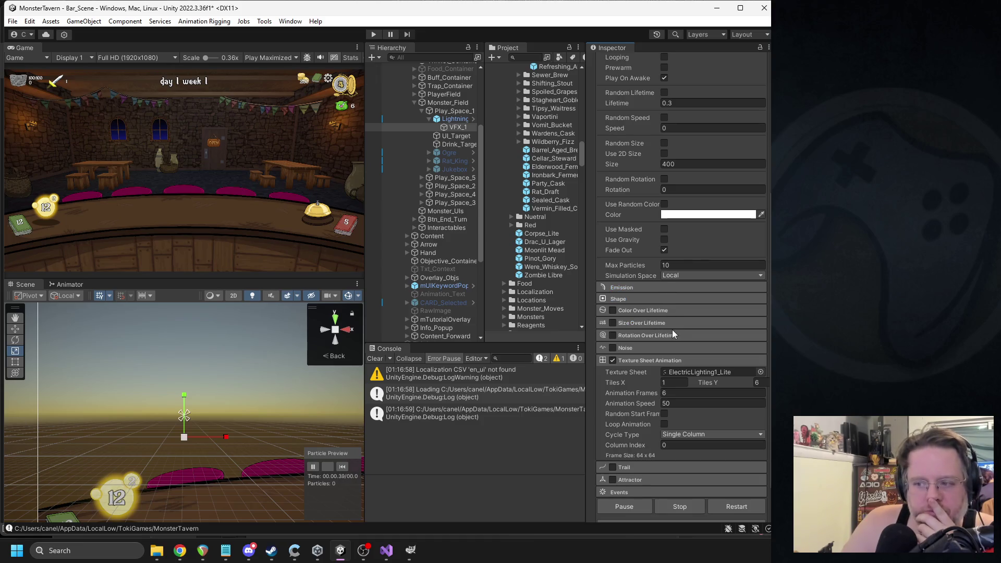
{"action": "left_click", "coordinate": [344, 466]}
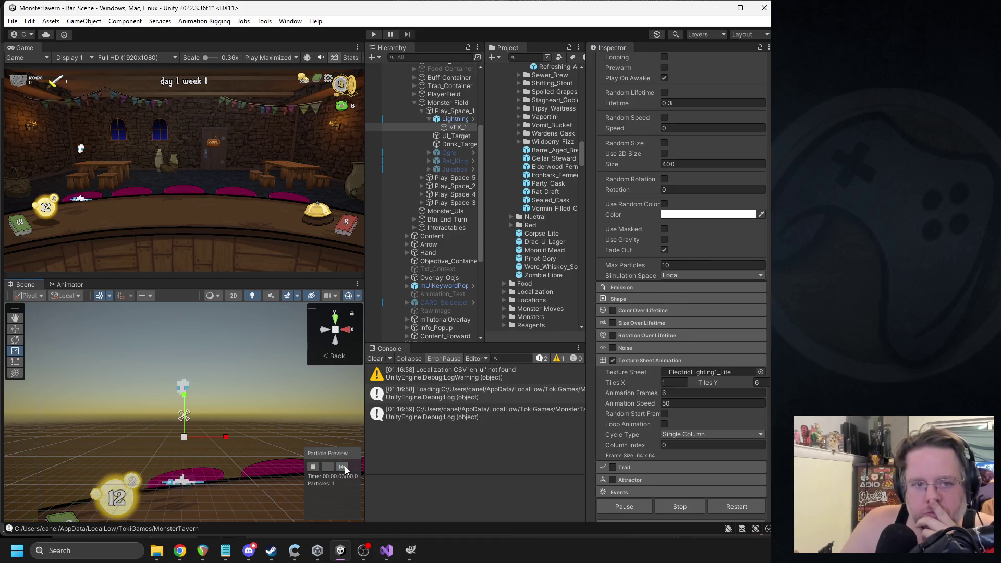
{"action": "left_click", "coordinate": [345, 466]}
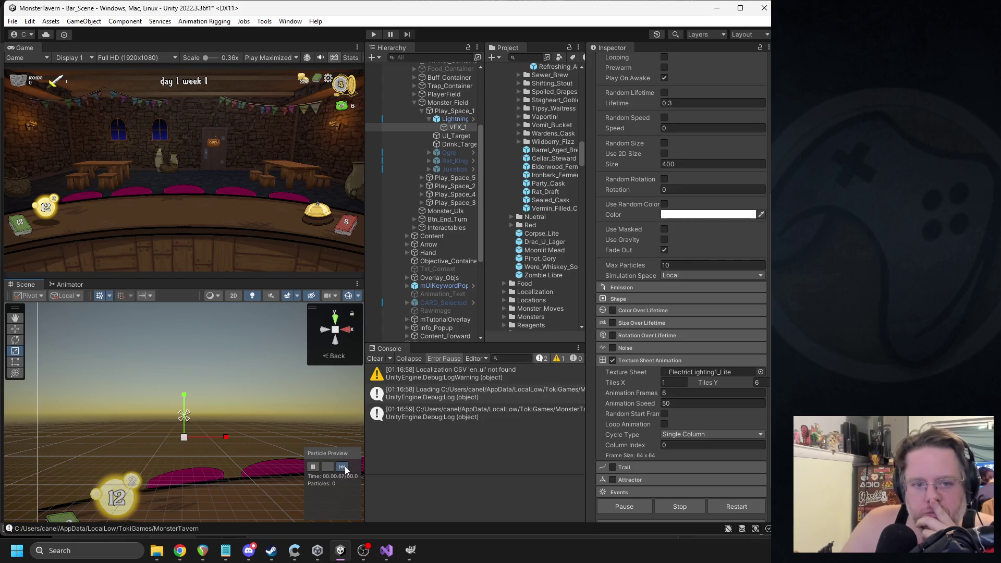
{"action": "left_click", "coordinate": [343, 466]}
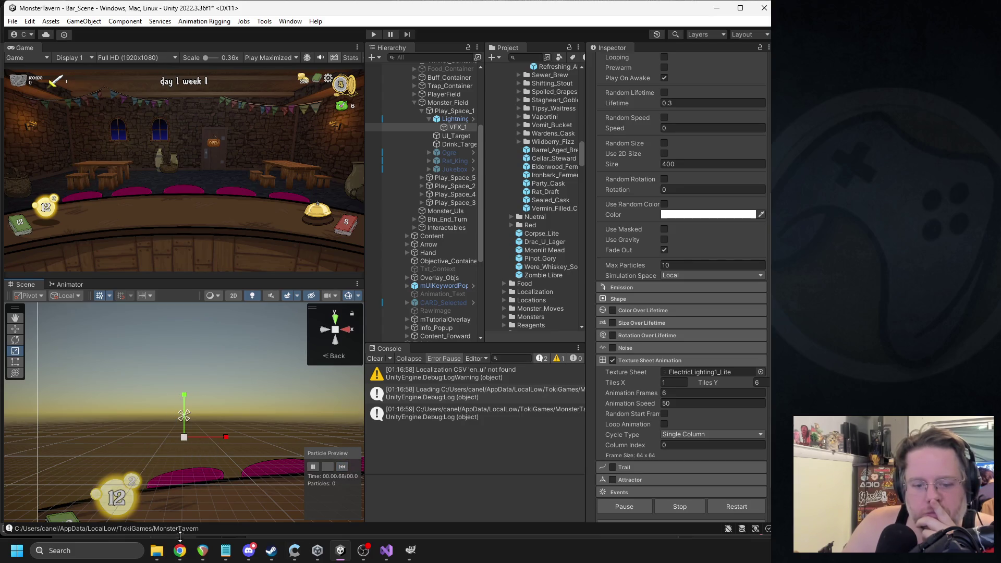
- Bring the Asset Store browser forward and go to page 2 of the free VFX results
{"action": "mouse_move", "coordinate": [180, 550]}
{"action": "left_click", "coordinate": [220, 499]}
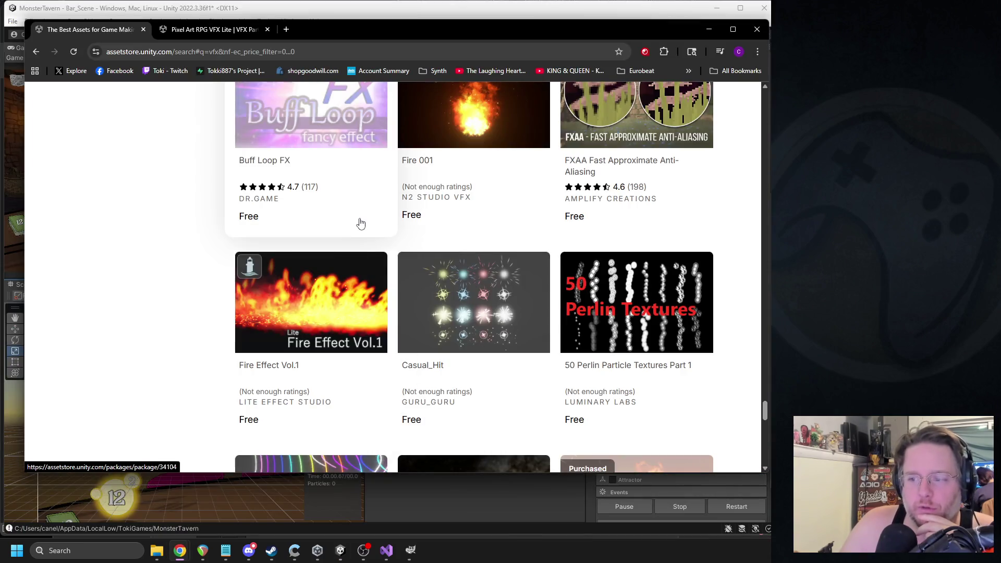
{"action": "scroll", "coordinate": [362, 221], "scroll_direction": "down", "scroll_amount": 6}
{"action": "scroll", "coordinate": [367, 227], "scroll_direction": "down", "scroll_amount": 3}
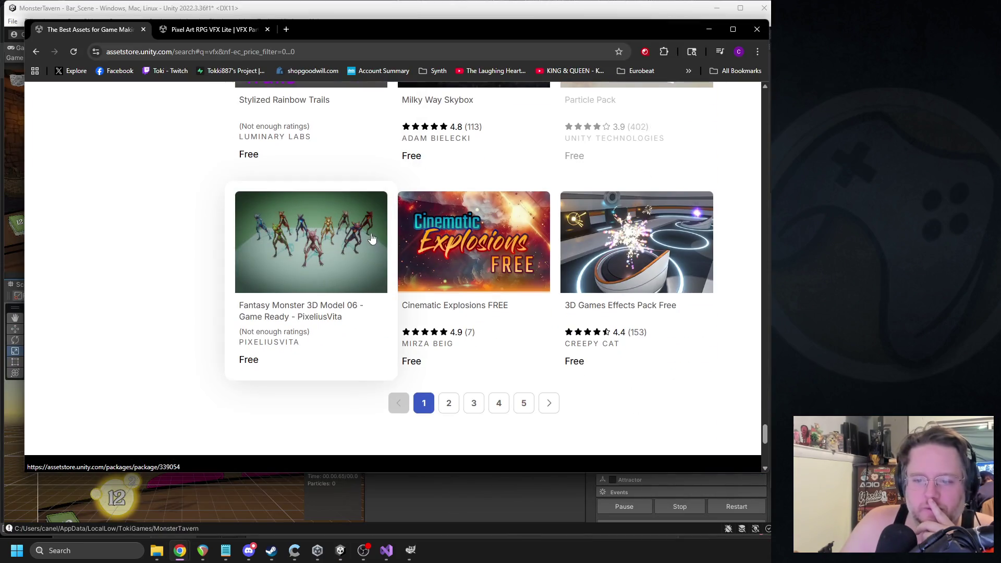
{"action": "left_click", "coordinate": [450, 404]}
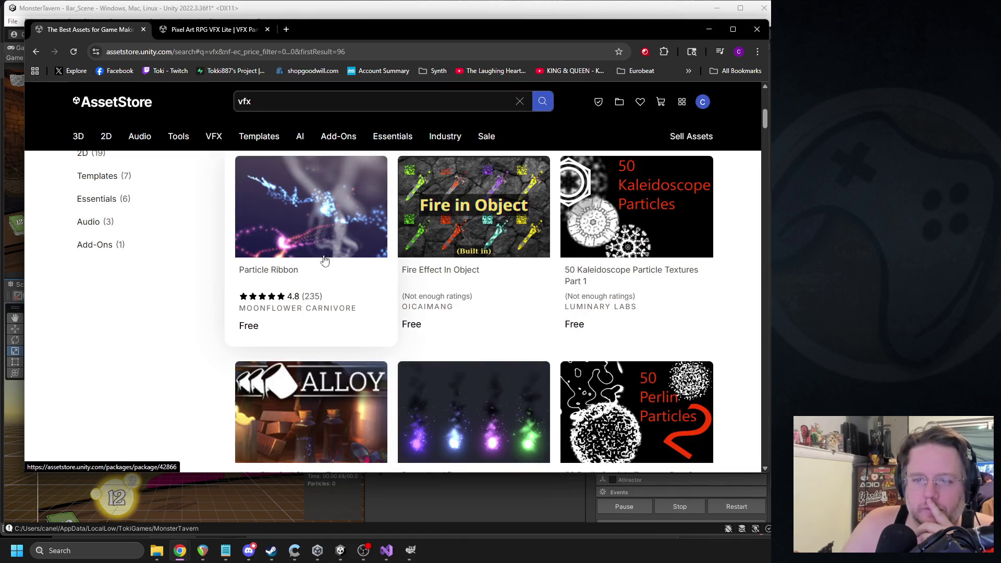
- Scroll down to the Pet Cats Pixel Art Pack and open it in a new tab
{"action": "scroll", "coordinate": [263, 258], "scroll_direction": "down", "scroll_amount": 15}
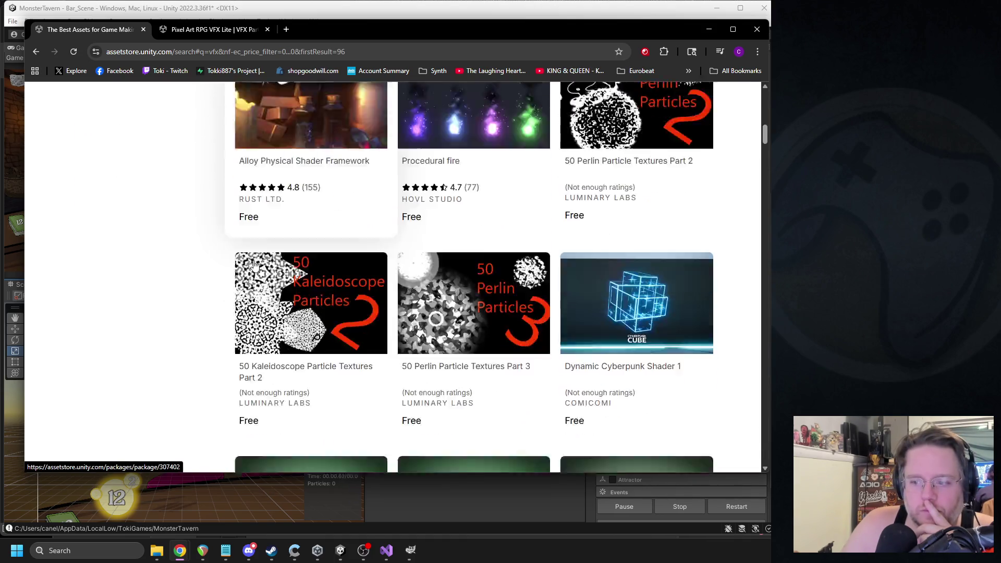
{"action": "scroll", "coordinate": [253, 261], "scroll_direction": "down", "scroll_amount": 11}
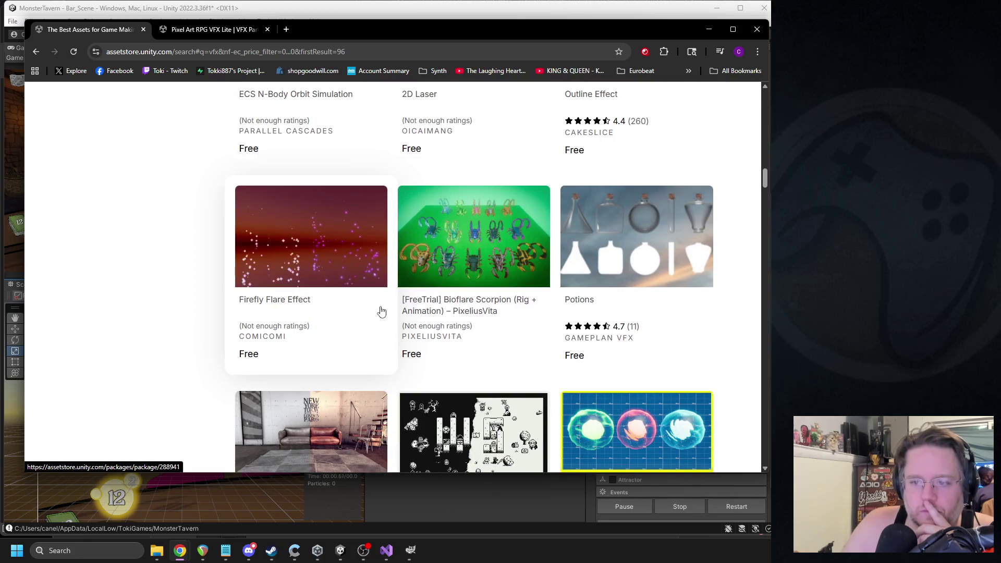
{"action": "scroll", "coordinate": [367, 298], "scroll_direction": "down", "scroll_amount": 5}
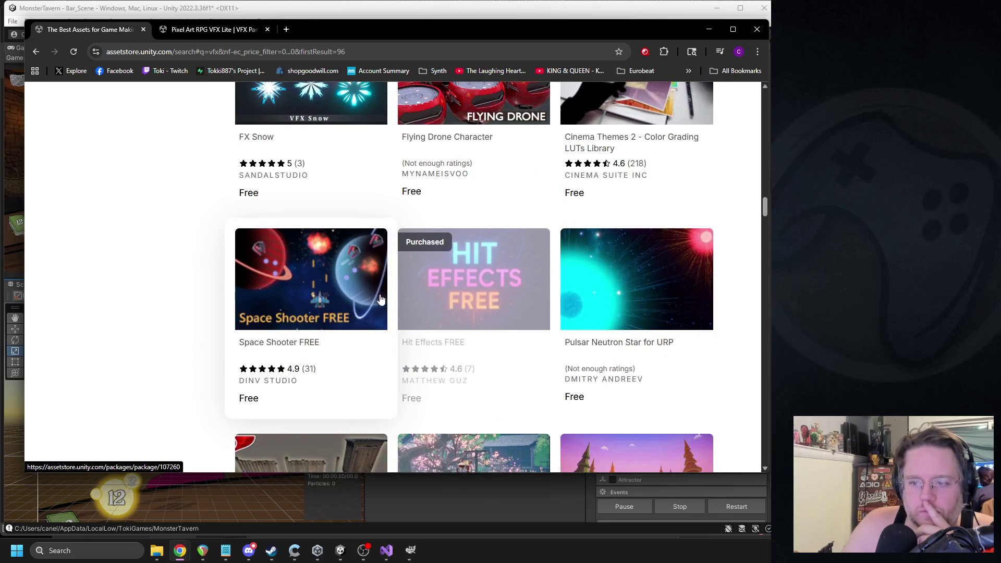
{"action": "scroll", "coordinate": [380, 298], "scroll_direction": "down", "scroll_amount": 13}
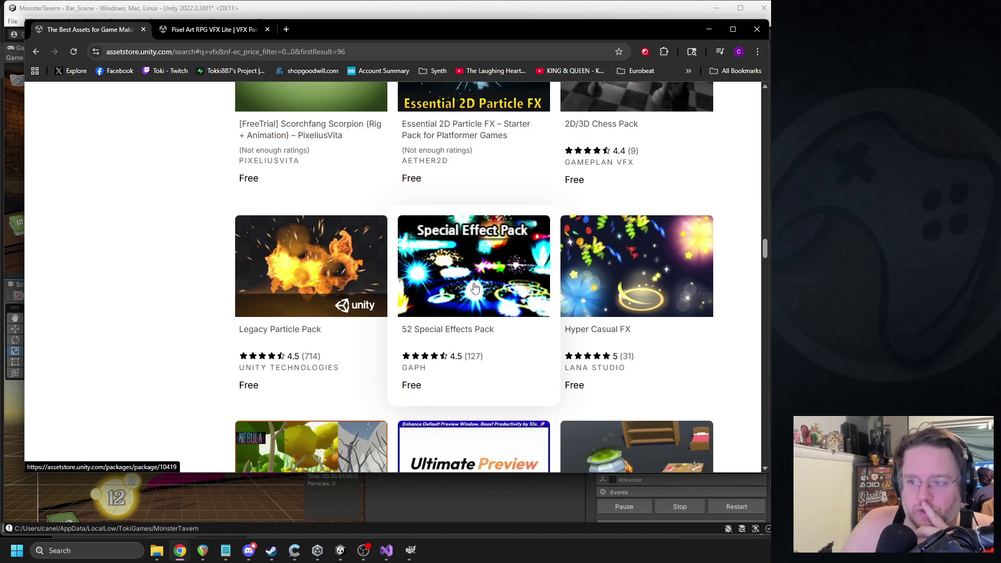
{"action": "scroll", "coordinate": [472, 278], "scroll_direction": "down", "scroll_amount": 4}
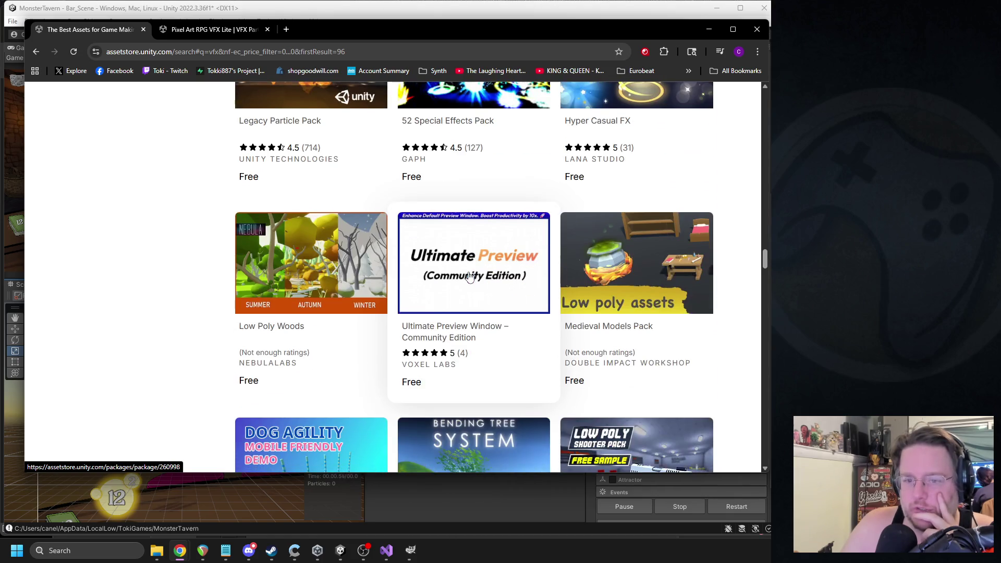
{"action": "scroll", "coordinate": [465, 292], "scroll_direction": "down", "scroll_amount": 3}
{"action": "scroll", "coordinate": [456, 295], "scroll_direction": "down", "scroll_amount": 6}
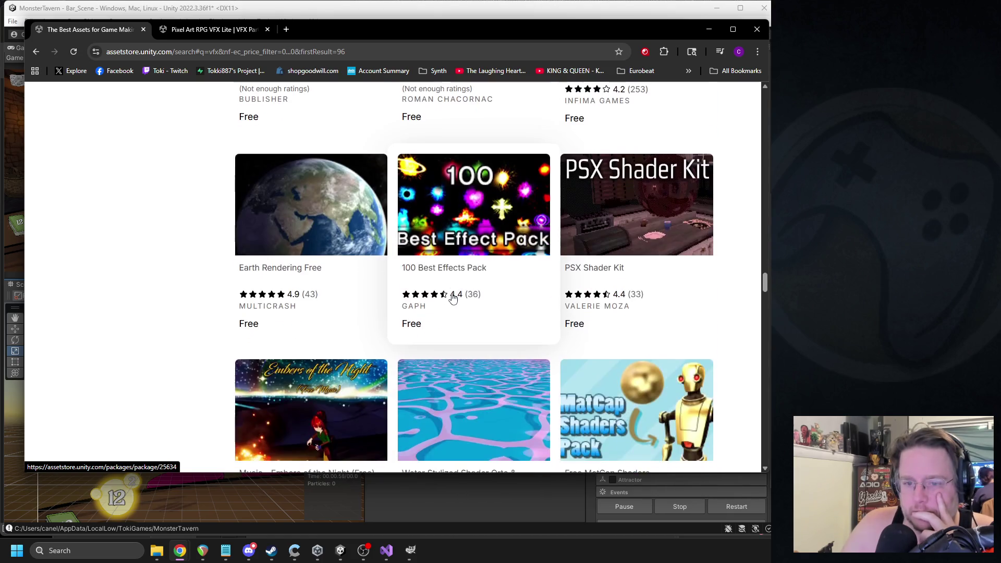
{"action": "scroll", "coordinate": [449, 295], "scroll_direction": "down", "scroll_amount": 1}
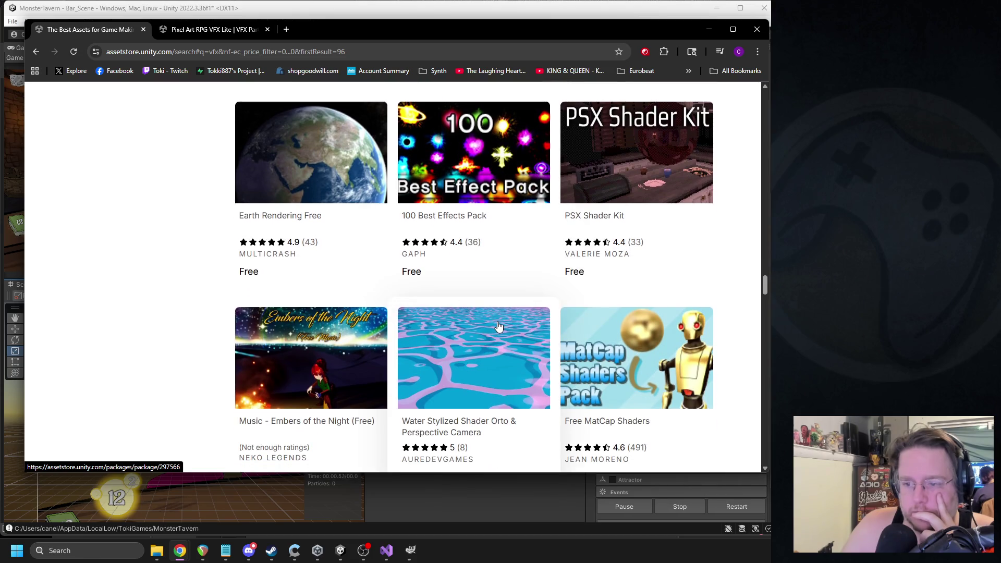
{"action": "scroll", "coordinate": [497, 325], "scroll_direction": "down", "scroll_amount": 11}
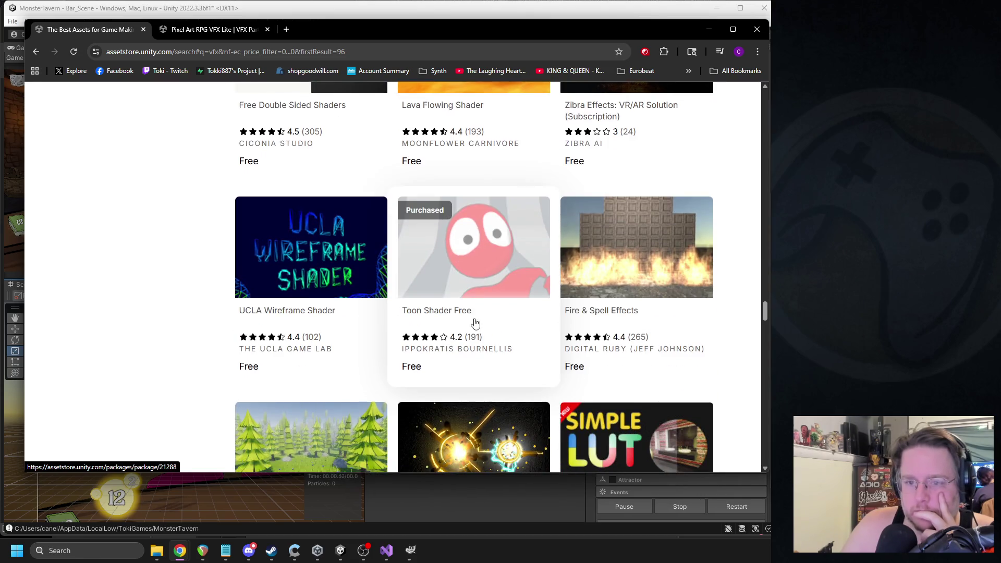
{"action": "scroll", "coordinate": [475, 324], "scroll_direction": "down", "scroll_amount": 7}
{"action": "scroll", "coordinate": [473, 319], "scroll_direction": "down", "scroll_amount": 6}
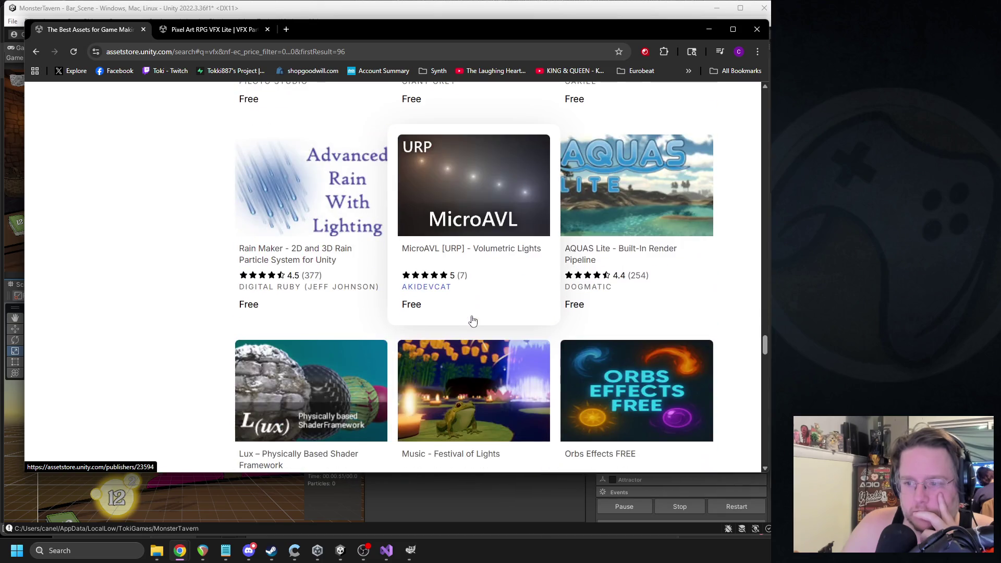
{"action": "scroll", "coordinate": [479, 336], "scroll_direction": "down", "scroll_amount": 4}
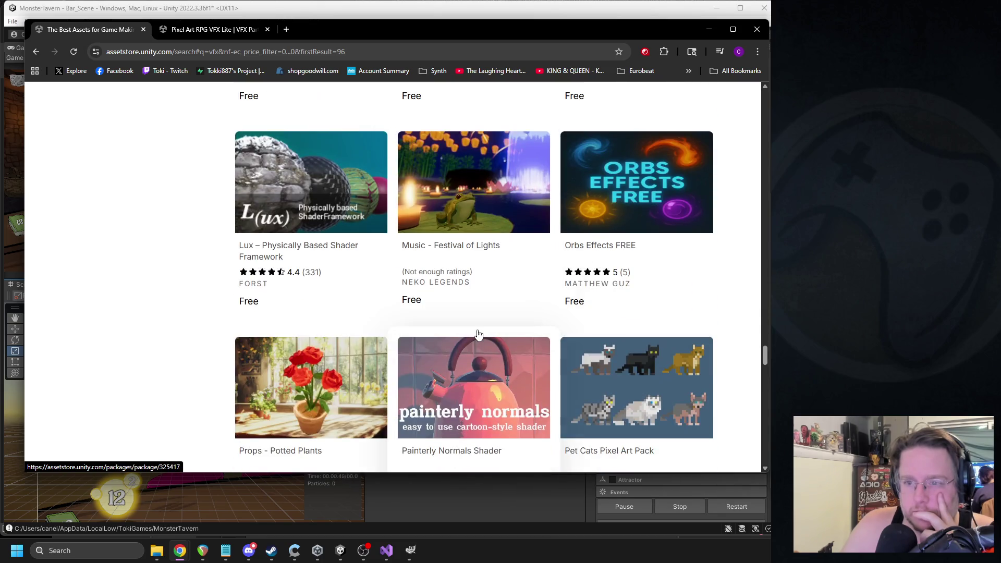
{"action": "scroll", "coordinate": [641, 336], "scroll_direction": "down", "scroll_amount": 1}
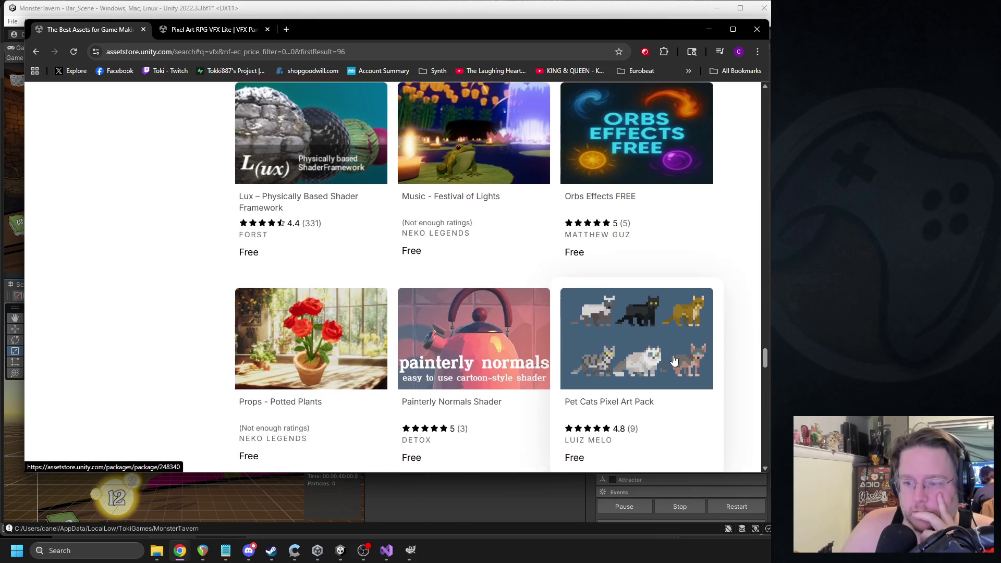
{"action": "right_click", "coordinate": [633, 323]}
{"action": "left_click", "coordinate": [651, 331]}
{"action": "left_click", "coordinate": [311, 30]}
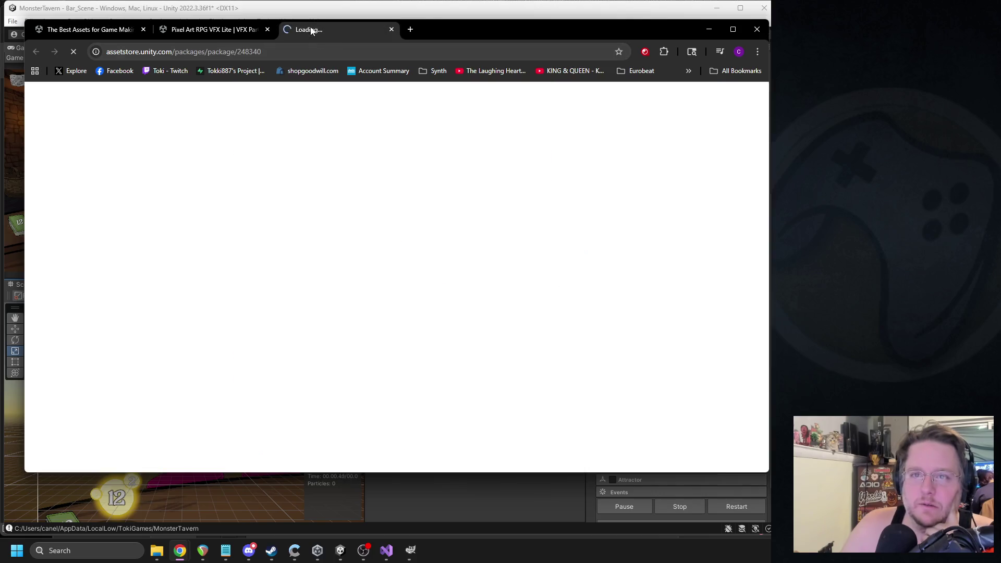
- View the Pet Cats pack's third and fourth preview images, then close its tab
{"action": "scroll", "coordinate": [380, 283], "scroll_direction": "down", "scroll_amount": 3}
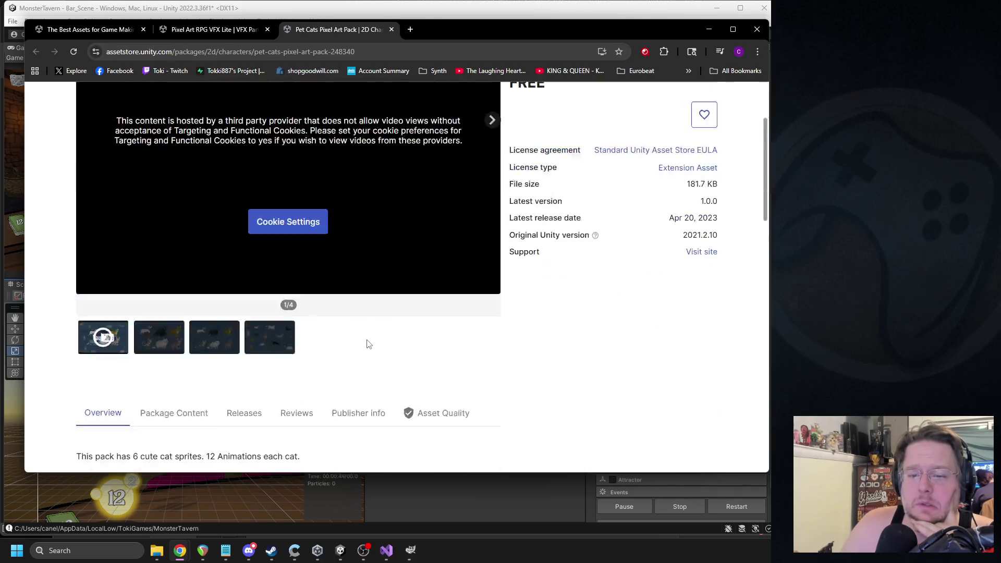
{"action": "left_click", "coordinate": [217, 375]}
{"action": "scroll", "coordinate": [275, 377], "scroll_direction": "up", "scroll_amount": 2}
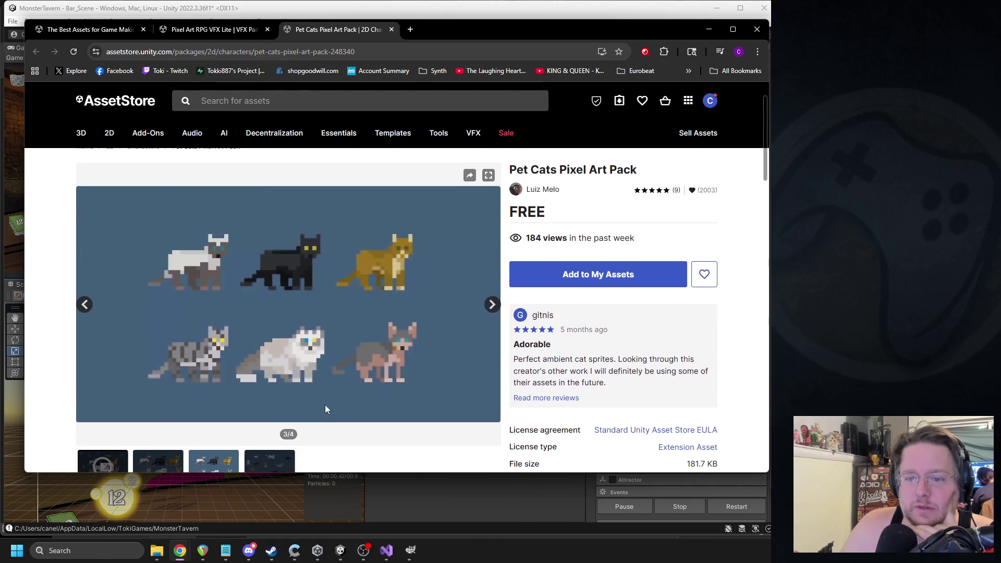
{"action": "left_click", "coordinate": [269, 456]}
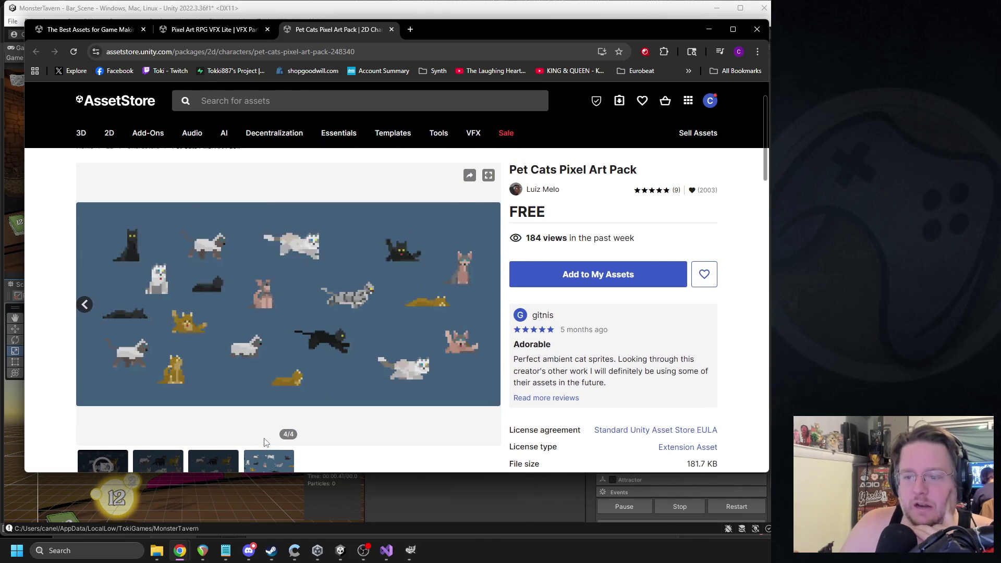
{"action": "left_click", "coordinate": [209, 462]}
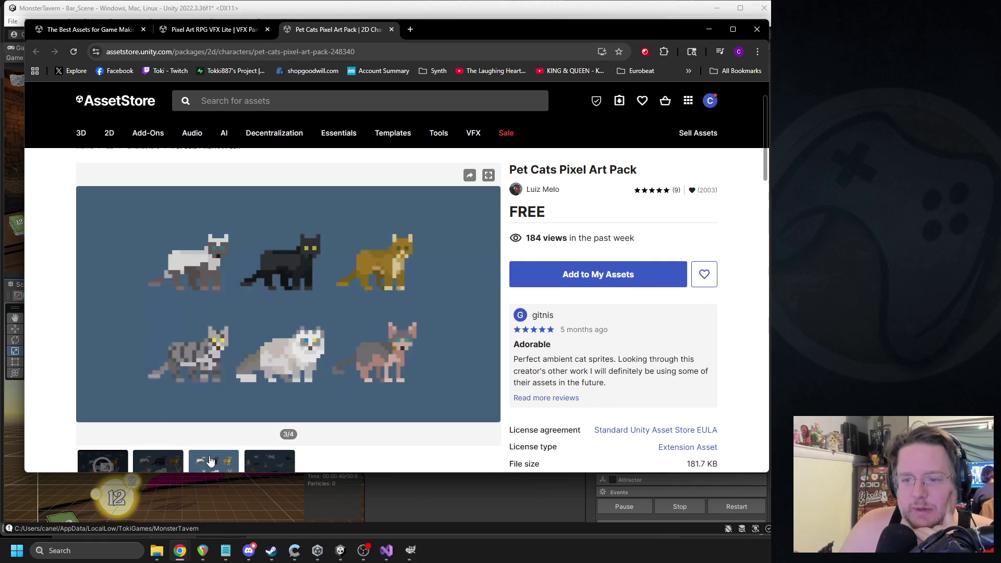
{"action": "left_click", "coordinate": [392, 30]}
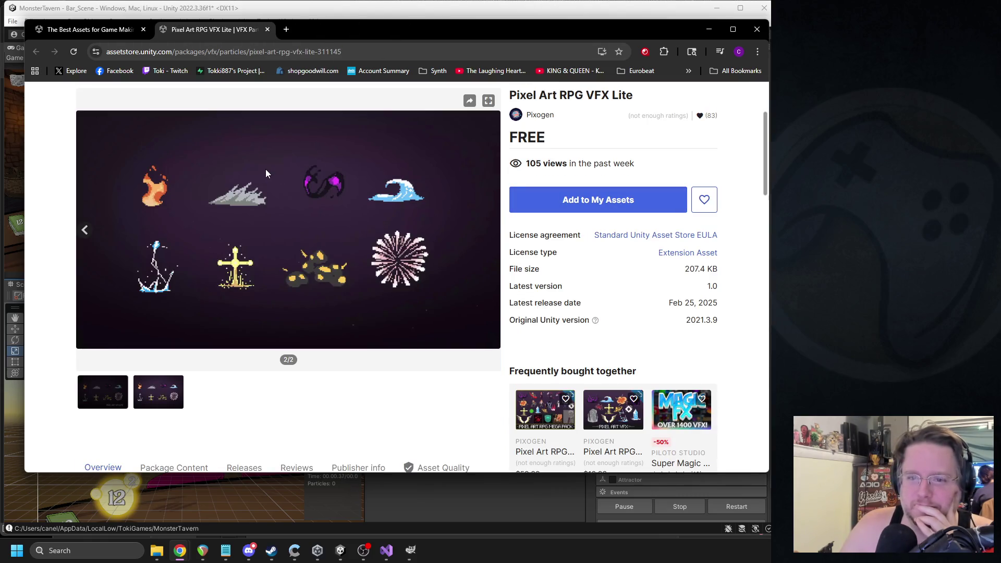
- Look back over the vfx search results in the first tab
{"action": "left_click", "coordinate": [109, 33]}
{"action": "scroll", "coordinate": [452, 292], "scroll_direction": "down", "scroll_amount": 5}
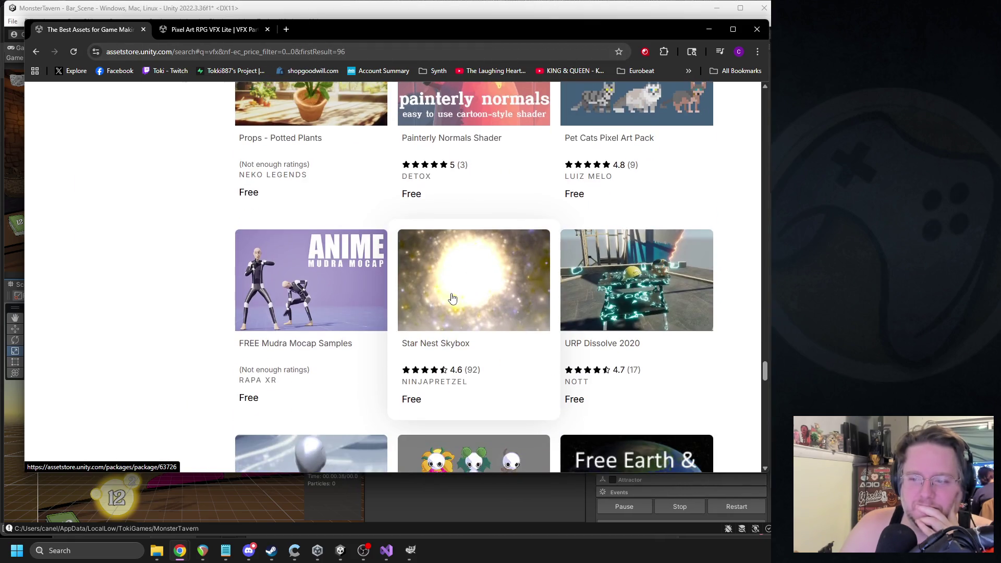
{"action": "scroll", "coordinate": [451, 298], "scroll_direction": "down", "scroll_amount": 10}
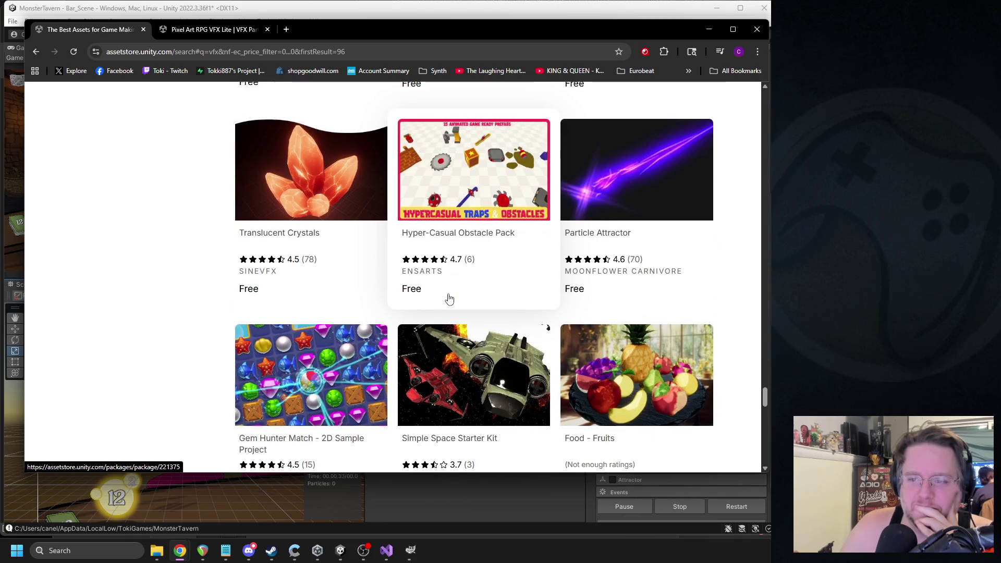
{"action": "scroll", "coordinate": [450, 298], "scroll_direction": "down", "scroll_amount": 5}
{"action": "scroll", "coordinate": [469, 313], "scroll_direction": "up", "scroll_amount": 10}
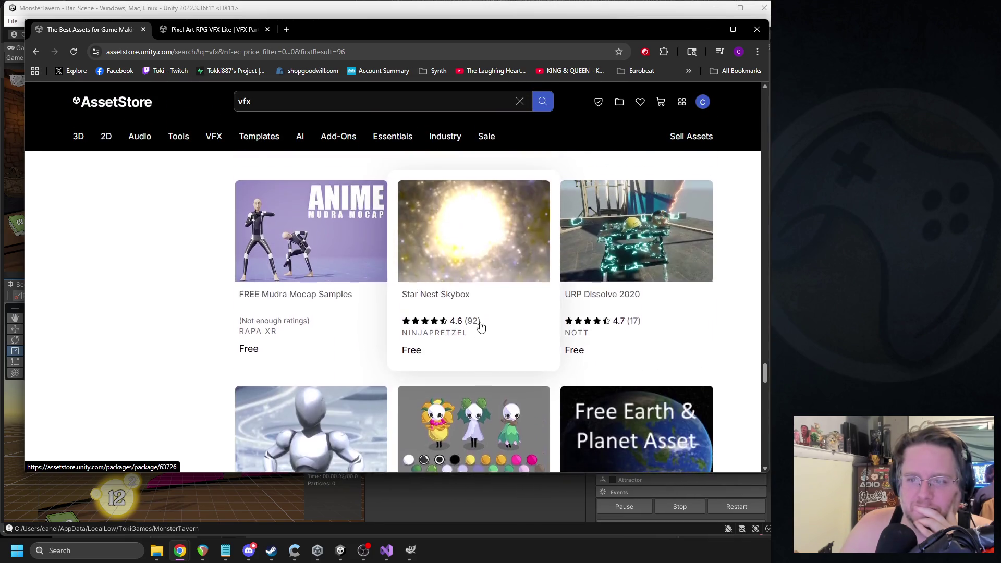
{"action": "scroll", "coordinate": [481, 326], "scroll_direction": "down", "scroll_amount": 5}
- Return to Pixel Art RPG VFX Lite and right-click its Pixel Art RPG Mega Pack recommendation
{"action": "left_click", "coordinate": [224, 31]}
{"action": "scroll", "coordinate": [347, 260], "scroll_direction": "down", "scroll_amount": 2}
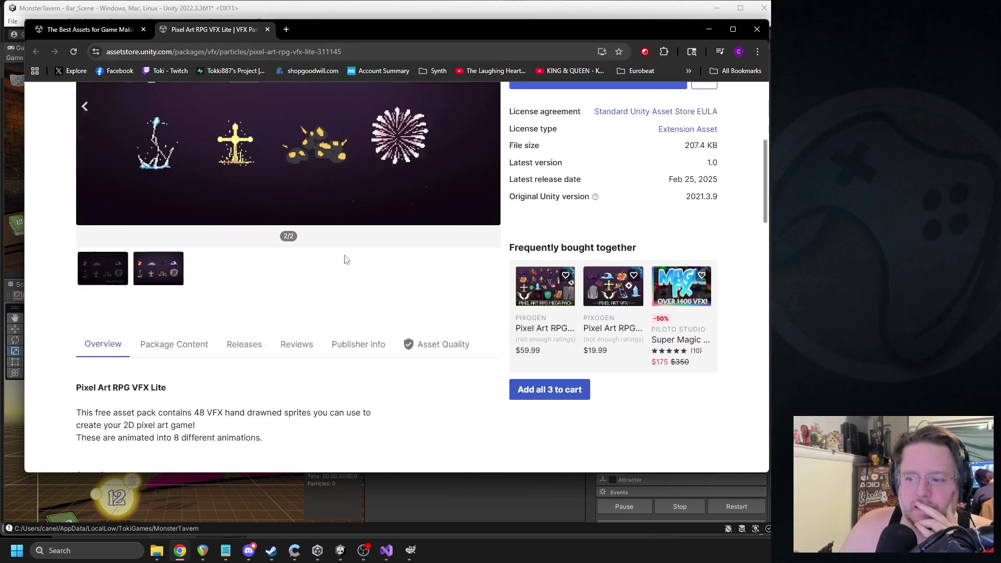
{"action": "scroll", "coordinate": [347, 260], "scroll_direction": "down", "scroll_amount": 1}
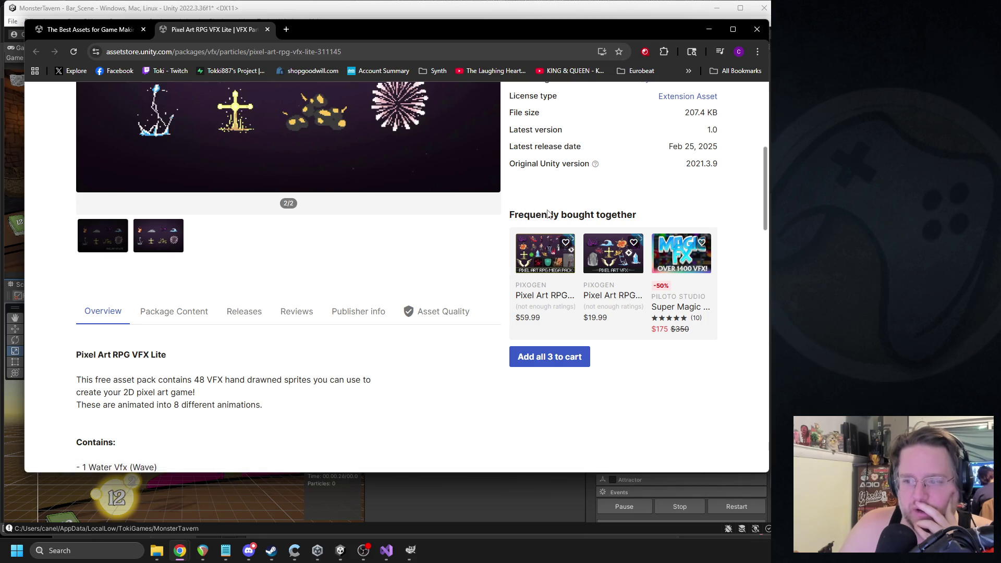
{"action": "right_click", "coordinate": [540, 245]}
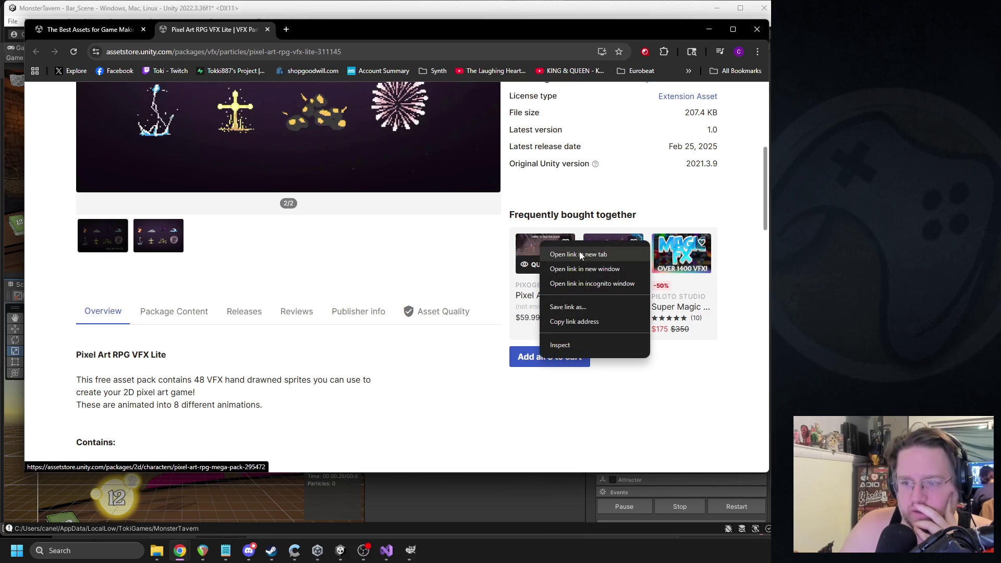
{"action": "left_click", "coordinate": [560, 253]}
{"action": "left_click", "coordinate": [326, 31]}
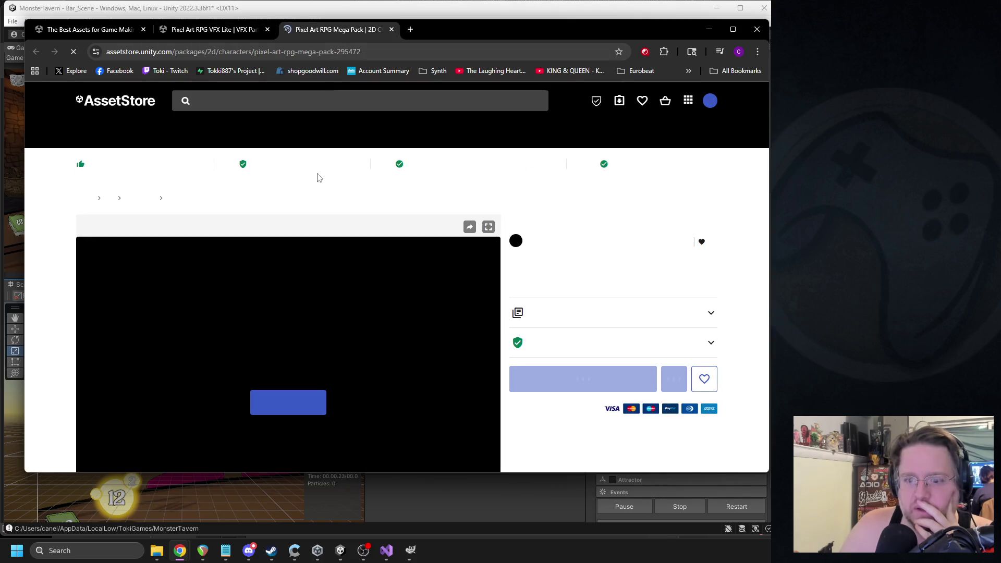
{"action": "left_click", "coordinate": [344, 362]}
{"action": "left_click", "coordinate": [357, 362]}
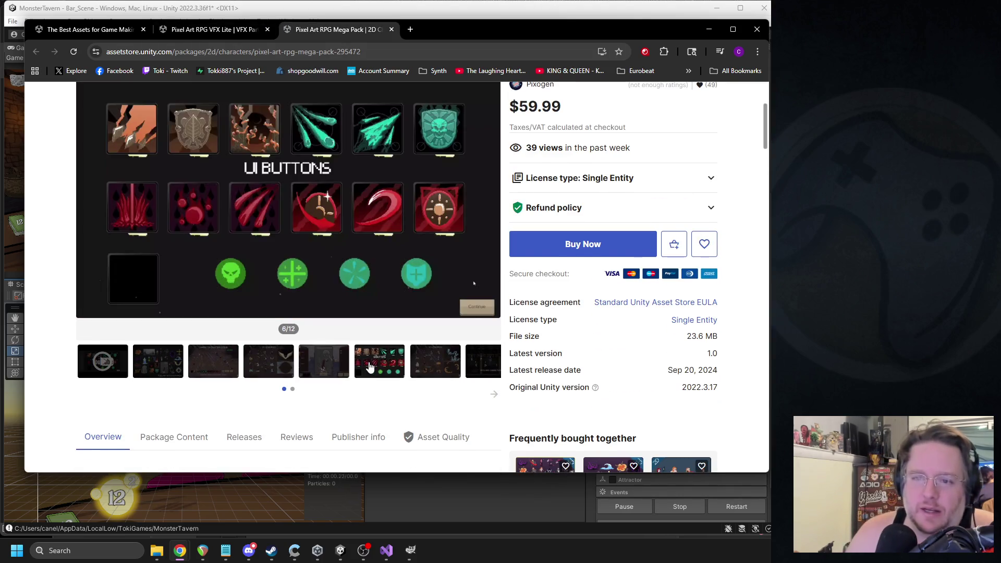
{"action": "scroll", "coordinate": [357, 346], "scroll_direction": "up", "scroll_amount": 2}
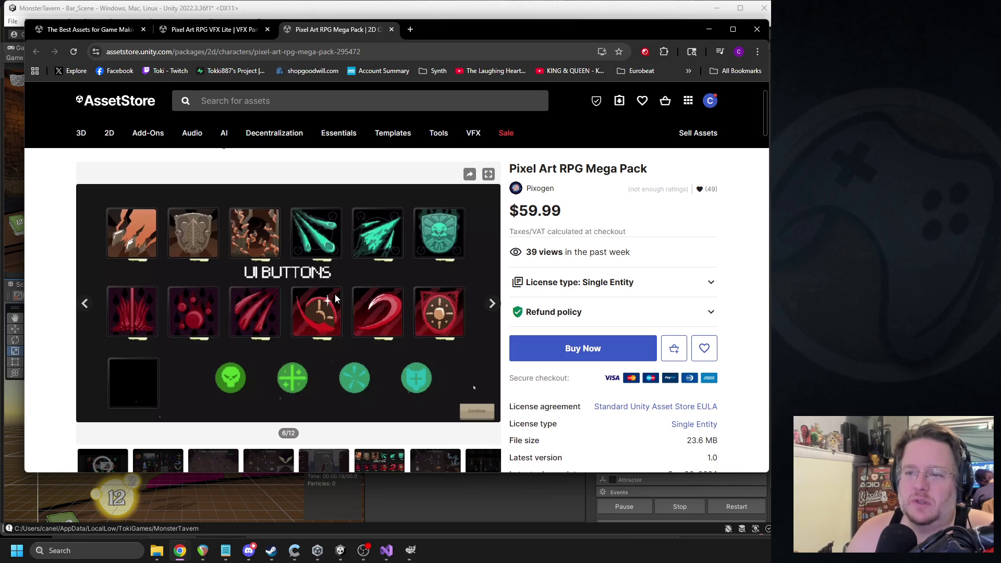
{"action": "scroll", "coordinate": [334, 302], "scroll_direction": "down", "scroll_amount": 2}
{"action": "left_click", "coordinate": [435, 362]}
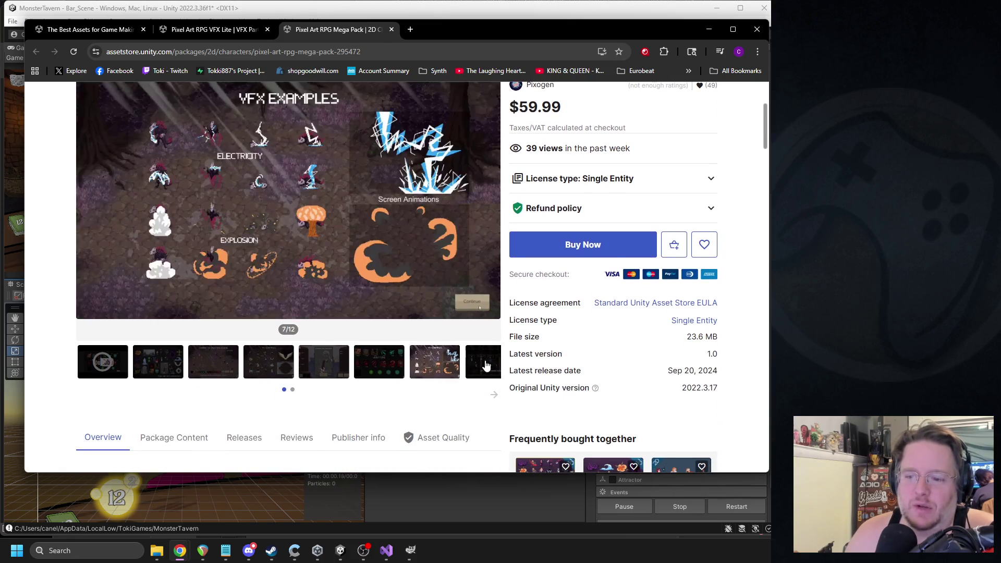
{"action": "left_click", "coordinate": [391, 30]}
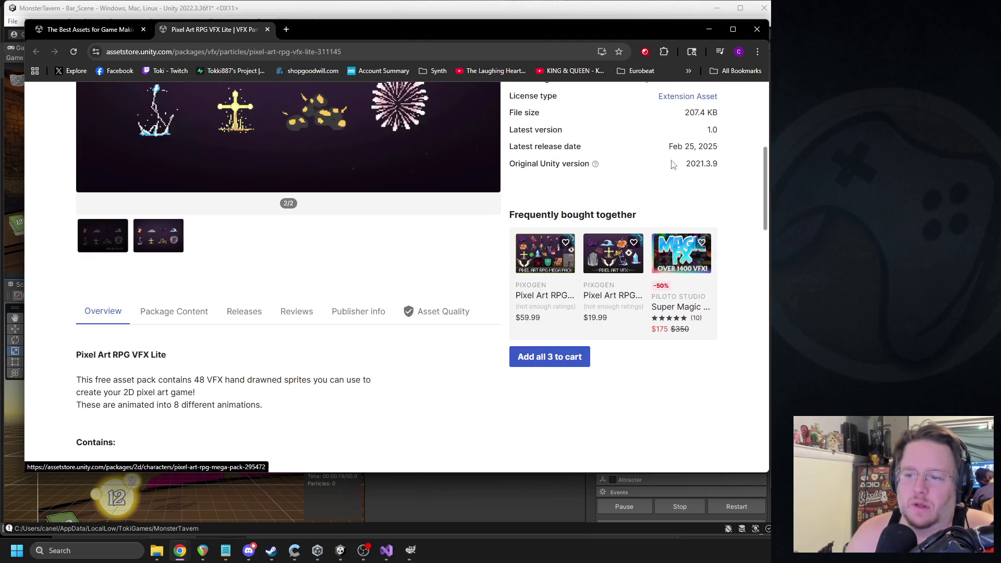
{"action": "right_click", "coordinate": [604, 253]}
- Open the Pixel Art RPG VFX pack in a new tab and view its Technology preview
{"action": "left_click", "coordinate": [641, 259]}
{"action": "left_click", "coordinate": [329, 33]}
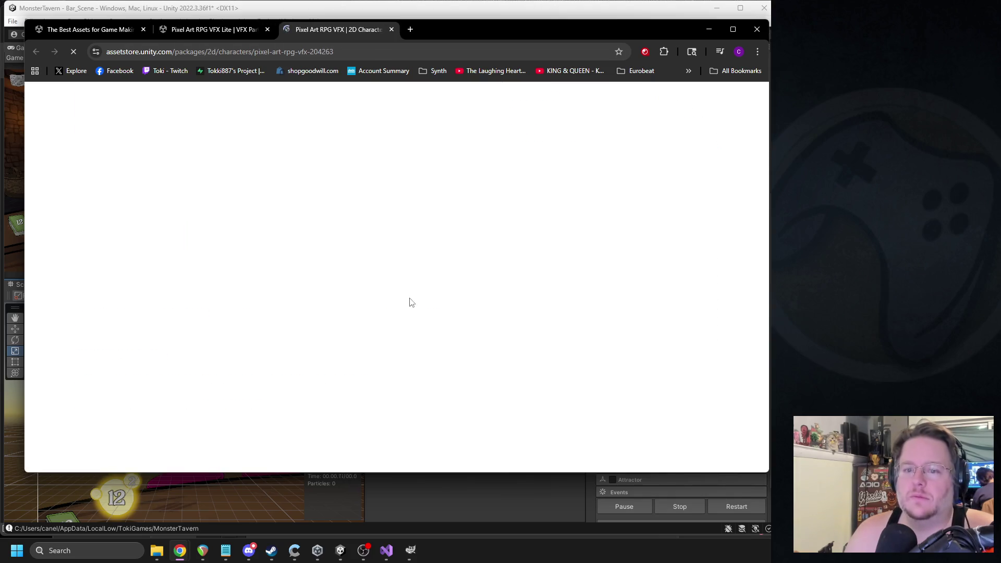
{"action": "scroll", "coordinate": [312, 292], "scroll_direction": "down", "scroll_amount": 4}
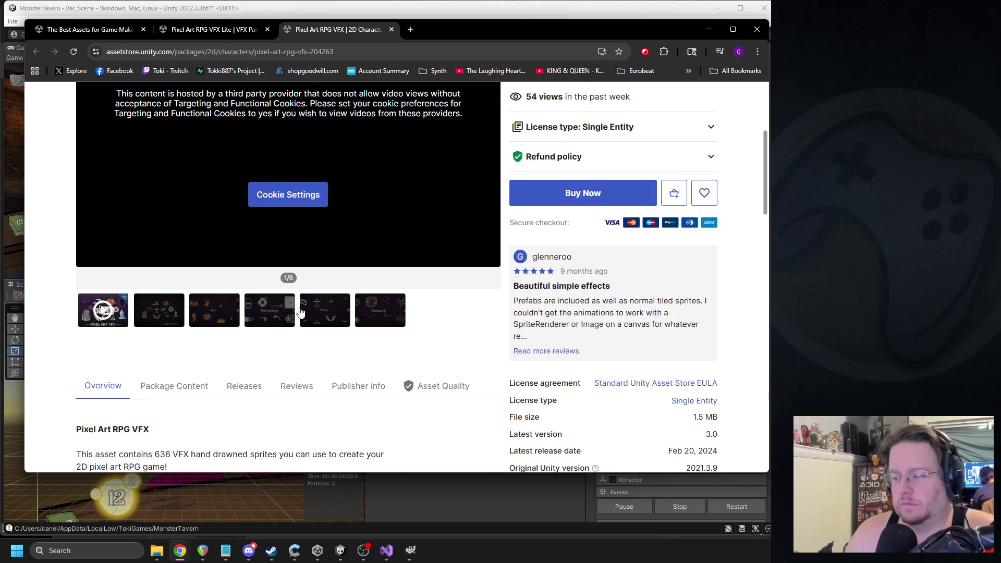
{"action": "left_click", "coordinate": [270, 302]}
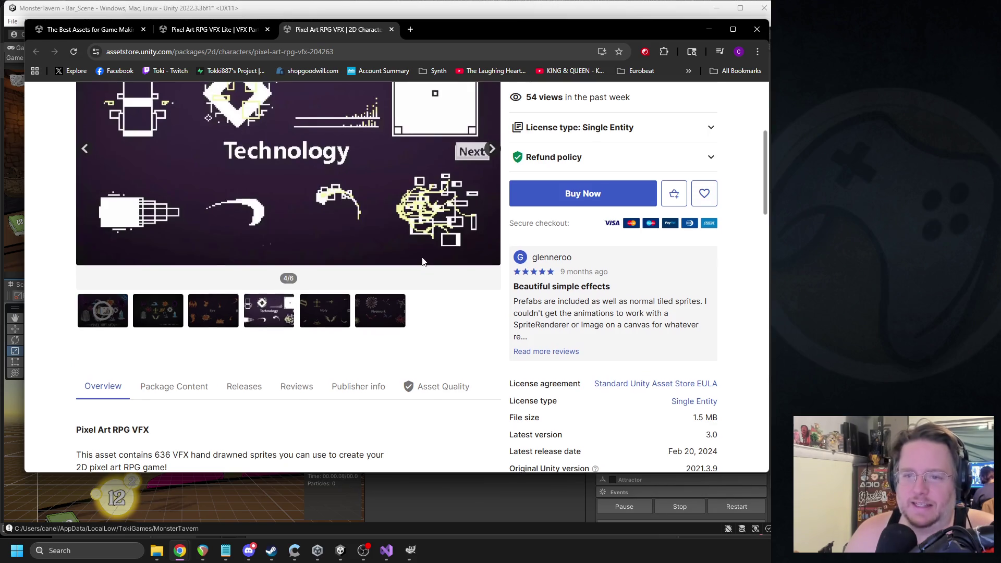
{"action": "scroll", "coordinate": [385, 294], "scroll_direction": "up", "scroll_amount": 3}
{"action": "scroll", "coordinate": [386, 294], "scroll_direction": "down", "scroll_amount": 2}
- Flip through the Firework, Holy and Fire previews, then close the tab for the vfx results
{"action": "left_click", "coordinate": [367, 361]}
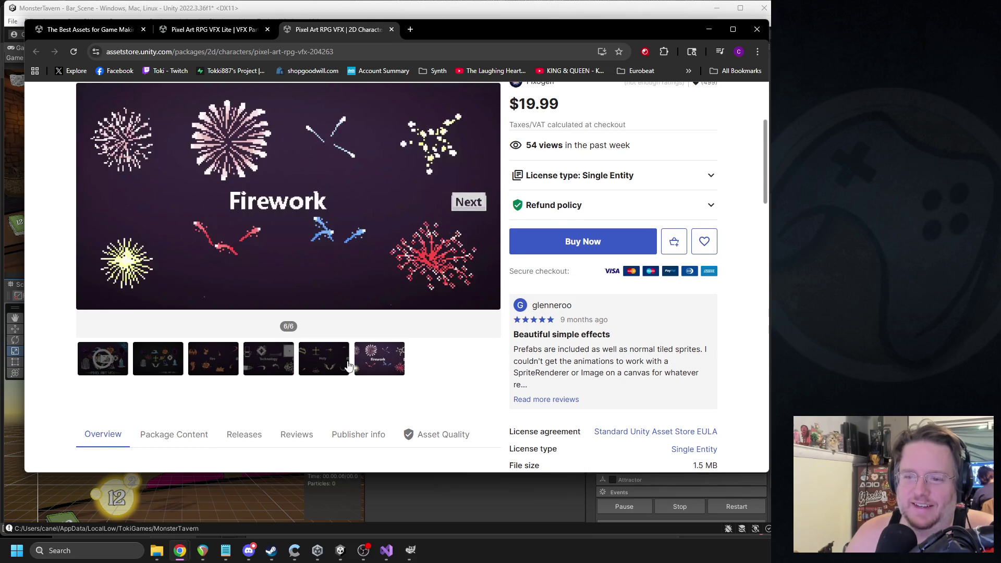
{"action": "left_click", "coordinate": [334, 360]}
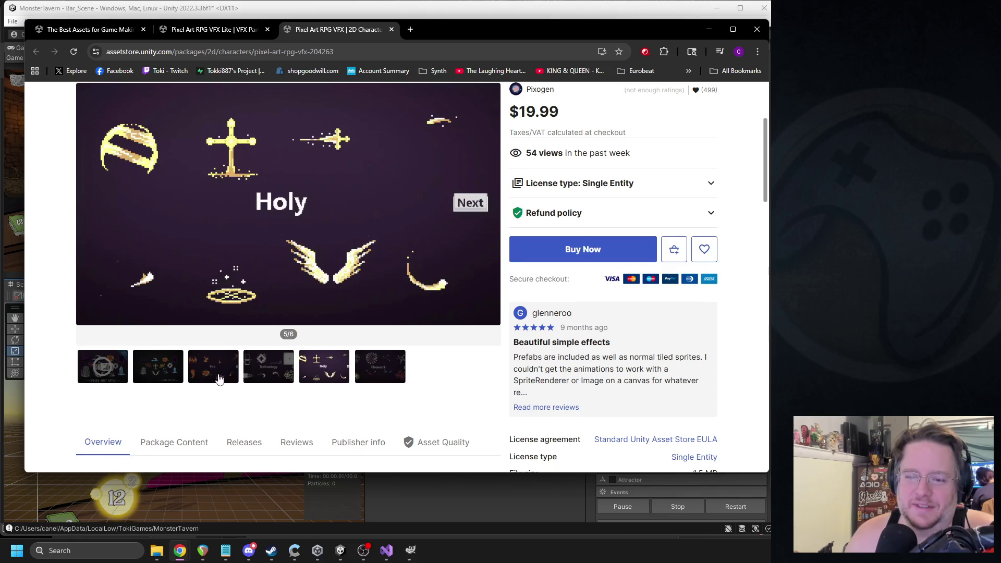
{"action": "left_click", "coordinate": [167, 378]}
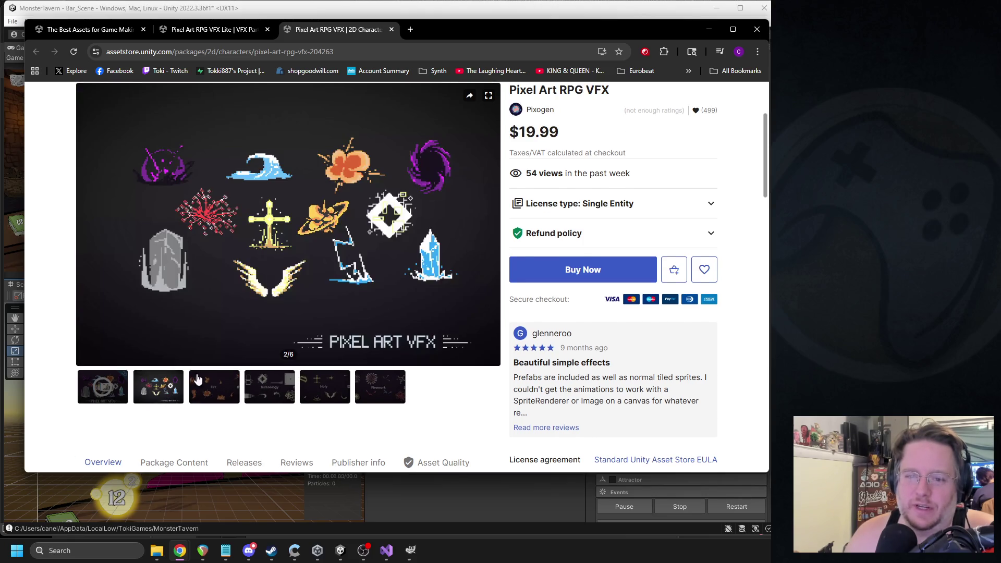
{"action": "left_click", "coordinate": [198, 398]}
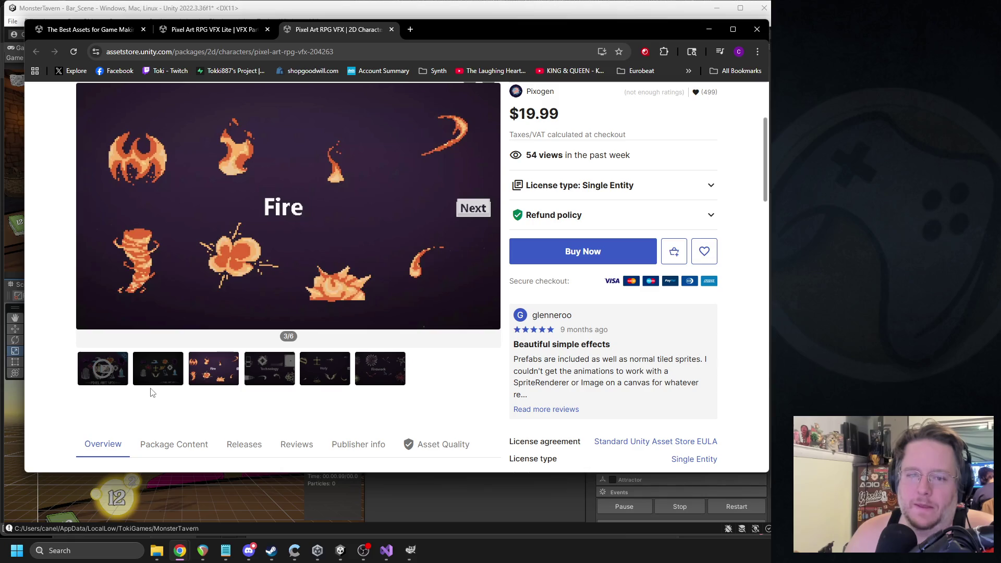
{"action": "left_click", "coordinate": [177, 377]}
{"action": "left_click", "coordinate": [323, 386]}
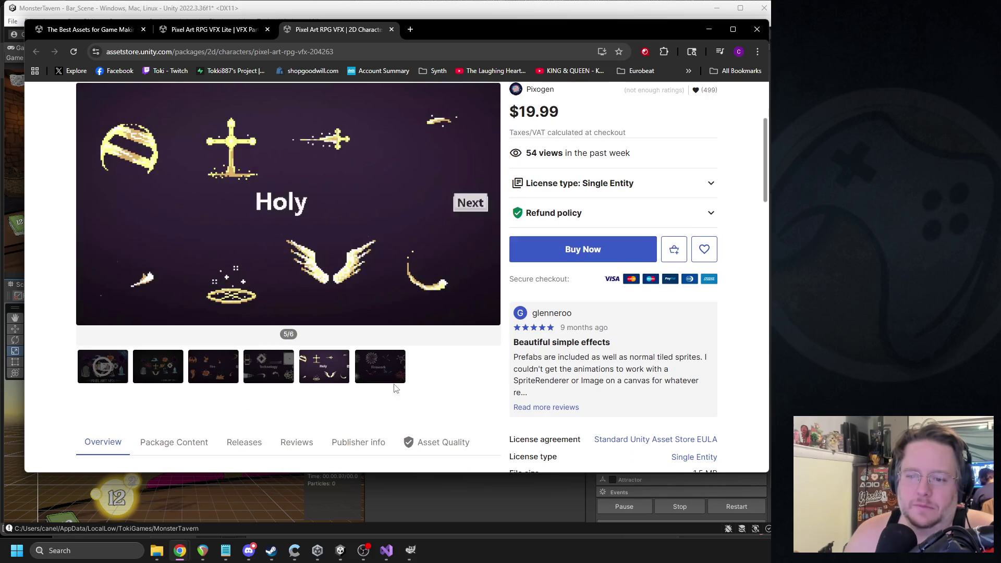
{"action": "left_click", "coordinate": [396, 385]}
{"action": "left_click", "coordinate": [392, 29]}
{"action": "left_click", "coordinate": [85, 31]}
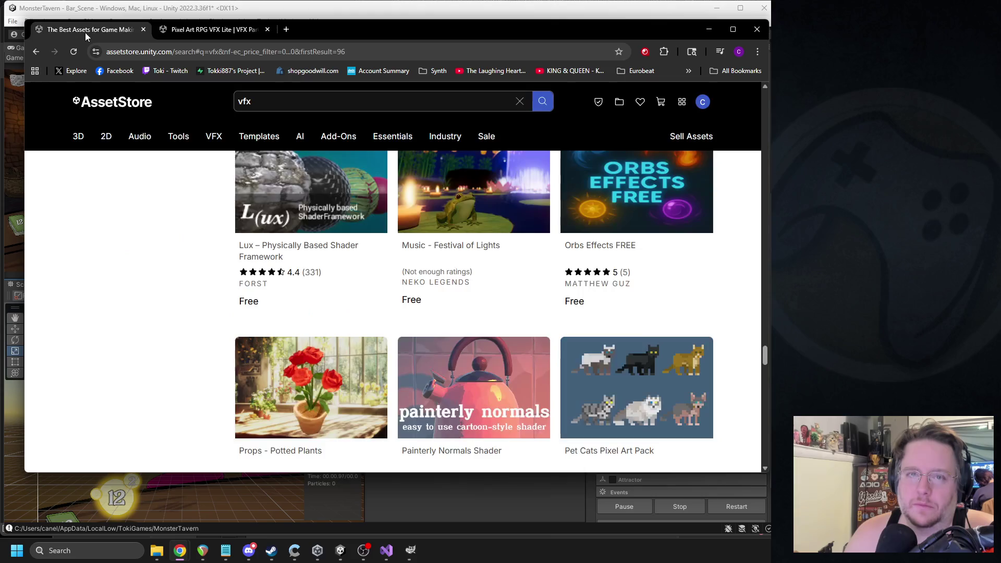
- Look through the Pixel Art RPG VFX Lite store page once more, then return to the Unity editor
{"action": "scroll", "coordinate": [340, 271], "scroll_direction": "down", "scroll_amount": 10}
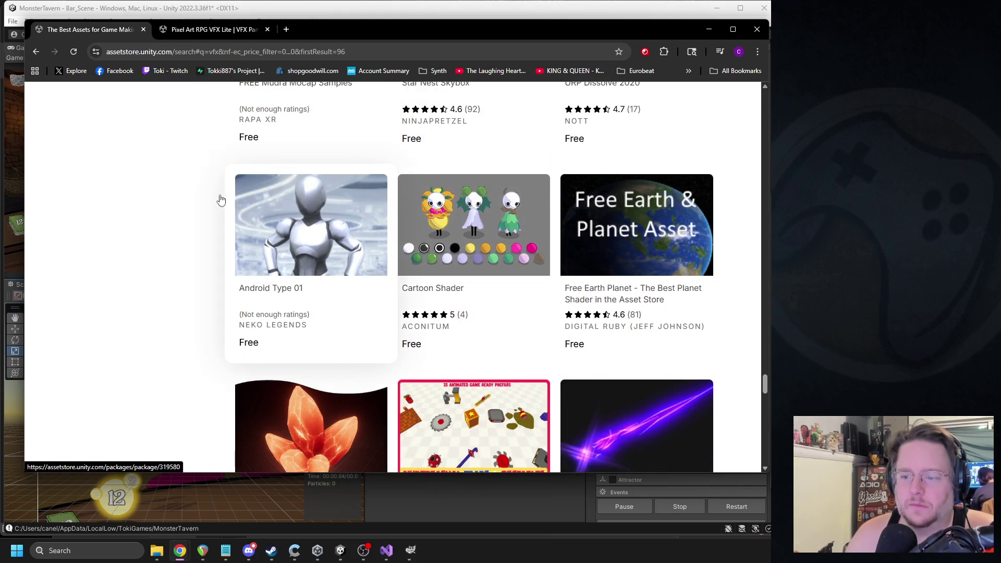
{"action": "key", "text": "ctrl+Tab"}
{"action": "scroll", "coordinate": [521, 262], "scroll_direction": "down", "scroll_amount": 2}
{"action": "scroll", "coordinate": [522, 262], "scroll_direction": "up", "scroll_amount": 3}
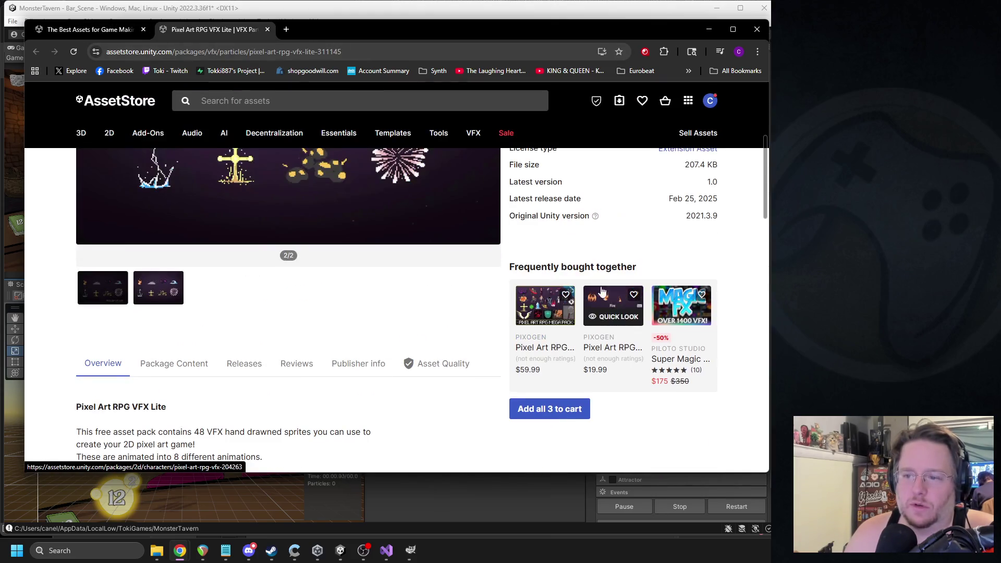
{"action": "scroll", "coordinate": [320, 263], "scroll_direction": "down", "scroll_amount": 3}
{"action": "scroll", "coordinate": [275, 266], "scroll_direction": "up", "scroll_amount": 3}
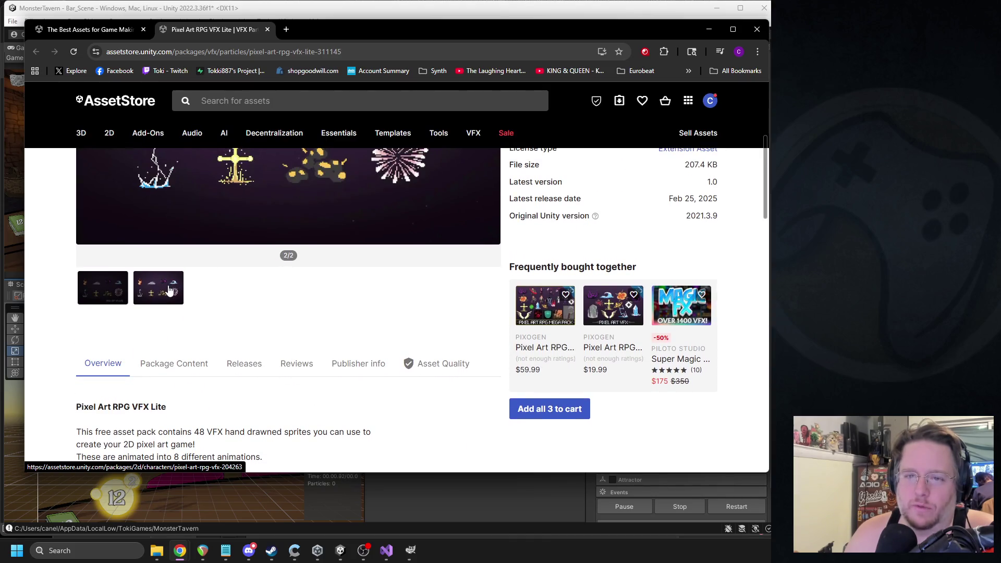
{"action": "scroll", "coordinate": [170, 291], "scroll_direction": "up", "scroll_amount": 3}
{"action": "key", "text": "ctrl+Tab"}
{"action": "key", "text": "alt+Tab"}
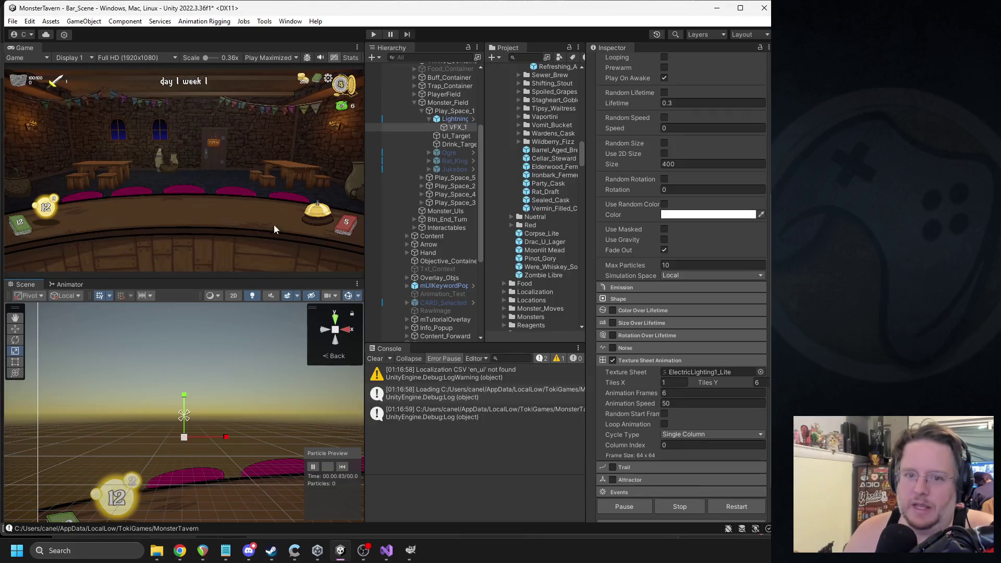
- Select VFX_1 under Lightning_Attack and expand its Emission module
{"action": "left_click", "coordinate": [448, 119]}
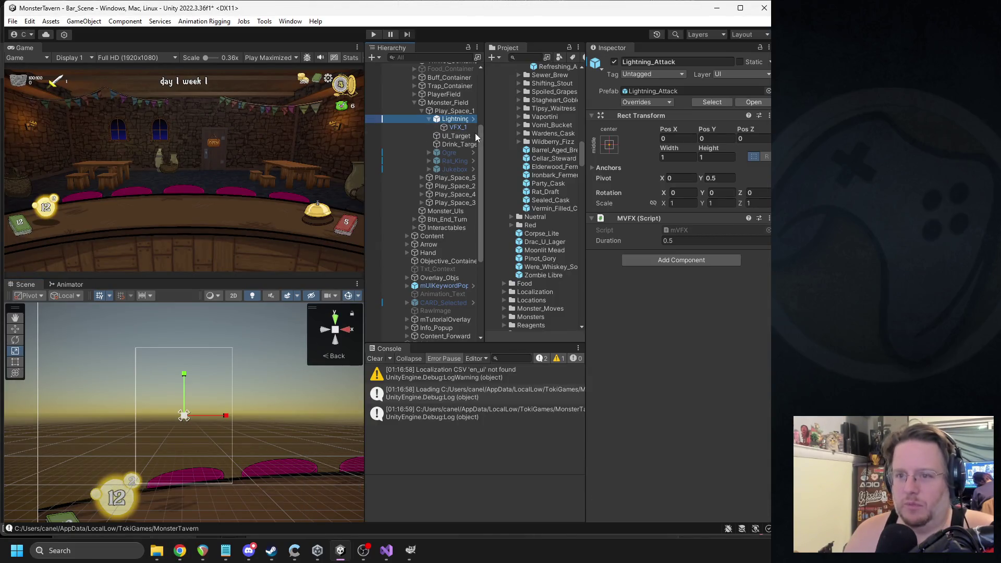
{"action": "left_click", "coordinate": [455, 128]}
{"action": "scroll", "coordinate": [652, 339], "scroll_direction": "down", "scroll_amount": 3}
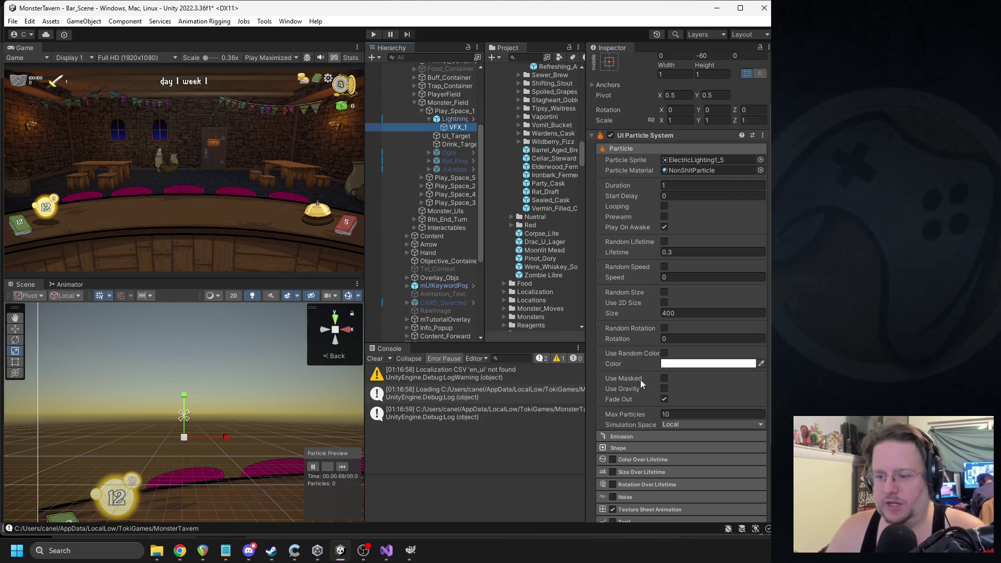
{"action": "left_click", "coordinate": [638, 436]}
{"action": "scroll", "coordinate": [701, 337], "scroll_direction": "down", "scroll_amount": 4}
{"action": "left_click", "coordinate": [671, 399]}
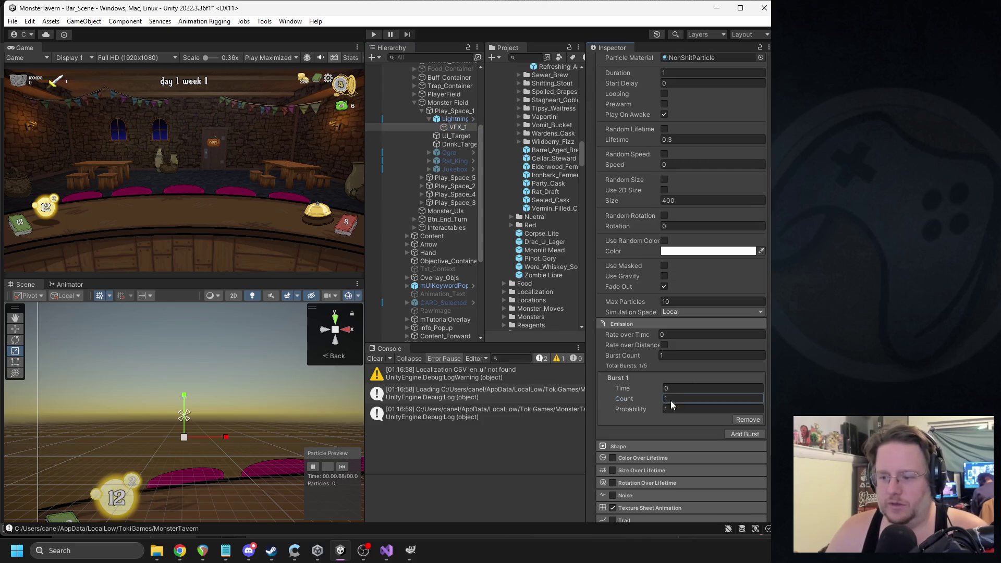
- Add Burst 2 emitting 1 particle at 0.05 seconds
{"action": "left_click", "coordinate": [744, 433]}
{"action": "left_click", "coordinate": [680, 455]}
{"action": "key", "text": "shift+Tab"}
{"action": "key", "text": "shift+Tab"}
{"action": "key", "text": "shift+Tab"}
{"action": "left_click", "coordinate": [687, 444]}
{"action": "type", "text": ".05"}
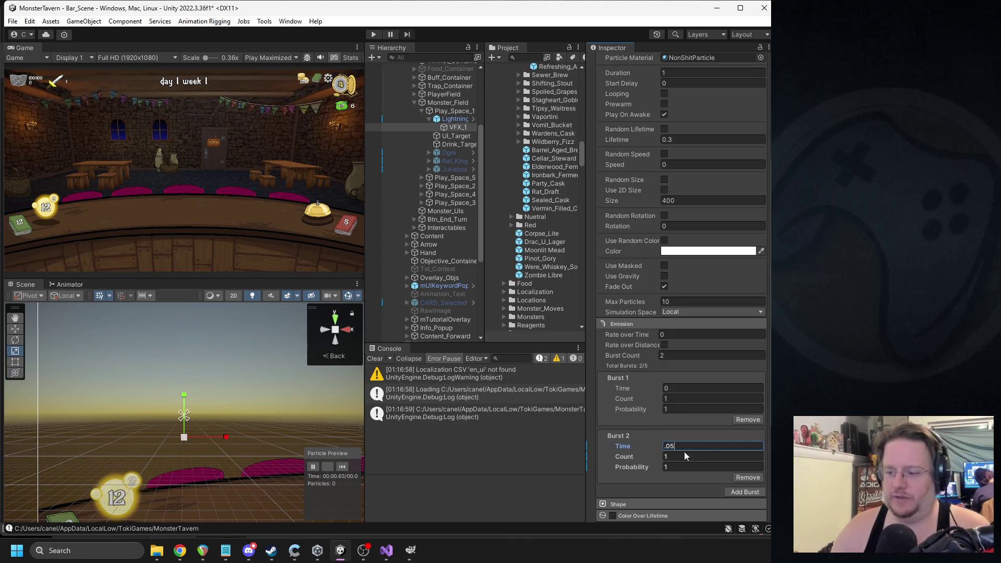
- Add Burst 3 at 0.1 seconds emitting 10 particles, and replay the preview
{"action": "left_click", "coordinate": [739, 493]}
{"action": "left_click", "coordinate": [681, 502]}
{"action": "type", "text": "0.1"}
{"action": "left_click", "coordinate": [340, 466]}
{"action": "left_click", "coordinate": [340, 465]}
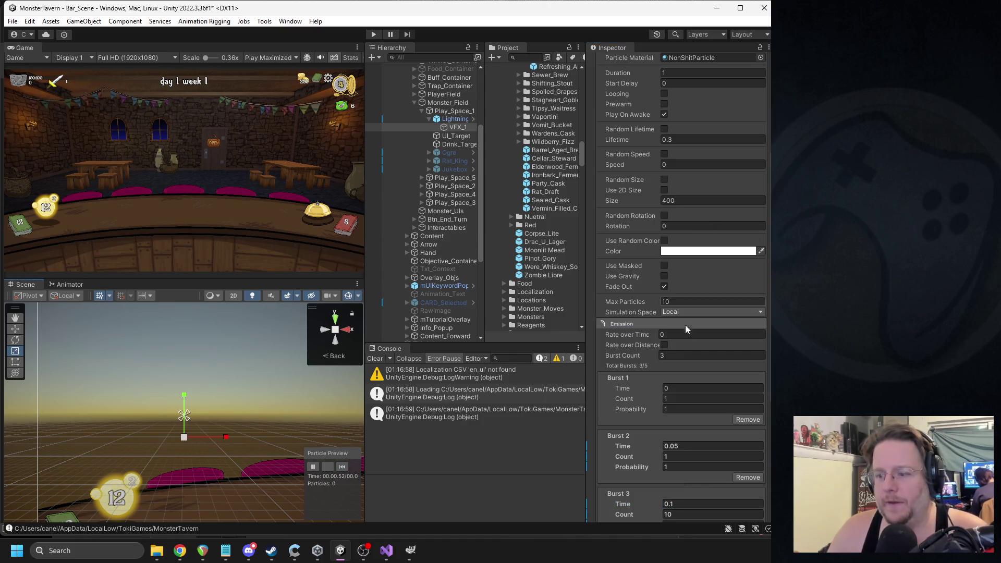
{"action": "scroll", "coordinate": [652, 330], "scroll_direction": "down", "scroll_amount": 3}
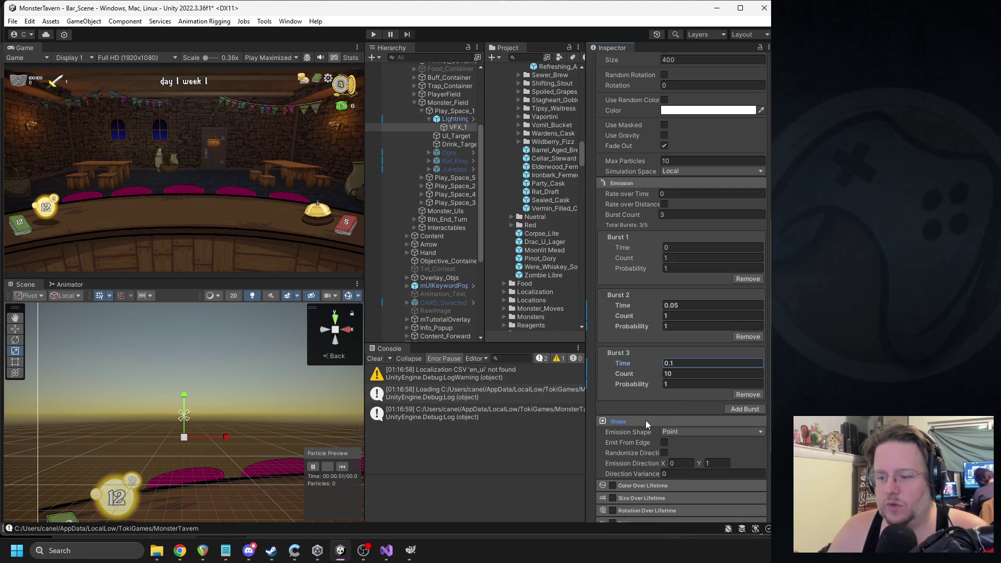
{"action": "scroll", "coordinate": [645, 420], "scroll_direction": "down", "scroll_amount": 1}
{"action": "left_click", "coordinate": [679, 403]}
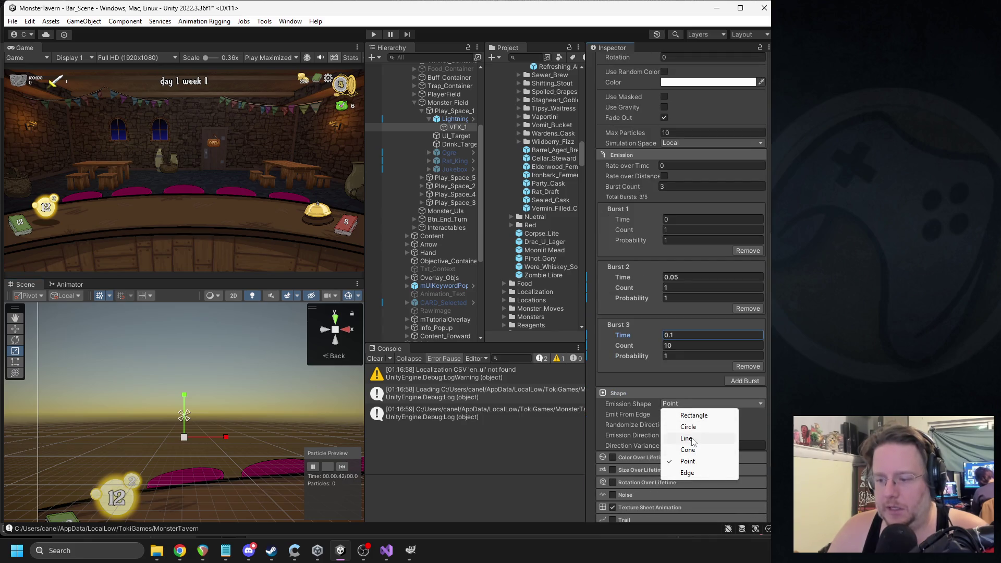
- Switch VFX_1's emission shape to Line with a line length of 50
{"action": "left_click", "coordinate": [686, 438]}
{"action": "left_click", "coordinate": [669, 413]}
{"action": "type", "text": "1"}
{"action": "left_click", "coordinate": [343, 466]}
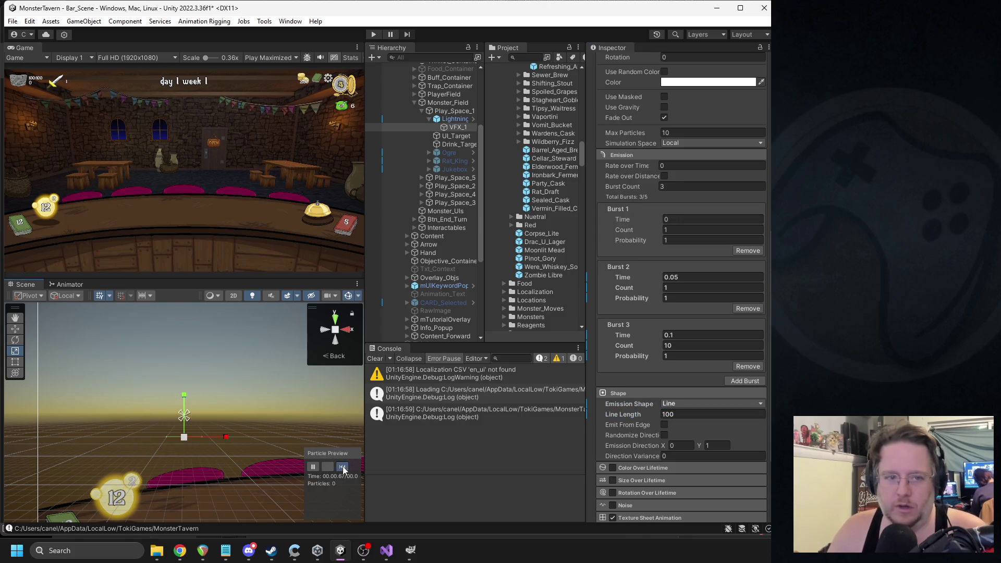
{"action": "left_click", "coordinate": [675, 414]}
{"action": "type", "text": "50"}
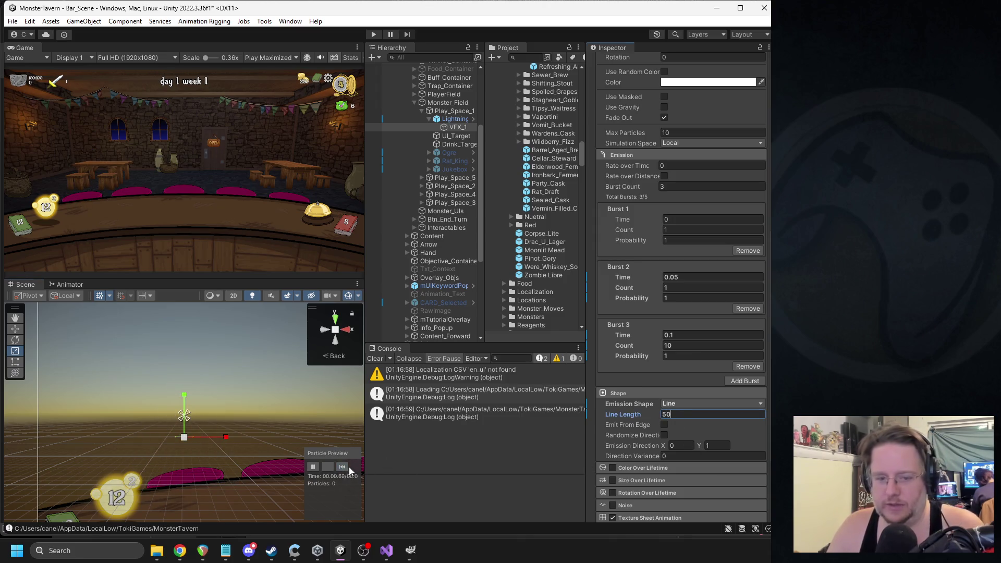
- Reduce Burst 3 to a single particle and replay the effect preview
{"action": "left_click", "coordinate": [685, 342]}
{"action": "type", "text": "1"}
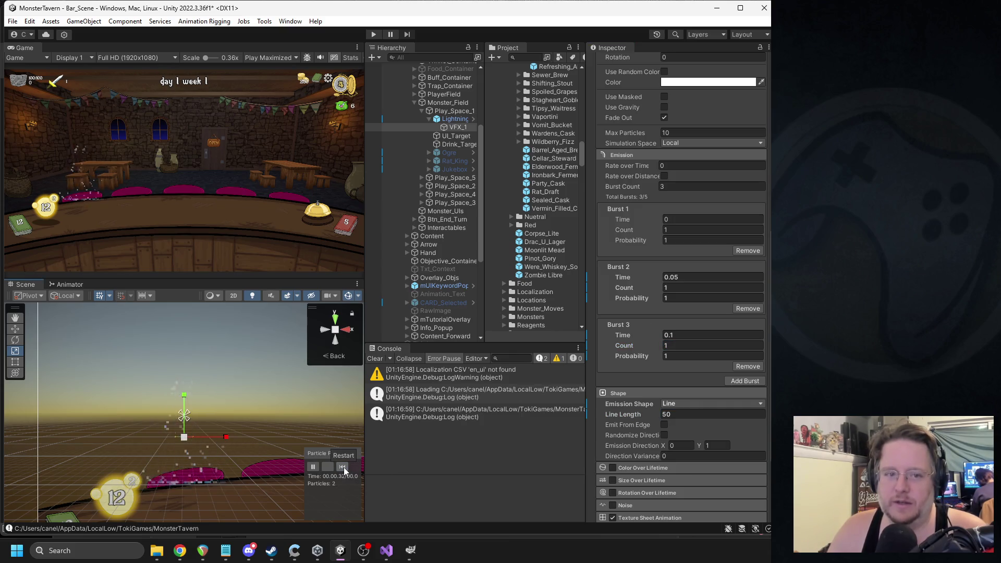
{"action": "left_click", "coordinate": [343, 468]}
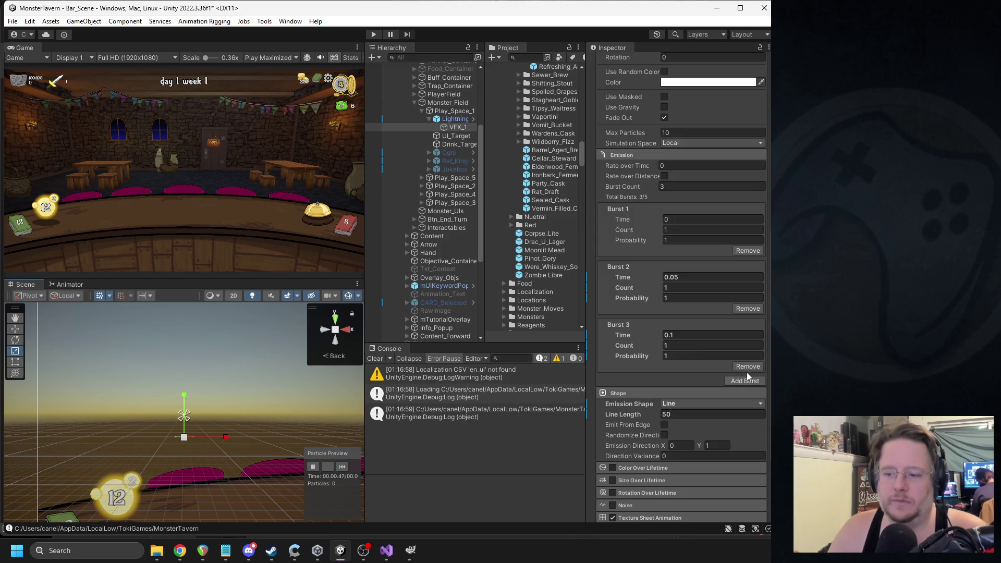
{"action": "scroll", "coordinate": [701, 364], "scroll_direction": "down", "scroll_amount": 4}
{"action": "left_click", "coordinate": [650, 417]}
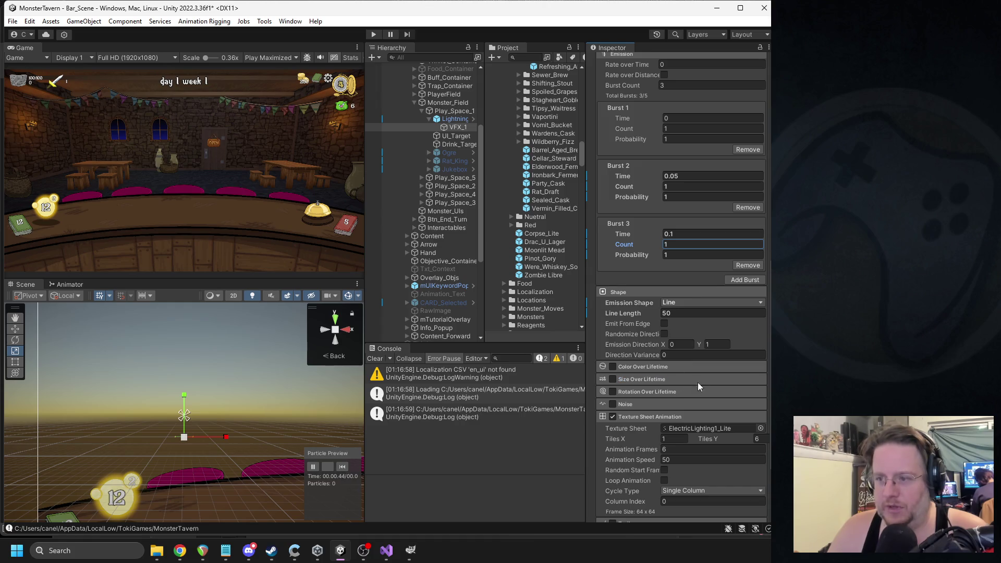
{"action": "scroll", "coordinate": [704, 326], "scroll_direction": "up", "scroll_amount": 1}
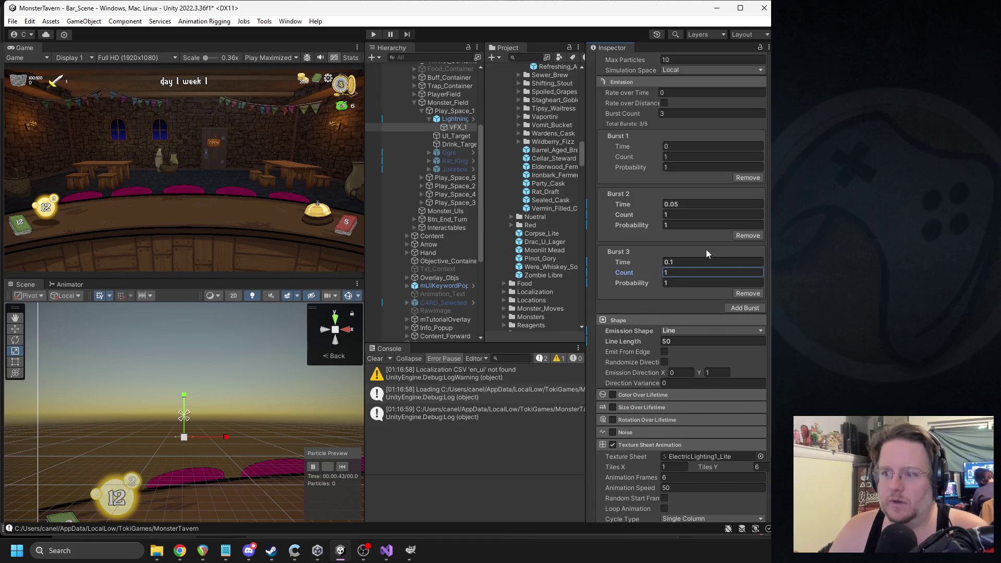
{"action": "scroll", "coordinate": [706, 229], "scroll_direction": "up", "scroll_amount": 4}
{"action": "scroll", "coordinate": [688, 209], "scroll_direction": "up", "scroll_amount": 1}
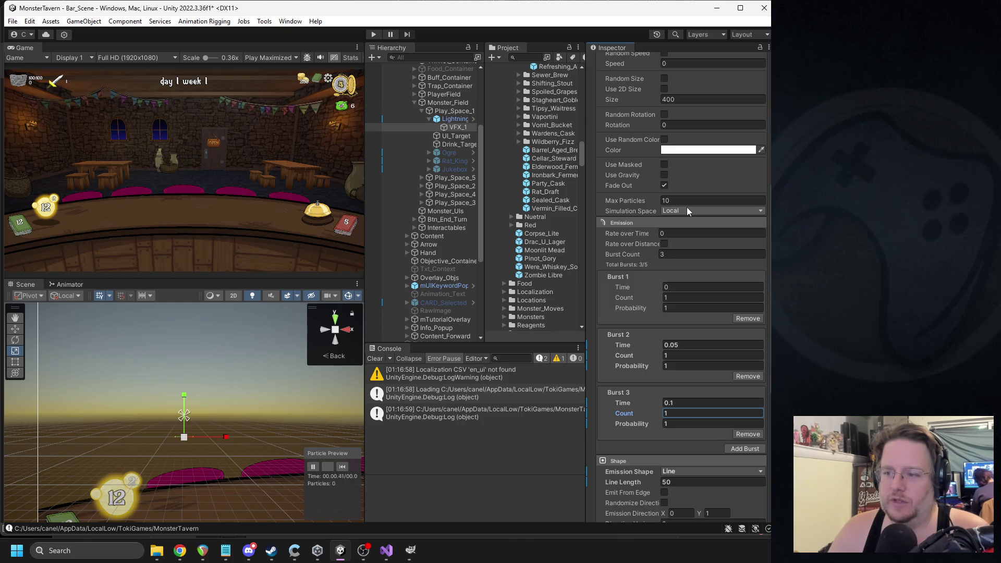
{"action": "scroll", "coordinate": [687, 207], "scroll_direction": "up", "scroll_amount": 2}
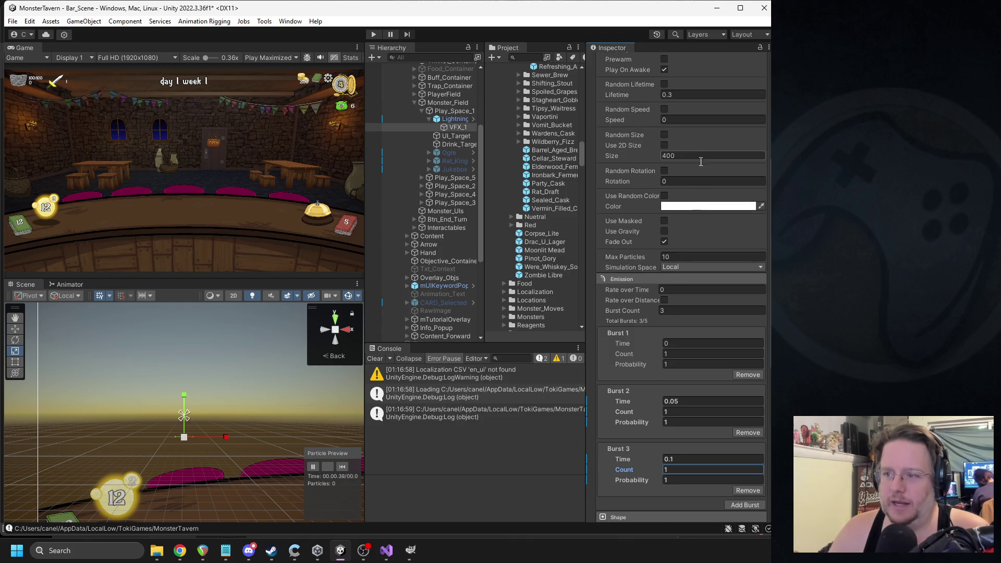
- Change the particle colour to a light peachy orange
{"action": "left_click", "coordinate": [708, 206]}
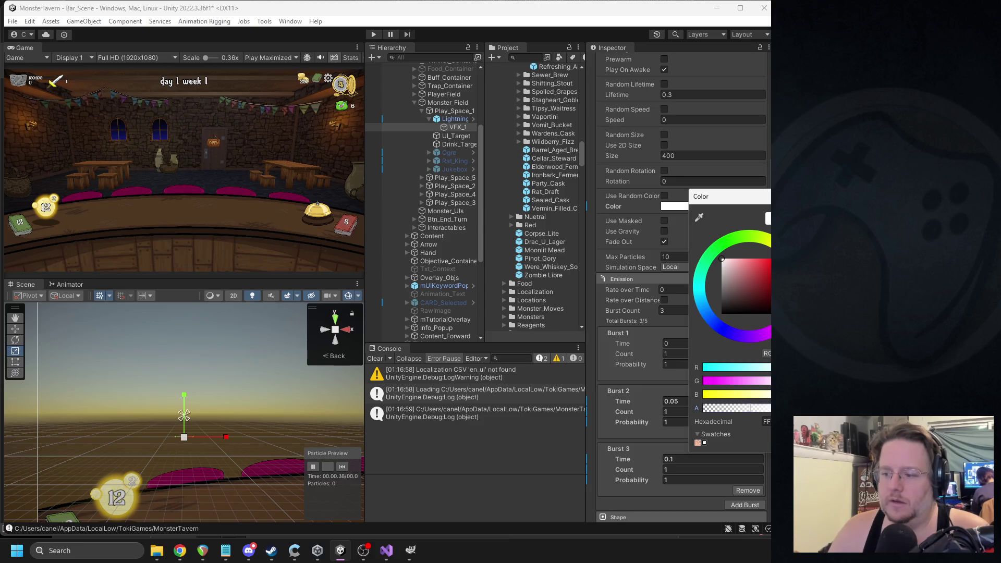
{"action": "left_click", "coordinate": [390, 375]}
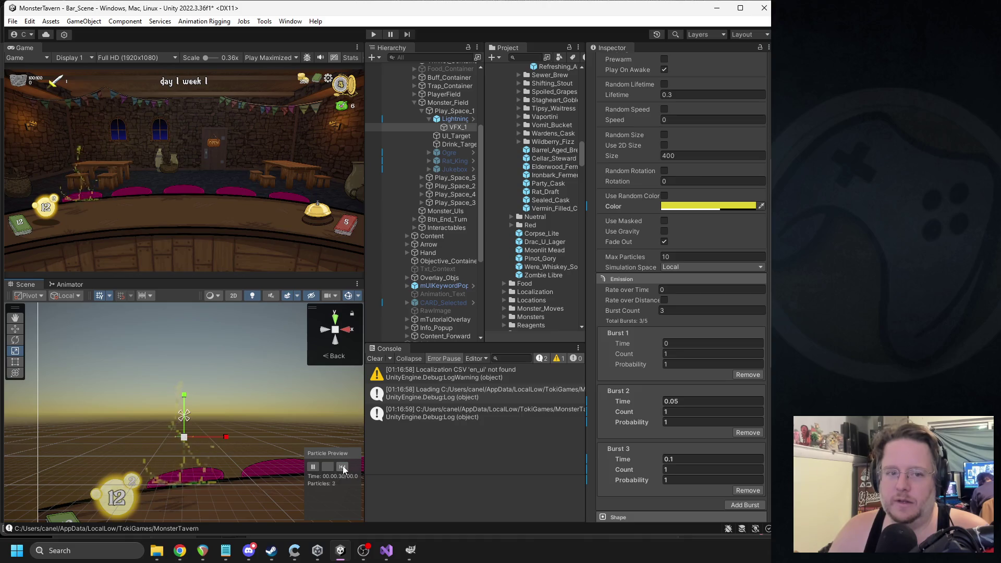
{"action": "left_click", "coordinate": [740, 206]}
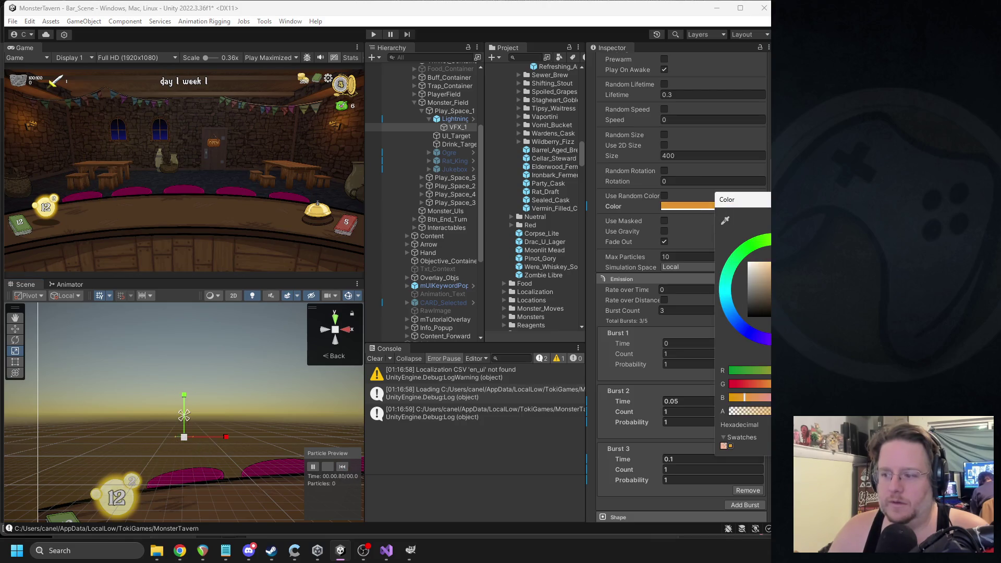
{"action": "left_click_drag", "start_coordinate": [771, 276], "coordinate": [770, 267]}
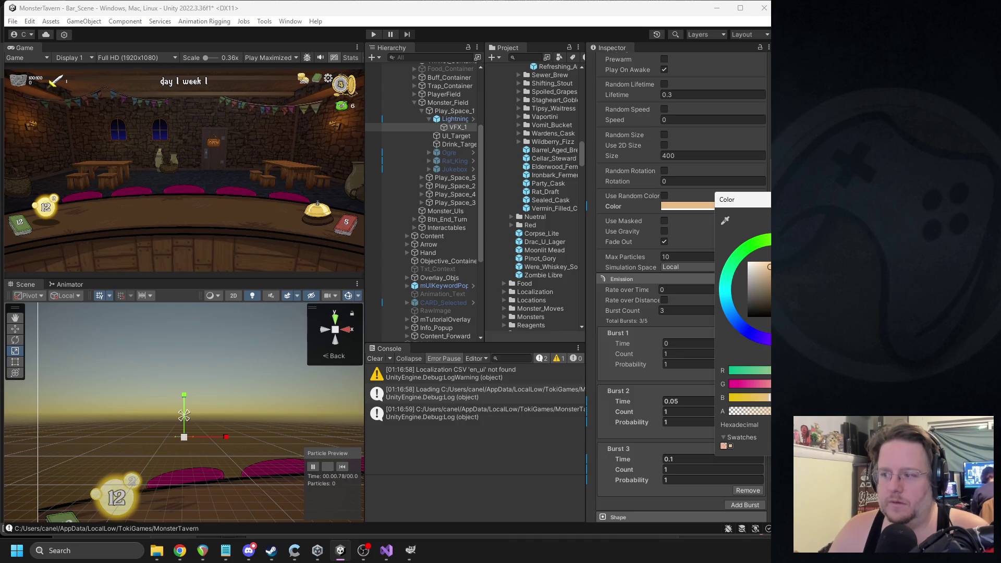
{"action": "scroll", "coordinate": [678, 313], "scroll_direction": "up", "scroll_amount": 2}
{"action": "left_click", "coordinate": [342, 466]}
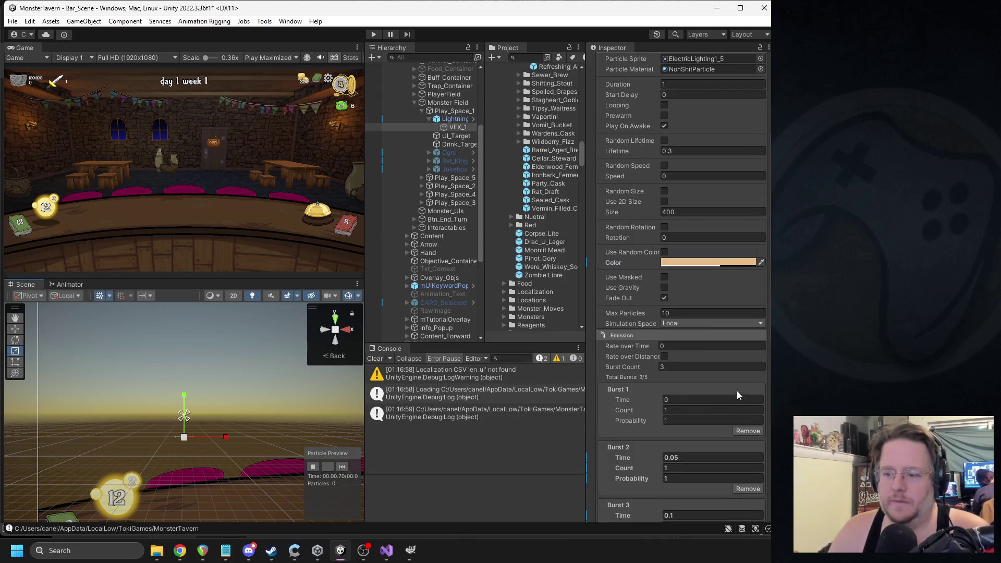
- Set the Shape module's Line Length to 100
{"action": "scroll", "coordinate": [666, 389], "scroll_direction": "down", "scroll_amount": 3}
{"action": "scroll", "coordinate": [665, 389], "scroll_direction": "down", "scroll_amount": 2}
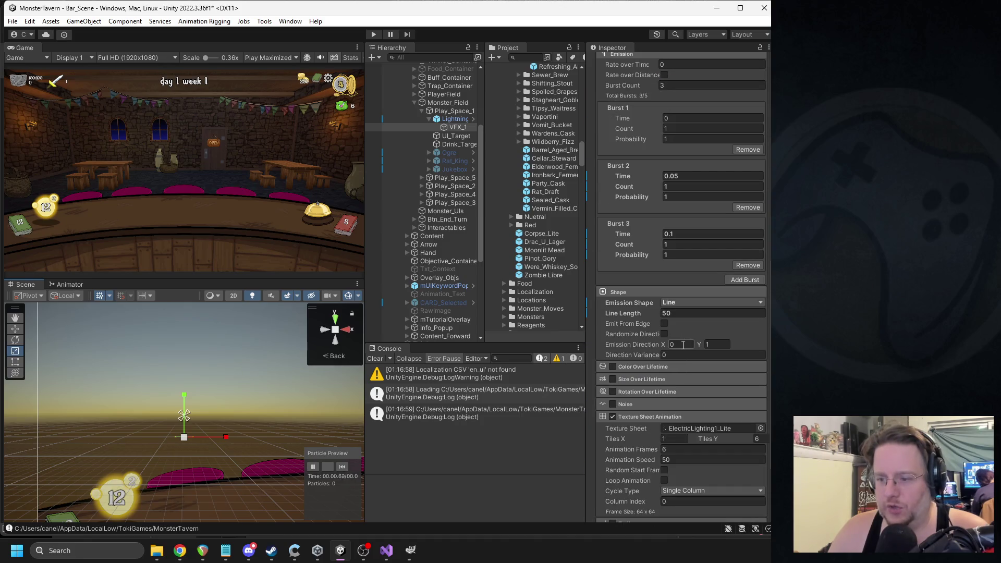
{"action": "left_click", "coordinate": [680, 312]}
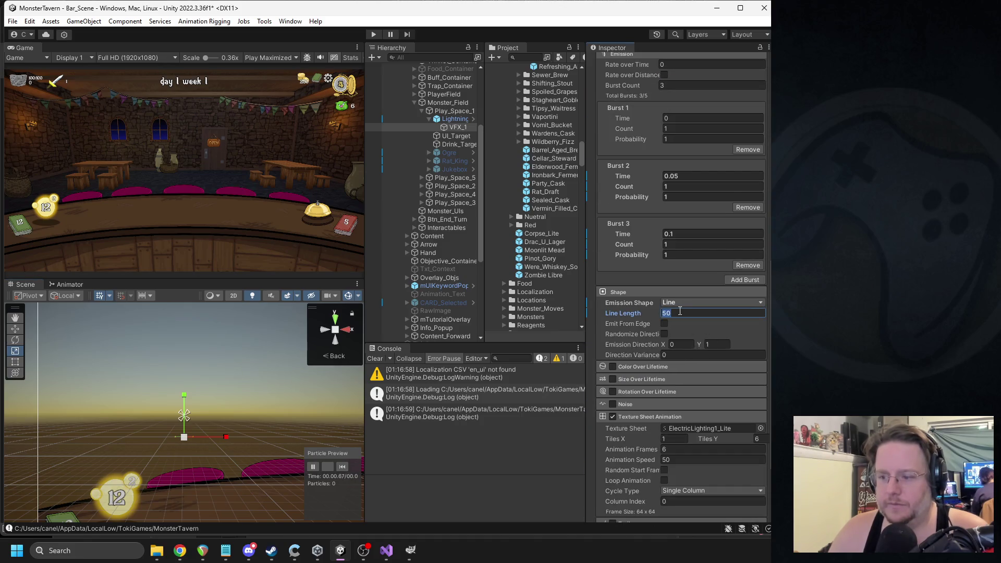
{"action": "type", "text": "100"}
{"action": "left_click", "coordinate": [340, 468]}
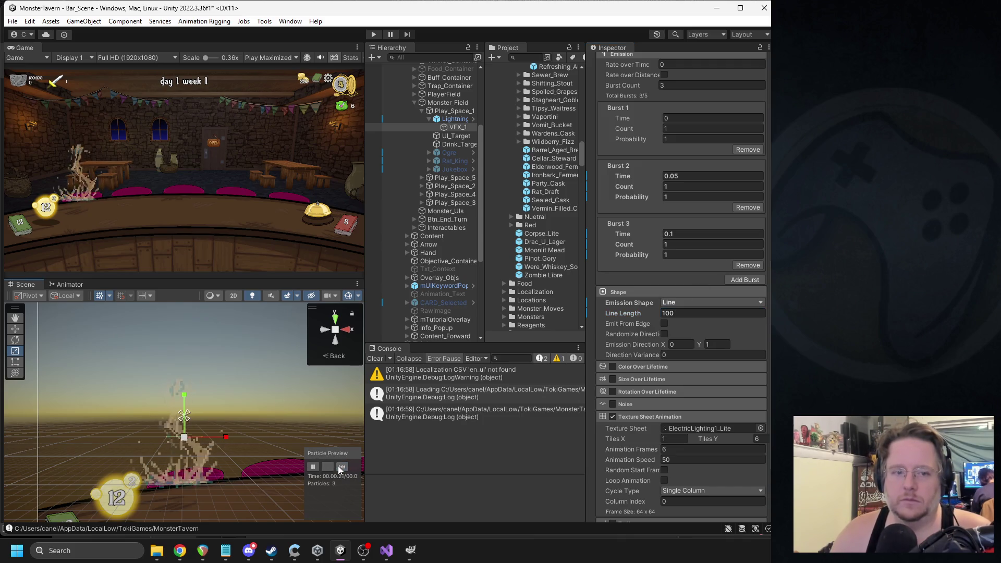
{"action": "scroll", "coordinate": [694, 307], "scroll_direction": "up", "scroll_amount": 2}
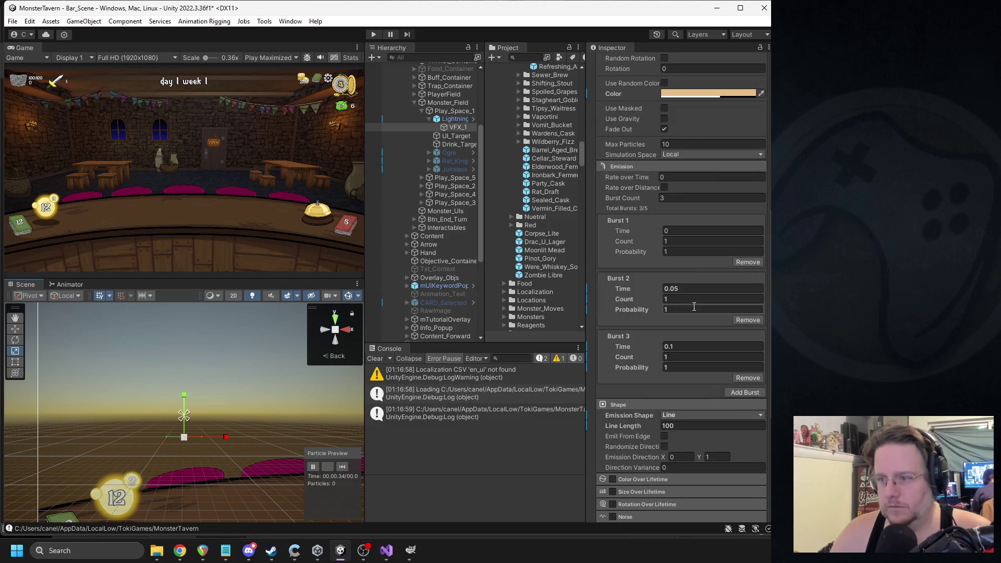
{"action": "scroll", "coordinate": [693, 292], "scroll_direction": "up", "scroll_amount": 4}
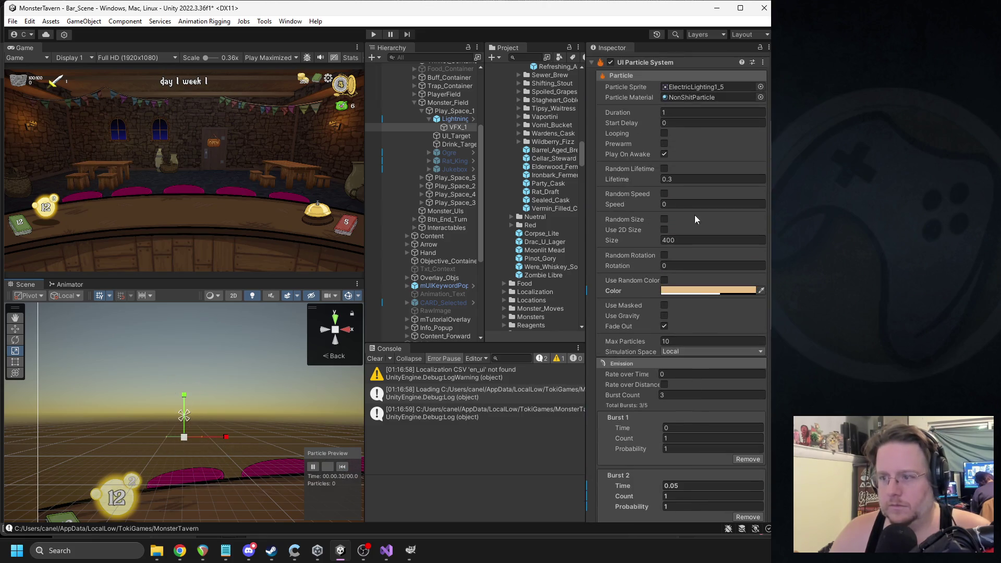
- Set VFX_1's particle Lifetime to 0.4 and replay the preview
{"action": "double_click", "coordinate": [670, 179]}
{"action": "type", "text": "0.4"}
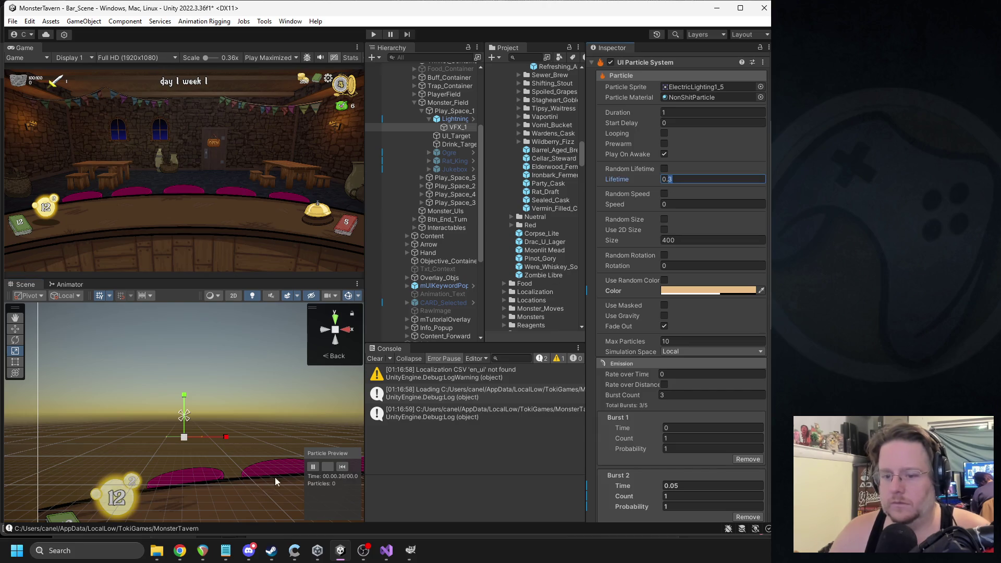
{"action": "left_click", "coordinate": [345, 465]}
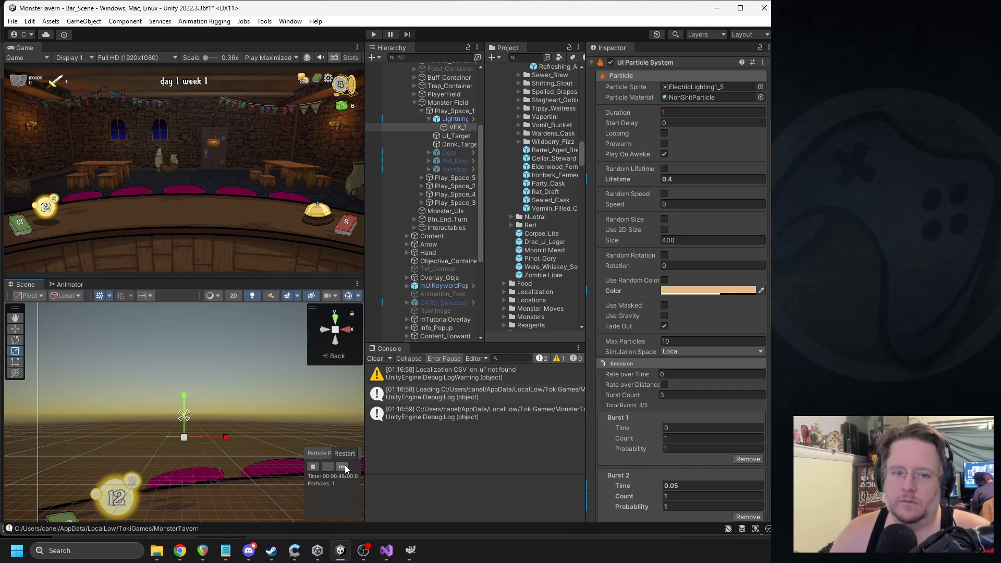
{"action": "left_click", "coordinate": [345, 465]}
{"action": "scroll", "coordinate": [749, 289], "scroll_direction": "down", "scroll_amount": 5}
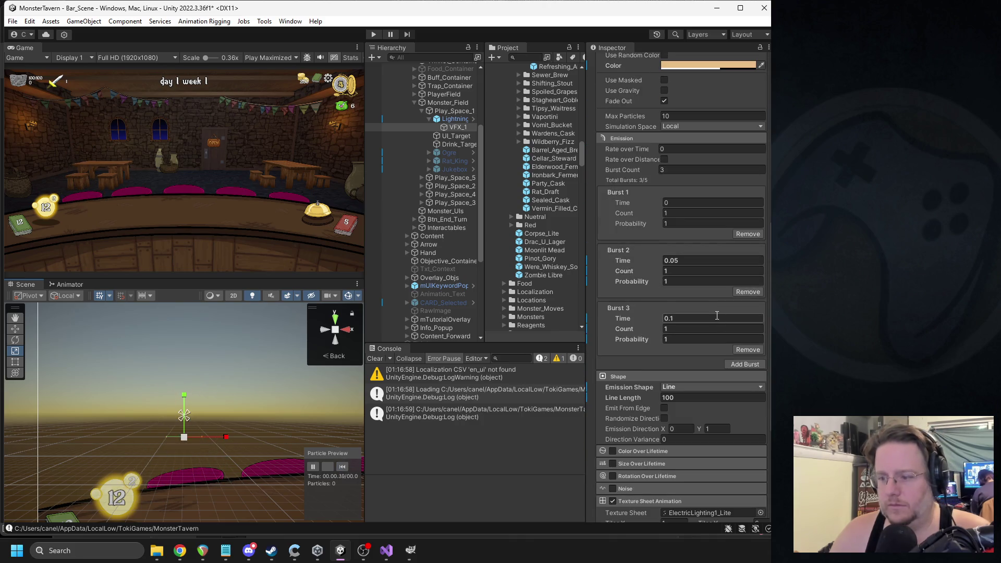
{"action": "scroll", "coordinate": [712, 307], "scroll_direction": "up", "scroll_amount": 3}
{"action": "scroll", "coordinate": [710, 306], "scroll_direction": "down", "scroll_amount": 7}
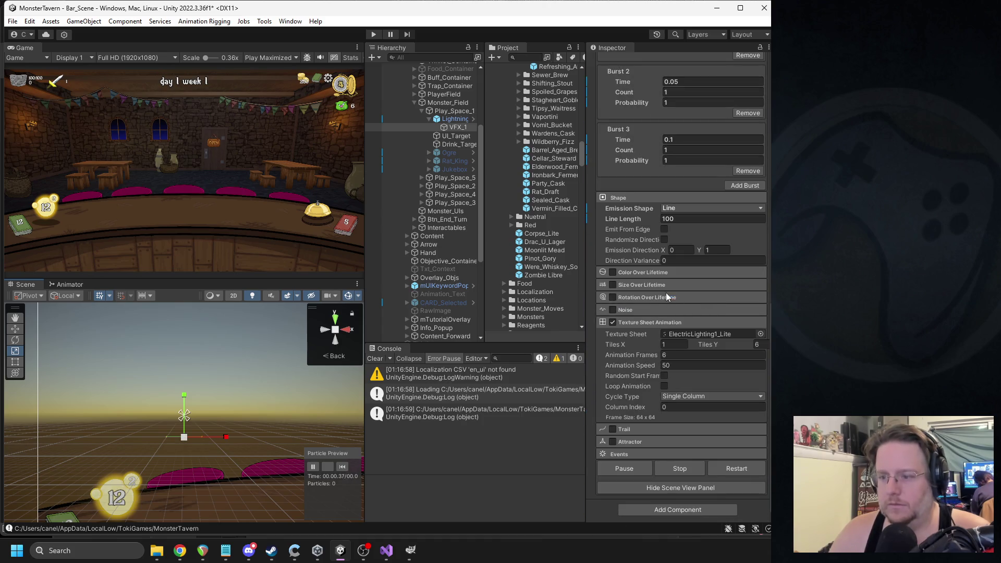
{"action": "scroll", "coordinate": [687, 286], "scroll_direction": "up", "scroll_amount": 8}
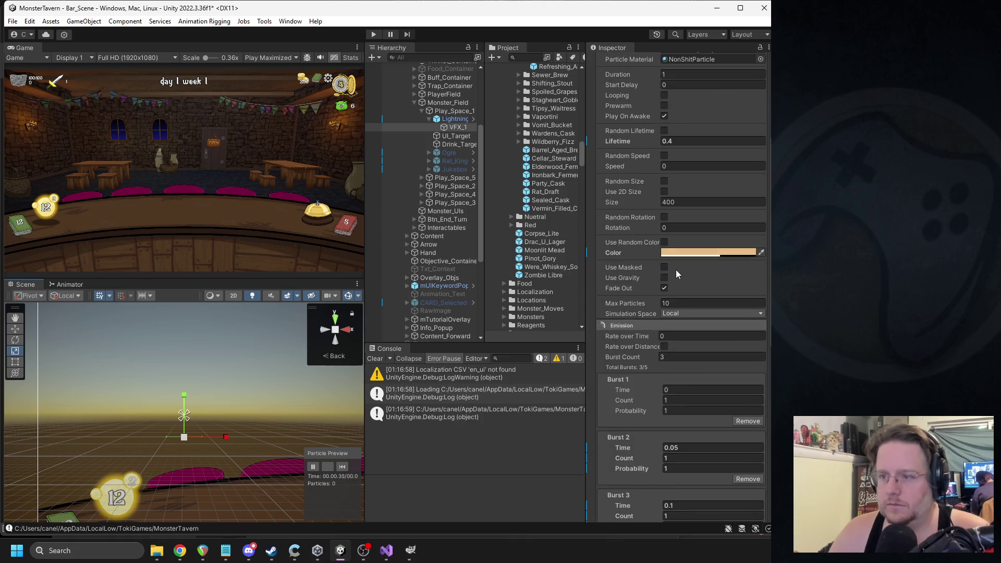
- Enable Random Size on VFX_1 with Min Size 350 and Max Size 450
{"action": "left_click", "coordinate": [665, 182]}
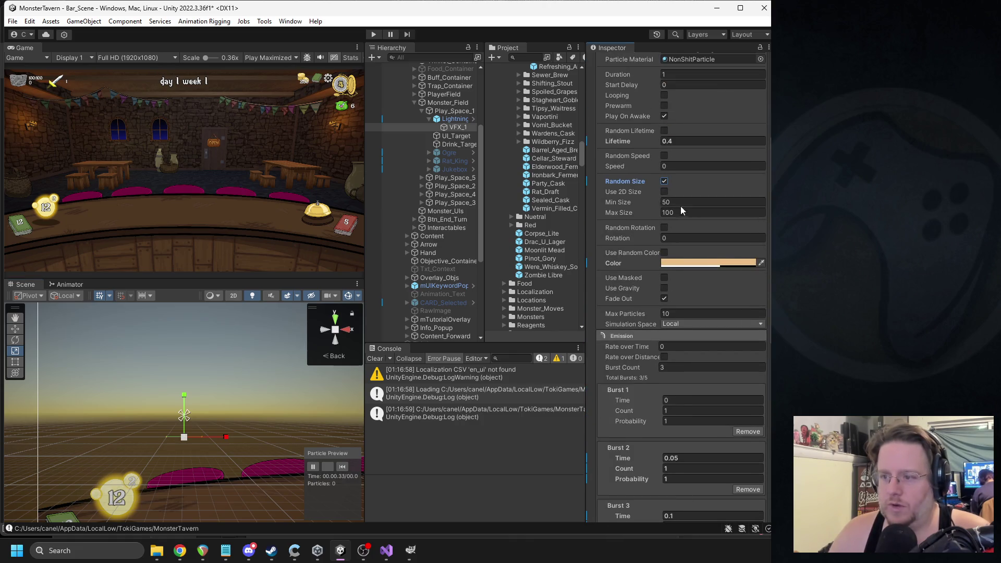
{"action": "left_click", "coordinate": [342, 467]}
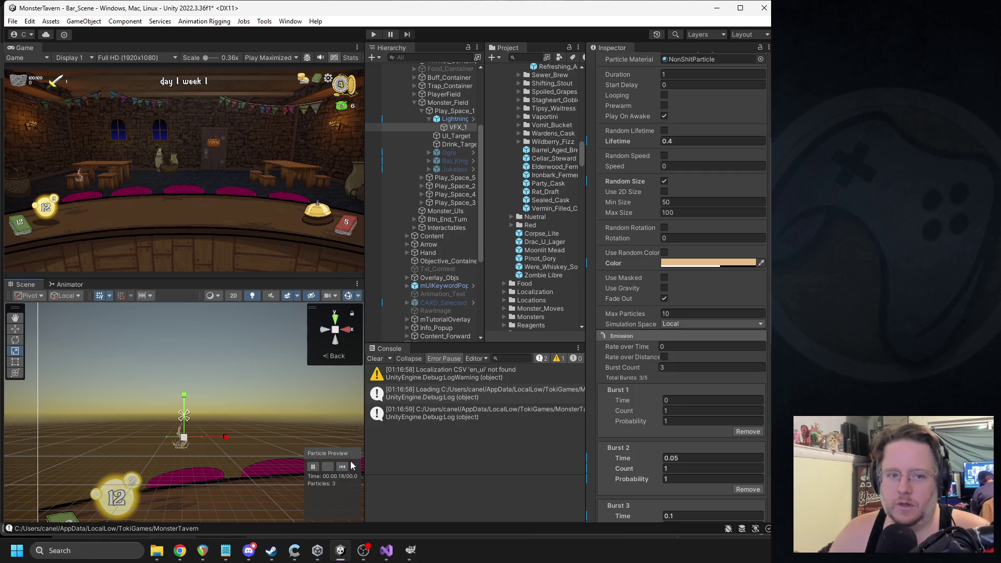
{"action": "left_click", "coordinate": [670, 203]}
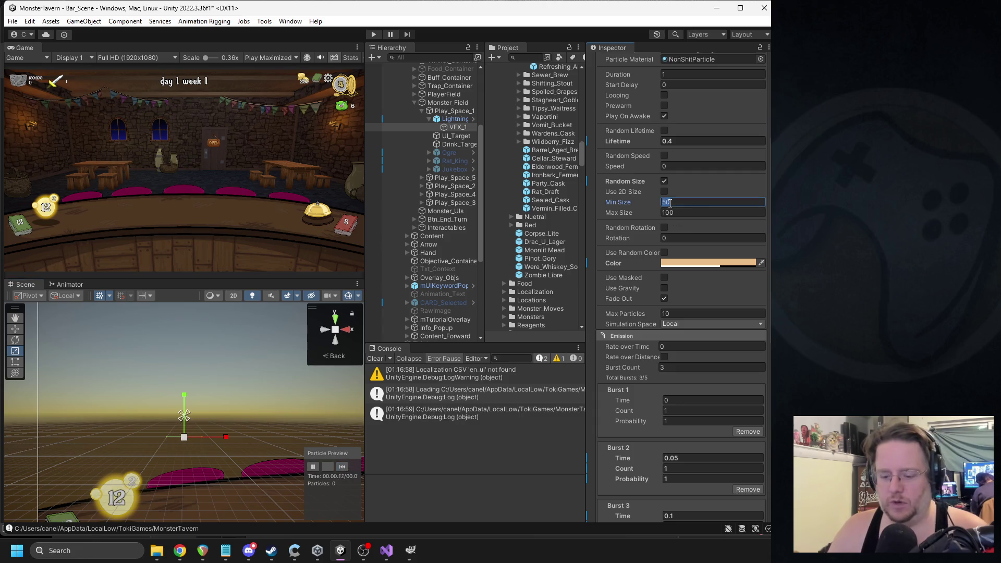
{"action": "type", "text": "350"}
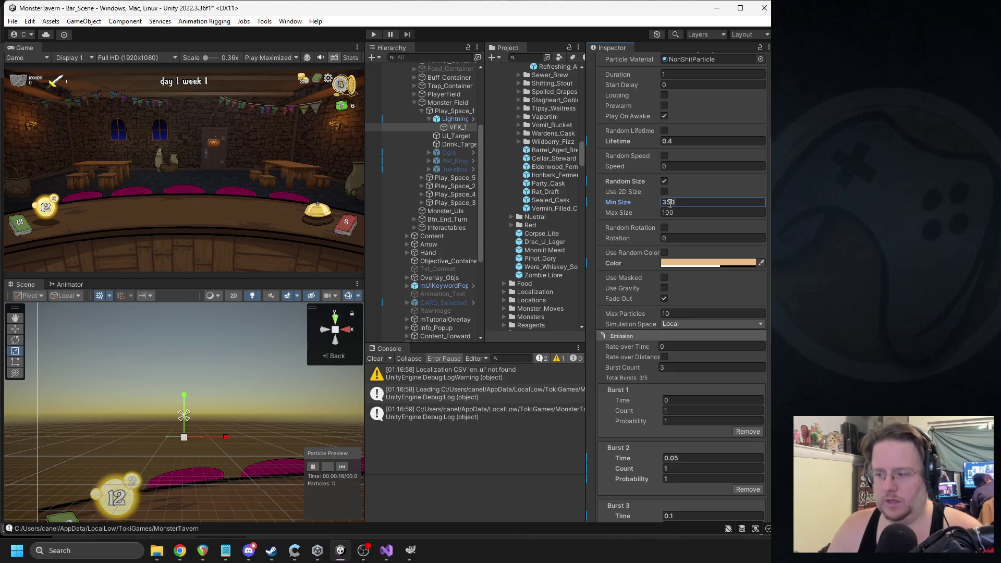
{"action": "left_click", "coordinate": [678, 212]}
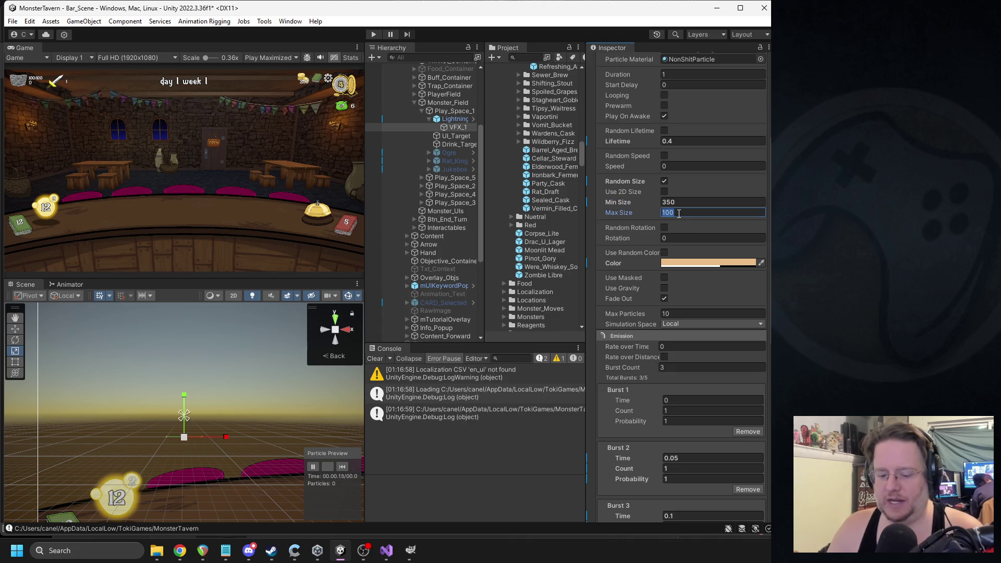
{"action": "type", "text": "45"}
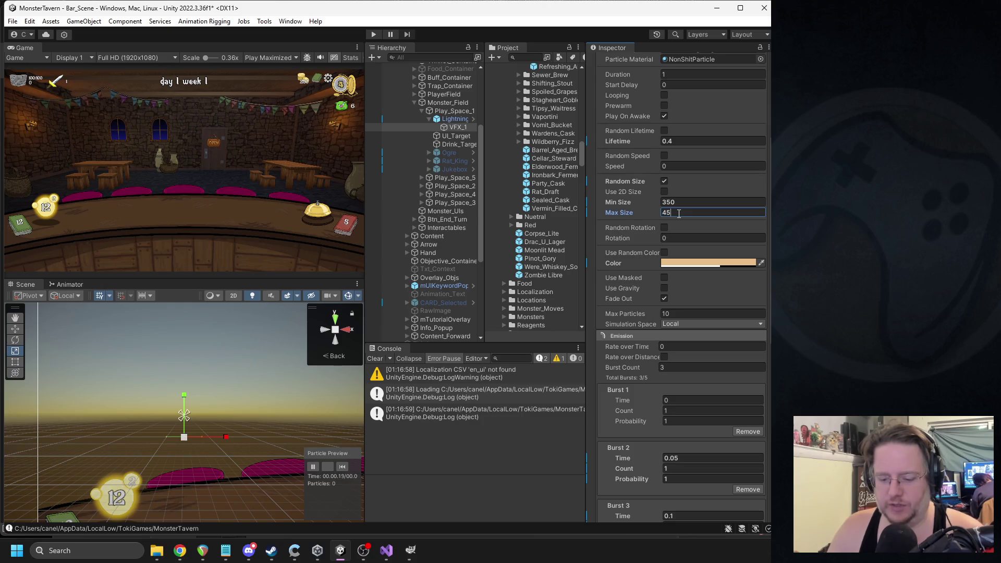
{"action": "left_click", "coordinate": [338, 469]}
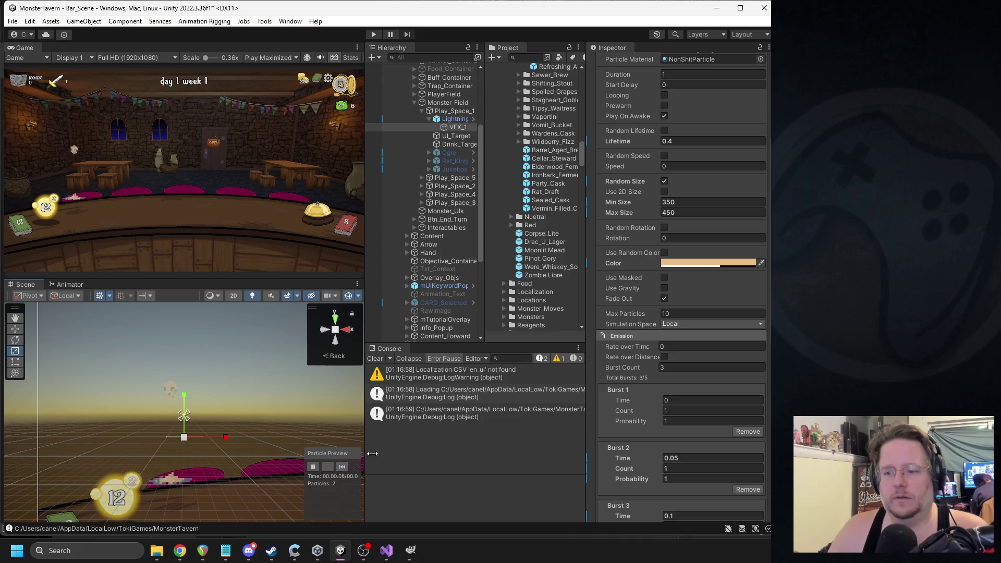
{"action": "scroll", "coordinate": [691, 267], "scroll_direction": "down", "scroll_amount": 2}
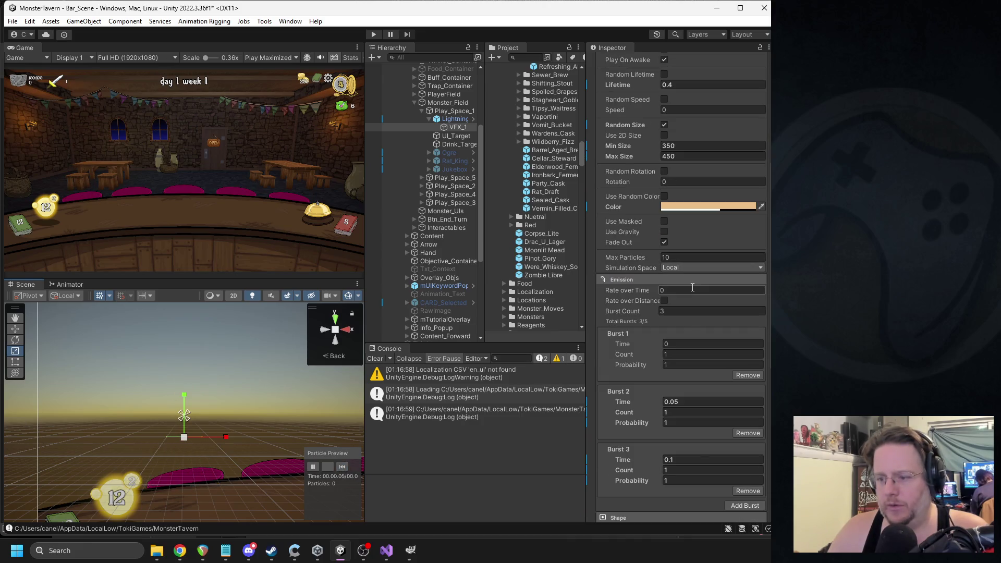
{"action": "scroll", "coordinate": [683, 279], "scroll_direction": "up", "scroll_amount": 2}
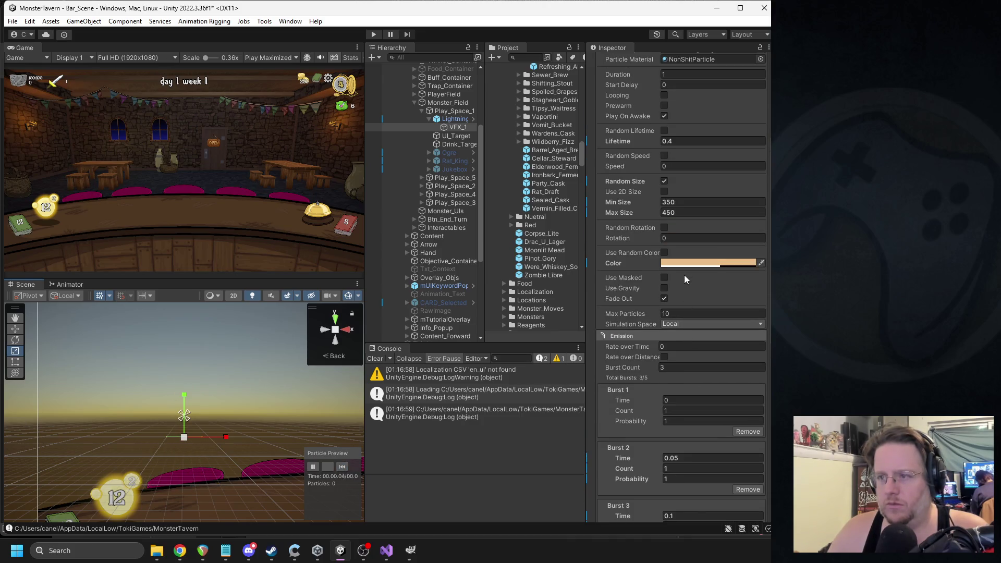
{"action": "scroll", "coordinate": [694, 268], "scroll_direction": "down", "scroll_amount": 7}
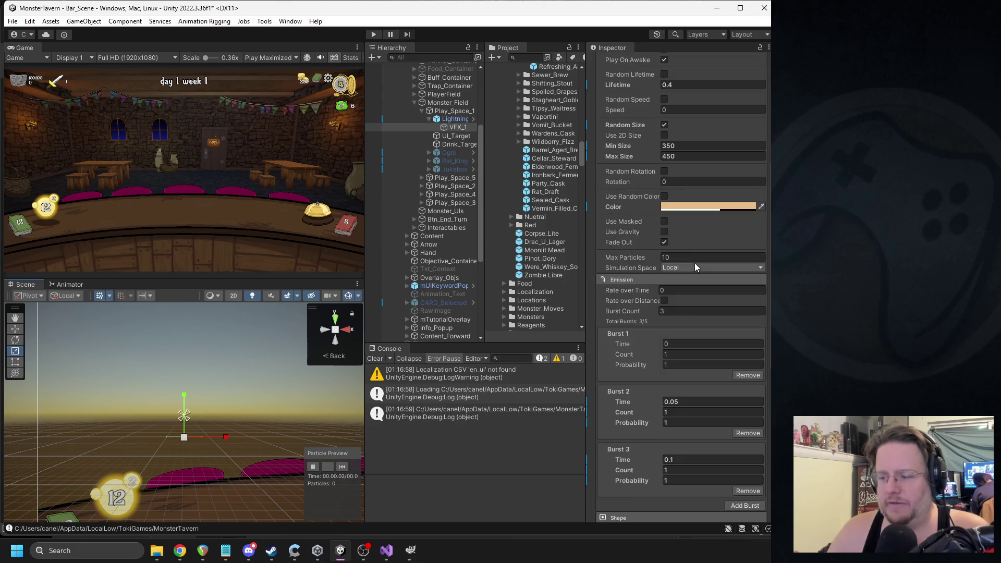
{"action": "scroll", "coordinate": [689, 260], "scroll_direction": "down", "scroll_amount": 5}
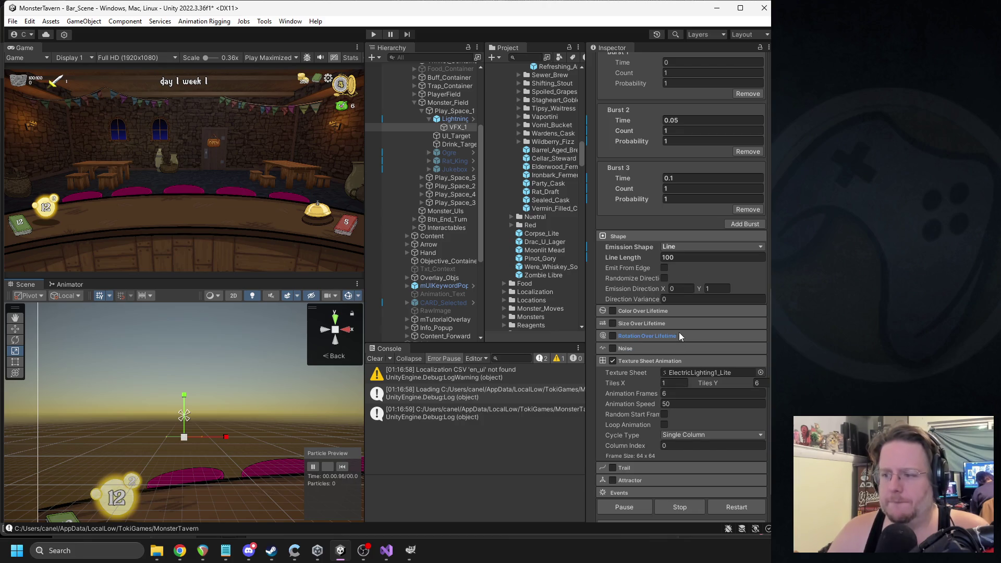
- Retime Burst 3 to 0.15 and Burst 2 to 0.075 seconds, then replay
{"action": "scroll", "coordinate": [681, 327], "scroll_direction": "up", "scroll_amount": 5}
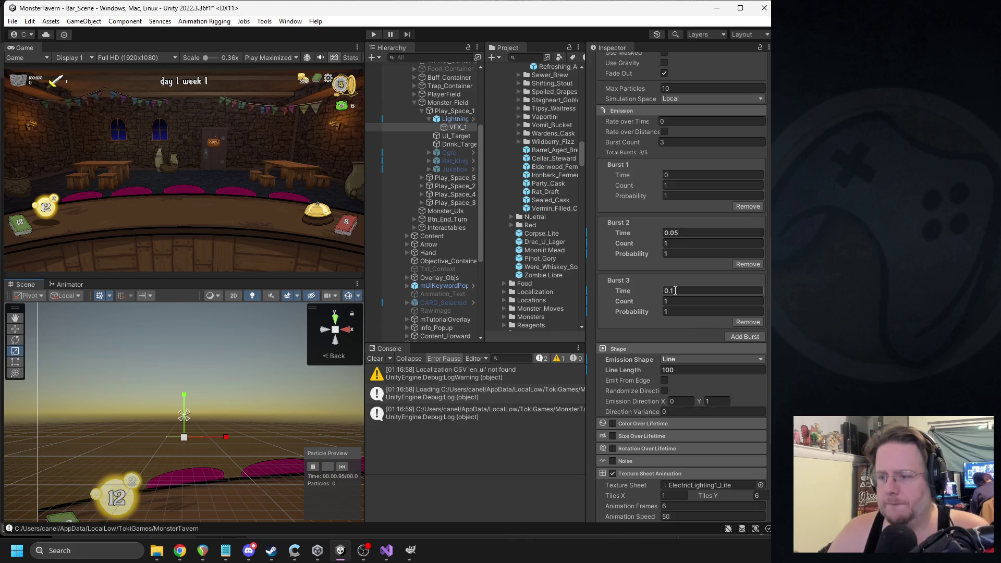
{"action": "type", "text": "5"}
{"action": "left_click", "coordinate": [673, 236]}
{"action": "type", "text": "0.0"}
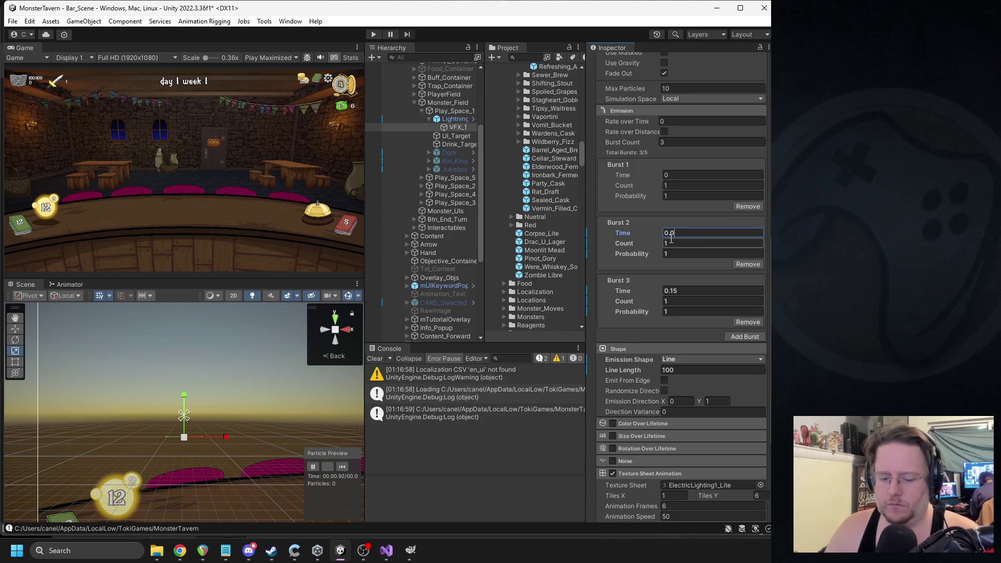
{"action": "type", "text": "75"}
{"action": "left_click", "coordinate": [342, 467]}
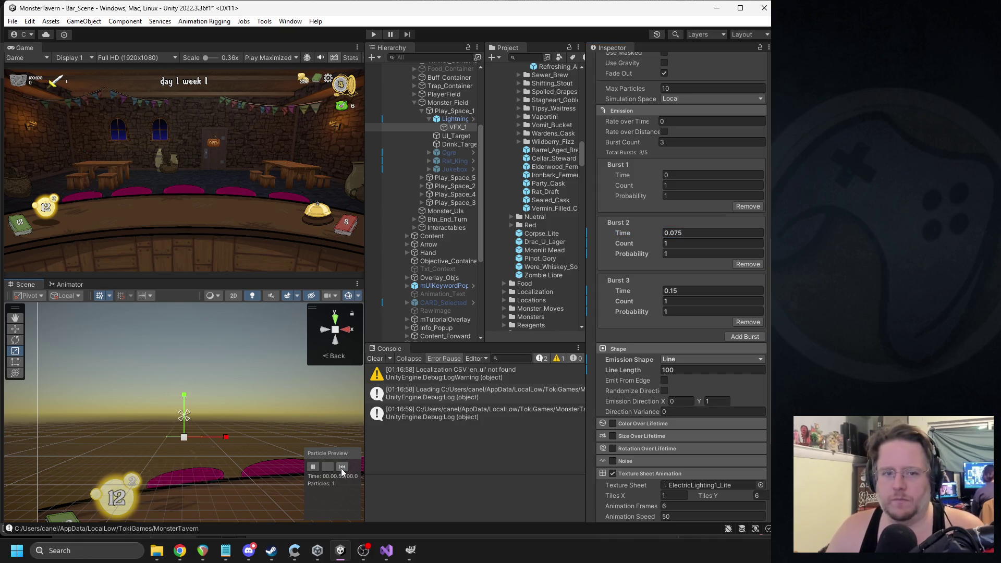
{"action": "left_click", "coordinate": [341, 468]}
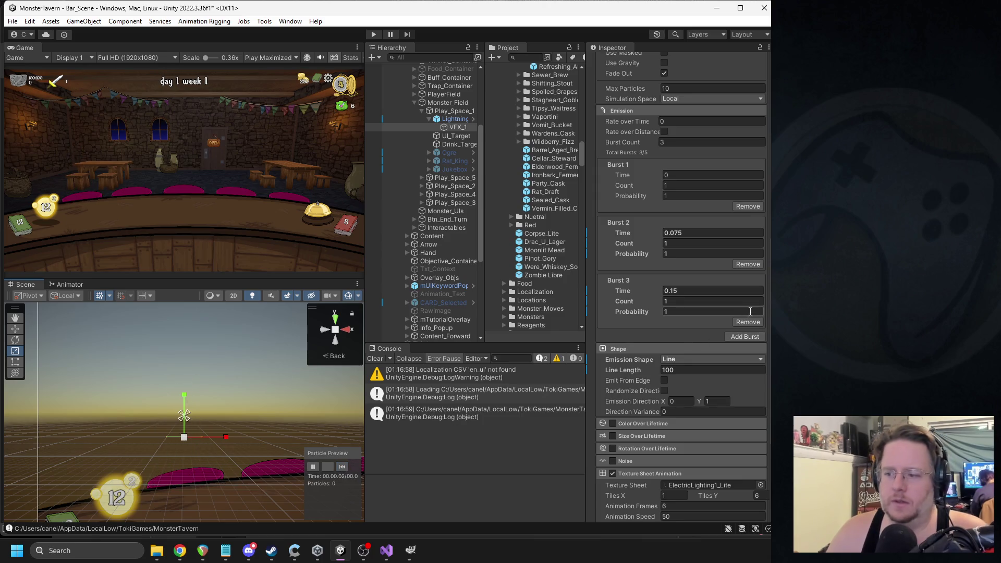
- Remove Burst 3 and Burst 2, leaving only the burst at time 0
{"action": "left_click", "coordinate": [746, 321]}
{"action": "left_click", "coordinate": [345, 468]}
{"action": "left_click", "coordinate": [745, 263]}
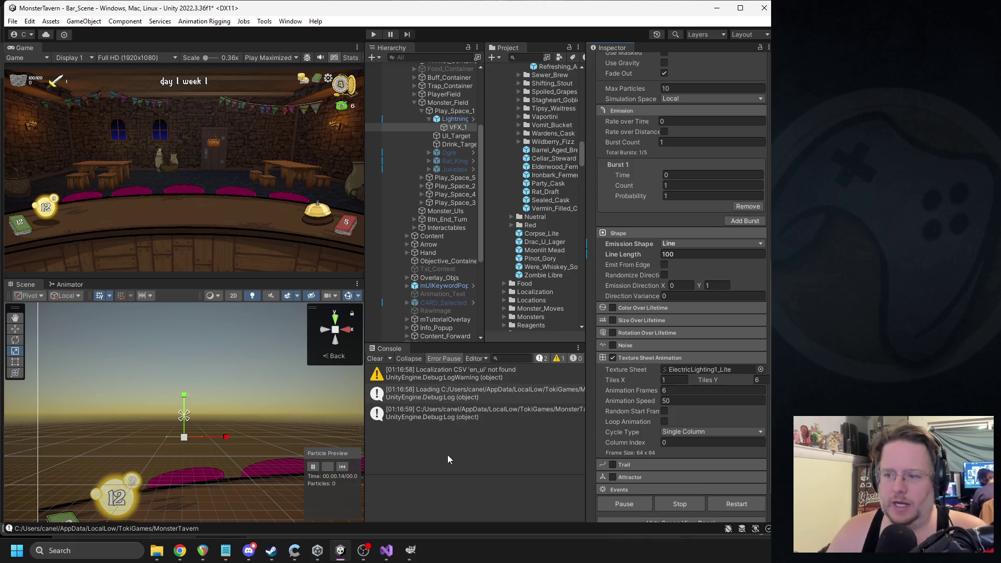
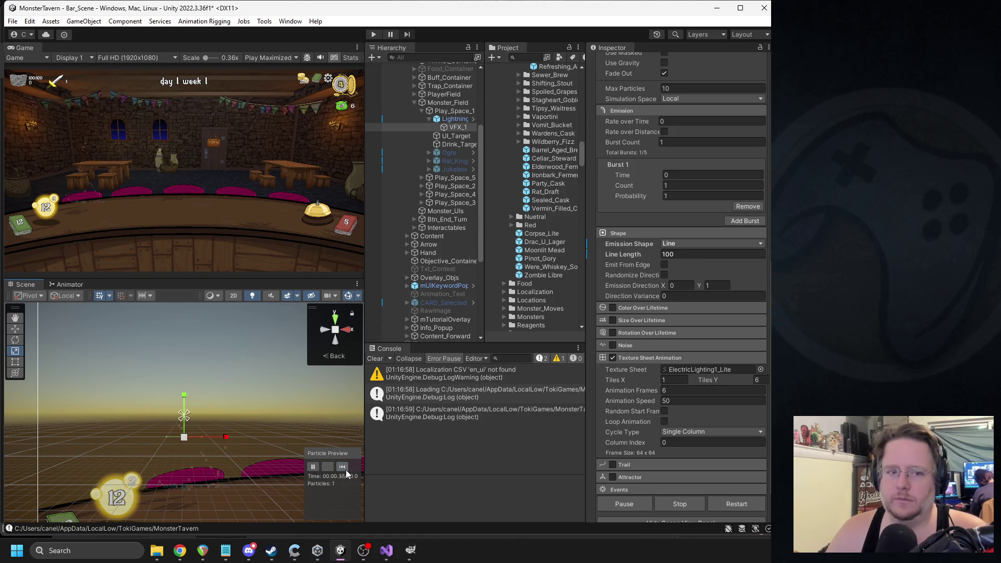
- Tint VFX_1's particle colour pale cyan and replay the burst preview
{"action": "scroll", "coordinate": [678, 287], "scroll_direction": "up", "scroll_amount": 4}
{"action": "left_click", "coordinate": [696, 150]}
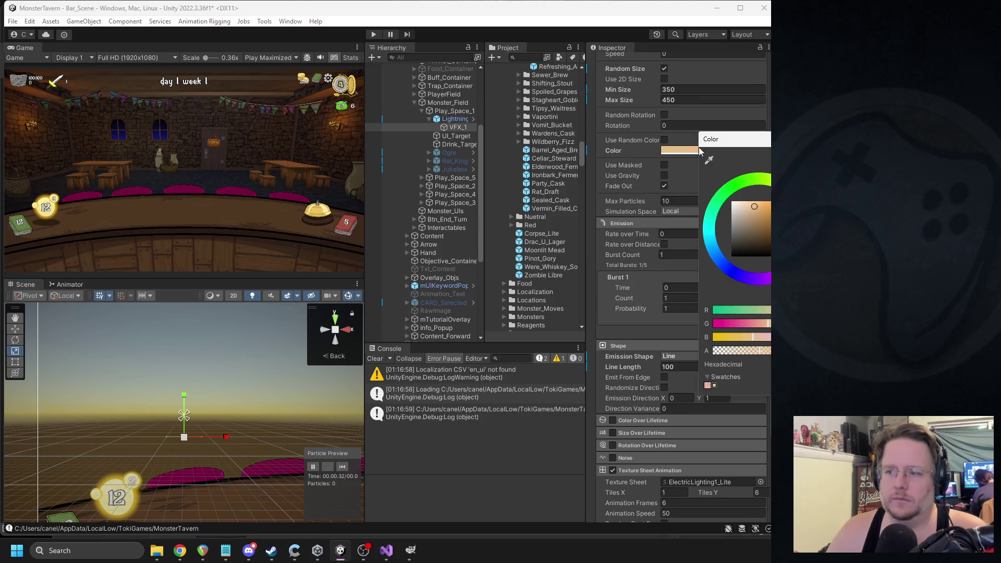
{"action": "left_click", "coordinate": [726, 221]}
{"action": "left_click_drag", "start_coordinate": [743, 209], "coordinate": [736, 203]}
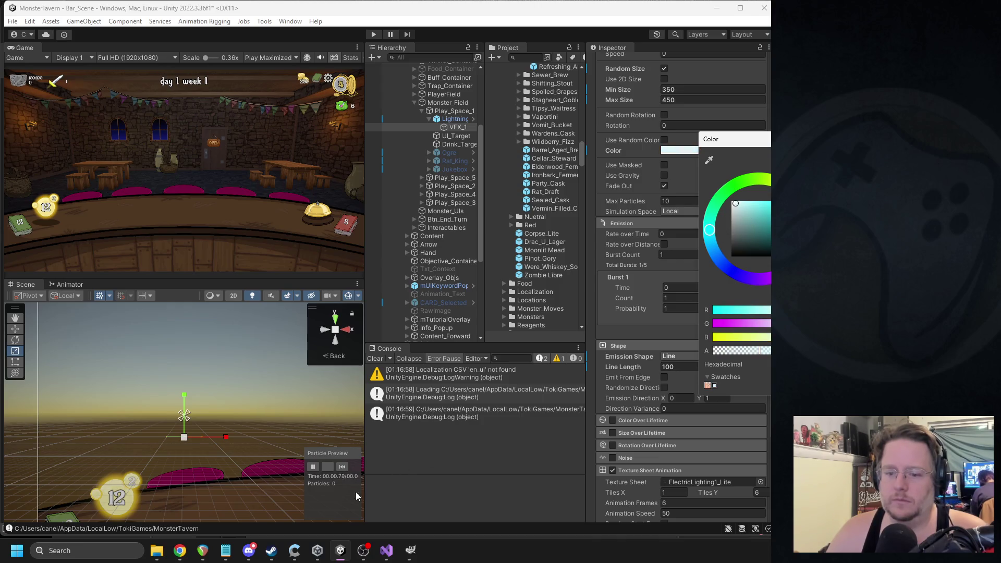
{"action": "left_click", "coordinate": [343, 465]}
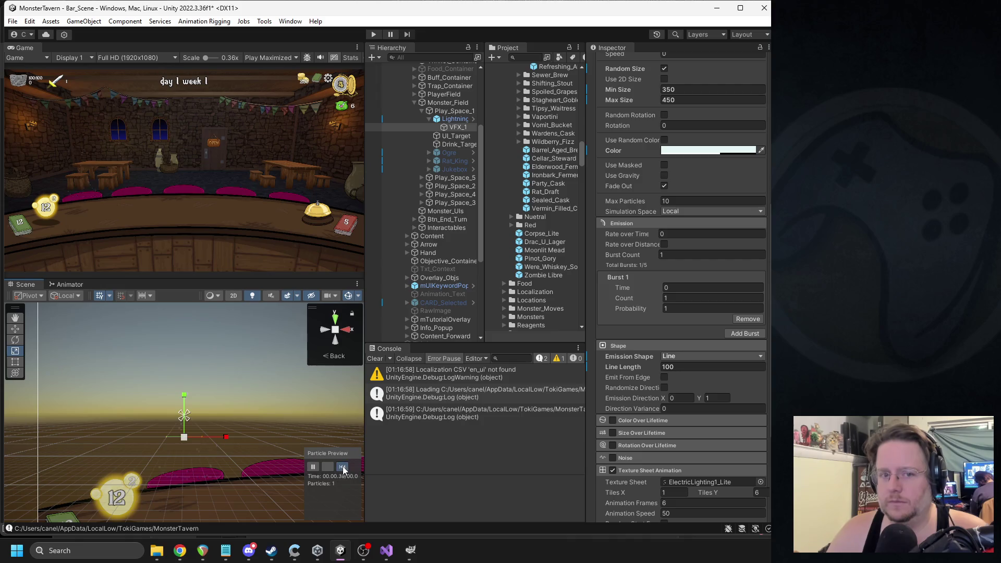
{"action": "left_click", "coordinate": [342, 466]}
- Check Lightning_Attack's prefab overrides, deactivate the object, and enter Play mode
{"action": "left_click", "coordinate": [446, 120]}
{"action": "left_click", "coordinate": [641, 102]}
{"action": "left_click", "coordinate": [617, 79]}
{"action": "left_click", "coordinate": [614, 62]}
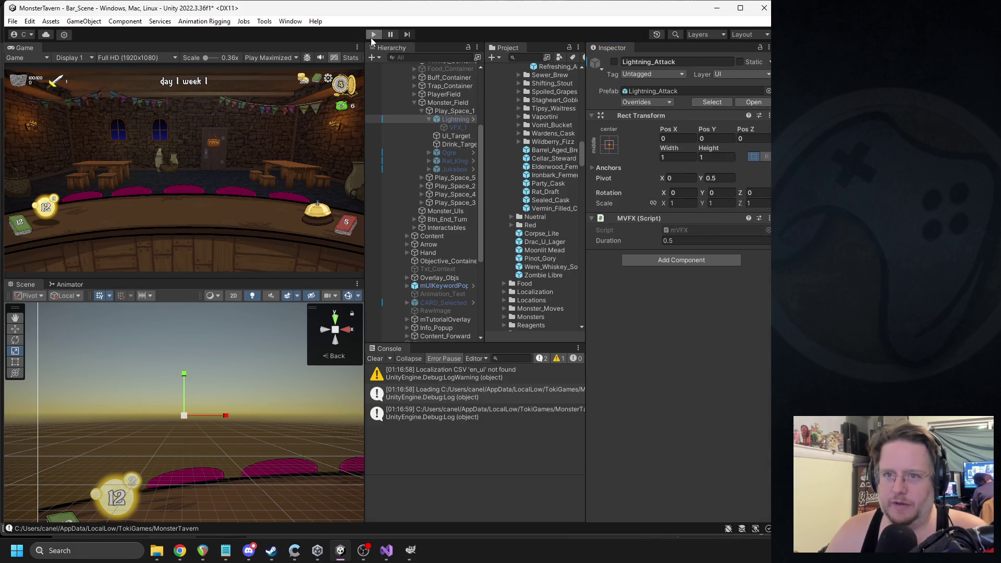
{"action": "left_click", "coordinate": [373, 34]}
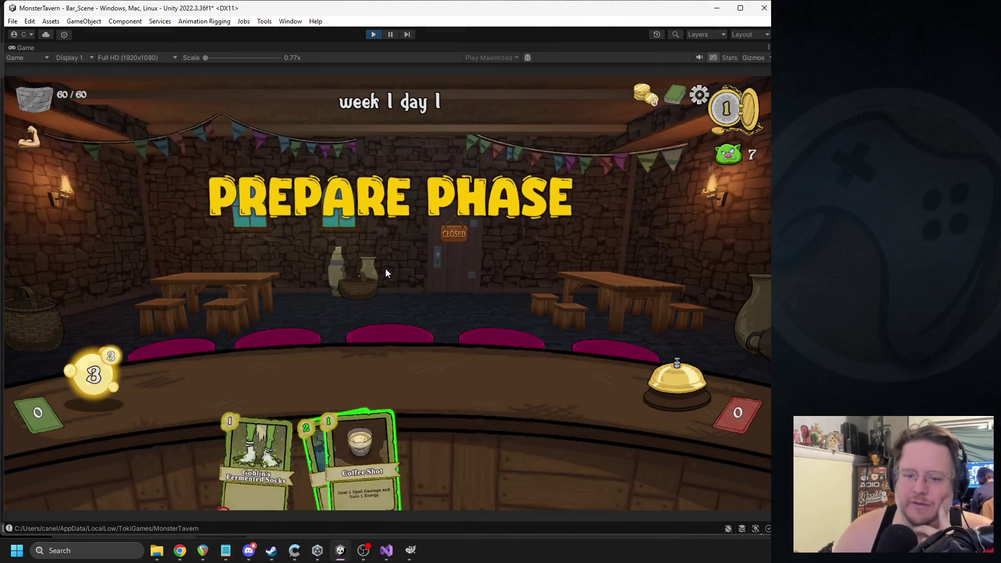
- Place Goblin's Fermented Socks and Tuskwater cards on the counter and ring the bell
{"action": "left_click_drag", "start_coordinate": [380, 422], "coordinate": [393, 318]}
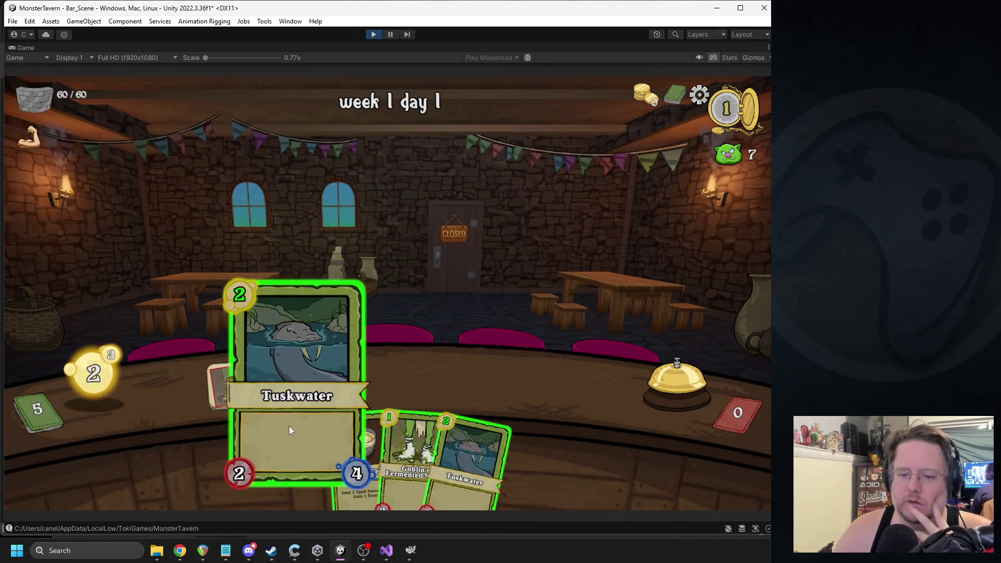
{"action": "left_click_drag", "start_coordinate": [289, 426], "coordinate": [297, 329]}
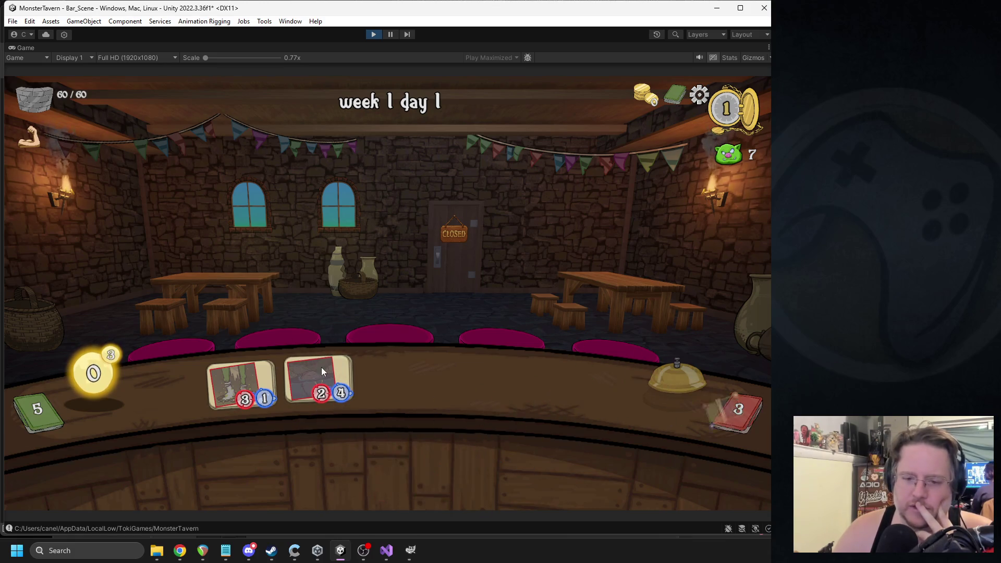
{"action": "mouse_move", "coordinate": [320, 375]}
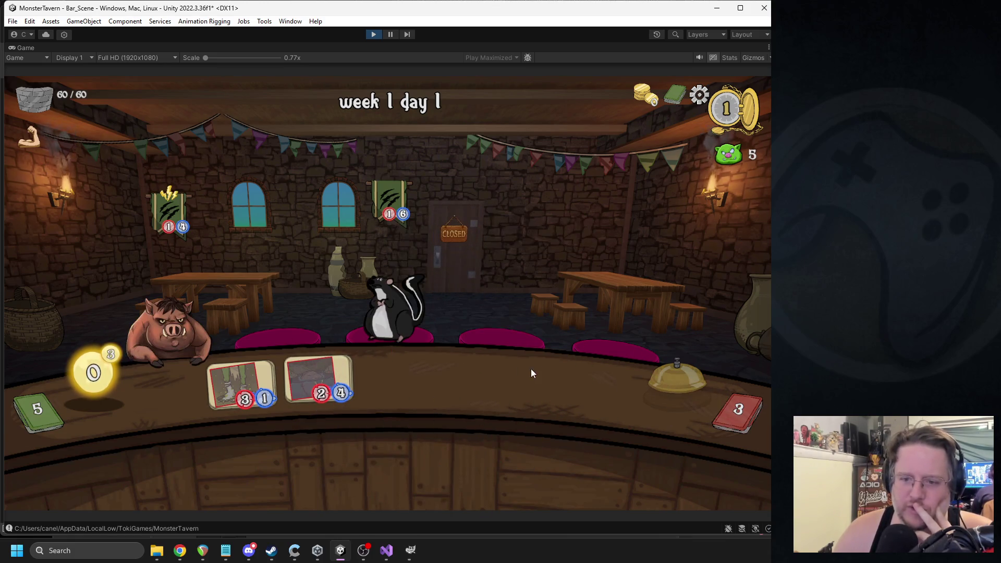
{"action": "left_click_drag", "start_coordinate": [334, 443], "coordinate": [396, 365]}
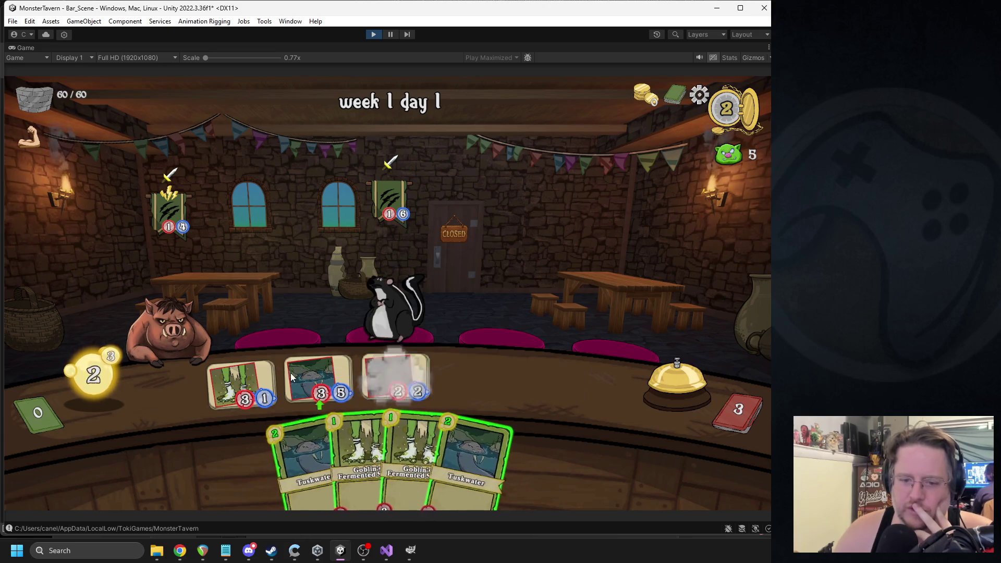
{"action": "left_click_drag", "start_coordinate": [275, 348], "coordinate": [172, 323]}
{"action": "left_click_drag", "start_coordinate": [300, 459], "coordinate": [240, 383]}
{"action": "left_click", "coordinate": [665, 383]}
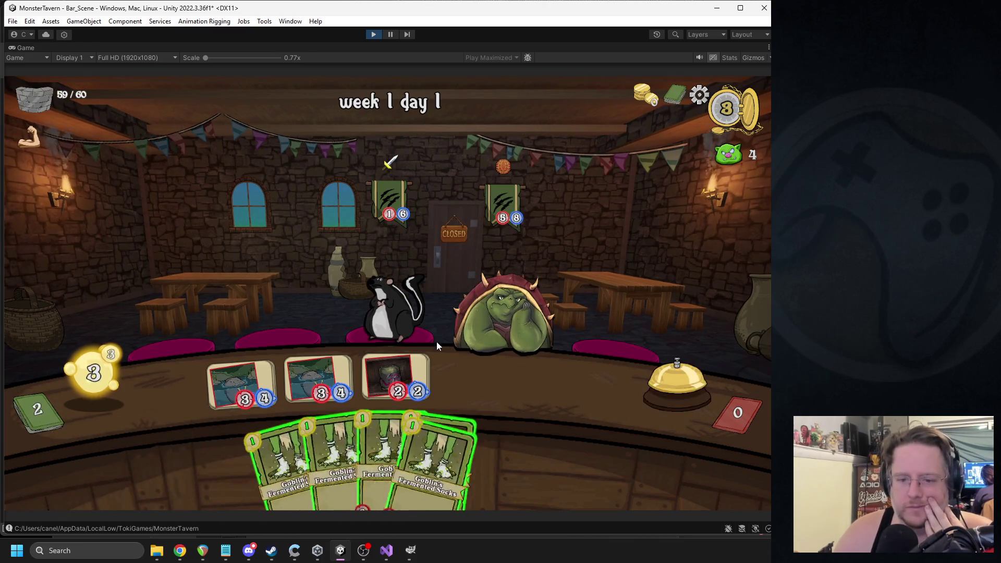
- Use Coffee Shot on two skunk customers, ring the bell, then stop play mode
{"action": "mouse_move", "coordinate": [443, 459]}
{"action": "left_mouse_down"}
{"action": "mouse_move", "coordinate": [655, 225]}
{"action": "mouse_move", "coordinate": [386, 316]}
{"action": "left_mouse_up"}
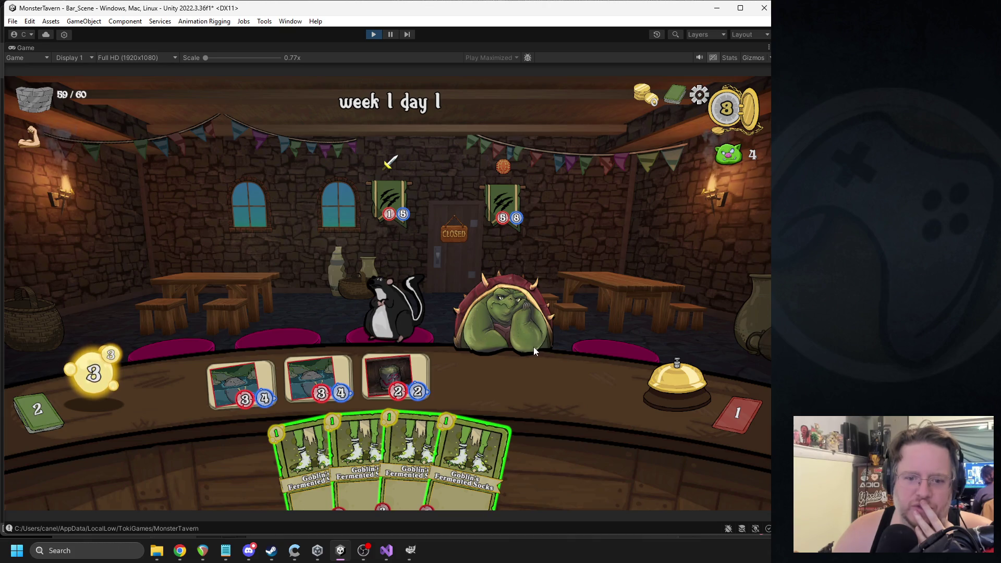
{"action": "left_click", "coordinate": [653, 392]}
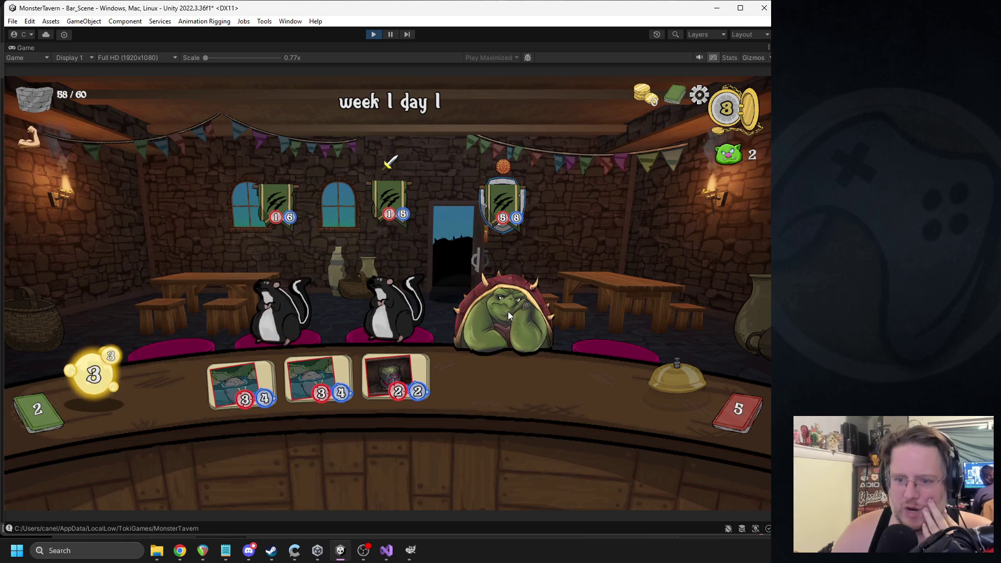
{"action": "mouse_move", "coordinate": [388, 459]}
{"action": "left_mouse_down"}
{"action": "mouse_move", "coordinate": [417, 307]}
{"action": "mouse_move", "coordinate": [395, 301]}
{"action": "left_mouse_up"}
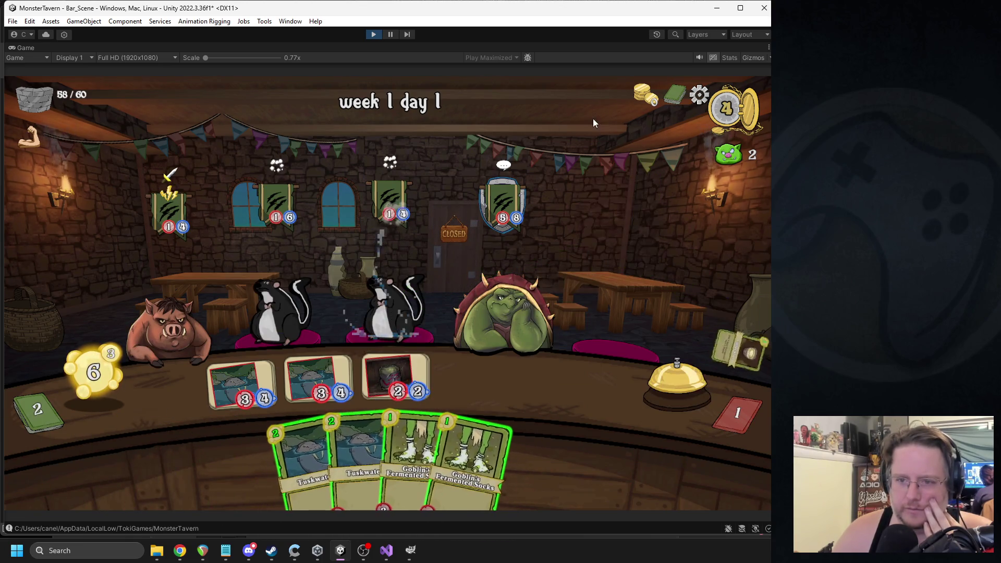
{"action": "left_click", "coordinate": [367, 36]}
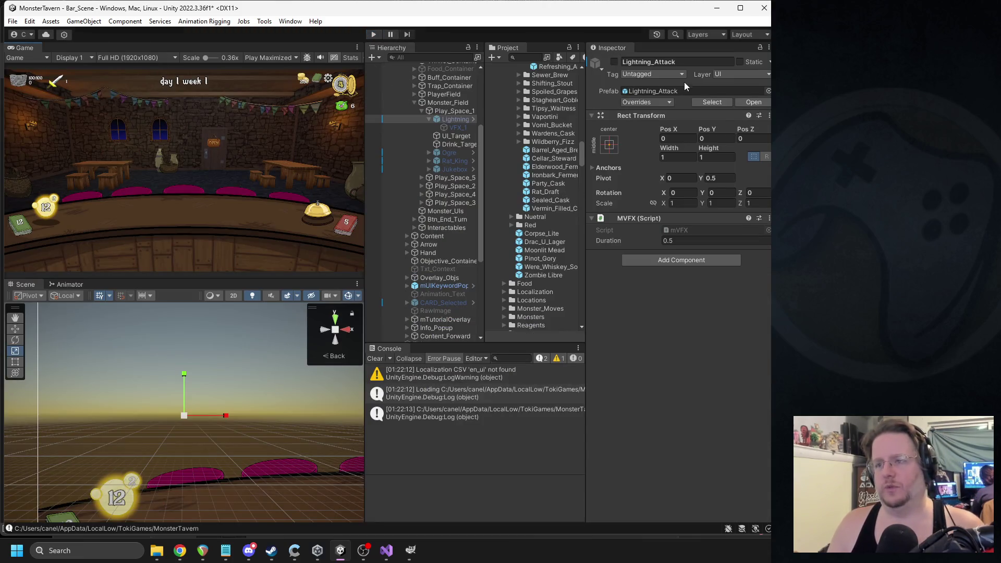
- Review VFX_1's particle modules, then select the Lightning_Attack parent object
{"action": "left_click", "coordinate": [457, 127]}
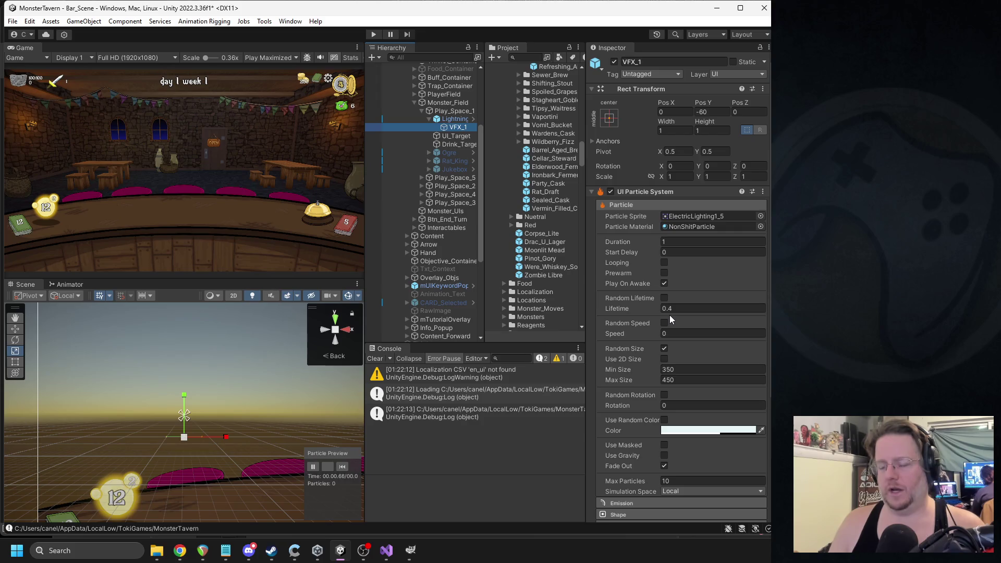
{"action": "scroll", "coordinate": [669, 315], "scroll_direction": "down", "scroll_amount": 5}
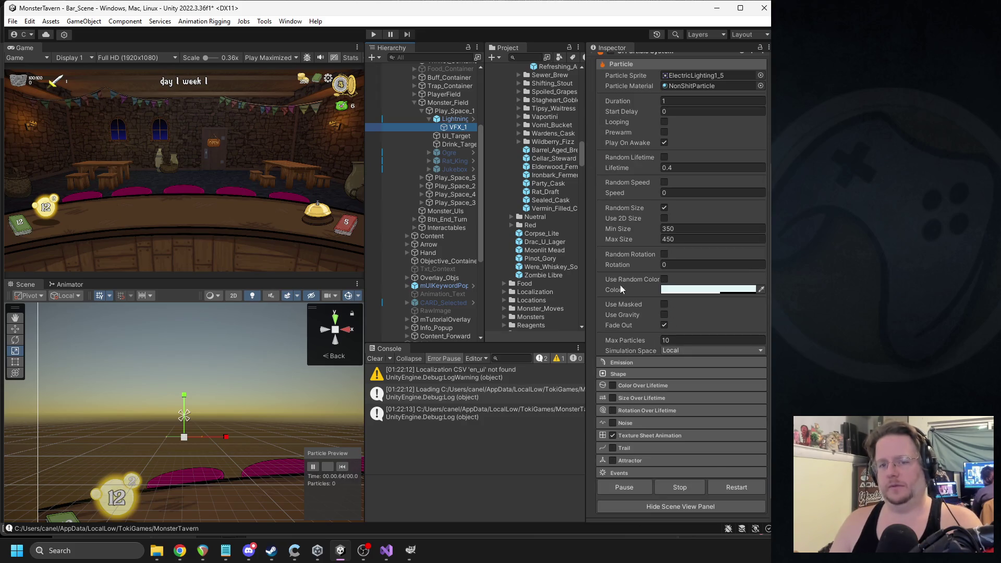
{"action": "left_click", "coordinate": [444, 118]}
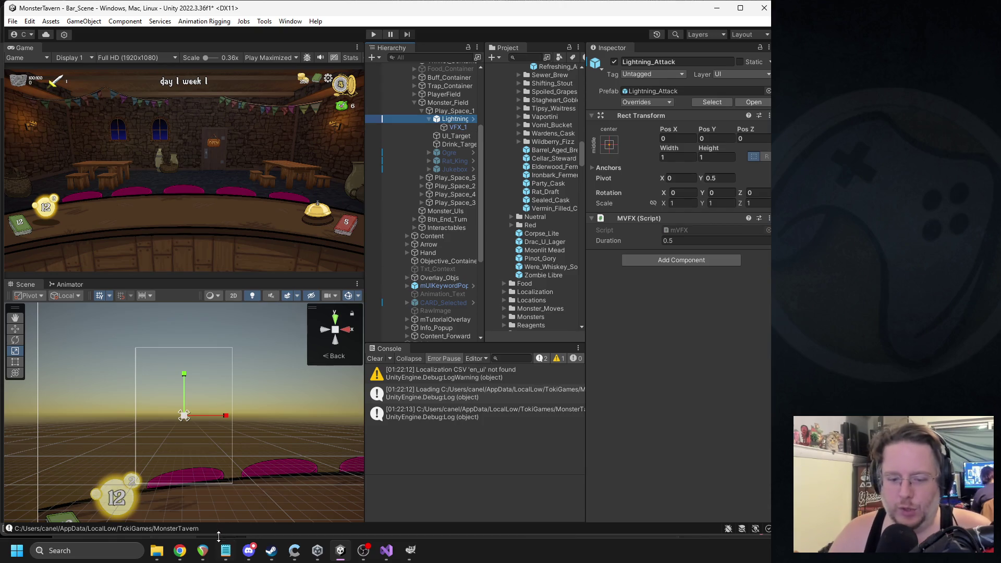
{"action": "mouse_move", "coordinate": [191, 553]}
{"action": "left_click", "coordinate": [231, 498]}
{"action": "scroll", "coordinate": [422, 327], "scroll_direction": "down", "scroll_amount": 5}
{"action": "scroll", "coordinate": [422, 327], "scroll_direction": "down", "scroll_amount": 5}
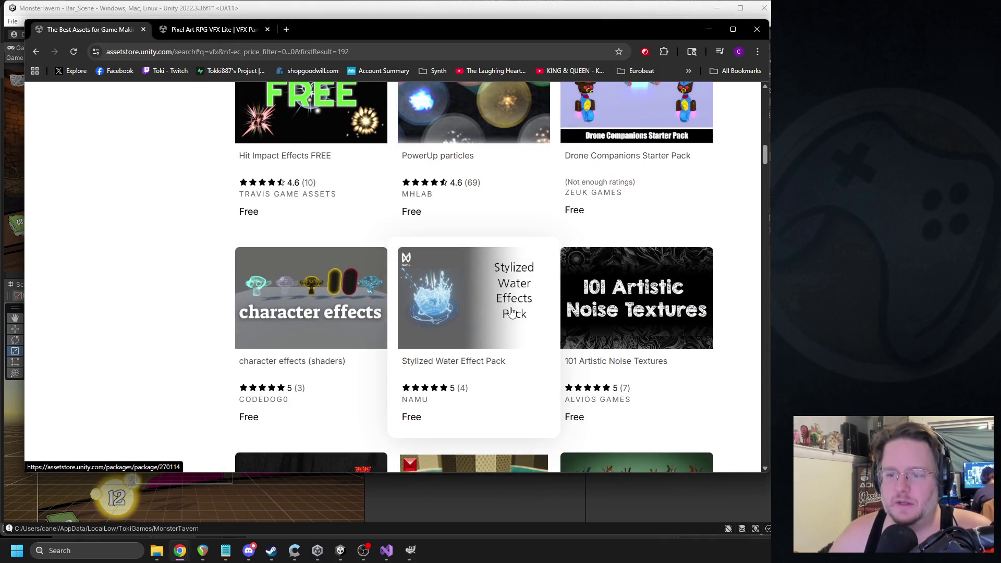
{"action": "scroll", "coordinate": [508, 307], "scroll_direction": "down", "scroll_amount": 15}
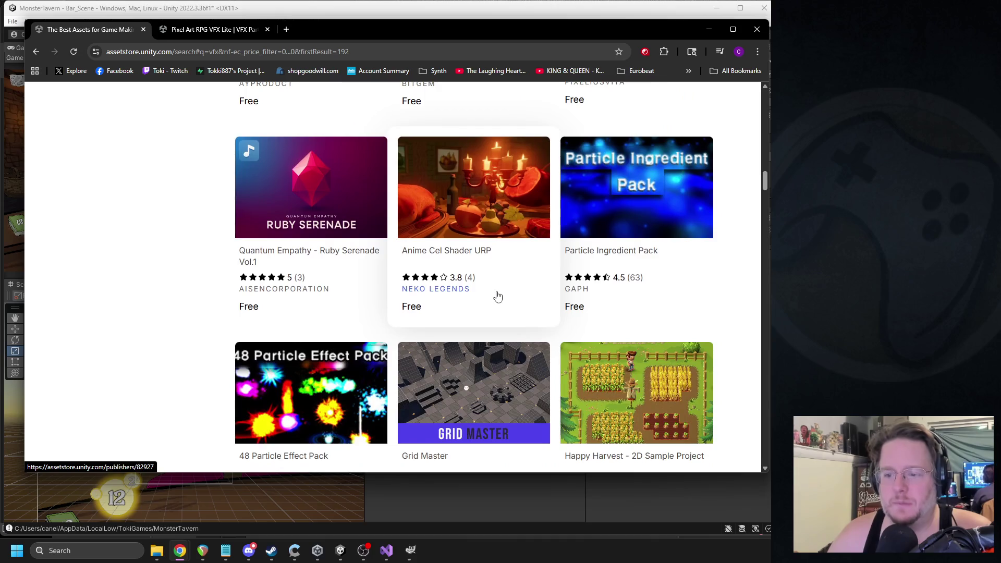
{"action": "scroll", "coordinate": [496, 296], "scroll_direction": "down", "scroll_amount": 6}
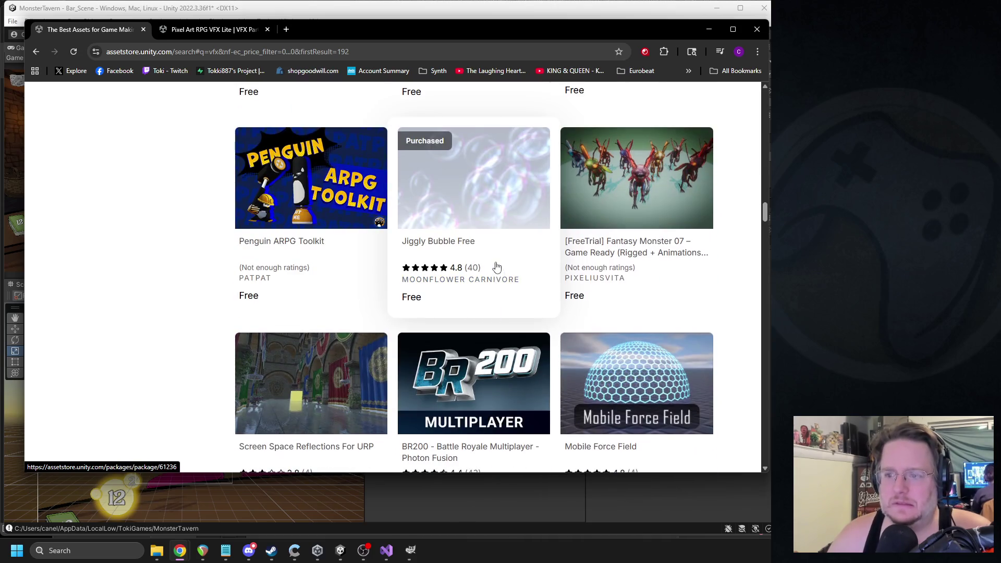
{"action": "scroll", "coordinate": [496, 267], "scroll_direction": "down", "scroll_amount": 7}
{"action": "scroll", "coordinate": [490, 280], "scroll_direction": "down", "scroll_amount": 2}
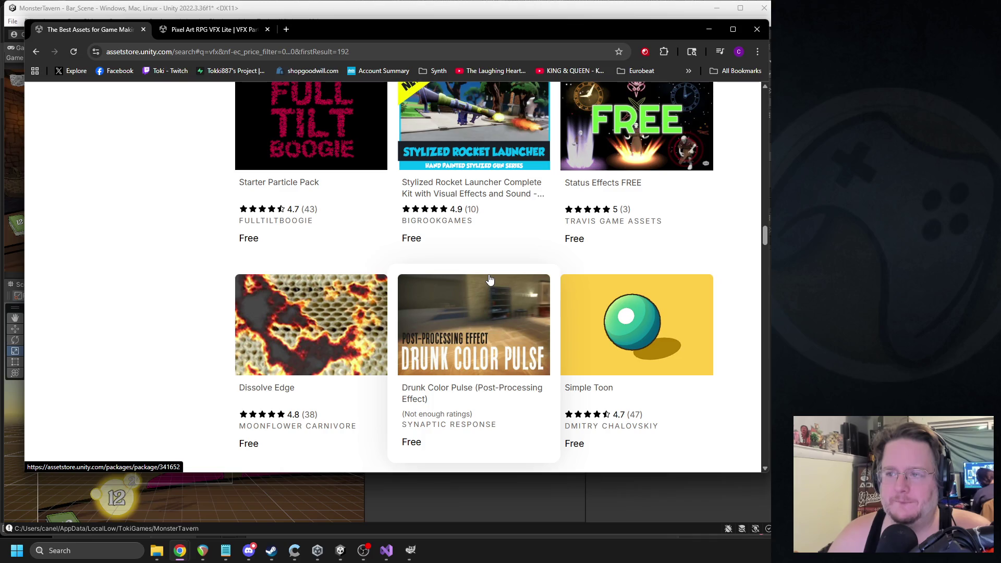
{"action": "scroll", "coordinate": [490, 279], "scroll_direction": "down", "scroll_amount": 6}
{"action": "scroll", "coordinate": [487, 291], "scroll_direction": "down", "scroll_amount": 6}
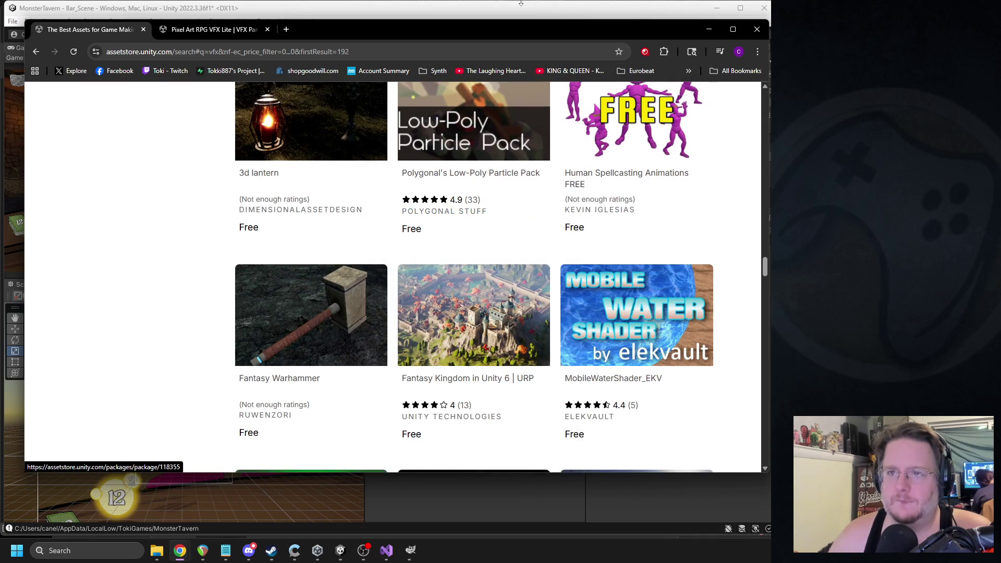
{"action": "left_click", "coordinate": [520, 4]}
{"action": "key", "text": "Down"}
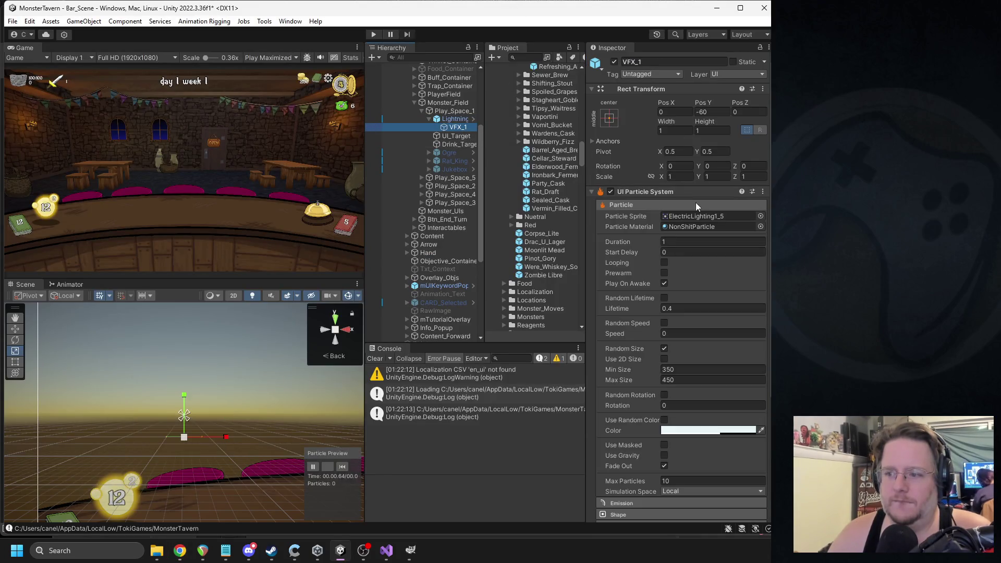
- Replace the Texture Sheet Animation sprite with VoidShield_Lite from the Void folder
{"action": "left_click", "coordinate": [690, 217]}
{"action": "scroll", "coordinate": [654, 290], "scroll_direction": "down", "scroll_amount": 5}
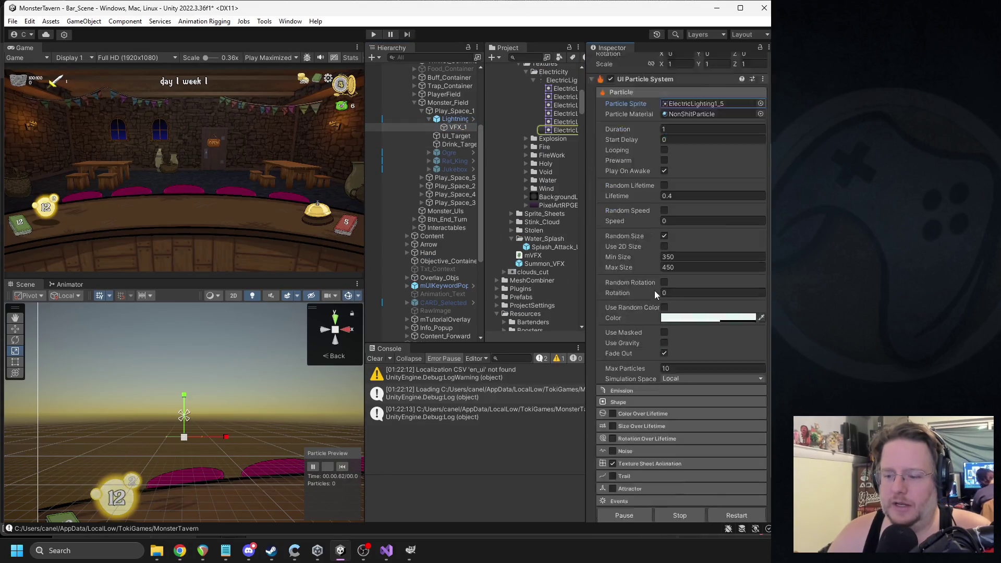
{"action": "left_click", "coordinate": [639, 415]}
{"action": "scroll", "coordinate": [528, 190], "scroll_direction": "up", "scroll_amount": 5}
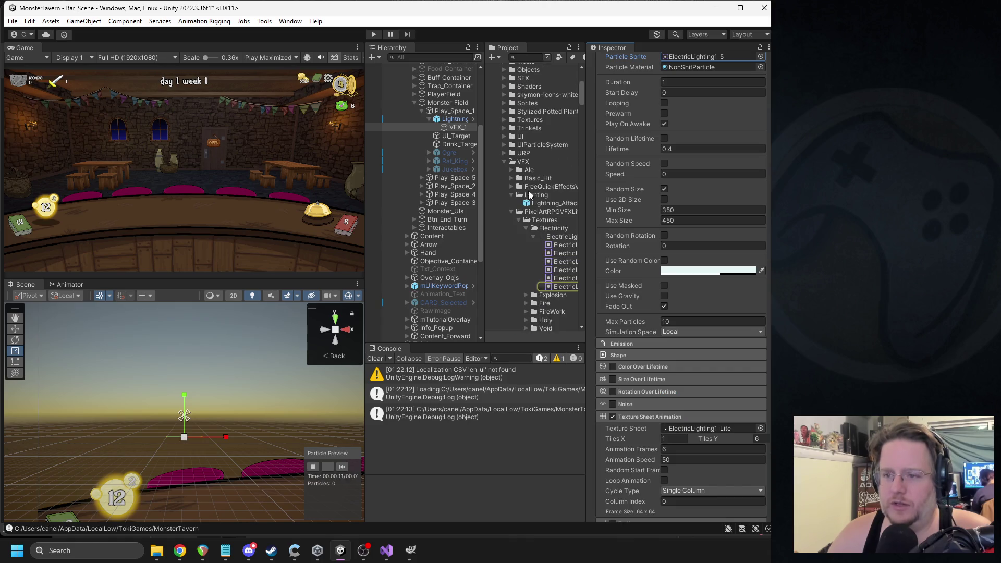
{"action": "left_click", "coordinate": [527, 229]}
{"action": "left_click", "coordinate": [525, 270]}
{"action": "scroll", "coordinate": [552, 298], "scroll_direction": "down", "scroll_amount": 1}
{"action": "left_click", "coordinate": [703, 428]}
{"action": "left_click_drag", "start_coordinate": [702, 430], "coordinate": [702, 429]}
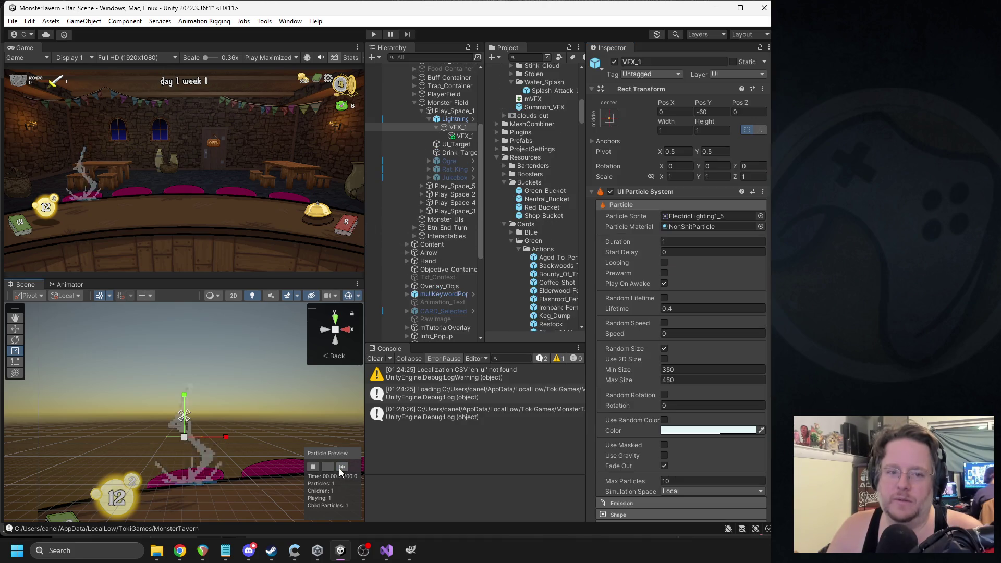
- Replay the VoidShield burst preview repeatedly, then locate the particle material in the project
{"action": "left_click", "coordinate": [341, 467]}
{"action": "left_click", "coordinate": [342, 467]}
{"action": "left_click", "coordinate": [341, 467]}
{"action": "left_click", "coordinate": [342, 466]}
{"action": "left_click", "coordinate": [341, 467]}
{"action": "left_click", "coordinate": [342, 467]}
{"action": "left_click", "coordinate": [341, 467]}
{"action": "left_click", "coordinate": [341, 466]}
{"action": "left_click", "coordinate": [342, 466]}
{"action": "left_click", "coordinate": [342, 467]}
{"action": "left_click", "coordinate": [341, 466]}
{"action": "left_click", "coordinate": [342, 466]}
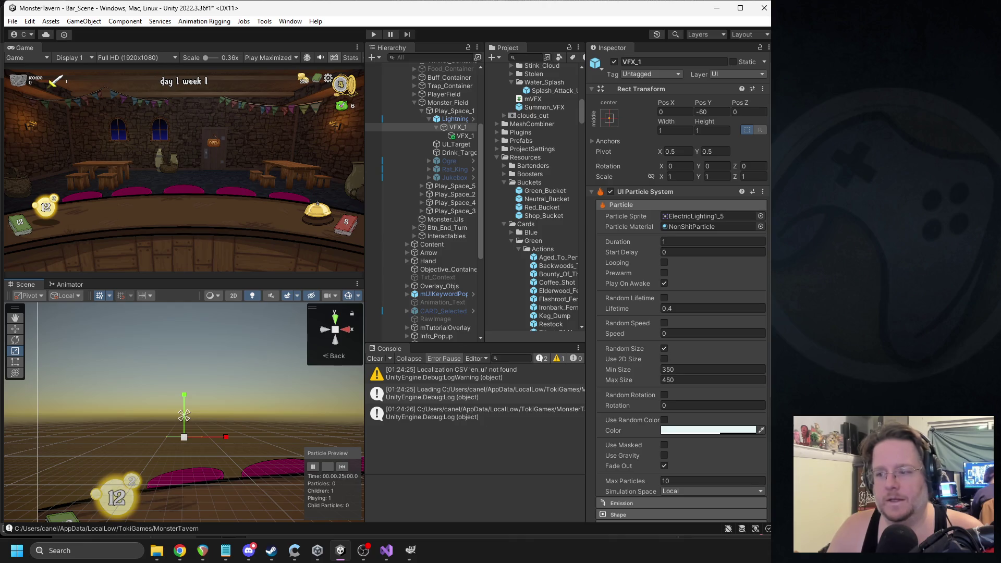
{"action": "left_click", "coordinate": [693, 230]}
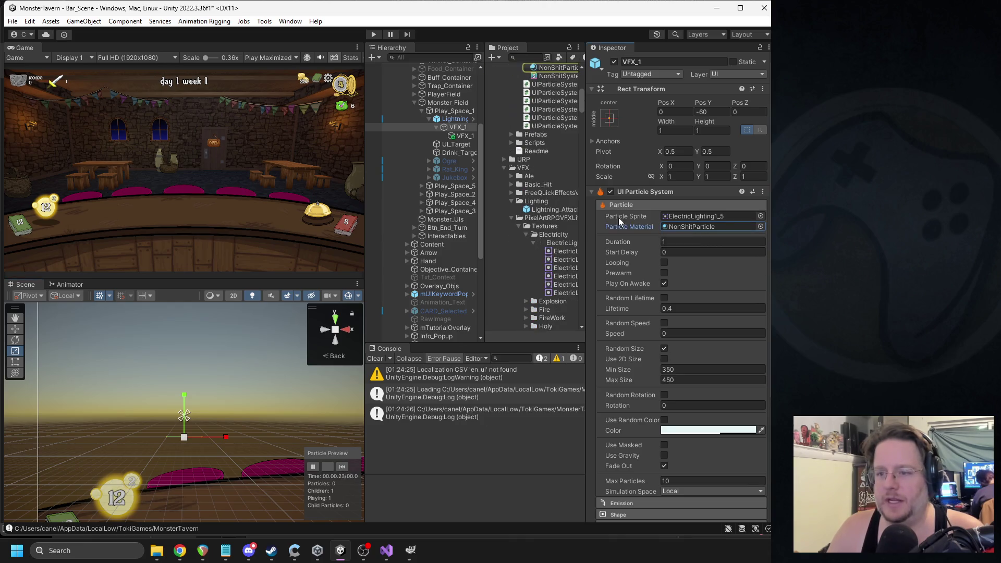
- Inspect the NonShitParticle material, widen the Inspector, and replay VFX_1's preview
{"action": "left_click", "coordinate": [547, 131]}
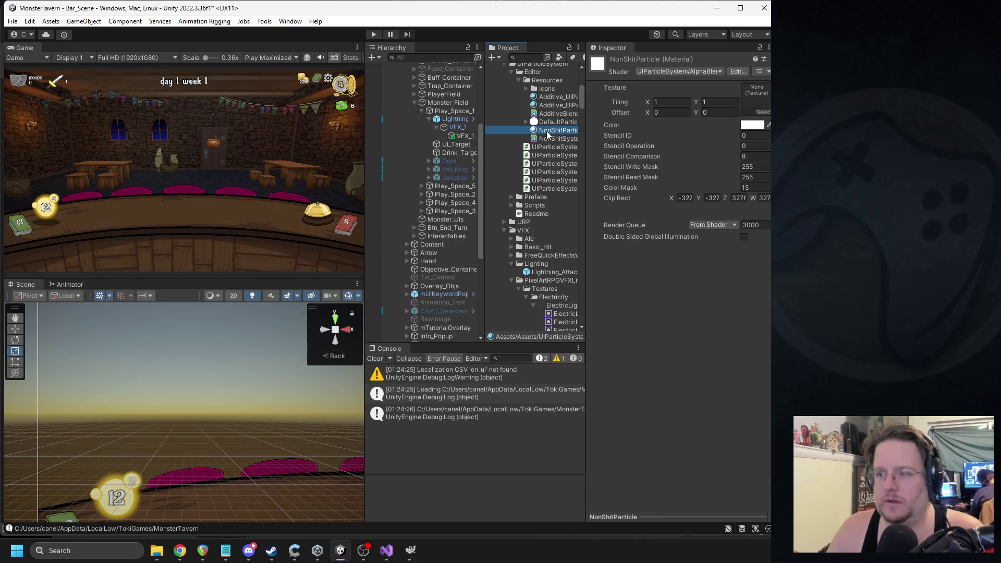
{"action": "scroll", "coordinate": [546, 133], "scroll_direction": "up", "scroll_amount": 3}
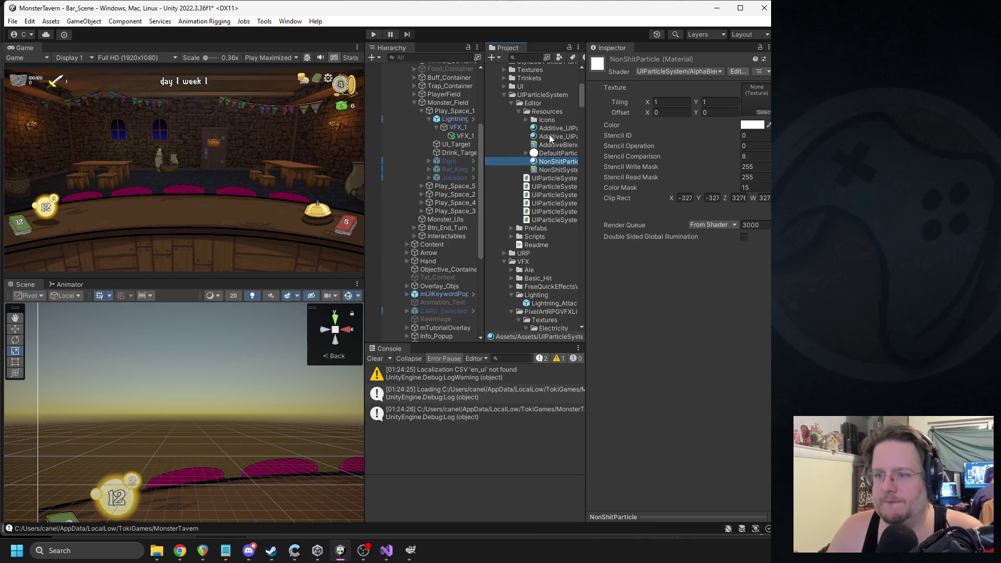
{"action": "left_click", "coordinate": [458, 127]}
{"action": "left_click", "coordinate": [465, 137], "text": "ctrl"}
{"action": "mouse_move", "coordinate": [584, 143]}
{"action": "left_mouse_down"}
{"action": "mouse_move", "coordinate": [573, 140]}
{"action": "mouse_move", "coordinate": [682, 227]}
{"action": "left_mouse_up"}
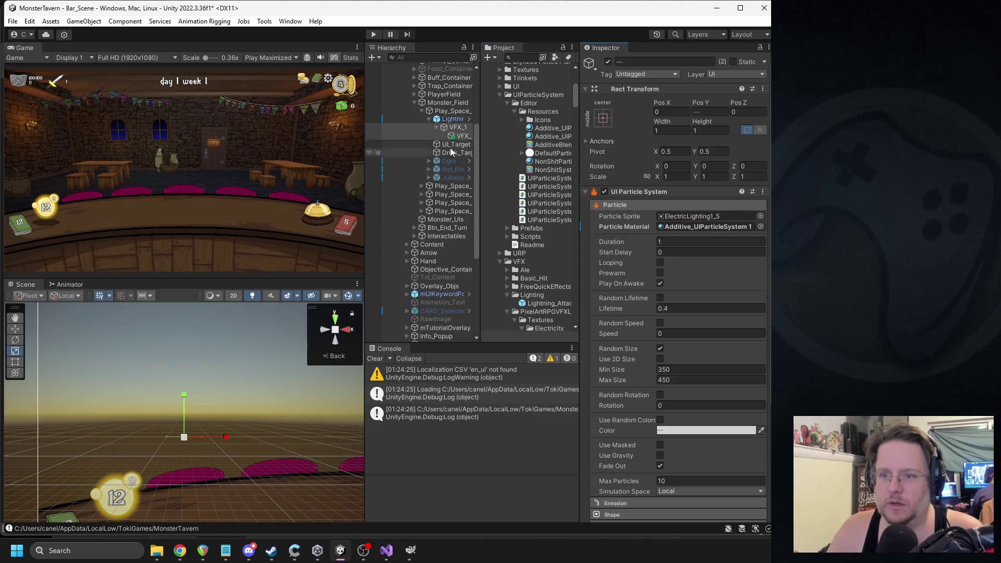
{"action": "left_click", "coordinate": [457, 127]}
{"action": "left_click", "coordinate": [342, 467]}
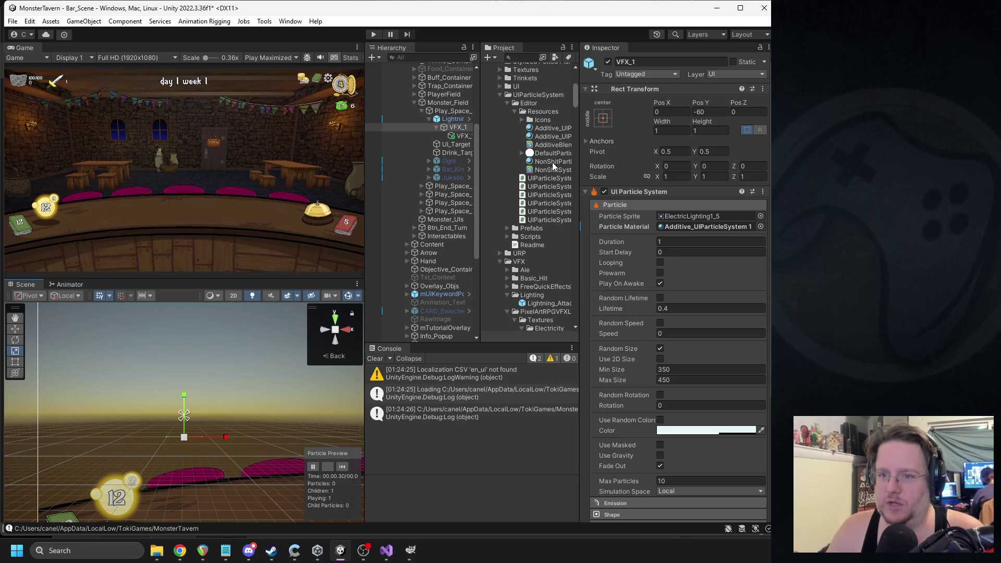
- Locate VFX_1's current particle material asset and replay the burst preview several times
{"action": "left_click", "coordinate": [461, 136], "text": "ctrl"}
{"action": "left_click", "coordinate": [689, 227]}
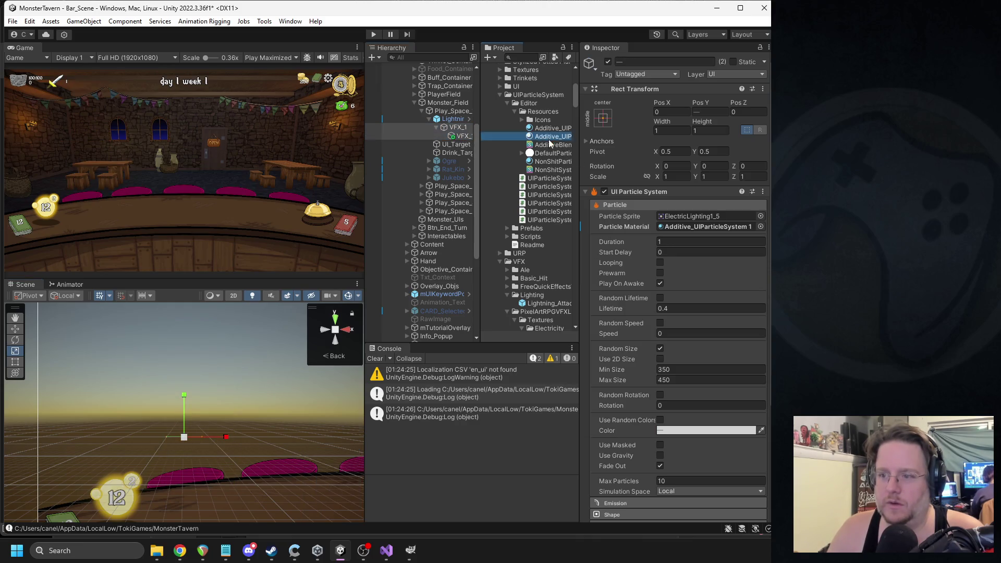
{"action": "left_click", "coordinate": [433, 119]}
{"action": "left_click", "coordinate": [456, 128]}
{"action": "left_click", "coordinate": [339, 466]}
{"action": "left_click", "coordinate": [343, 466]}
{"action": "left_click", "coordinate": [343, 466]}
{"action": "left_click", "coordinate": [343, 466]}
{"action": "left_click", "coordinate": [343, 465]}
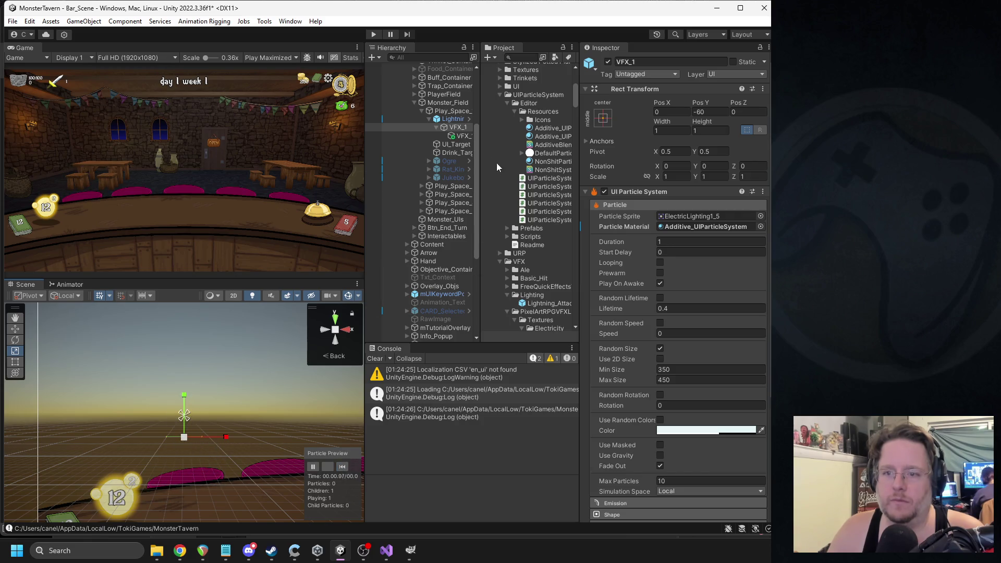
- Assign NonShitParticle as the material for VFX_1 and its child, then replay the burst
{"action": "left_click", "coordinate": [461, 136], "text": "ctrl"}
{"action": "left_click_drag", "start_coordinate": [543, 163], "coordinate": [678, 223]}
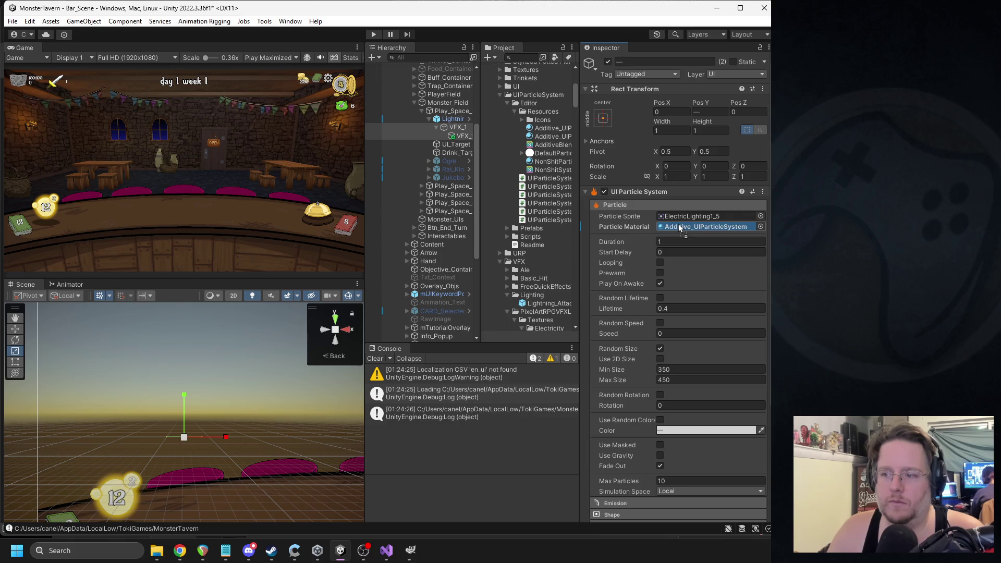
{"action": "left_click", "coordinate": [457, 127]}
{"action": "left_click", "coordinate": [342, 467]}
{"action": "left_click", "coordinate": [341, 467]}
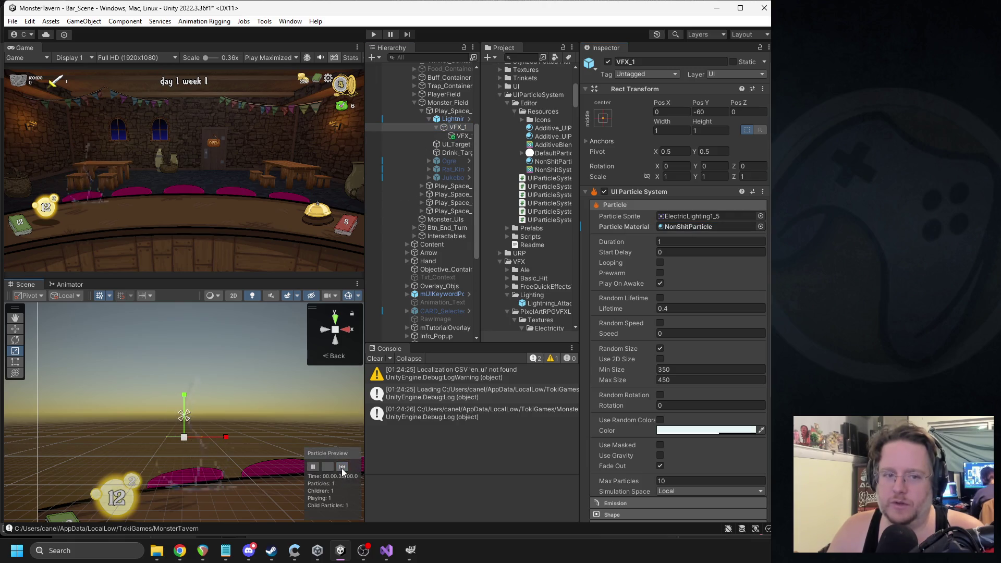
{"action": "left_click", "coordinate": [342, 467]}
- Turn off Fade Out on VFX_1 and its child, then replay the preview
{"action": "left_click", "coordinate": [460, 137], "text": "ctrl"}
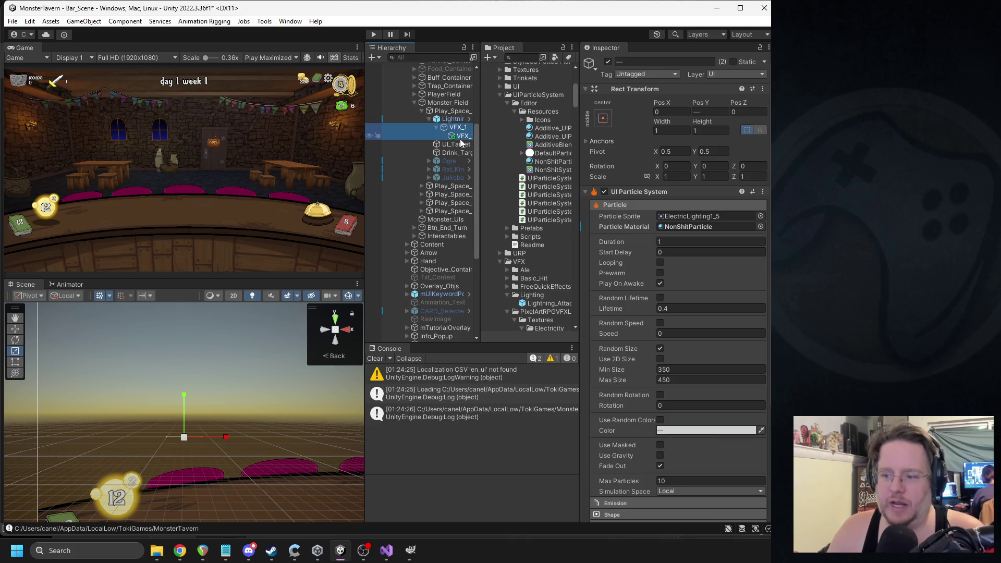
{"action": "left_click", "coordinate": [660, 466]}
{"action": "left_click", "coordinate": [450, 137], "text": "ctrl"}
{"action": "left_click", "coordinate": [342, 464]}
{"action": "left_click", "coordinate": [342, 465]}
{"action": "left_click", "coordinate": [461, 136], "text": "ctrl"}
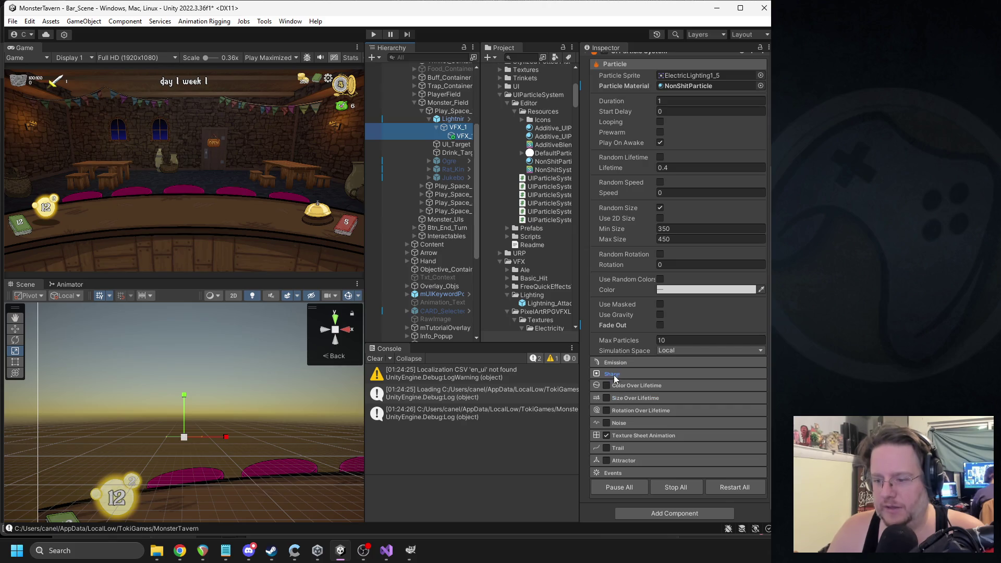
- Enable and expand Color Over Lifetime and open its colour gradient
{"action": "left_click", "coordinate": [606, 387]}
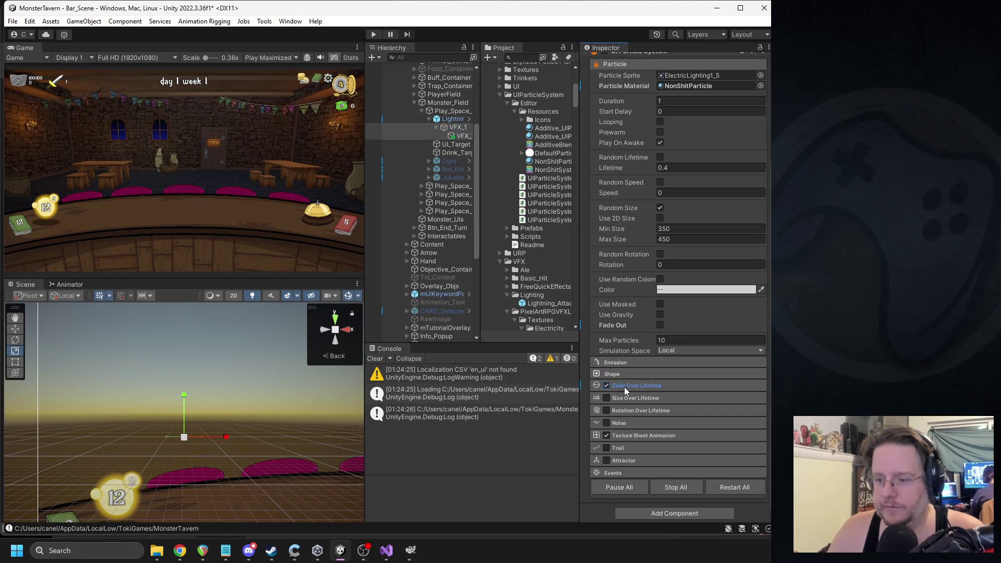
{"action": "left_click", "coordinate": [624, 386]}
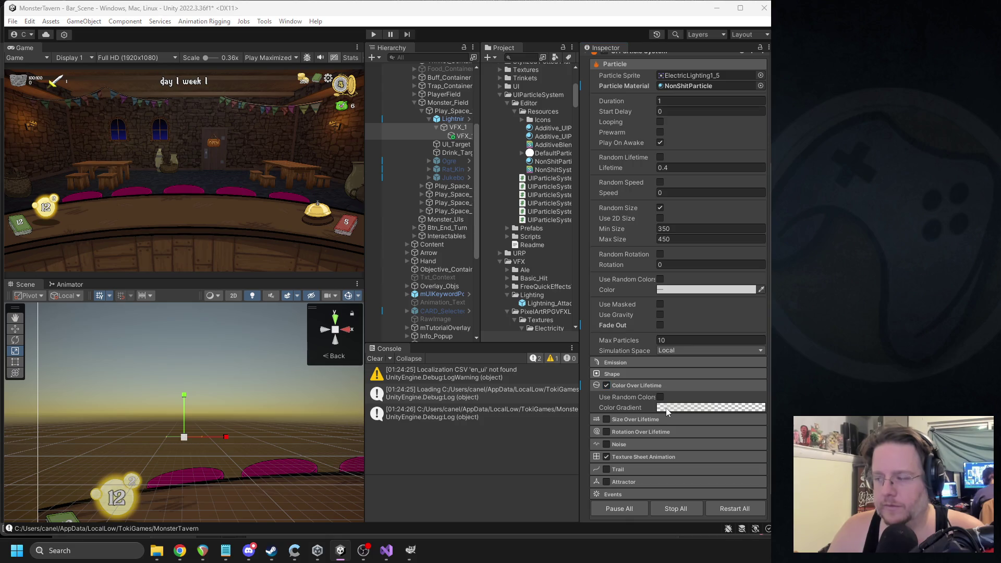
{"action": "left_click", "coordinate": [665, 408]}
{"action": "left_click_drag", "start_coordinate": [612, 197], "coordinate": [590, 184]}
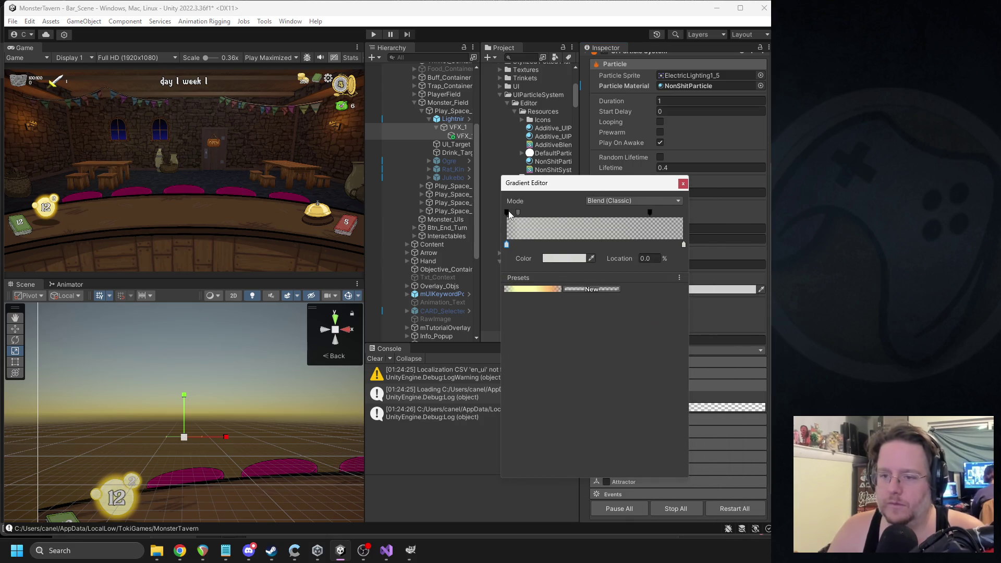
- Set alpha keys to 255 at the start and about 90%, fading to 0 at the end
{"action": "left_click", "coordinate": [508, 212]}
{"action": "left_click", "coordinate": [651, 212]}
{"action": "left_click_drag", "start_coordinate": [652, 211], "coordinate": [691, 216]}
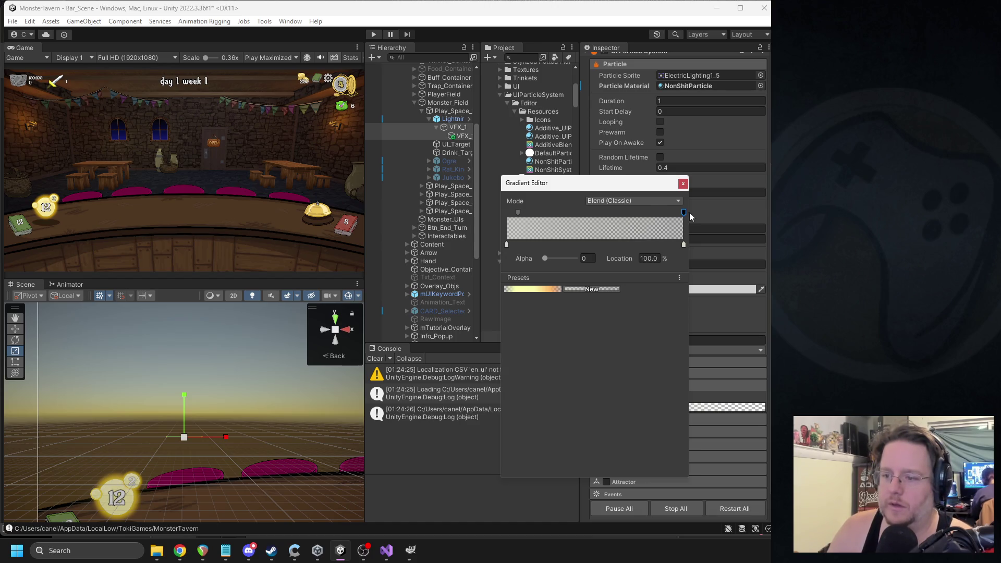
{"action": "left_click_drag", "start_coordinate": [518, 212], "coordinate": [481, 216]}
{"action": "left_click_drag", "start_coordinate": [544, 258], "coordinate": [589, 254]}
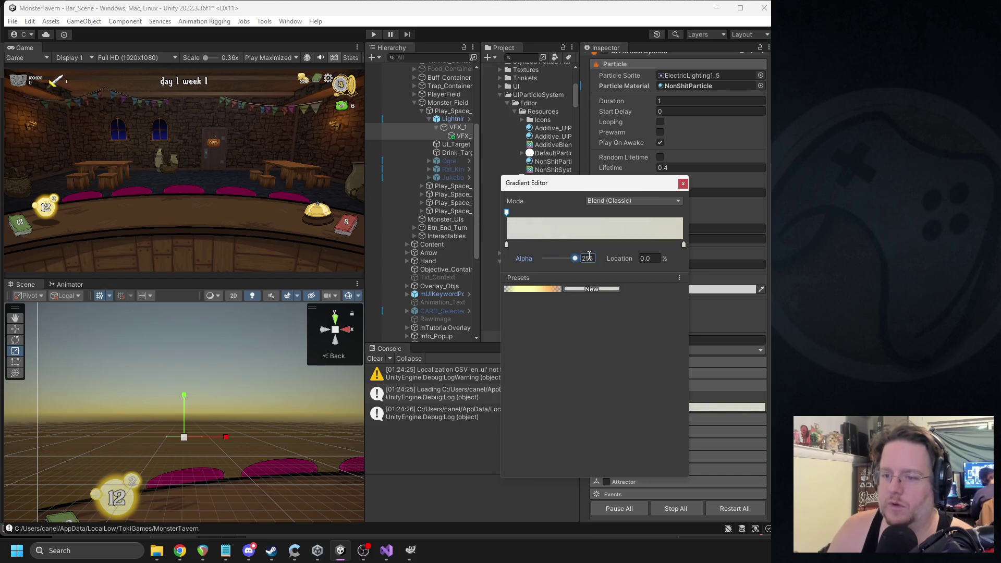
{"action": "left_click", "coordinate": [576, 213]}
{"action": "left_click_drag", "start_coordinate": [642, 218], "coordinate": [663, 220]}
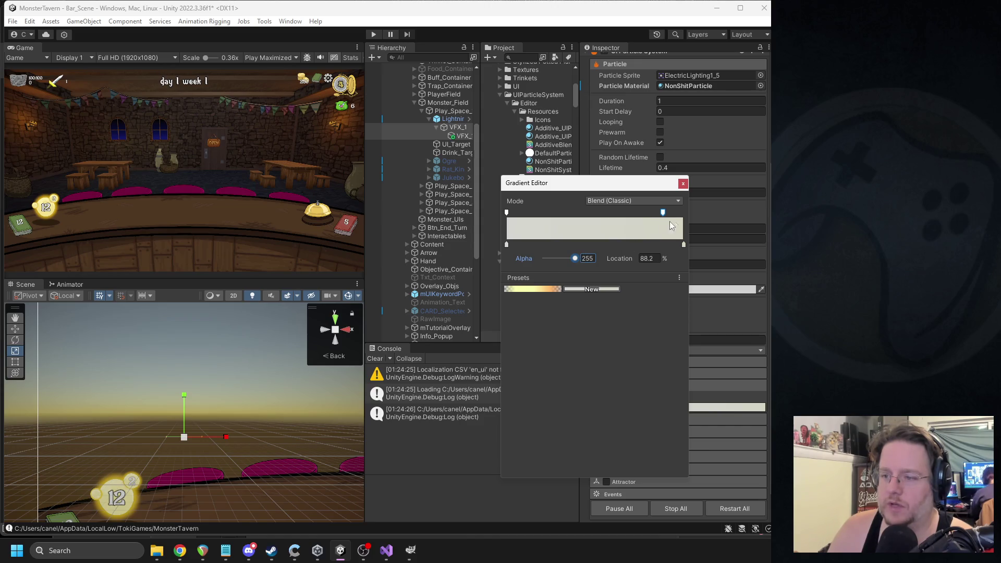
{"action": "left_click_drag", "start_coordinate": [663, 212], "coordinate": [668, 214]}
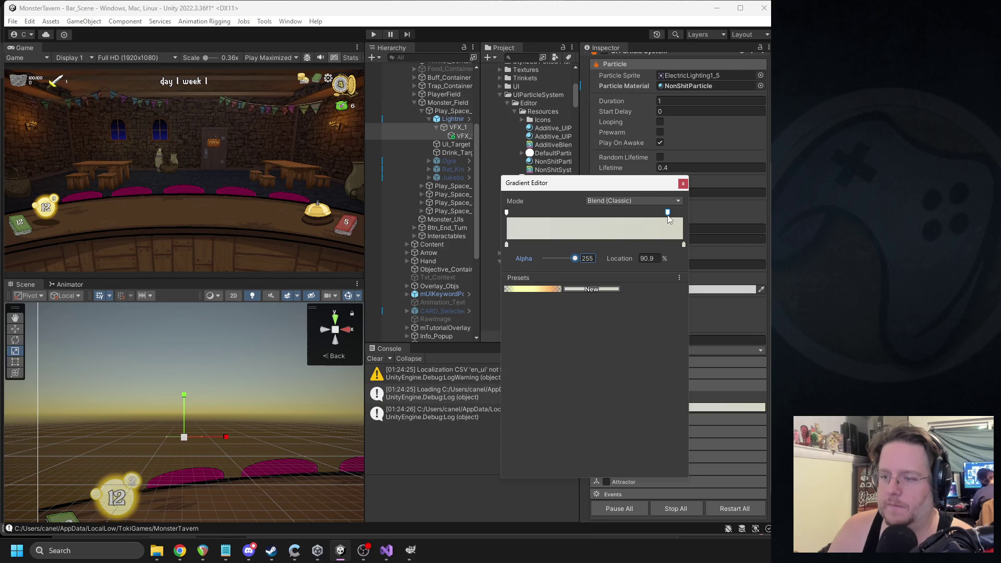
{"action": "left_click", "coordinate": [683, 212]}
{"action": "left_click", "coordinate": [683, 183]}
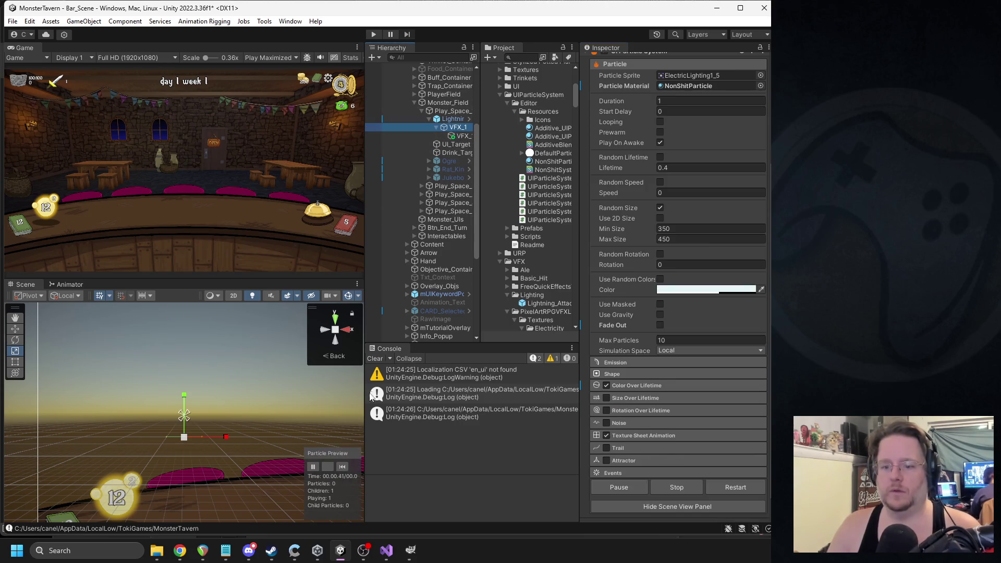
{"action": "left_click", "coordinate": [342, 466]}
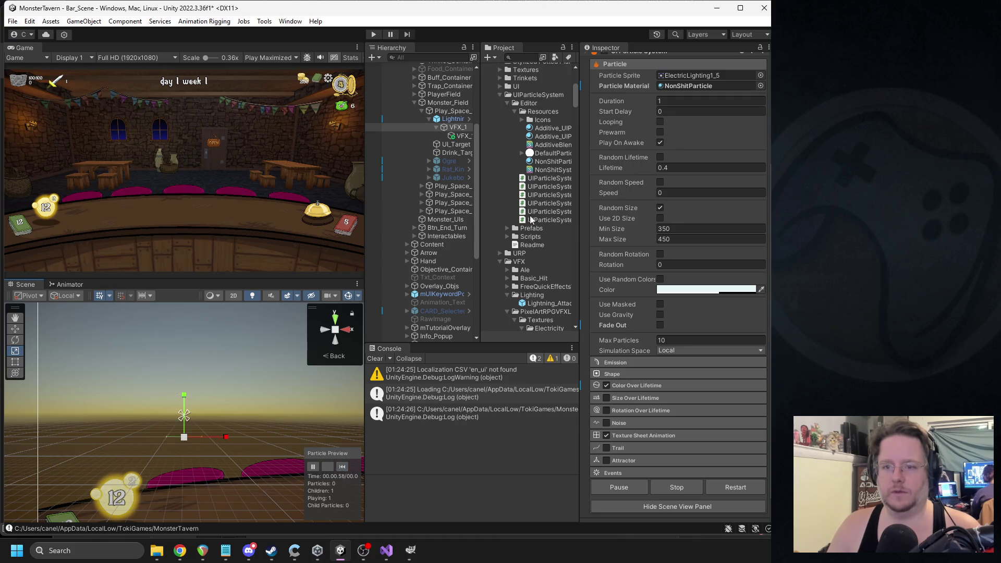
- Colour the child gradient's start key black, delete its end key, and replay VFX_1's preview
{"action": "left_click", "coordinate": [459, 135]}
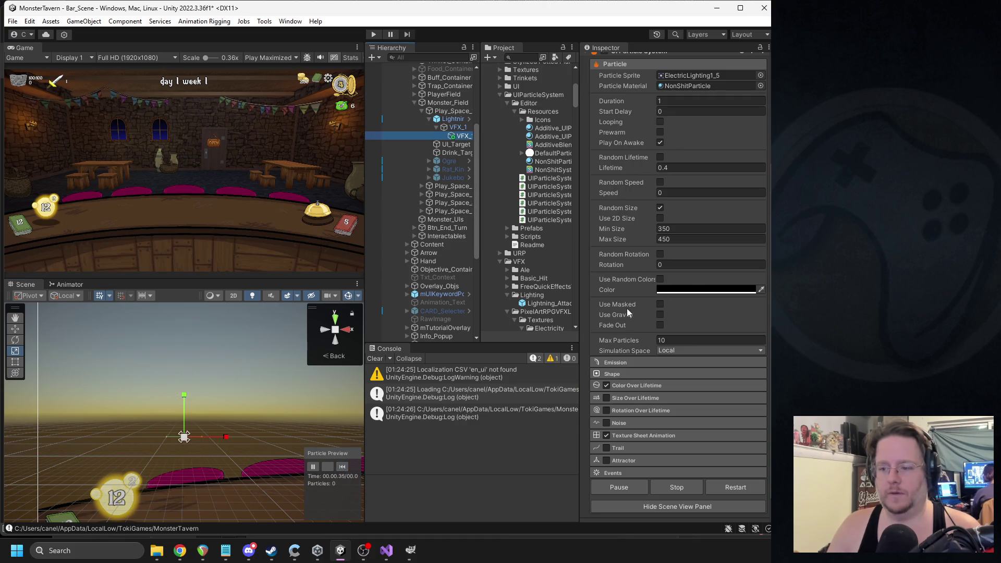
{"action": "left_click", "coordinate": [632, 386]}
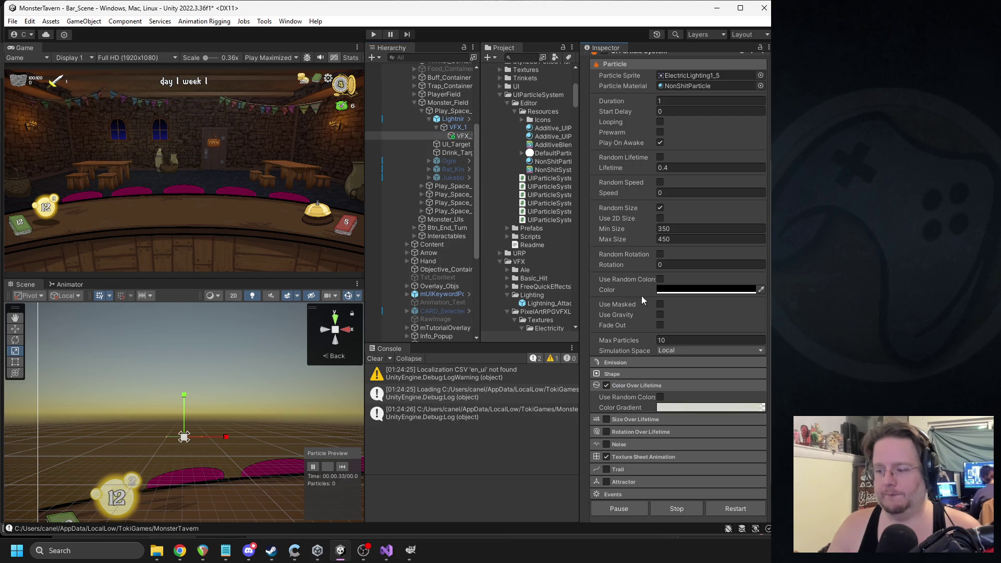
{"action": "scroll", "coordinate": [658, 297], "scroll_direction": "down", "scroll_amount": 2}
{"action": "left_click", "coordinate": [671, 368]}
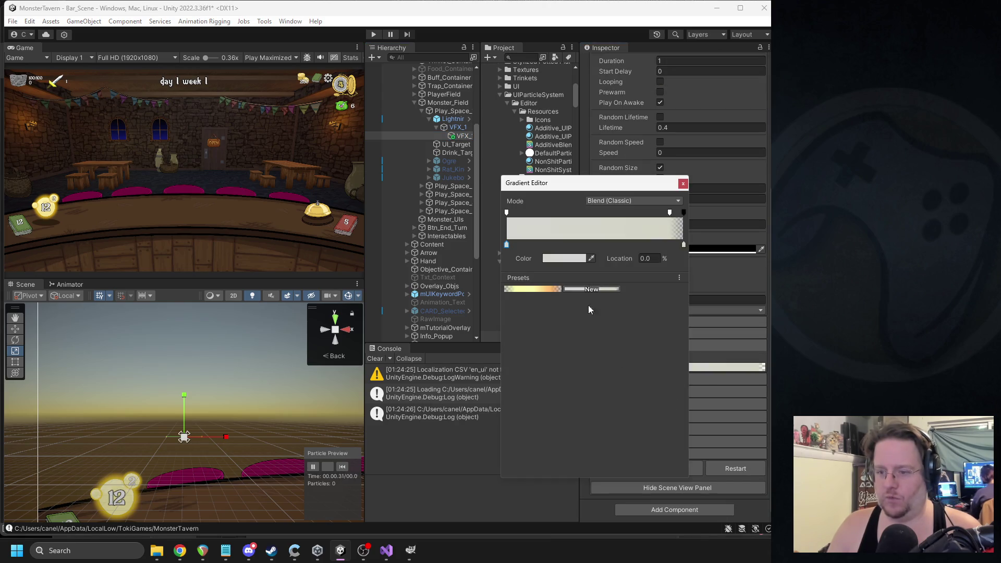
{"action": "left_click", "coordinate": [564, 258]}
{"action": "left_click", "coordinate": [593, 371]}
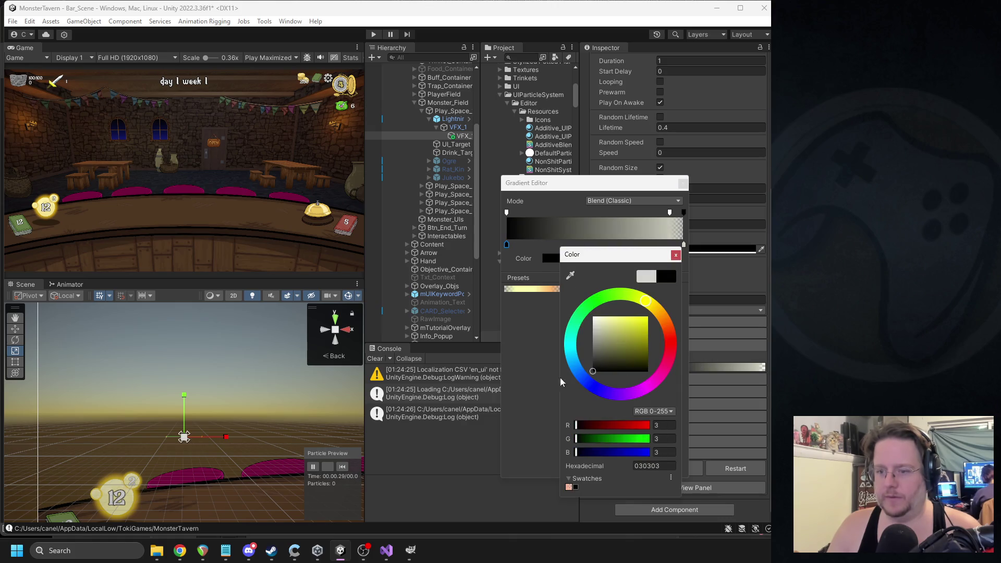
{"action": "left_click", "coordinate": [676, 254]}
{"action": "left_click", "coordinate": [683, 245]}
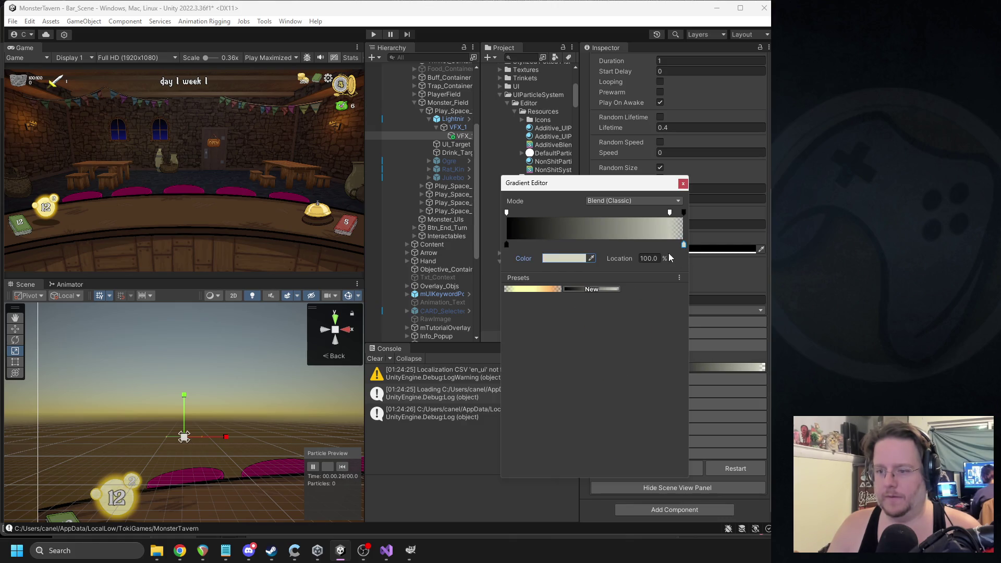
{"action": "key", "text": "Delete"}
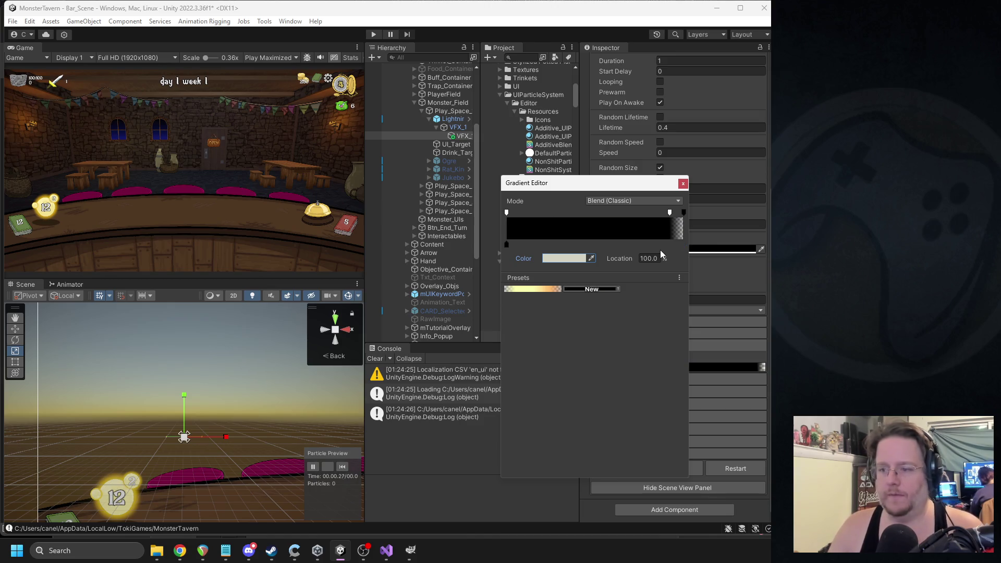
{"action": "left_click", "coordinate": [683, 182]}
{"action": "left_click", "coordinate": [457, 127]}
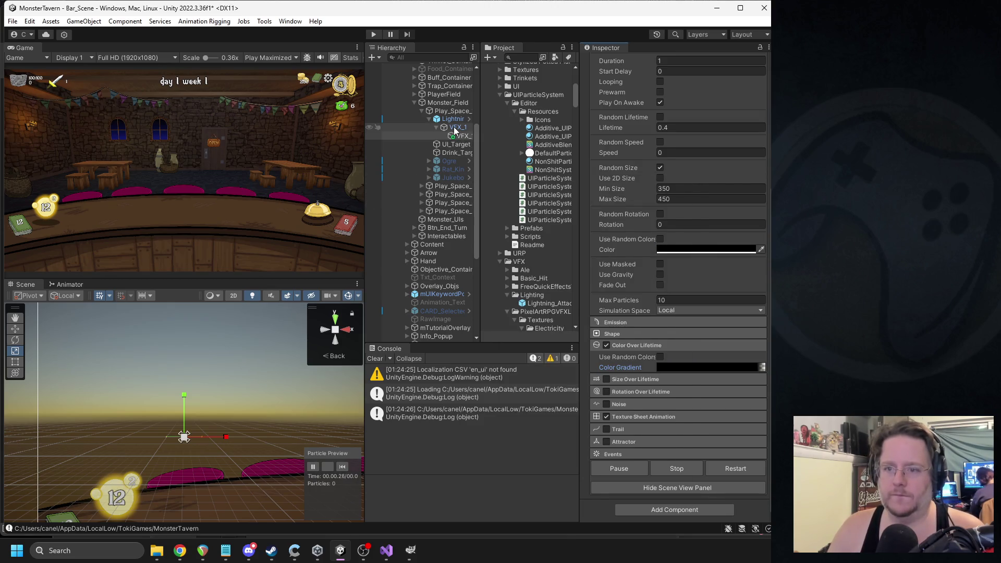
{"action": "left_click", "coordinate": [343, 467]}
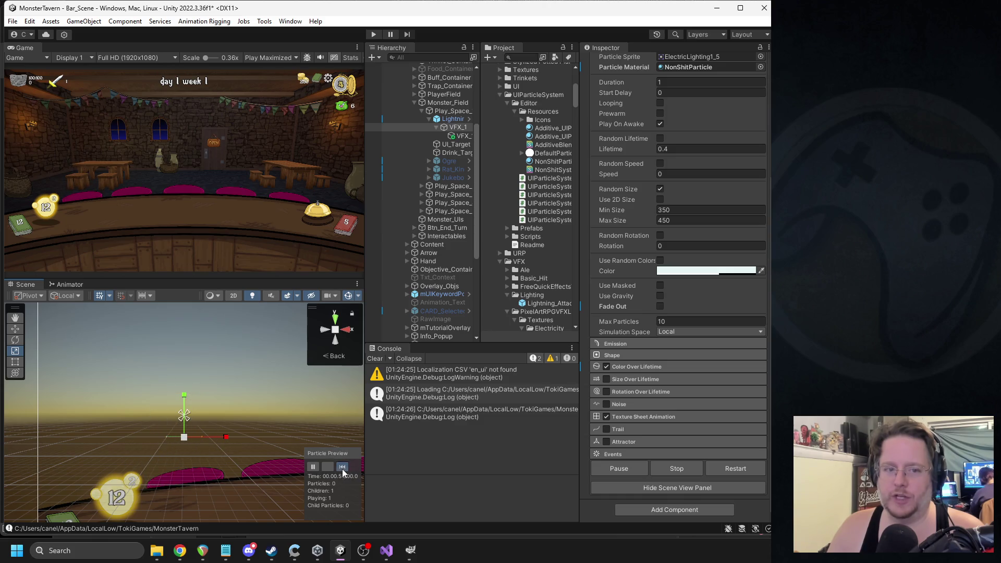
- Move the Color Over Lifetime fade-out alpha key to 83.5% on VFX_1 and its child
{"action": "left_click", "coordinate": [341, 467]}
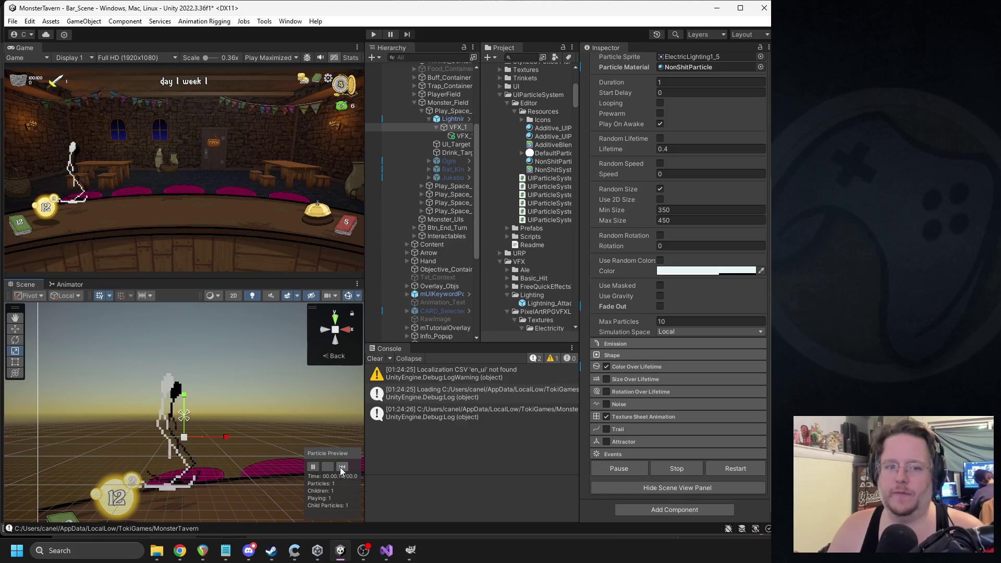
{"action": "left_click", "coordinate": [340, 467]}
{"action": "left_click", "coordinate": [340, 467]}
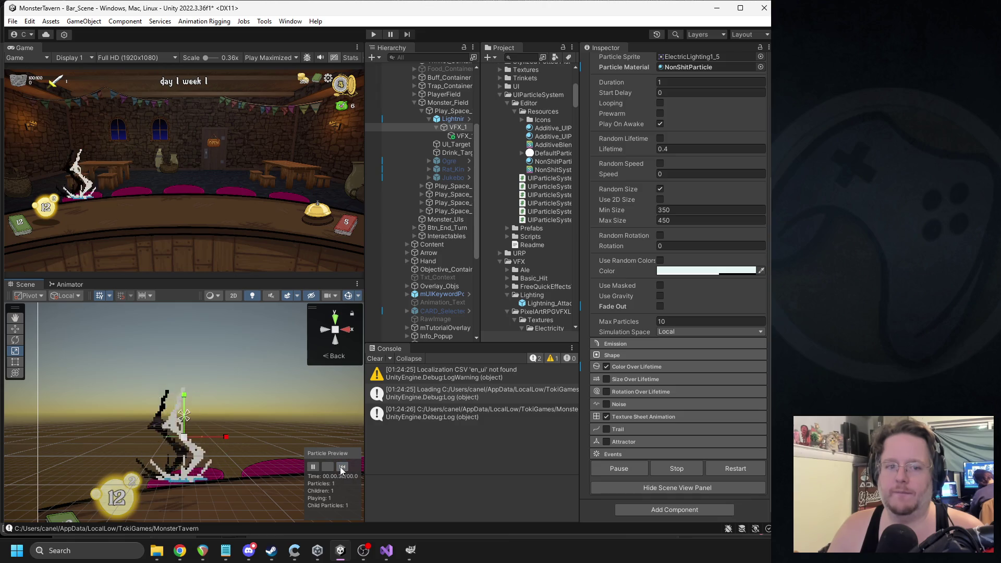
{"action": "left_click", "coordinate": [459, 128]}
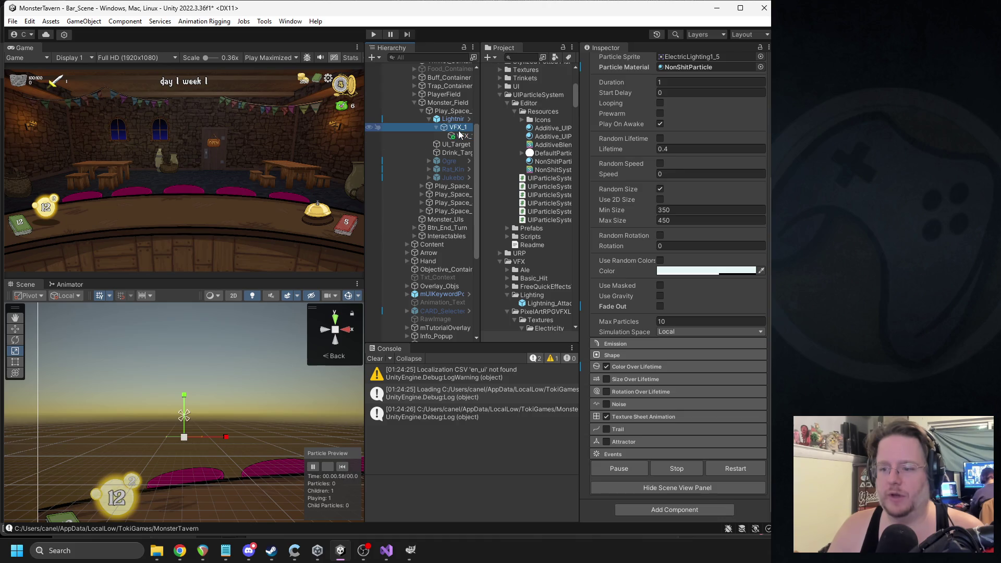
{"action": "left_click", "coordinate": [460, 135], "text": "ctrl"}
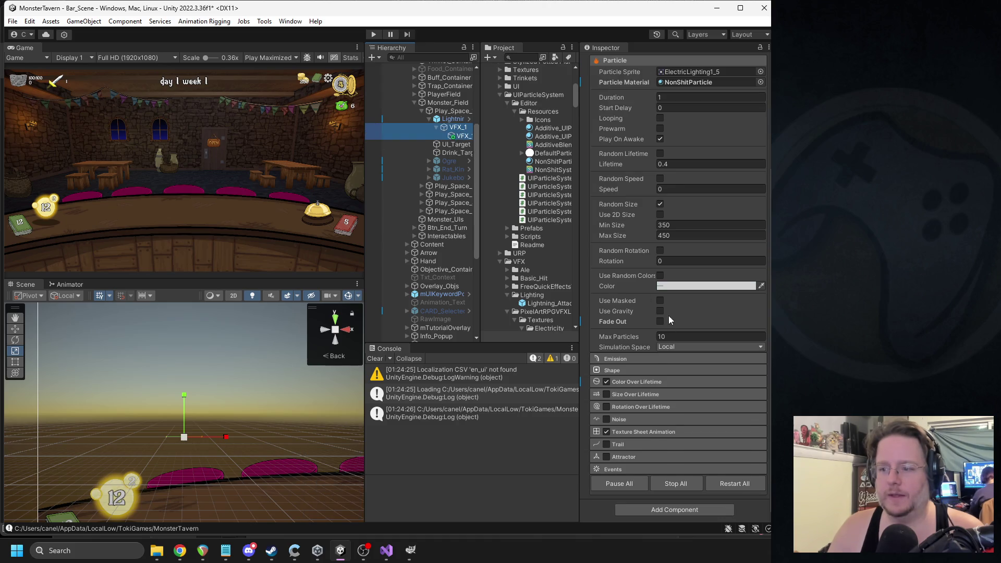
{"action": "left_click", "coordinate": [639, 384]}
{"action": "left_click", "coordinate": [681, 406]}
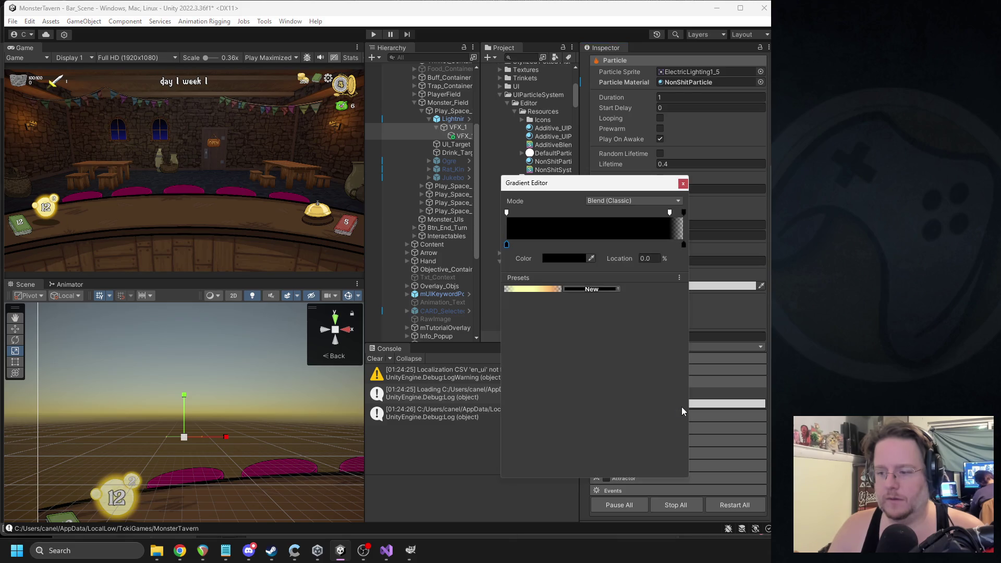
{"action": "left_click_drag", "start_coordinate": [669, 212], "coordinate": [654, 213]}
{"action": "left_click", "coordinate": [682, 184]}
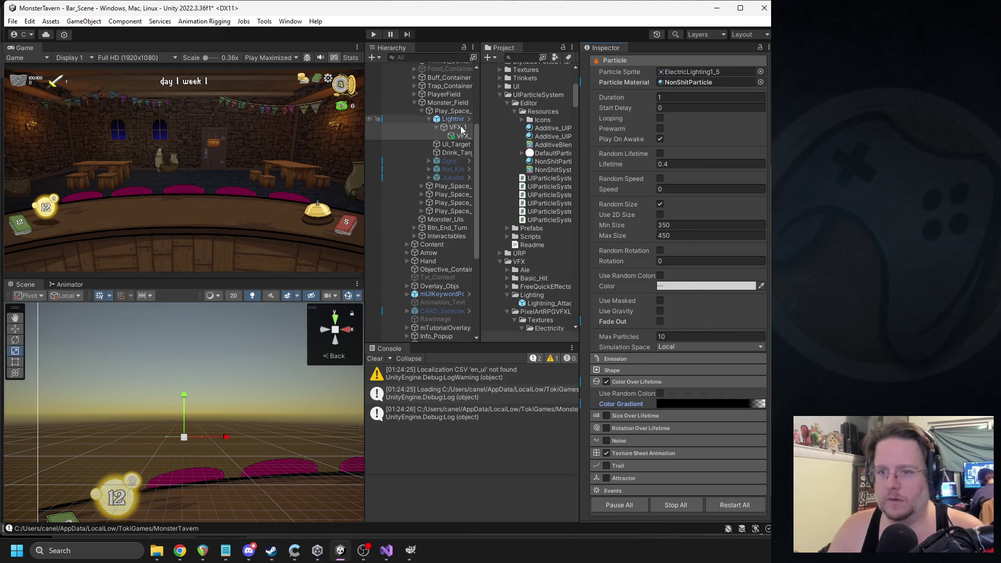
- Select the child particle, then PlayerField, then Lightning_Attack in the Hierarchy
{"action": "left_click", "coordinate": [459, 129]}
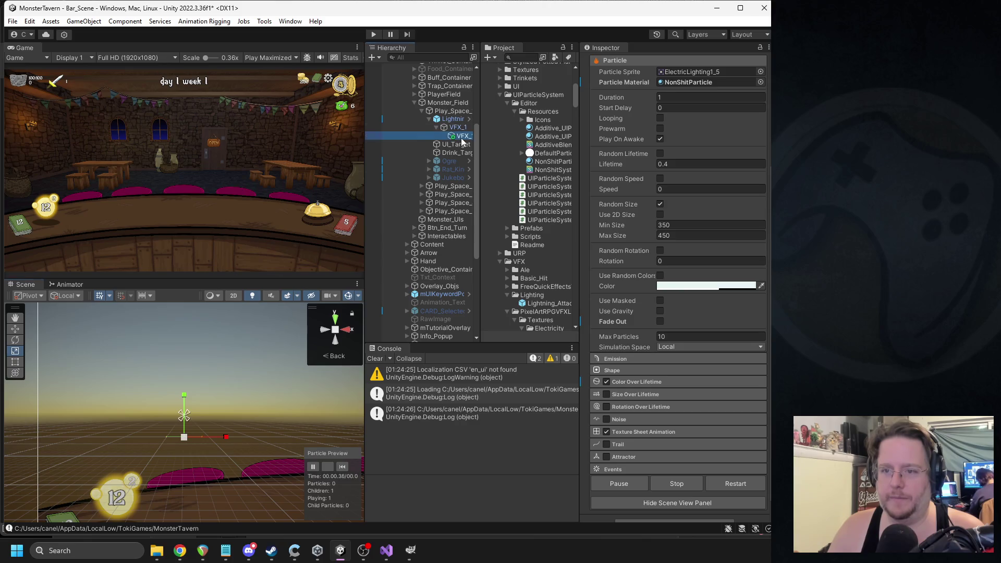
{"action": "scroll", "coordinate": [454, 136], "scroll_direction": "up", "scroll_amount": 2}
{"action": "left_click", "coordinate": [453, 125]}
{"action": "left_click", "coordinate": [454, 151]}
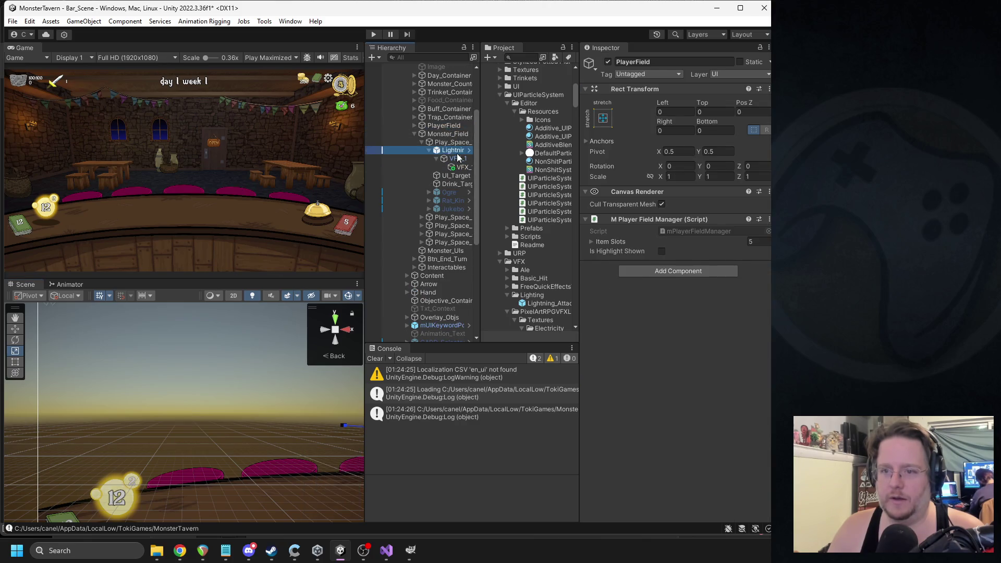
- Select VFX_1 and bring up its Color Over Lifetime gradient editor
{"action": "left_click", "coordinate": [457, 158]}
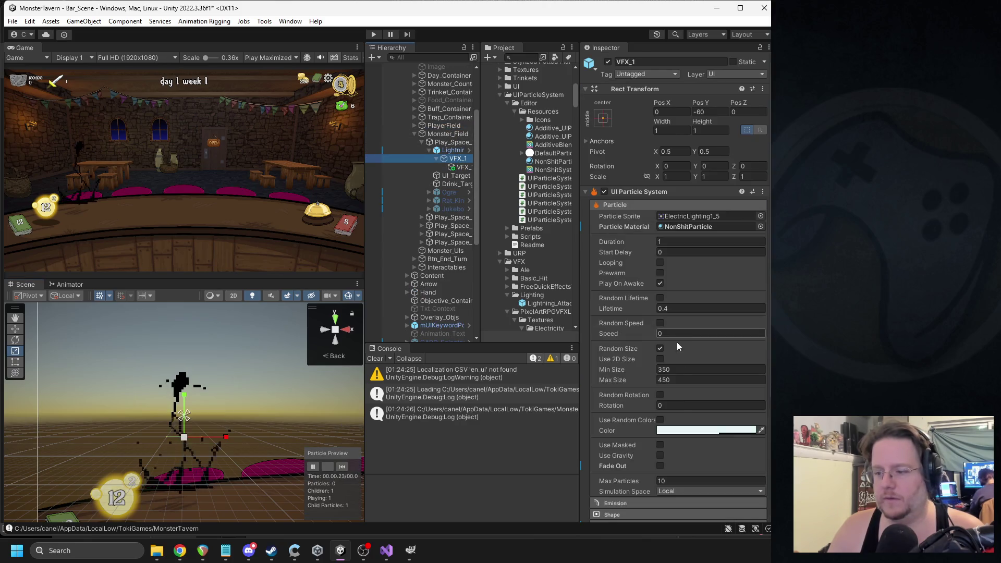
{"action": "left_click", "coordinate": [666, 430]}
{"action": "key", "text": "Escape"}
{"action": "scroll", "coordinate": [665, 314], "scroll_direction": "down", "scroll_amount": 5}
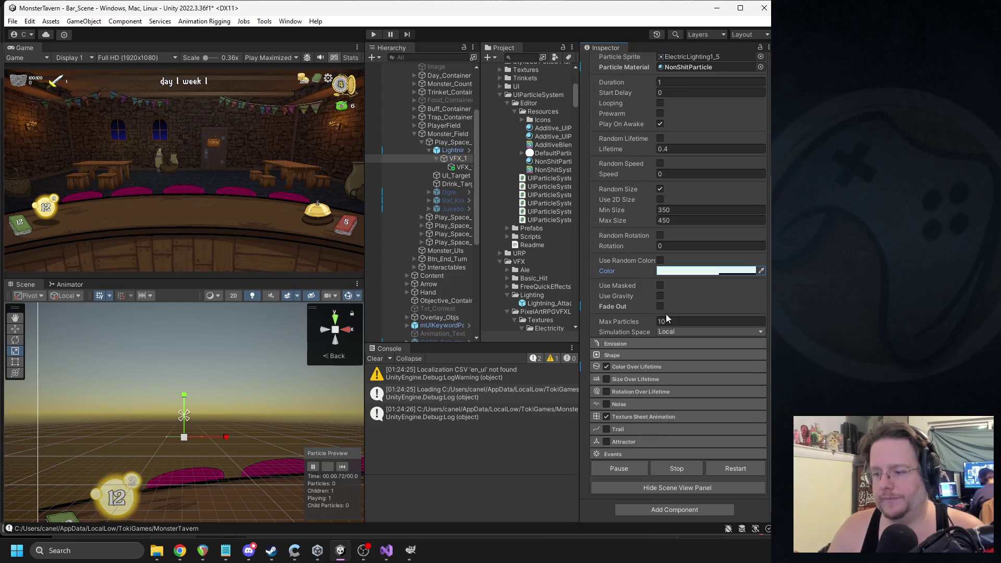
{"action": "left_click", "coordinate": [636, 366]}
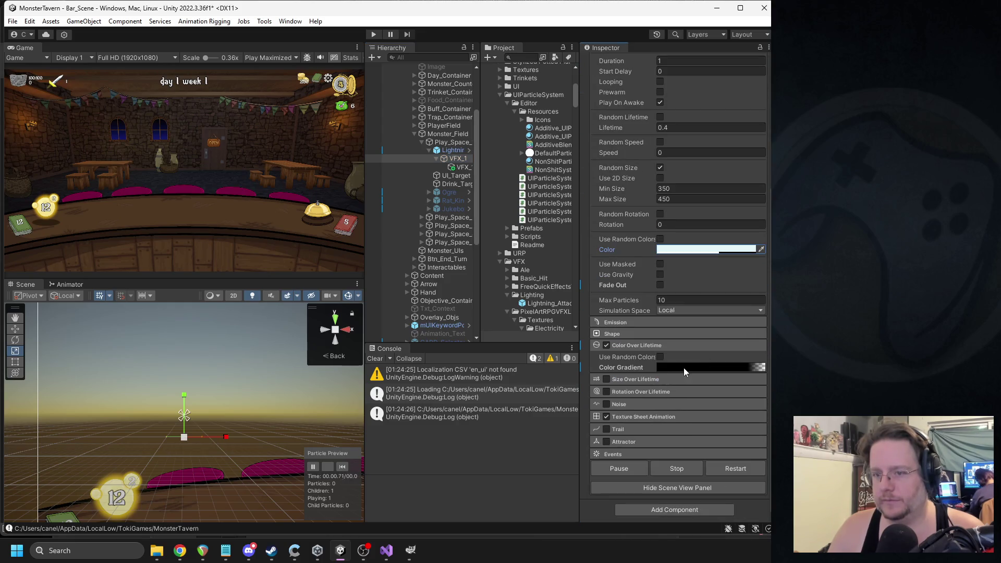
{"action": "left_click", "coordinate": [683, 368]}
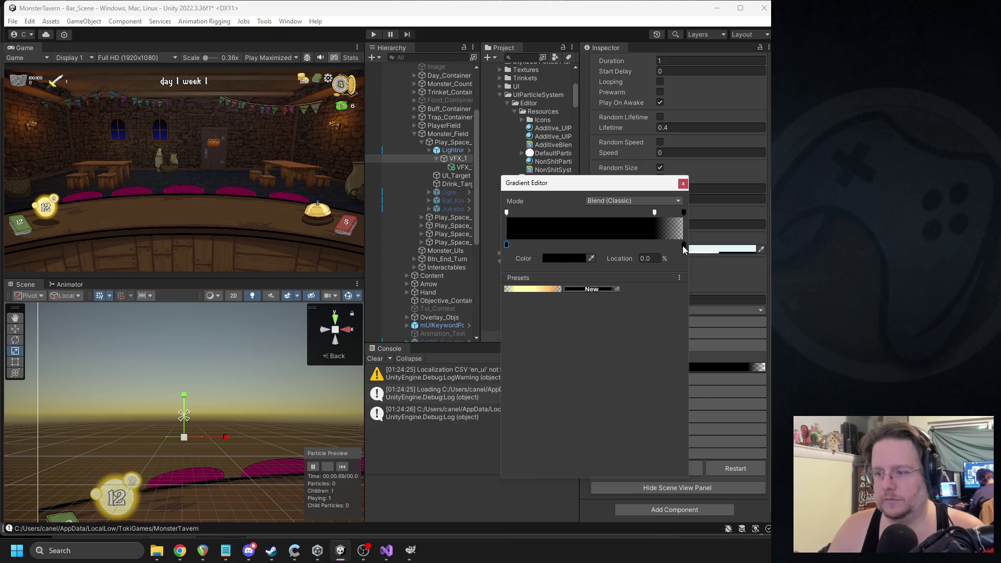
- Make the gradient solid white: end key white at 95.6%, black left key deleted
{"action": "left_click", "coordinate": [558, 260]}
{"action": "left_click_drag", "start_coordinate": [605, 328], "coordinate": [592, 314]}
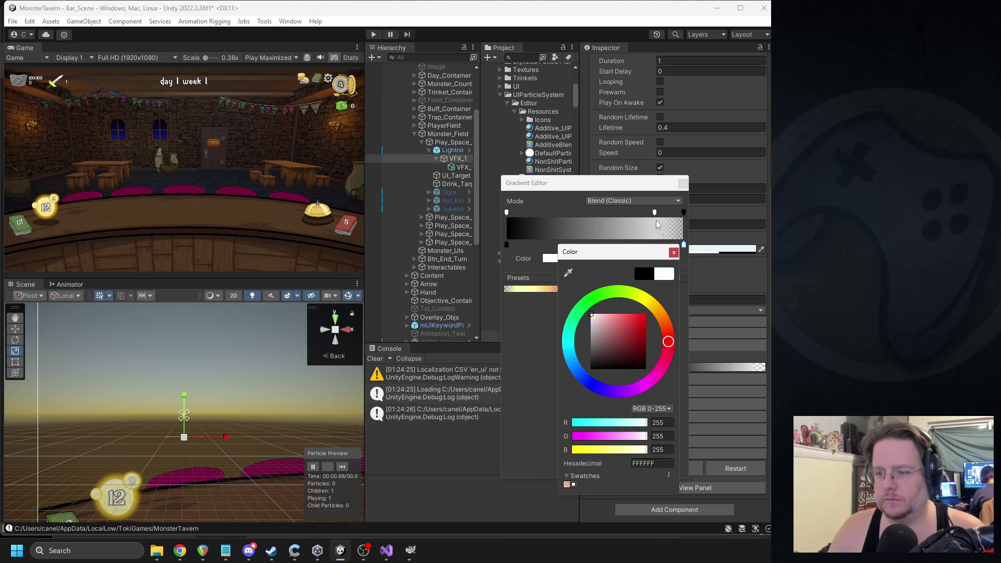
{"action": "left_click", "coordinate": [676, 257]}
{"action": "left_click", "coordinate": [507, 245]}
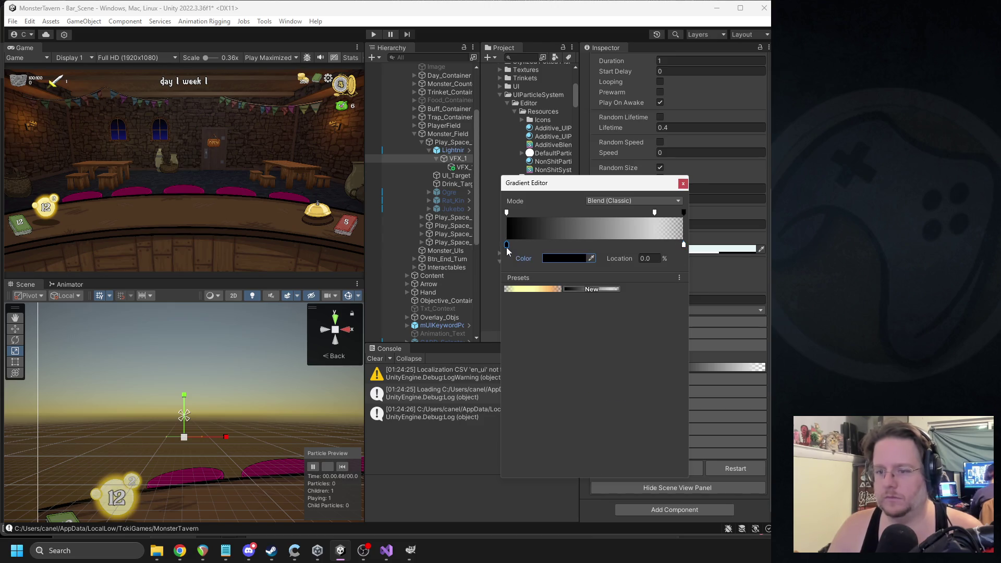
{"action": "key", "text": "Delete"}
{"action": "left_click_drag", "start_coordinate": [678, 245], "coordinate": [676, 245]}
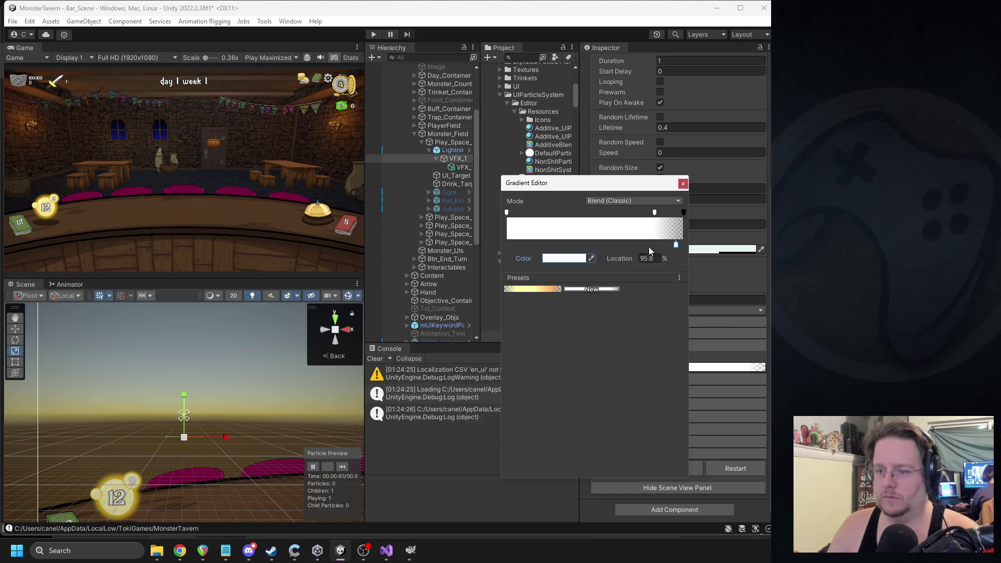
{"action": "left_click", "coordinate": [683, 184]}
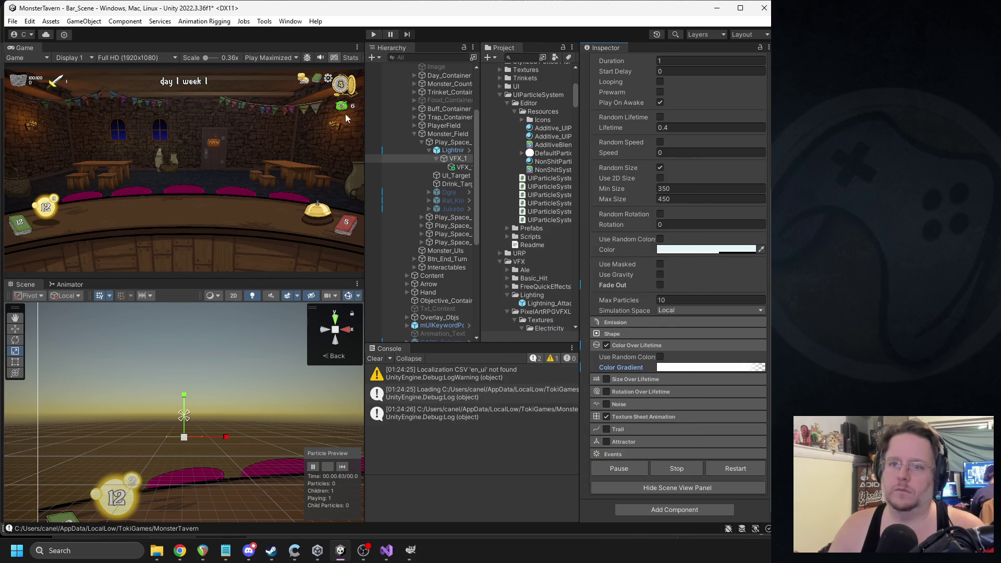
- Replay the burst preview three times and select Lightning_Attack
{"action": "left_click", "coordinate": [342, 465]}
{"action": "left_click", "coordinate": [342, 466]}
{"action": "left_click", "coordinate": [342, 466]}
{"action": "left_click", "coordinate": [450, 151]}
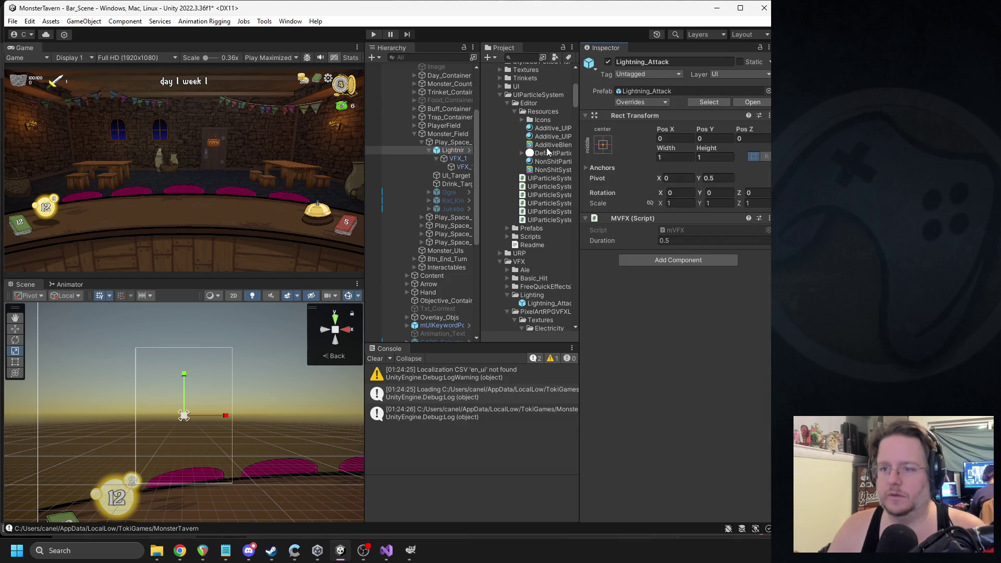
- Deactivate Lightning_Attack and select the Coffee_Shot card prefab in the Project
{"action": "left_click", "coordinate": [607, 62]}
{"action": "type", "text": "coff"}
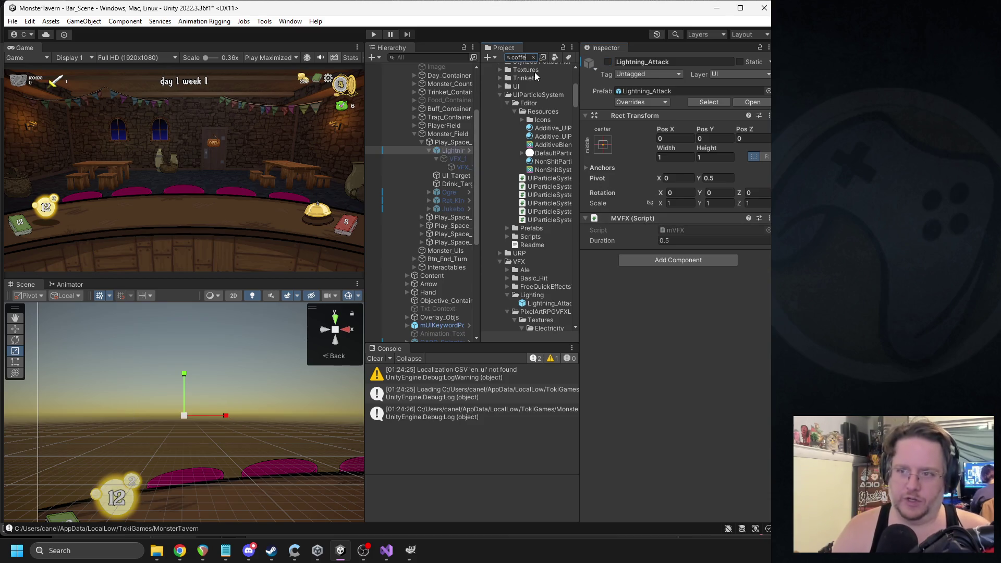
{"action": "type", "text": "e S"}
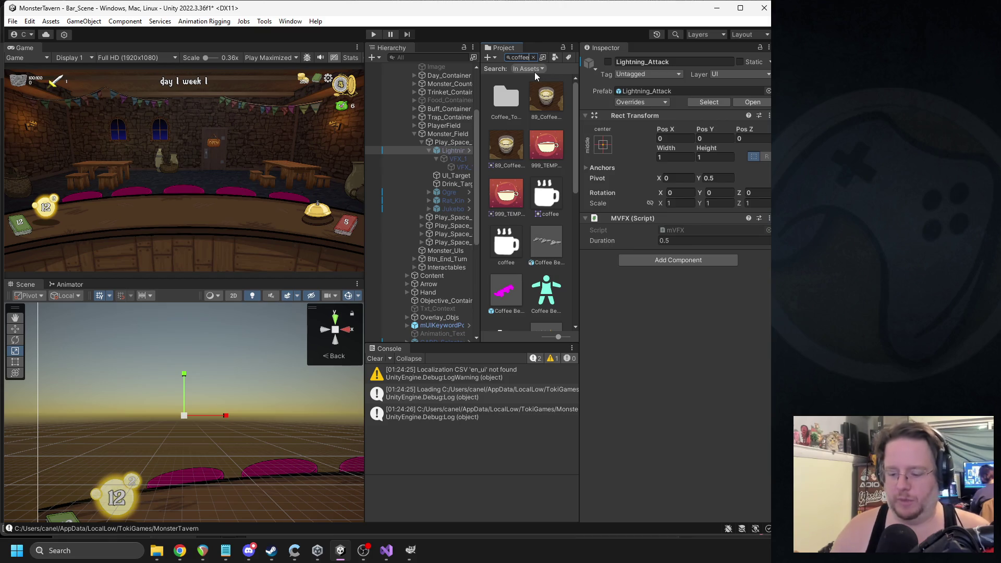
{"action": "type", "text": "hot"}
{"action": "left_click", "coordinate": [506, 149]}
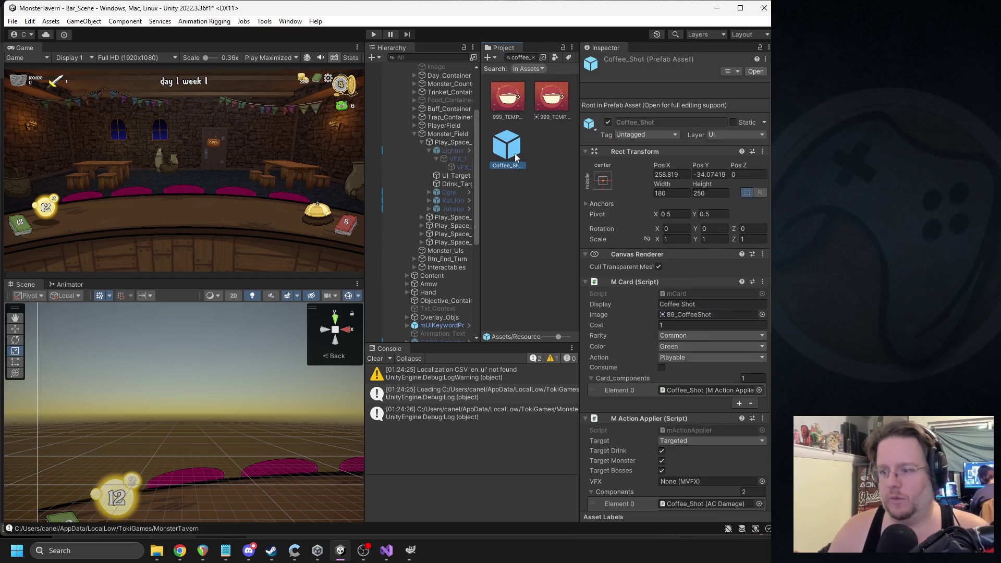
- Replace Coffee_Shot's Gulp_1 damage sound with Bar_Damage_S and start Play mode
{"action": "scroll", "coordinate": [638, 302], "scroll_direction": "down", "scroll_amount": 3}
{"action": "left_click", "coordinate": [676, 397]}
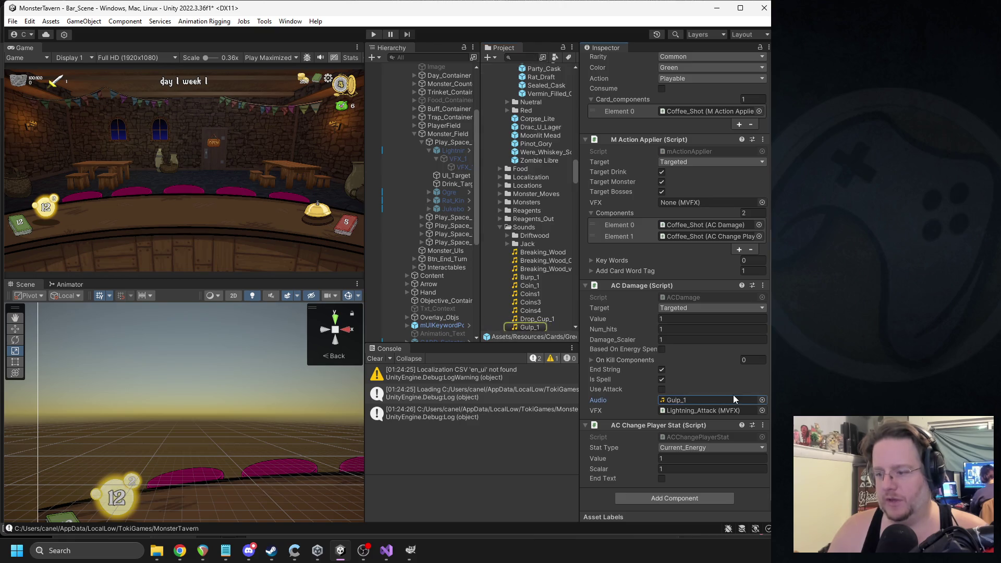
{"action": "left_click", "coordinate": [761, 400]}
{"action": "type", "text": "bar"}
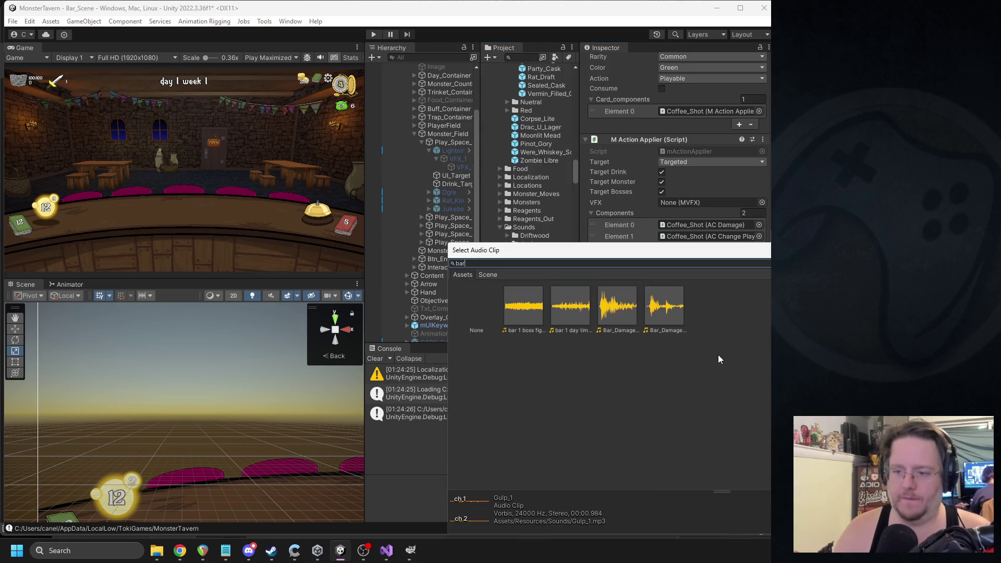
{"action": "double_click", "coordinate": [659, 314]}
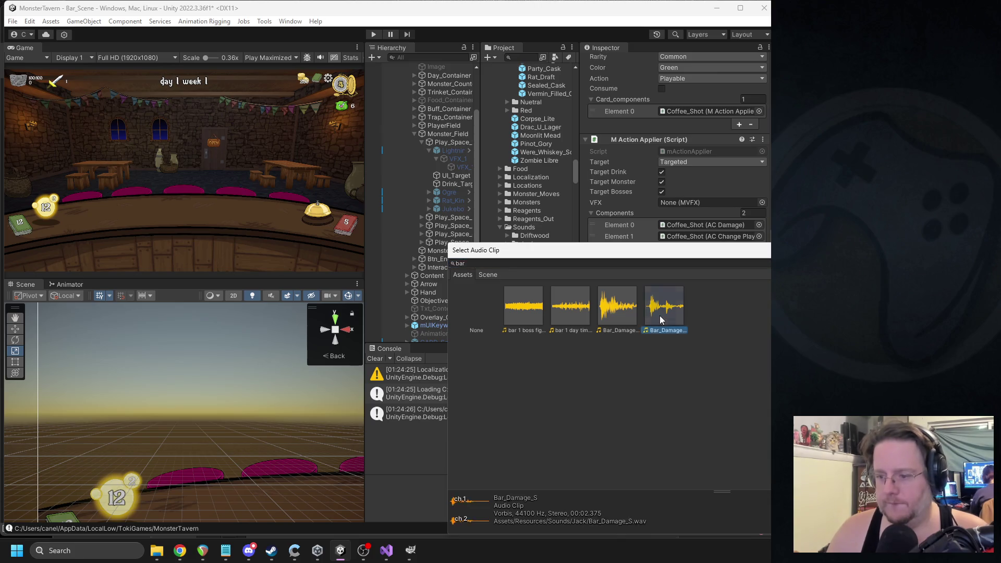
{"action": "left_click", "coordinate": [373, 34]}
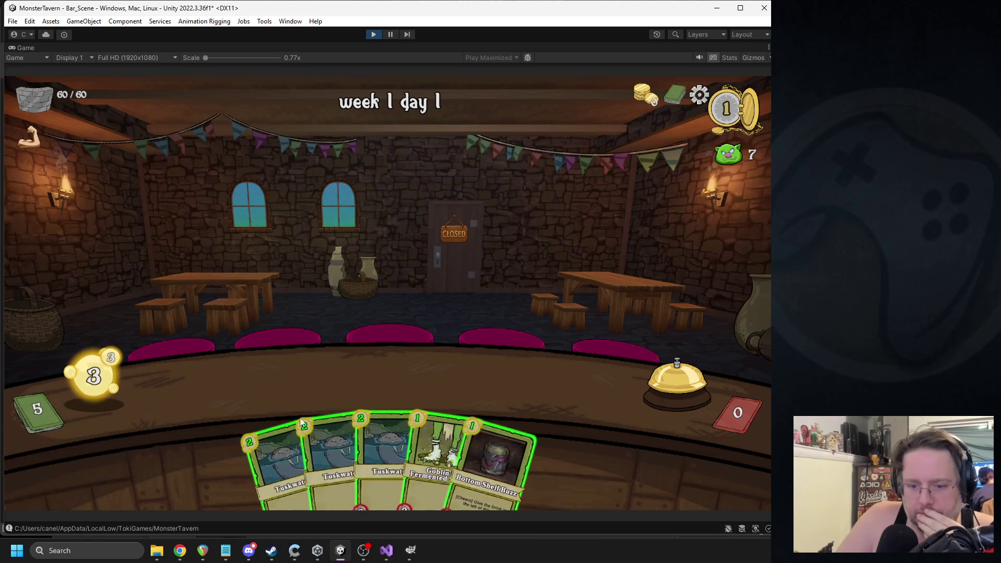
- Place two cards on the counter, ring the bell, and serve Coffee to the boar customer
{"action": "left_click_drag", "start_coordinate": [276, 459], "coordinate": [245, 383]}
{"action": "left_click_drag", "start_coordinate": [402, 427], "coordinate": [319, 381]}
{"action": "left_click", "coordinate": [669, 384]}
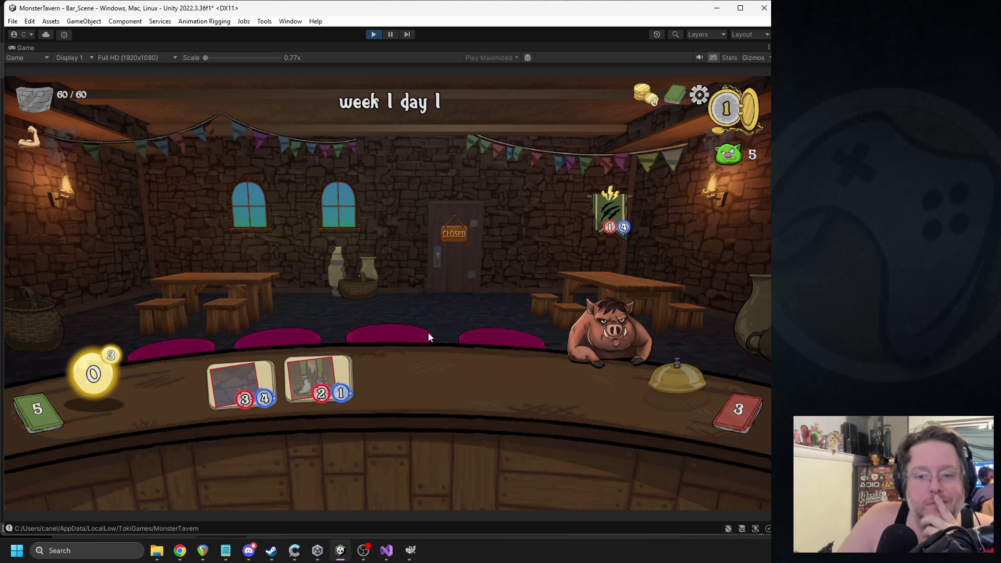
{"action": "mouse_move", "coordinate": [299, 458]}
{"action": "left_mouse_down"}
{"action": "mouse_move", "coordinate": [346, 299]}
{"action": "mouse_move", "coordinate": [642, 340]}
{"action": "left_mouse_up"}
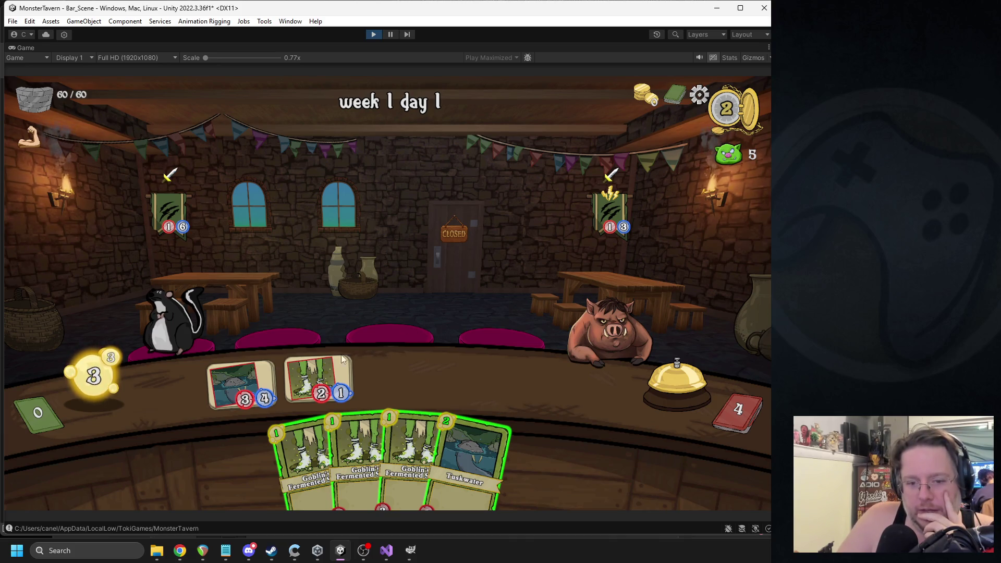
{"action": "left_click", "coordinate": [652, 372]}
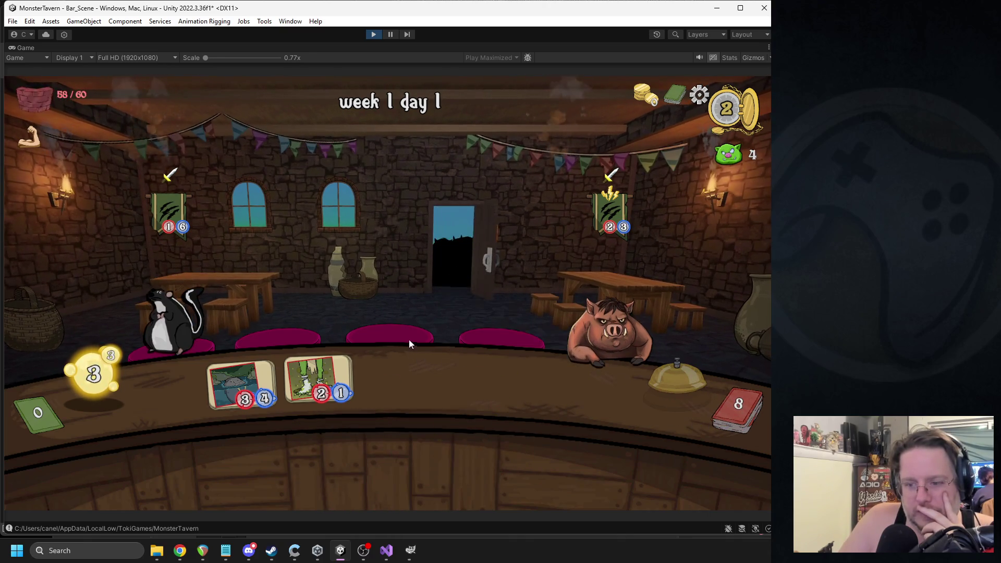
- Play Coffee Shot, Goblin's Fermented Socks and Tuskwater, serve the pig, then exit Play mode
{"action": "left_click_drag", "start_coordinate": [276, 459], "coordinate": [313, 269]}
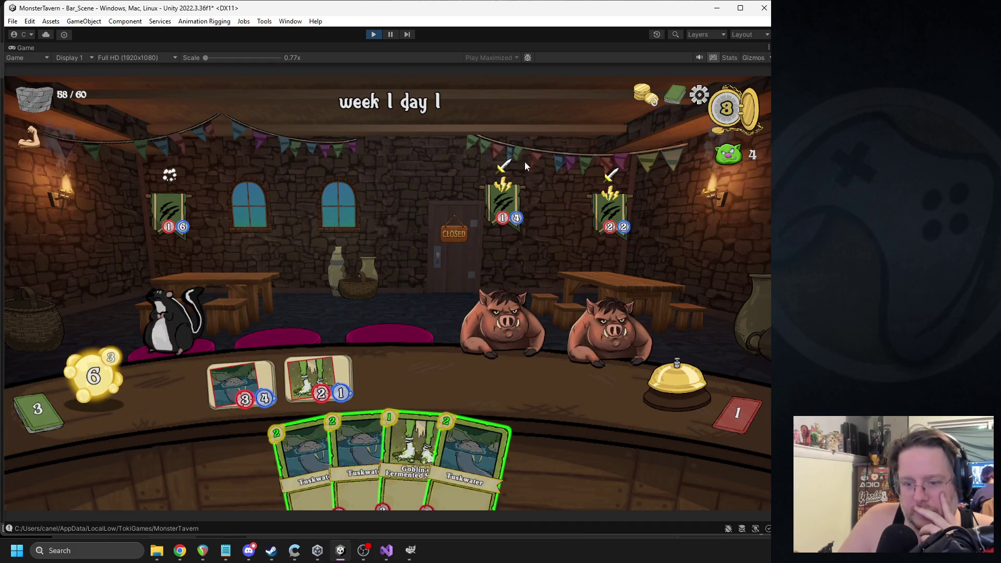
{"action": "left_click_drag", "start_coordinate": [399, 427], "coordinate": [398, 389]}
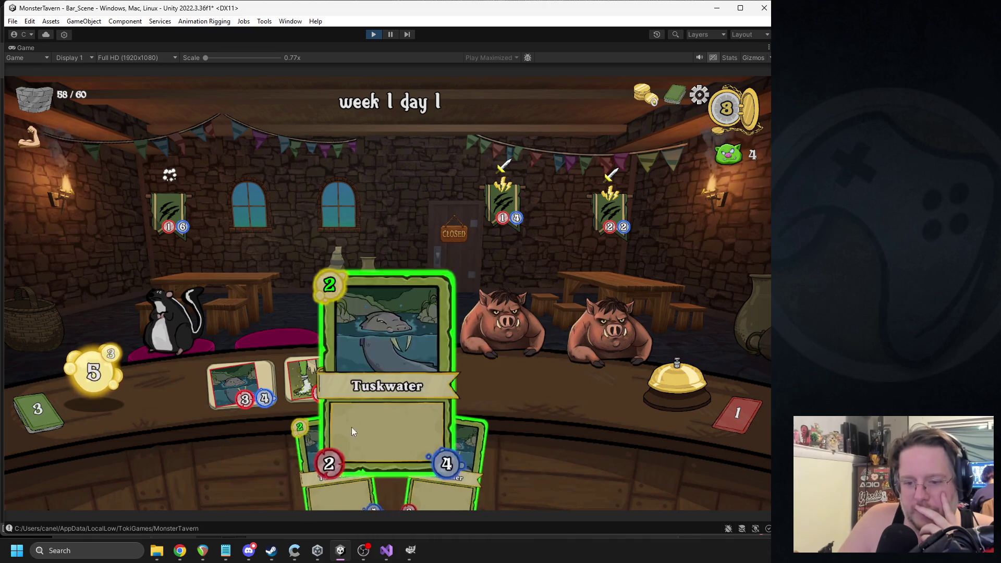
{"action": "left_click_drag", "start_coordinate": [351, 427], "coordinate": [484, 373]}
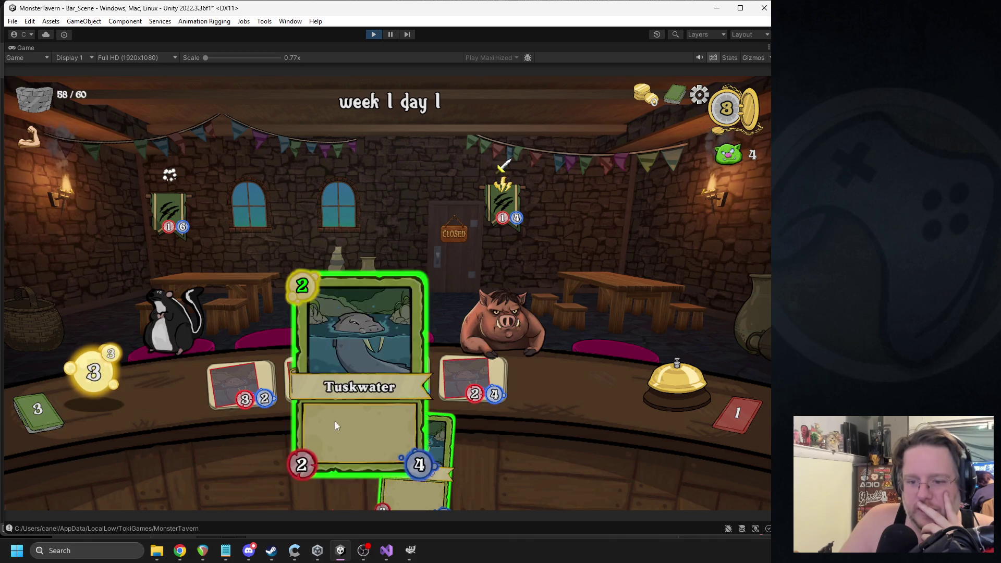
{"action": "left_click_drag", "start_coordinate": [386, 448], "coordinate": [568, 371]}
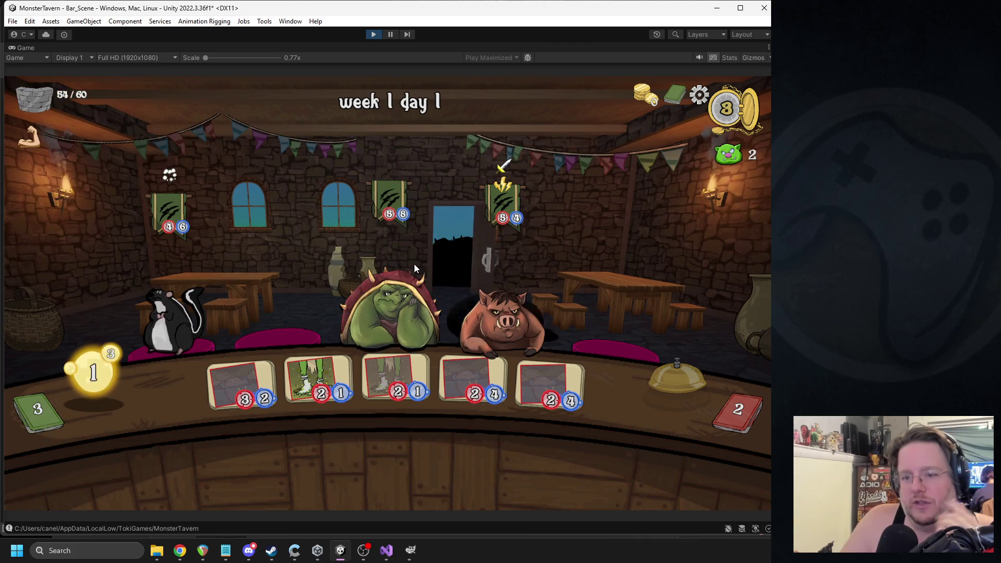
{"action": "left_click_drag", "start_coordinate": [495, 469], "coordinate": [610, 323]}
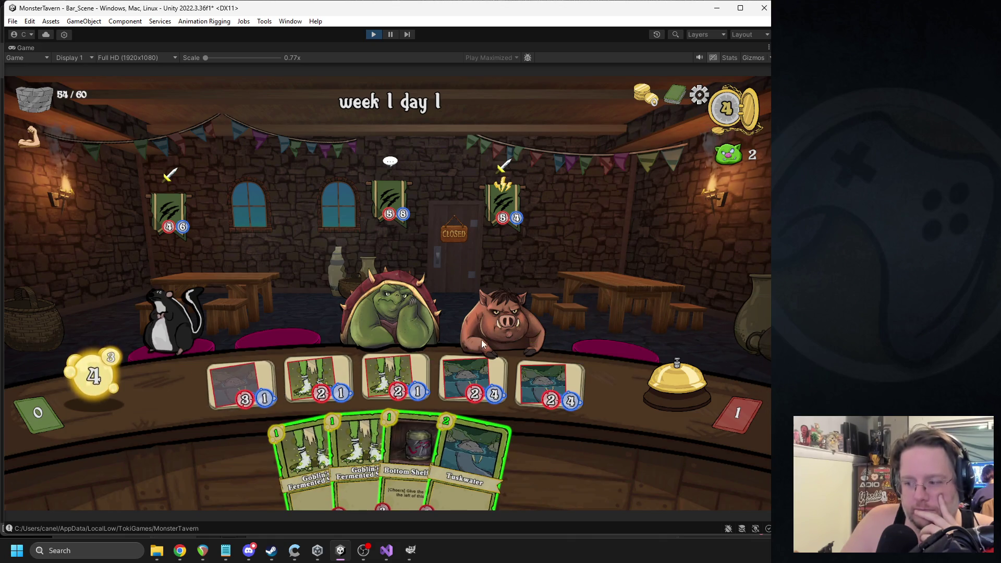
{"action": "mouse_move", "coordinate": [319, 375]}
{"action": "left_mouse_down"}
{"action": "mouse_move", "coordinate": [344, 326]}
{"action": "mouse_move", "coordinate": [493, 291]}
{"action": "left_mouse_up"}
{"action": "mouse_move", "coordinate": [409, 453]}
{"action": "left_mouse_down"}
{"action": "mouse_move", "coordinate": [333, 391]}
{"action": "mouse_move", "coordinate": [368, 378]}
{"action": "mouse_move", "coordinate": [378, 386]}
{"action": "mouse_move", "coordinate": [365, 386]}
{"action": "left_mouse_up"}
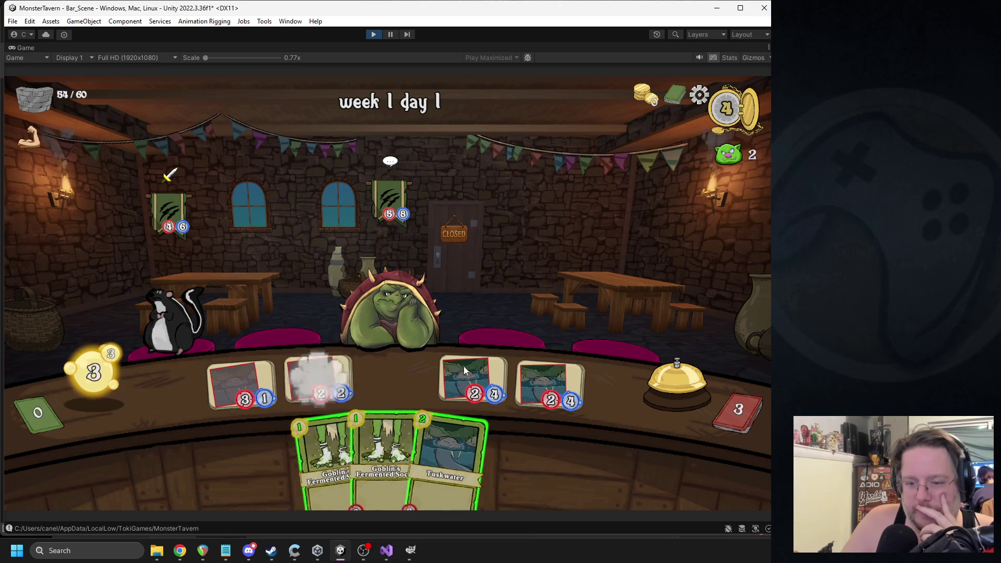
{"action": "left_click_drag", "start_coordinate": [455, 393], "coordinate": [396, 383]}
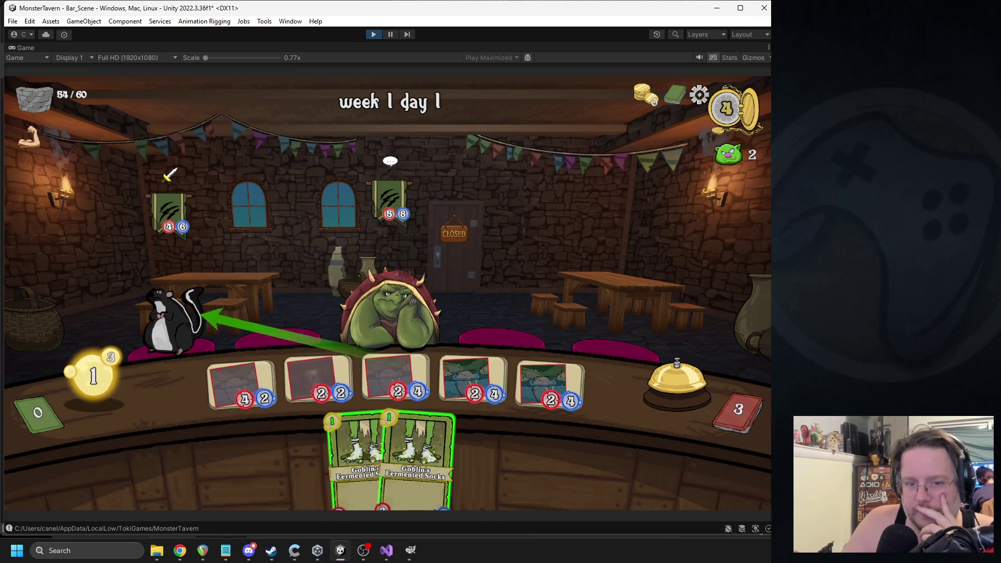
{"action": "key", "text": "ctrl+p"}
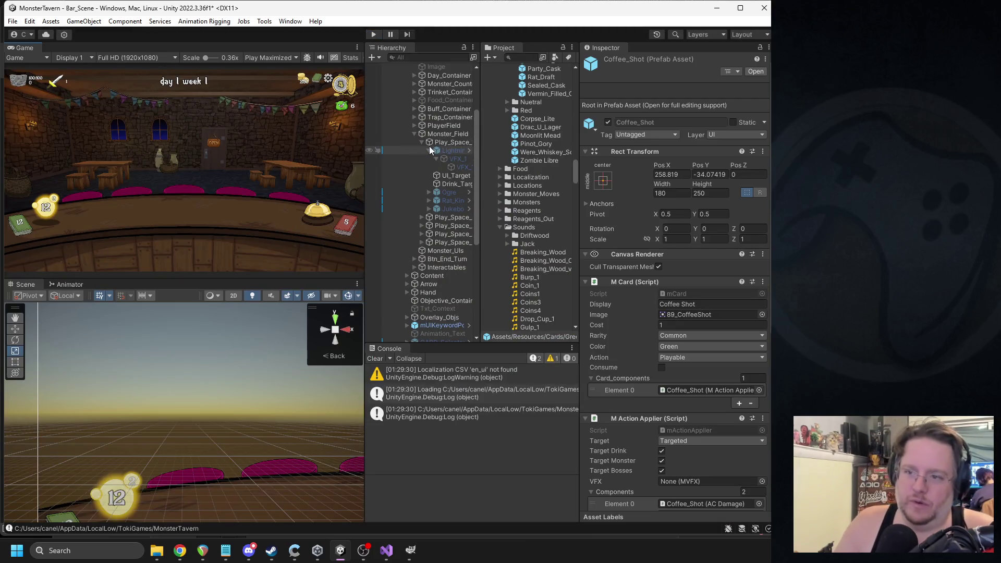
- Collapse the Lightning children and the Drinks, Editor, UIParticleSystem and PixelArtRPGVFXL folders
{"action": "left_click", "coordinate": [429, 150]}
{"action": "scroll", "coordinate": [532, 122], "scroll_direction": "up", "scroll_amount": 3}
{"action": "scroll", "coordinate": [533, 122], "scroll_direction": "up", "scroll_amount": 10}
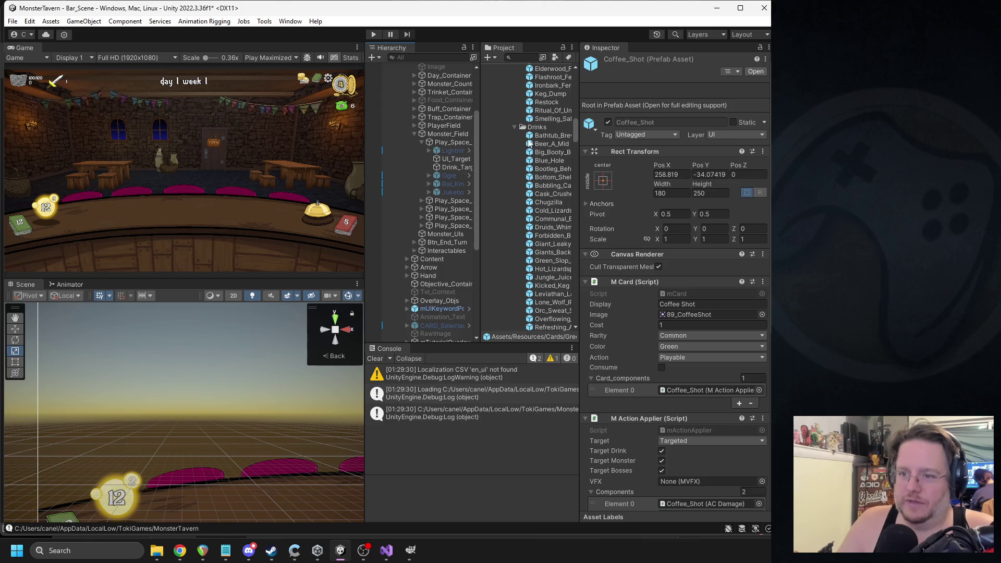
{"action": "left_click", "coordinate": [519, 127]}
{"action": "scroll", "coordinate": [522, 140], "scroll_direction": "down", "scroll_amount": 5}
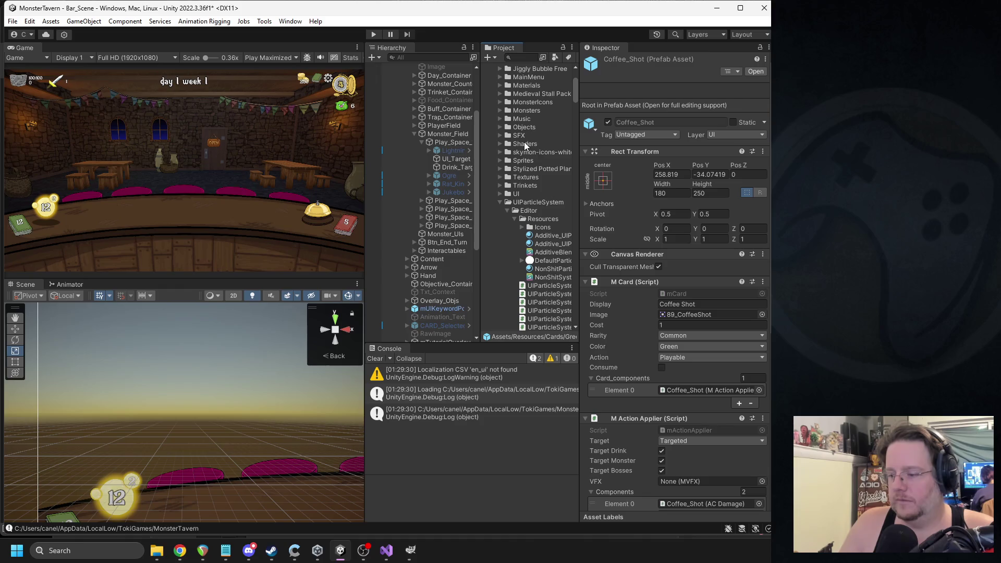
{"action": "left_click", "coordinate": [505, 209]}
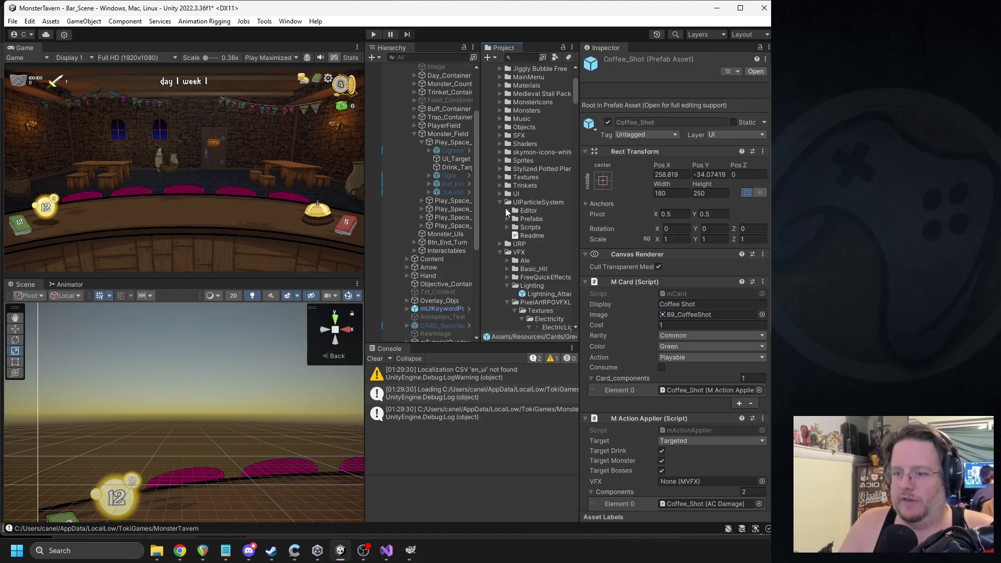
{"action": "left_click", "coordinate": [500, 202]}
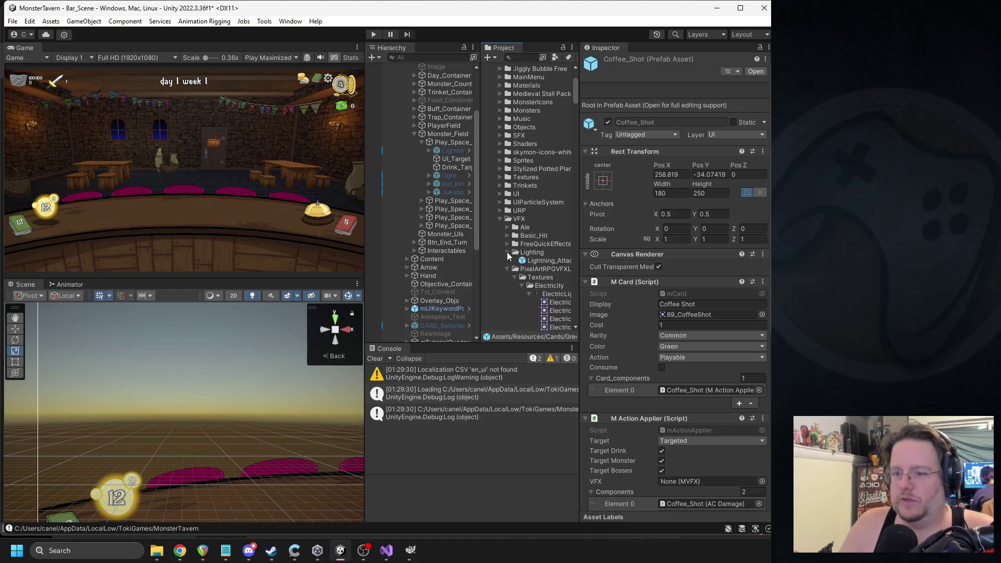
{"action": "left_click", "coordinate": [508, 269]}
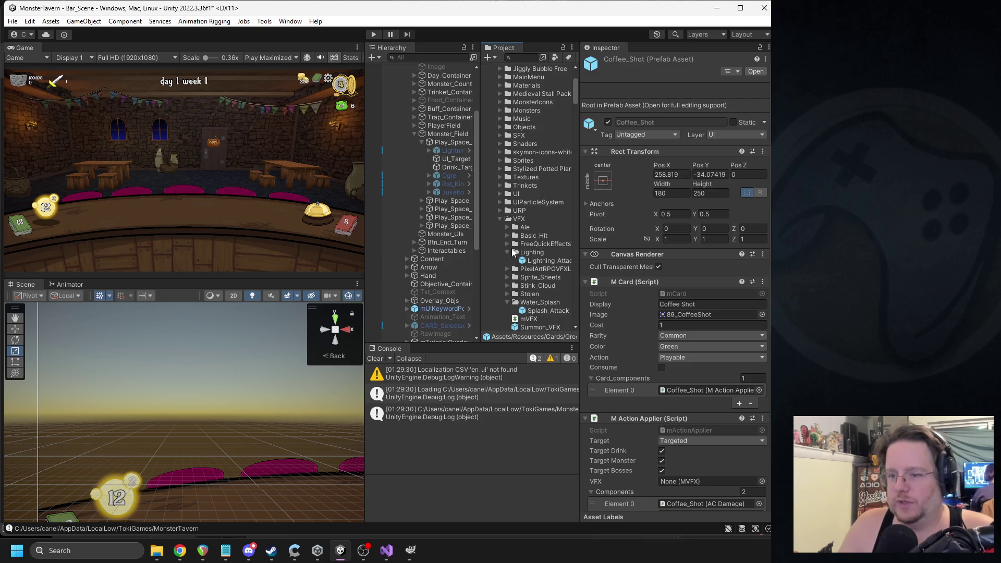
- Inspect the Lightning_Attack VFX prefab, then collapse the Lighting and Water_Splash folders
{"action": "left_click", "coordinate": [537, 258]}
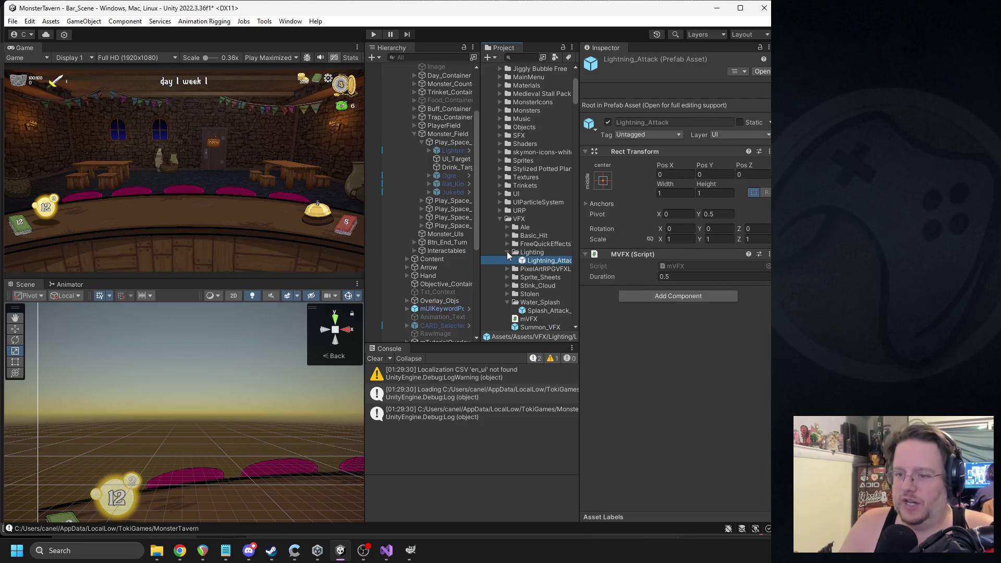
{"action": "left_click", "coordinate": [507, 252]}
{"action": "left_click", "coordinate": [508, 293]}
{"action": "scroll", "coordinate": [526, 249], "scroll_direction": "down", "scroll_amount": 2}
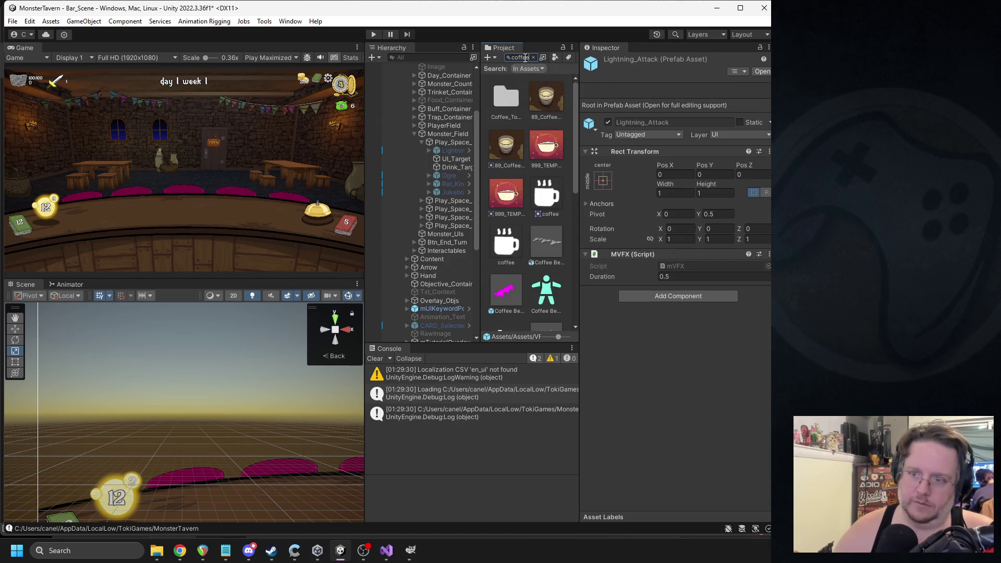
- Select Coffee_Shot and list all audio clips in its damage sound picker, clearing the 'glass' search
{"action": "scroll", "coordinate": [527, 156], "scroll_direction": "down", "scroll_amount": 6}
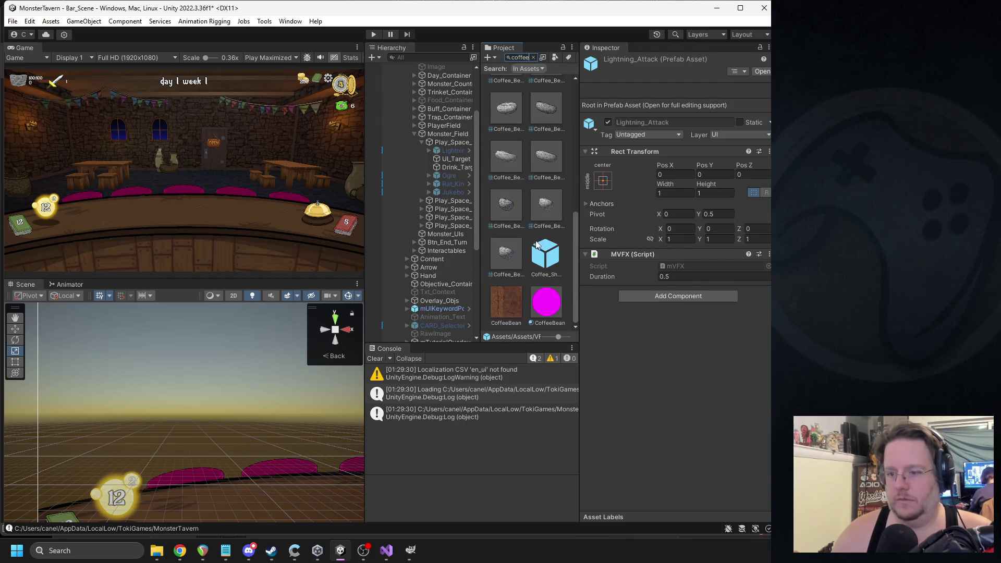
{"action": "left_click", "coordinate": [546, 255]}
{"action": "scroll", "coordinate": [693, 308], "scroll_direction": "down", "scroll_amount": 5}
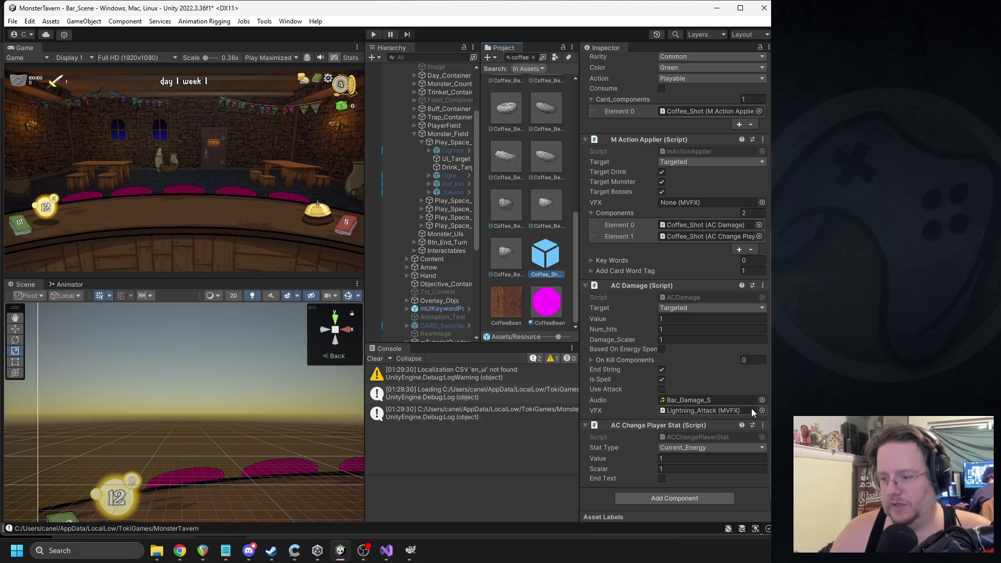
{"action": "left_click", "coordinate": [761, 400]}
{"action": "type", "text": "glass"}
{"action": "key", "text": "ctrl+a"}
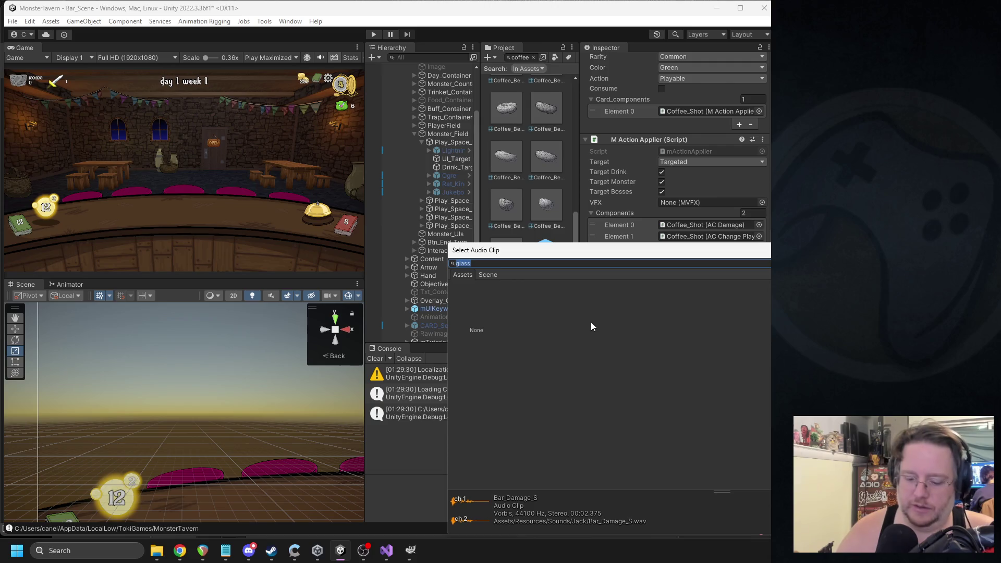
{"action": "key", "text": "BackSpace"}
- Assign Clink5 as the damage sound and play the Clink5 clip to hear it
{"action": "scroll", "coordinate": [610, 385], "scroll_direction": "down", "scroll_amount": 5}
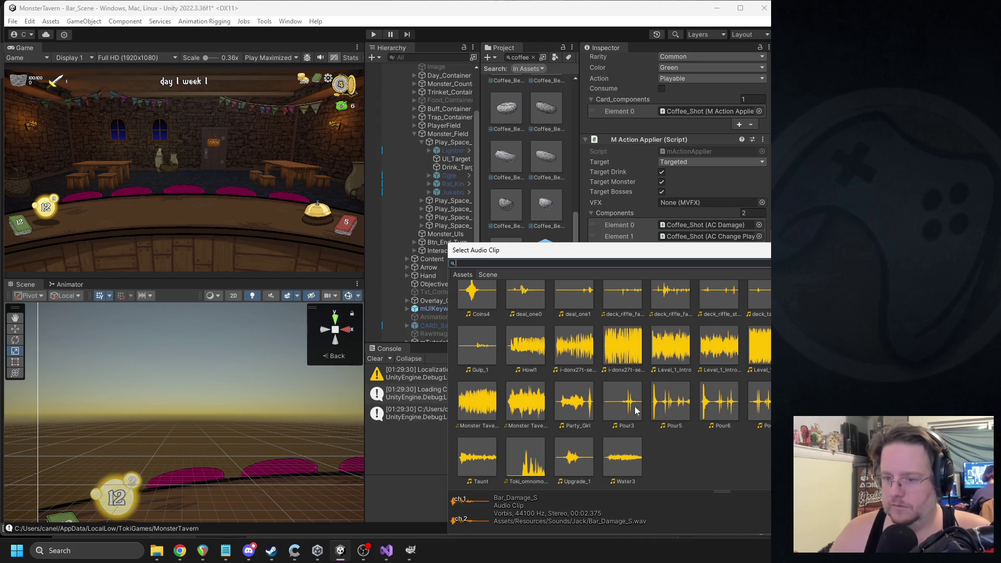
{"action": "scroll", "coordinate": [721, 391], "scroll_direction": "up", "scroll_amount": 1}
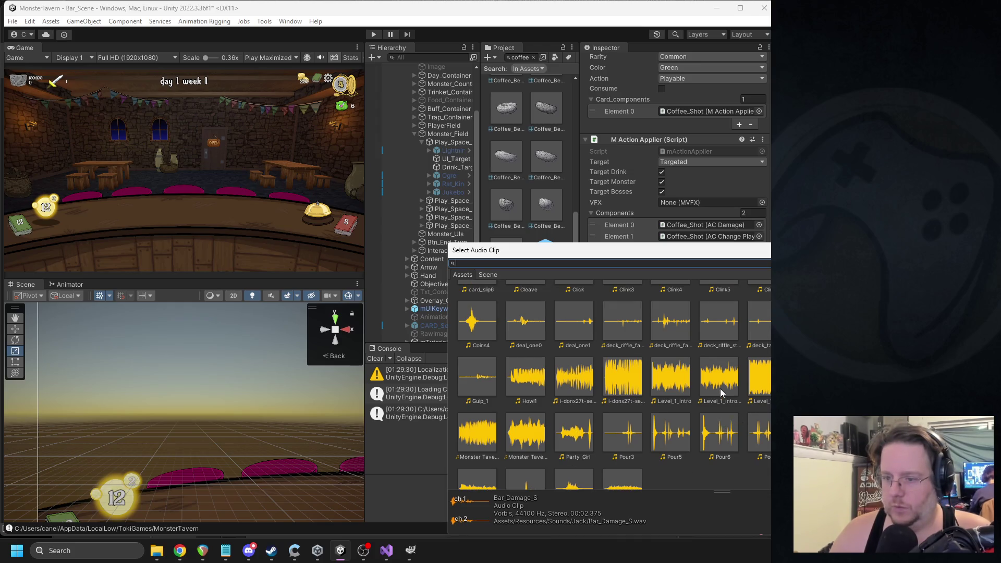
{"action": "scroll", "coordinate": [745, 391], "scroll_direction": "up", "scroll_amount": 2}
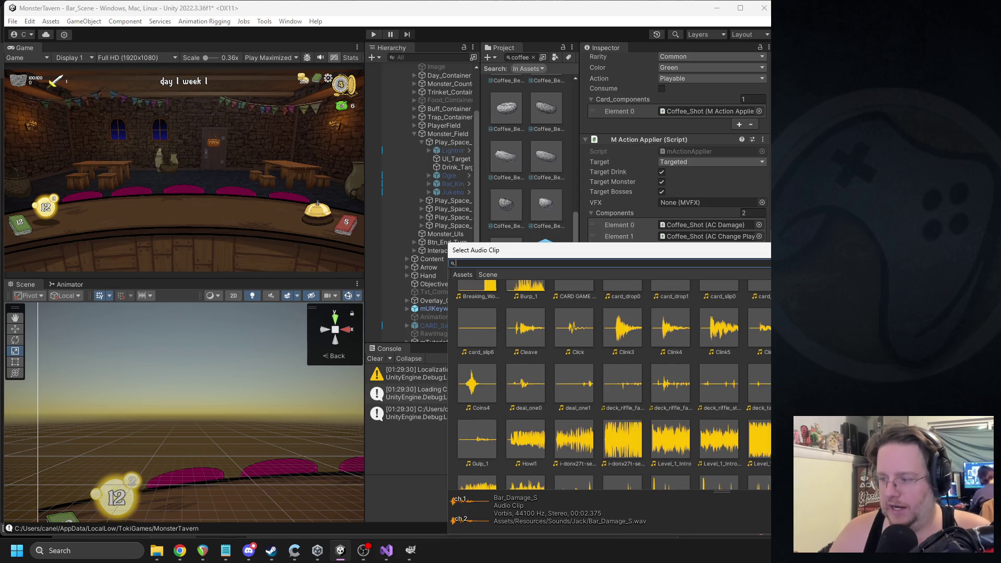
{"action": "scroll", "coordinate": [718, 373], "scroll_direction": "up", "scroll_amount": 1}
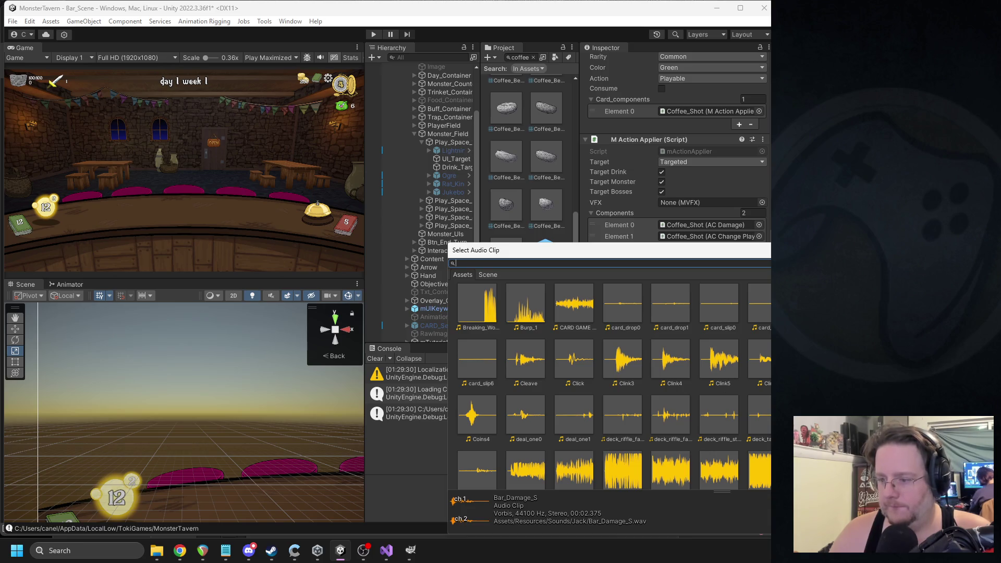
{"action": "double_click", "coordinate": [712, 377]}
{"action": "left_click", "coordinate": [694, 398]}
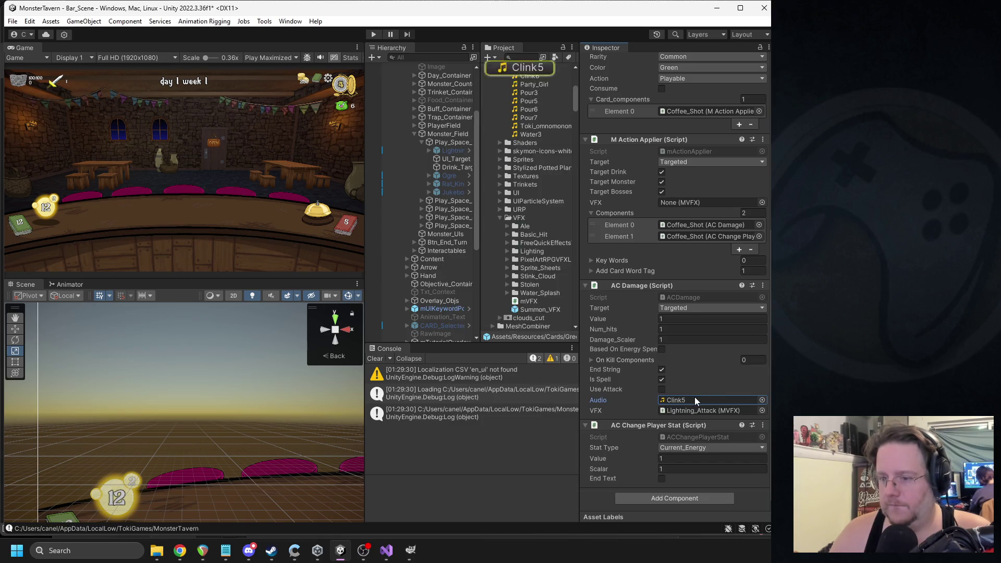
{"action": "double_click", "coordinate": [532, 68]}
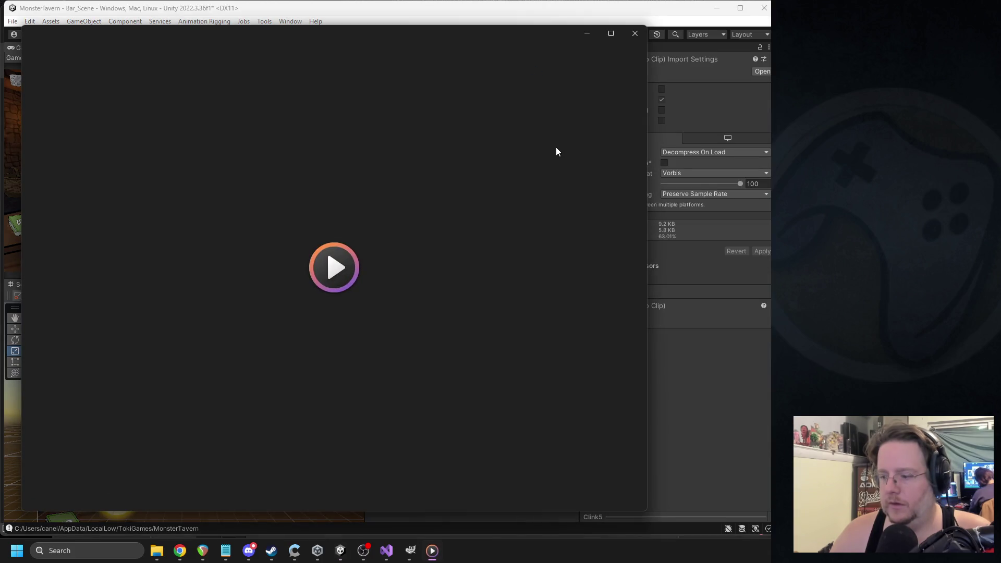
- Close the media player, search the project for 'coffee', and select Coffee_Shot
{"action": "left_click", "coordinate": [630, 38]}
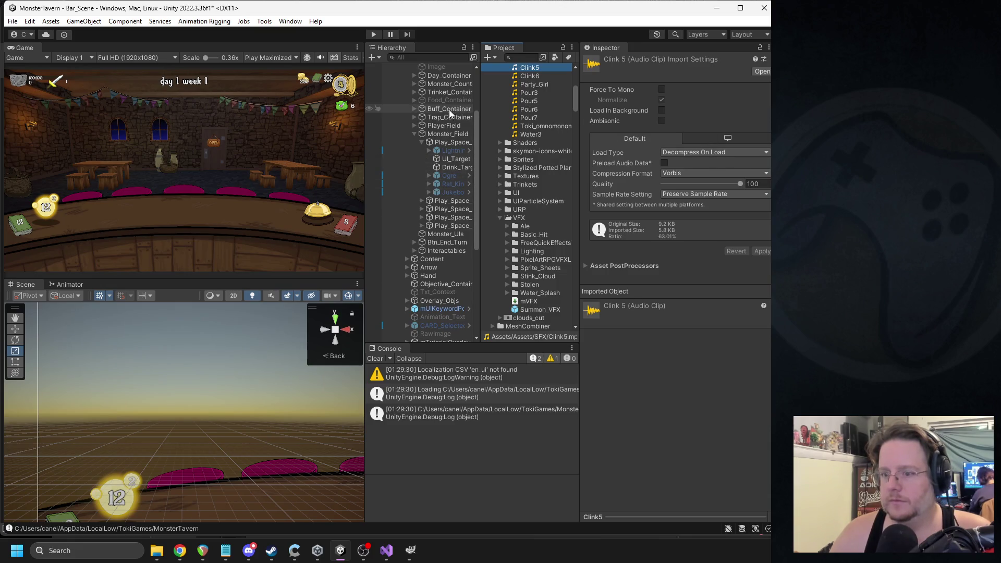
{"action": "scroll", "coordinate": [521, 85], "scroll_direction": "up", "scroll_amount": 5}
{"action": "left_click", "coordinate": [520, 57]}
{"action": "type", "text": "coffee"}
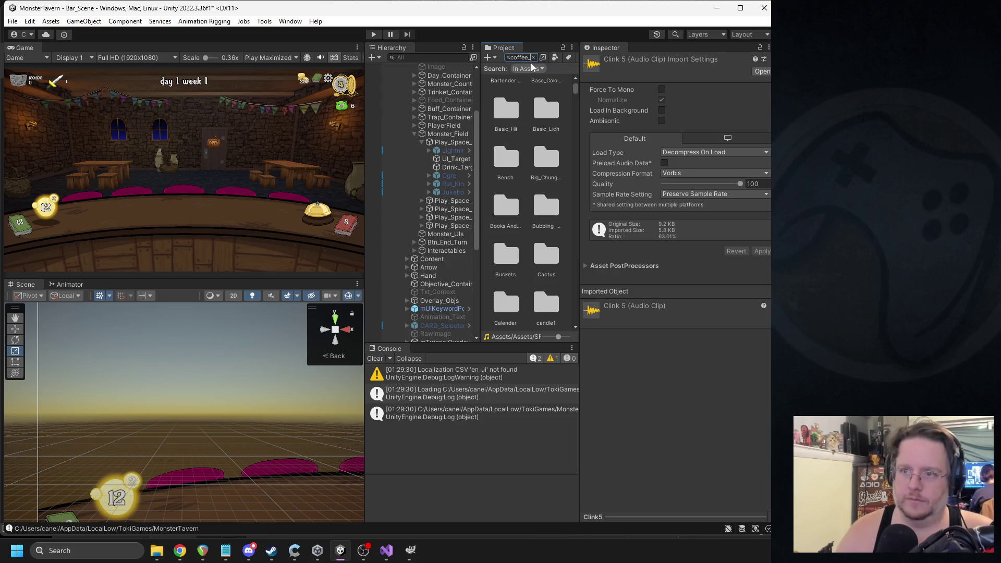
{"action": "left_click", "coordinate": [519, 153]}
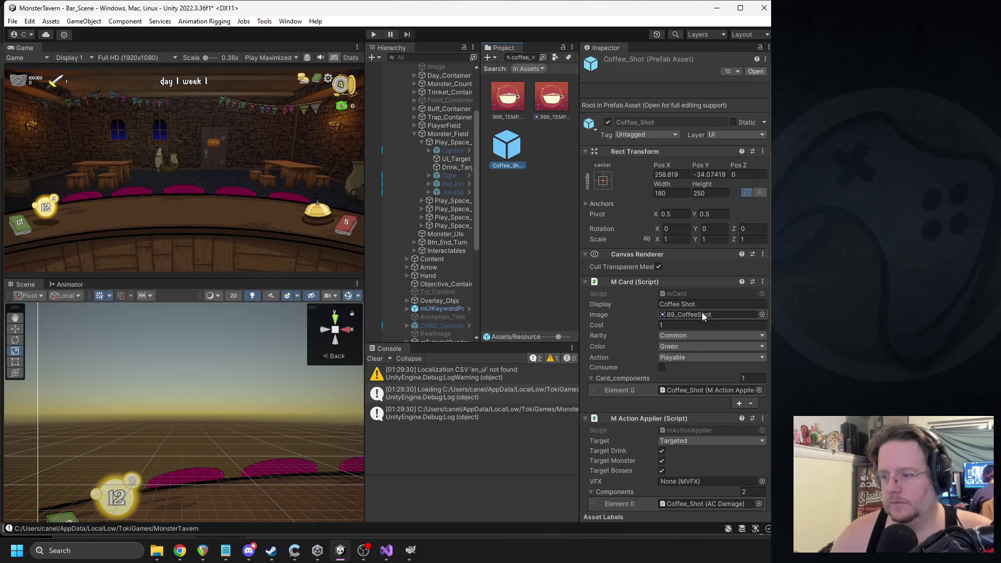
- Set Coffee_Shot's damage sound to Drop_Cup_1 and preview that clip
{"action": "scroll", "coordinate": [701, 312], "scroll_direction": "down", "scroll_amount": 10}
{"action": "left_click", "coordinate": [761, 400]}
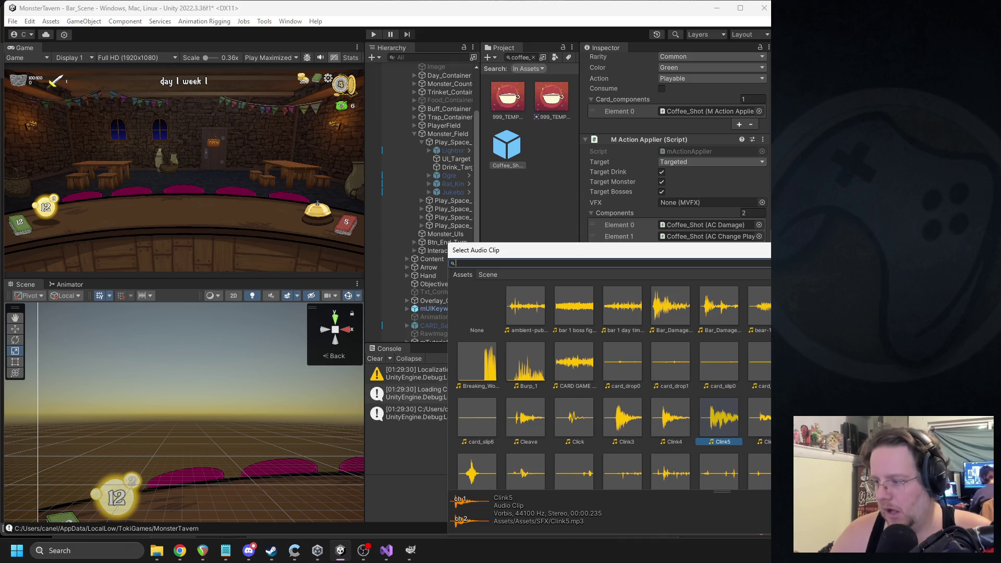
{"action": "scroll", "coordinate": [609, 386], "scroll_direction": "down", "scroll_amount": 3}
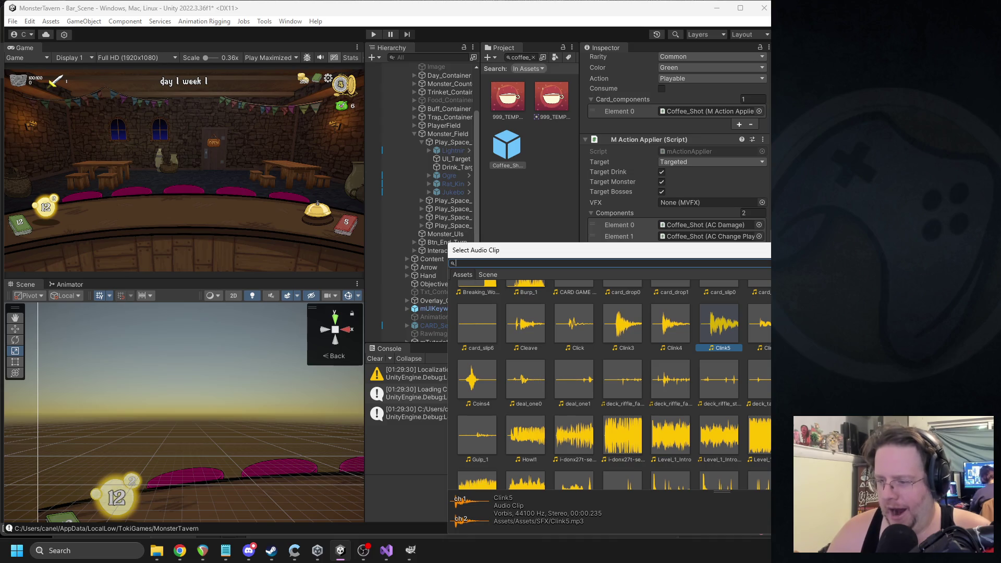
{"action": "key", "text": "Escape"}
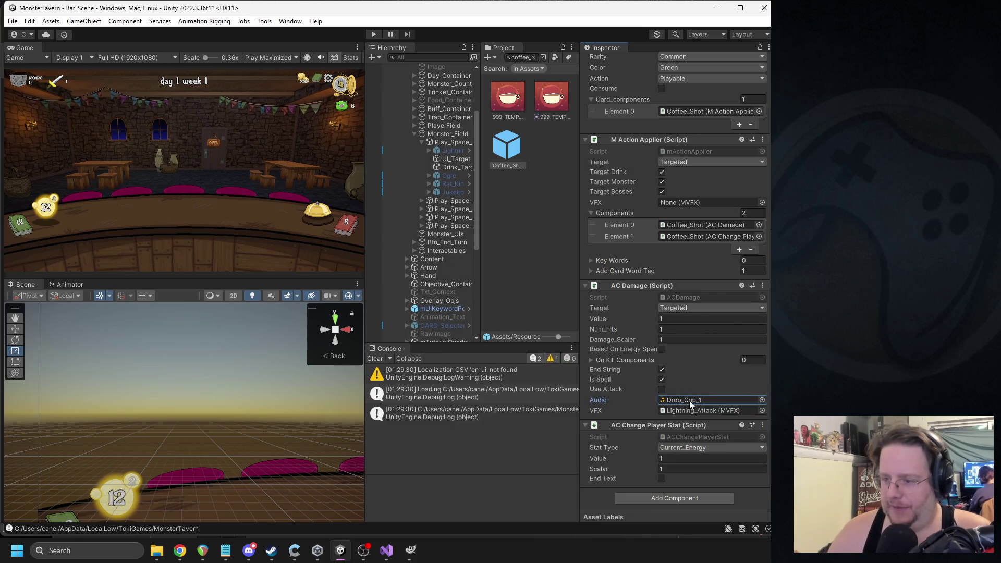
{"action": "left_click", "coordinate": [689, 400]}
{"action": "double_click", "coordinate": [542, 328]}
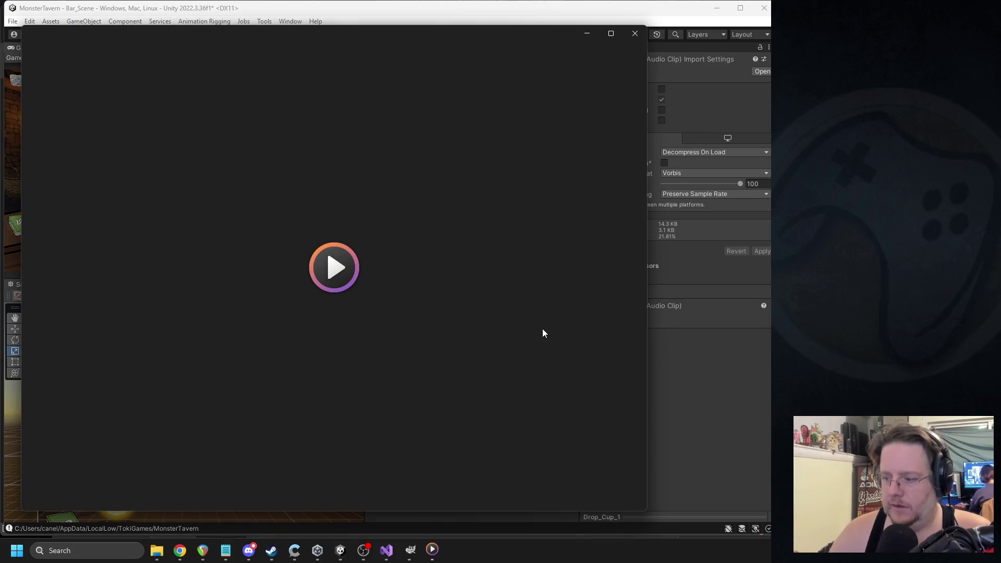
{"action": "left_click", "coordinate": [636, 36]}
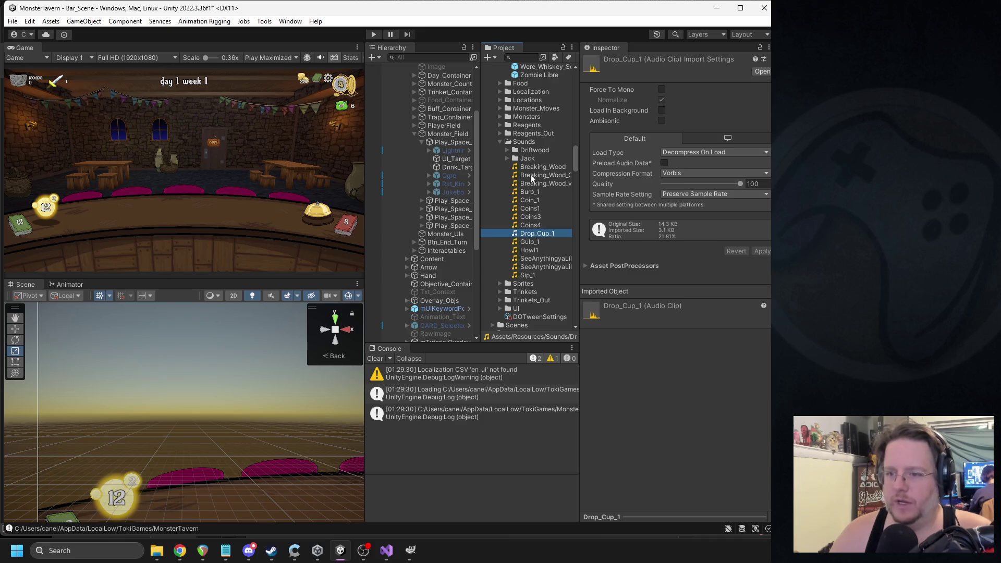
- Browse the Driftwood sounds folder, then search the project for 'pour' and select Pour3
{"action": "left_click", "coordinate": [507, 151]}
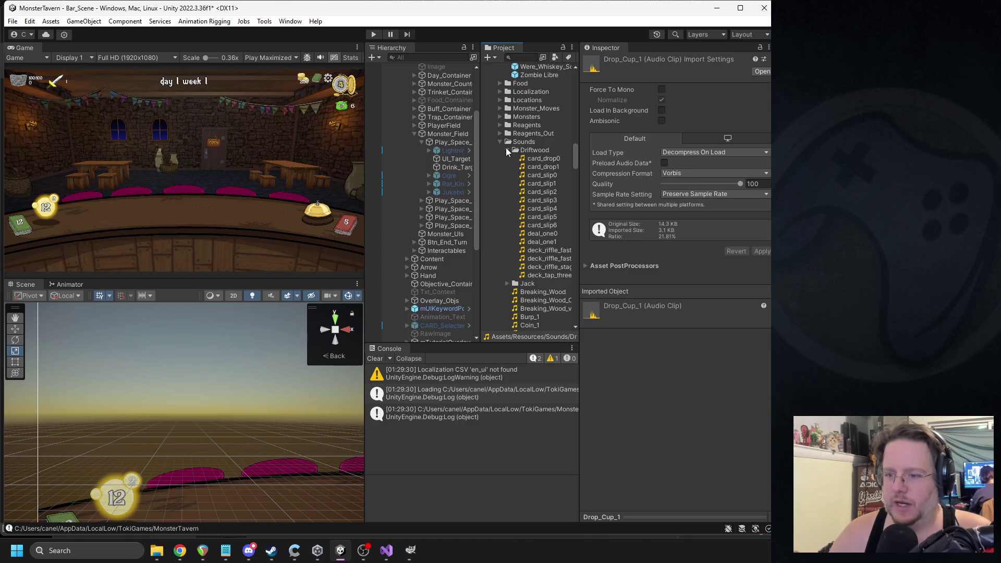
{"action": "left_click", "coordinate": [507, 150]}
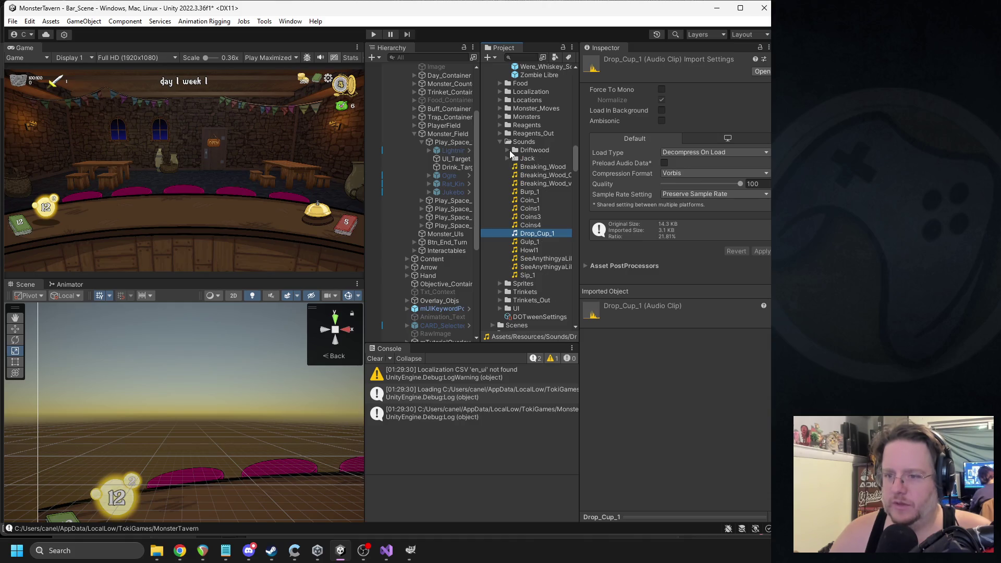
{"action": "double_click", "coordinate": [509, 152]}
{"action": "left_click", "coordinate": [507, 150]}
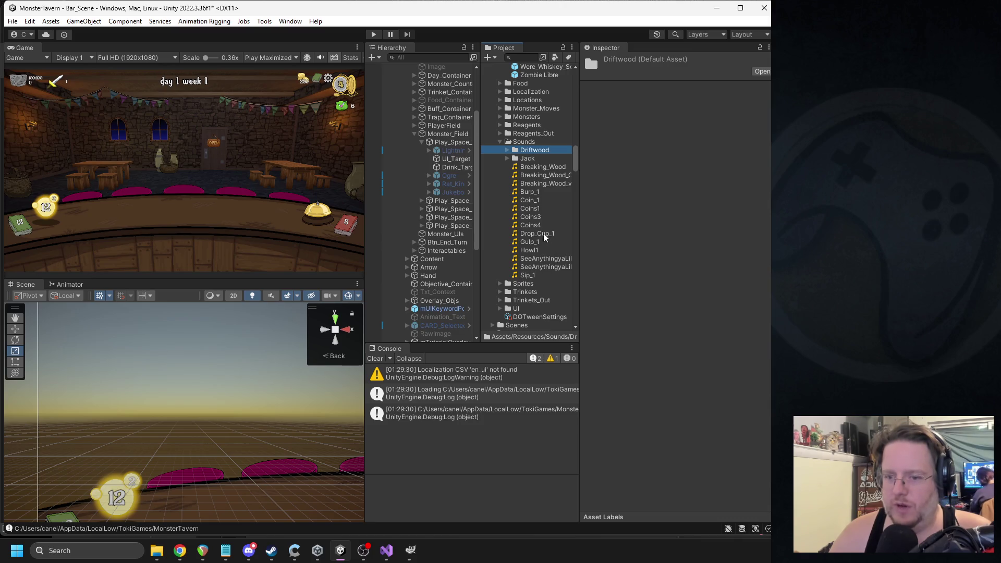
{"action": "left_click", "coordinate": [538, 59]}
{"action": "type", "text": "pour"}
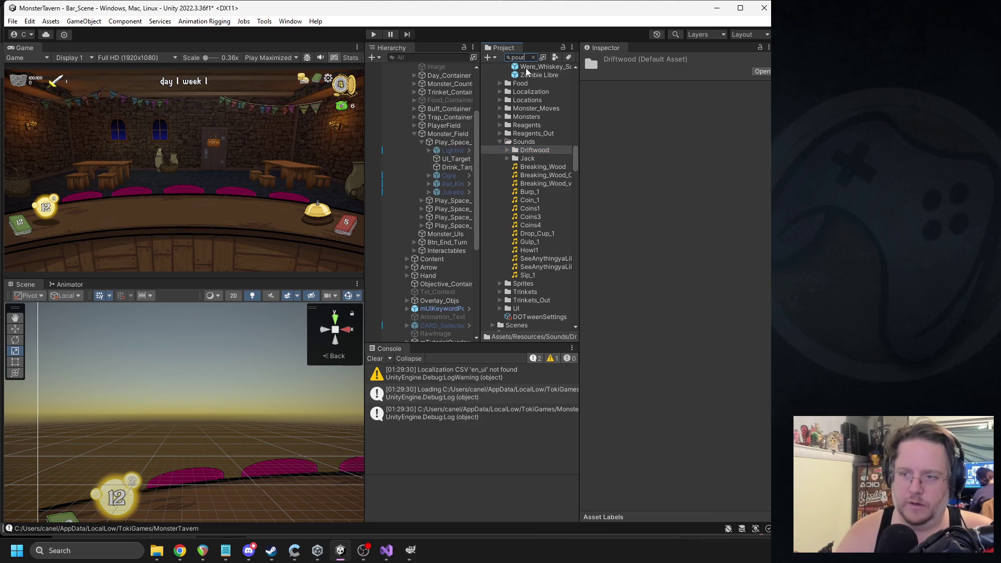
{"action": "left_click", "coordinate": [519, 102]}
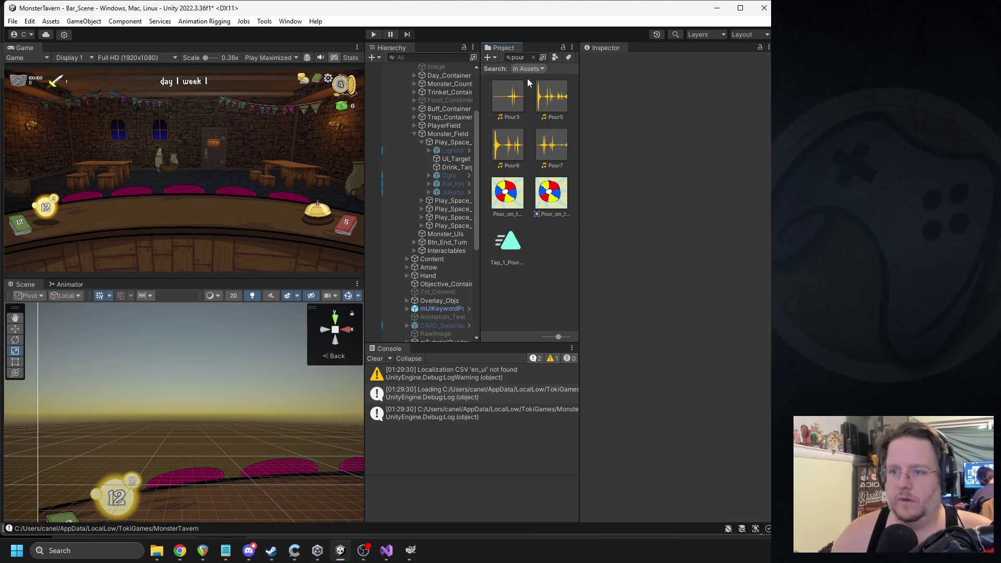
- Play the Pour3 and Pour5 clips, closing the media player after each
{"action": "left_click", "coordinate": [533, 56]}
{"action": "scroll", "coordinate": [545, 161], "scroll_direction": "up", "scroll_amount": 3}
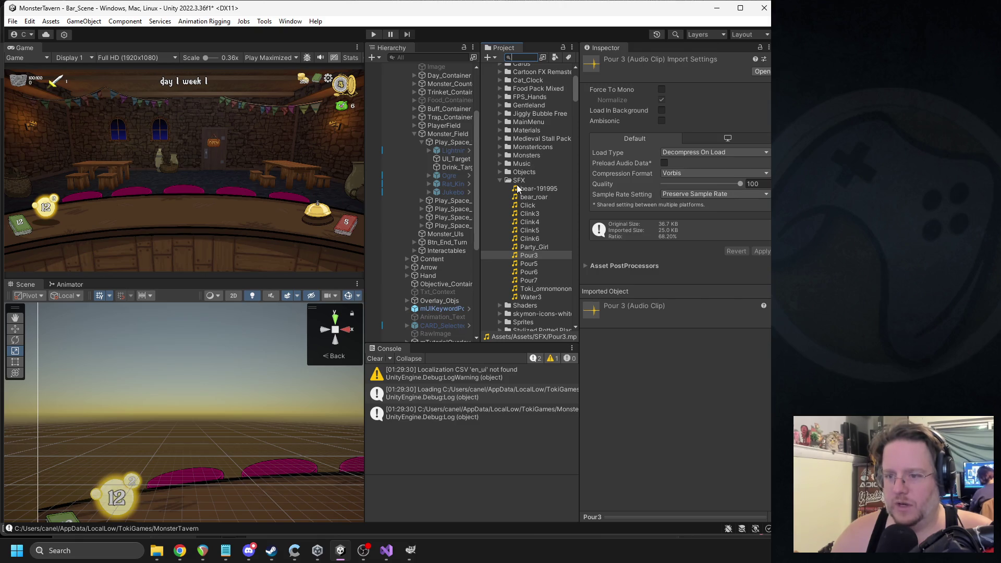
{"action": "scroll", "coordinate": [532, 201], "scroll_direction": "down", "scroll_amount": 5}
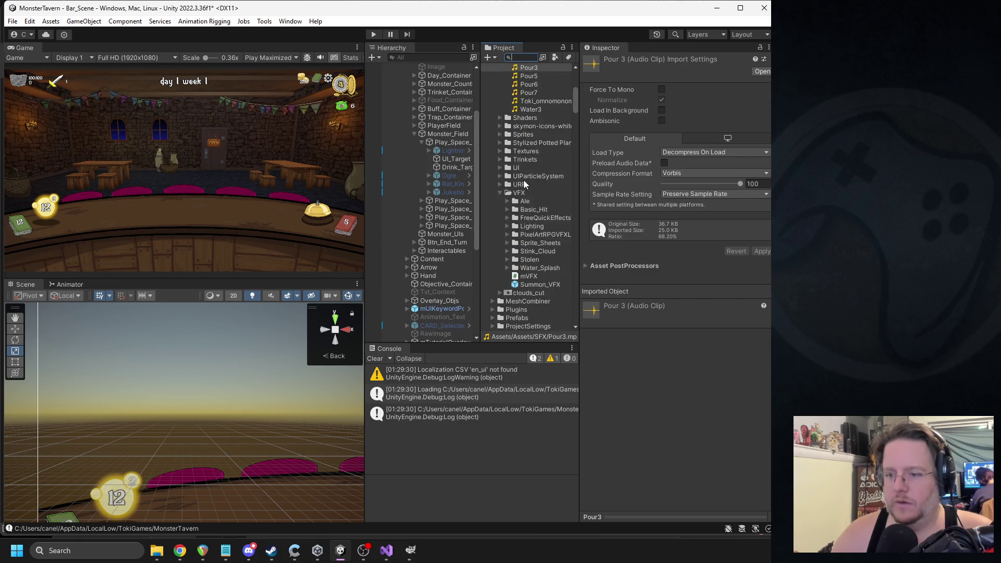
{"action": "scroll", "coordinate": [538, 209], "scroll_direction": "up", "scroll_amount": 3}
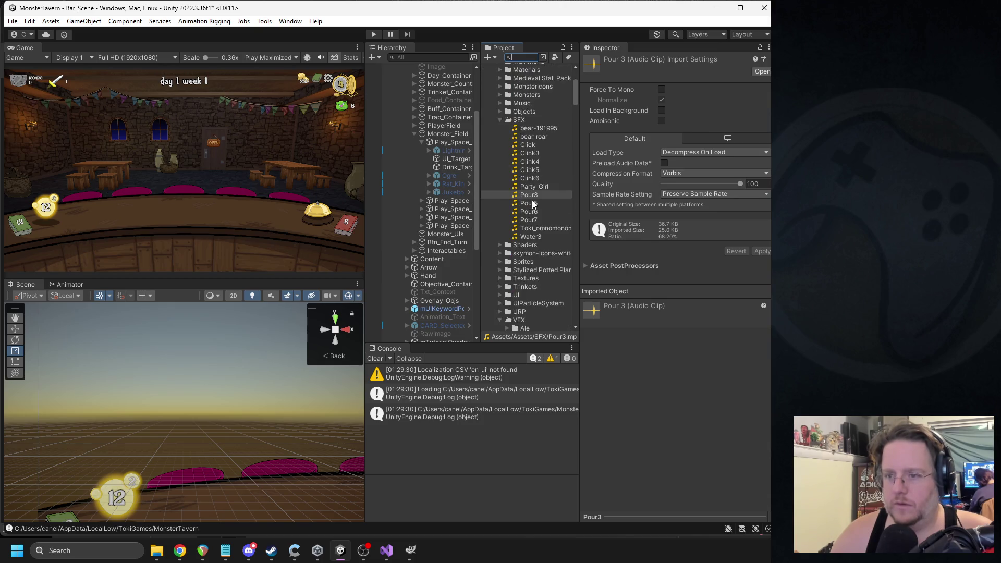
{"action": "double_click", "coordinate": [540, 196]}
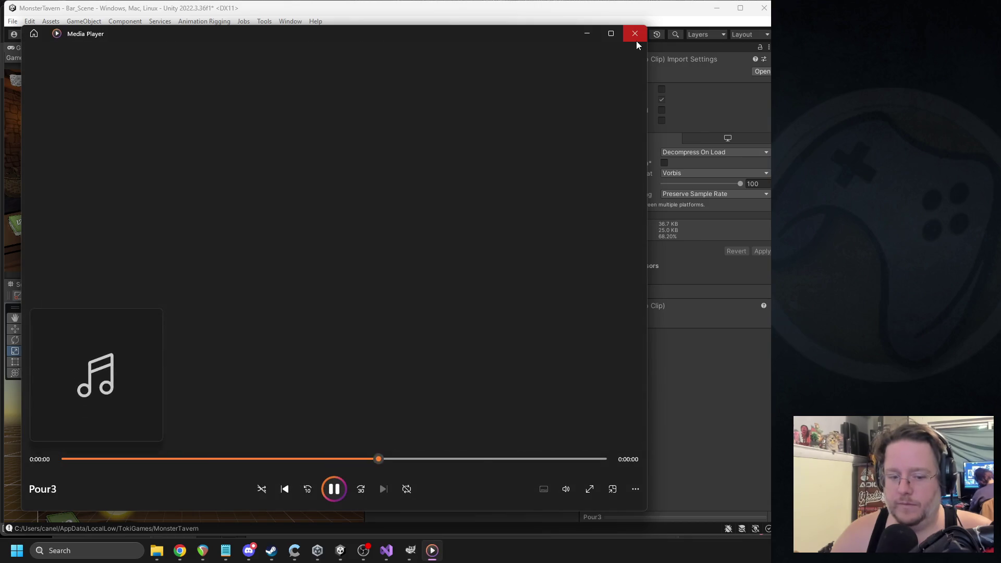
{"action": "left_click", "coordinate": [636, 42]}
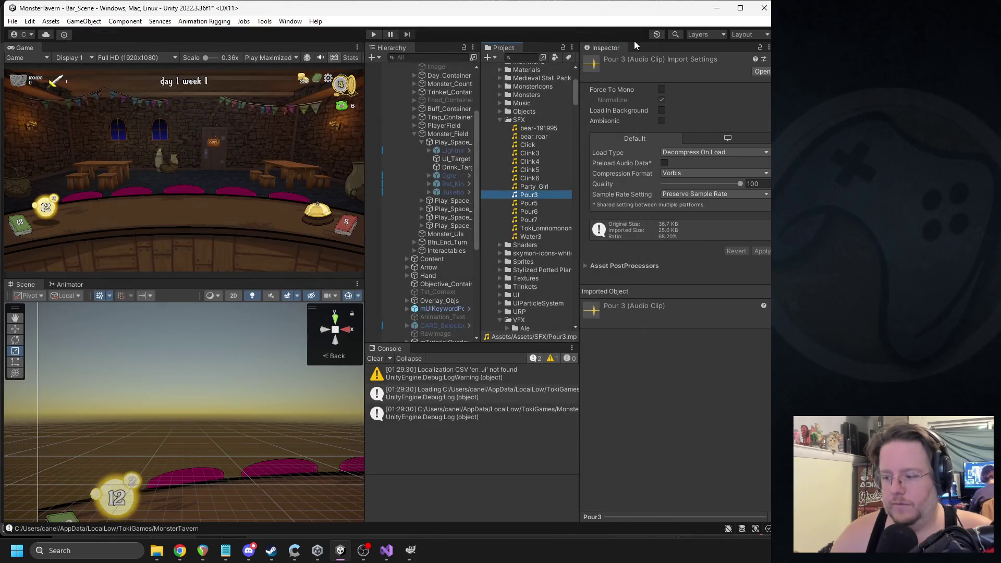
{"action": "left_click", "coordinate": [530, 211]}
{"action": "double_click", "coordinate": [530, 203]}
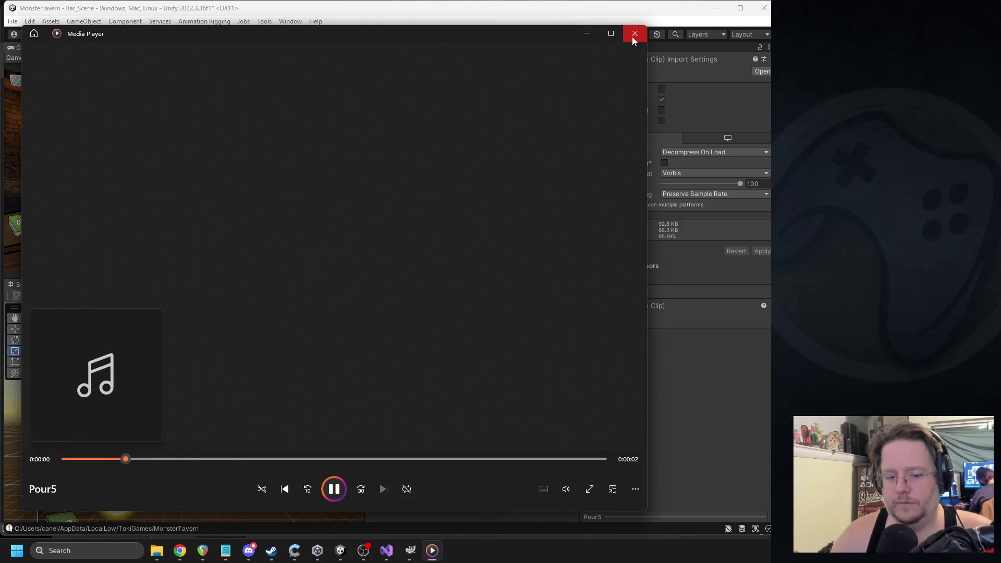
{"action": "left_click", "coordinate": [634, 40]}
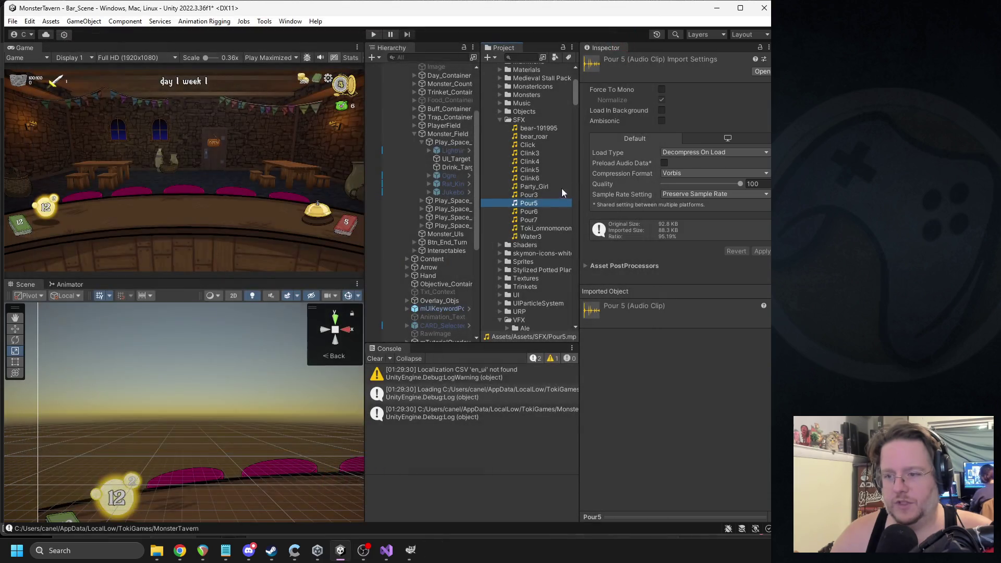
- Preview the Pour6 clip, then search 'coffee_shot' and select the Coffee_Shot prefab
{"action": "double_click", "coordinate": [545, 205]}
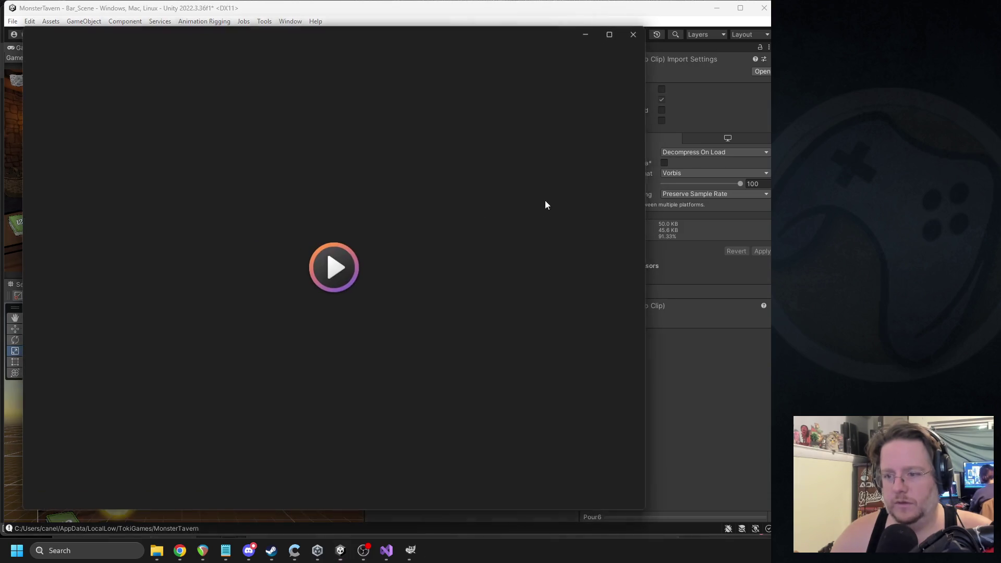
{"action": "left_click", "coordinate": [634, 41]}
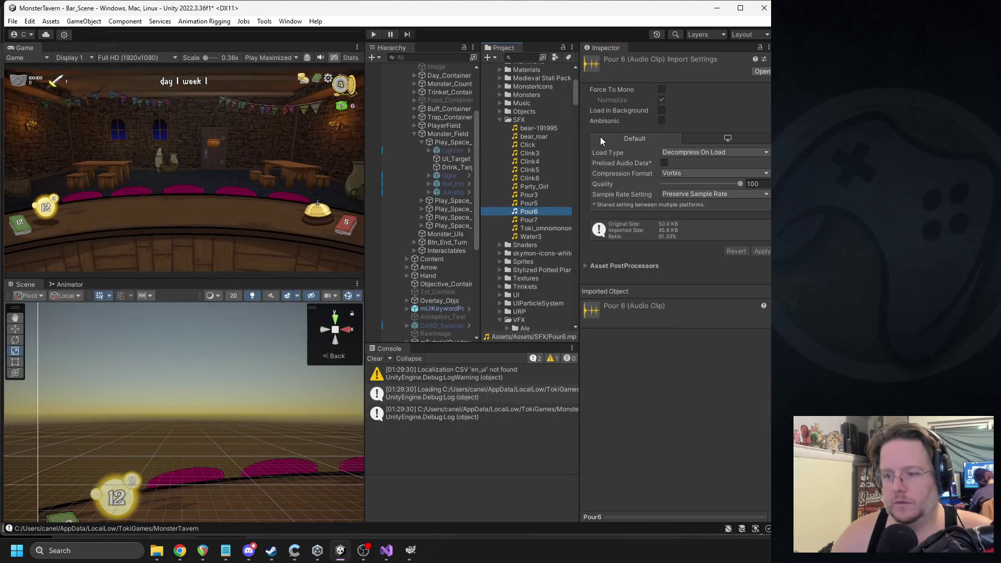
{"action": "left_click", "coordinate": [527, 58]}
{"action": "type", "text": "coff"}
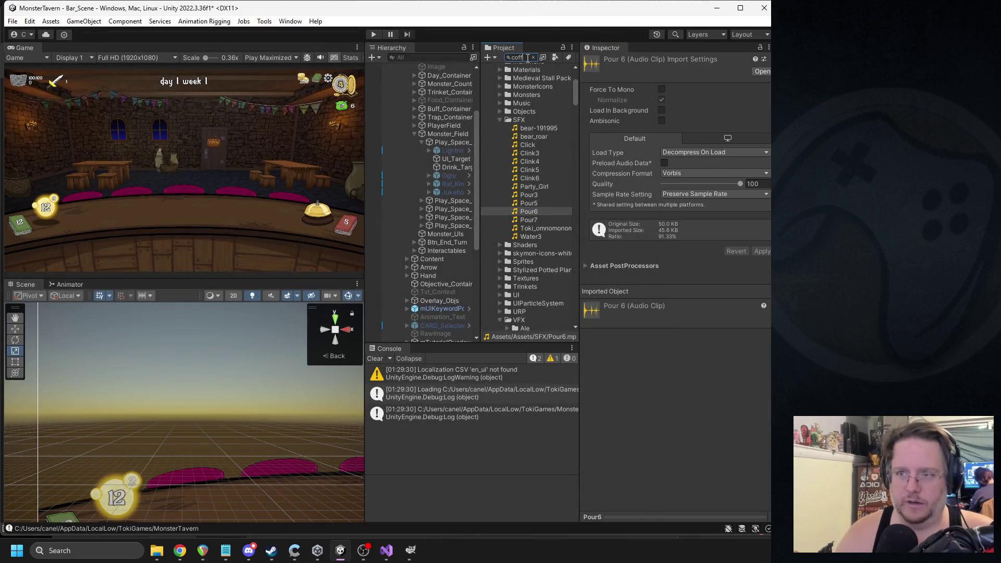
{"action": "type", "text": "ee_shot"}
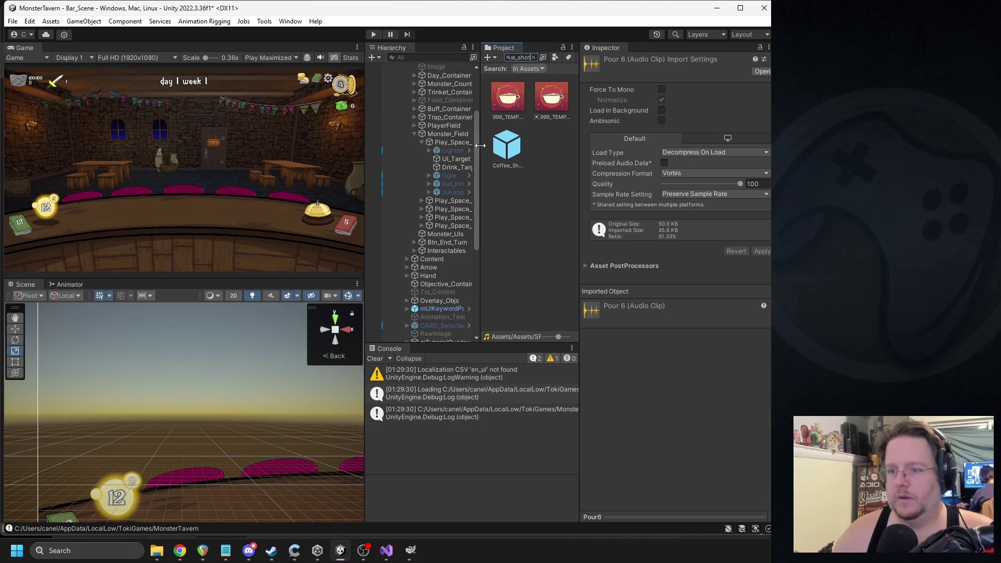
{"action": "left_click", "coordinate": [506, 147]}
- Assign Pour6 as the AC Damage audio, clear the console, and select Lightning_Attack
{"action": "left_click", "coordinate": [534, 57]}
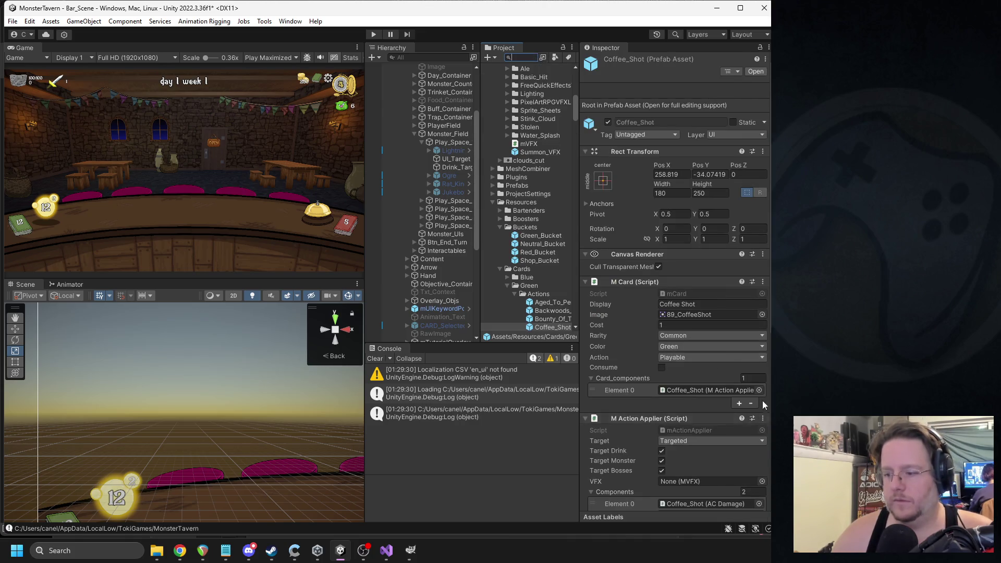
{"action": "scroll", "coordinate": [762, 401], "scroll_direction": "down", "scroll_amount": 5}
{"action": "left_click", "coordinate": [762, 481]}
{"action": "type", "text": "pour"}
{"action": "double_click", "coordinate": [618, 308]}
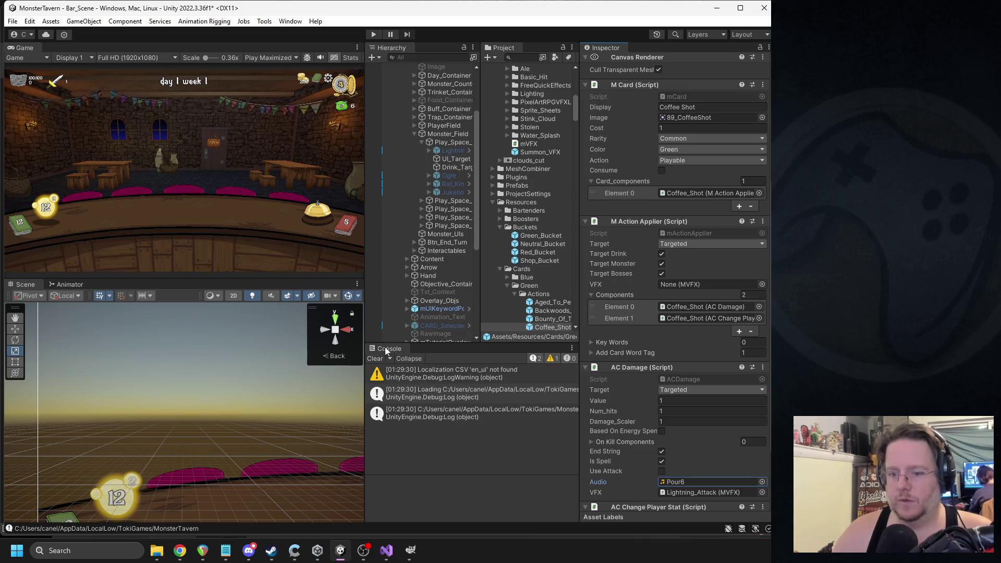
{"action": "left_click", "coordinate": [374, 359]}
{"action": "left_click", "coordinate": [455, 151]}
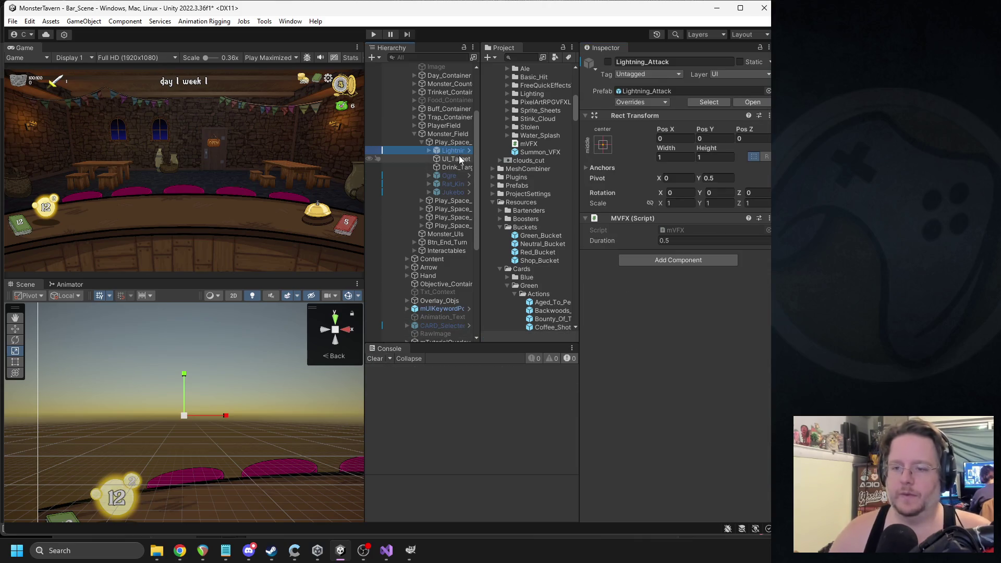
- Delete Lightning_Attack, expand the play space holding the monsters, and widen the Hierarchy
{"action": "key", "text": "Delete"}
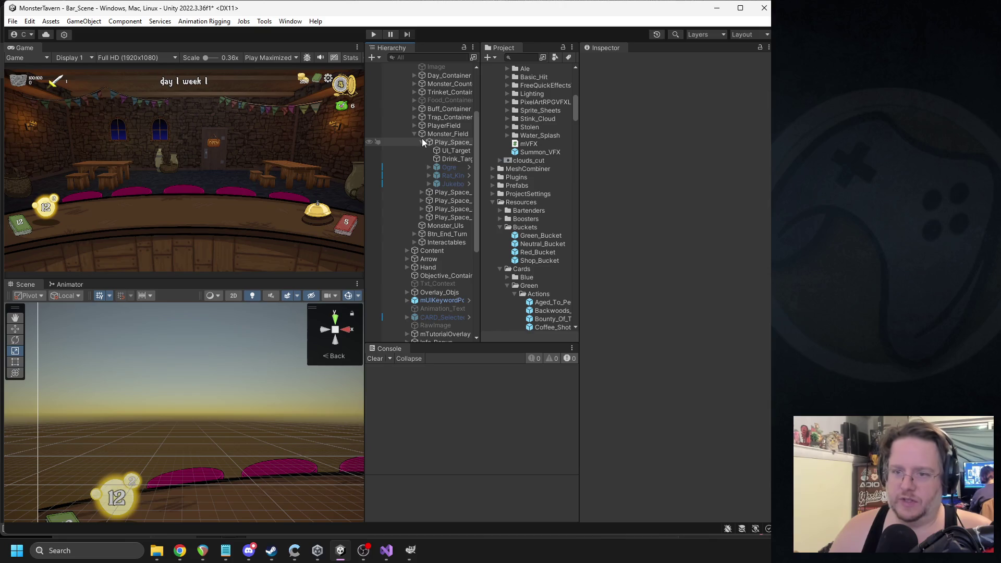
{"action": "left_click", "coordinate": [422, 143]}
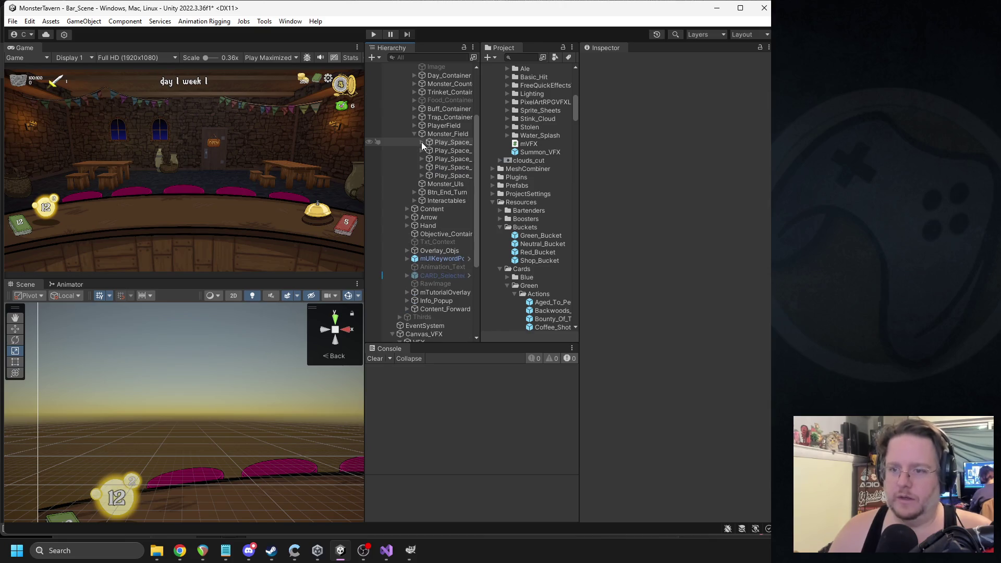
{"action": "left_click", "coordinate": [422, 175]}
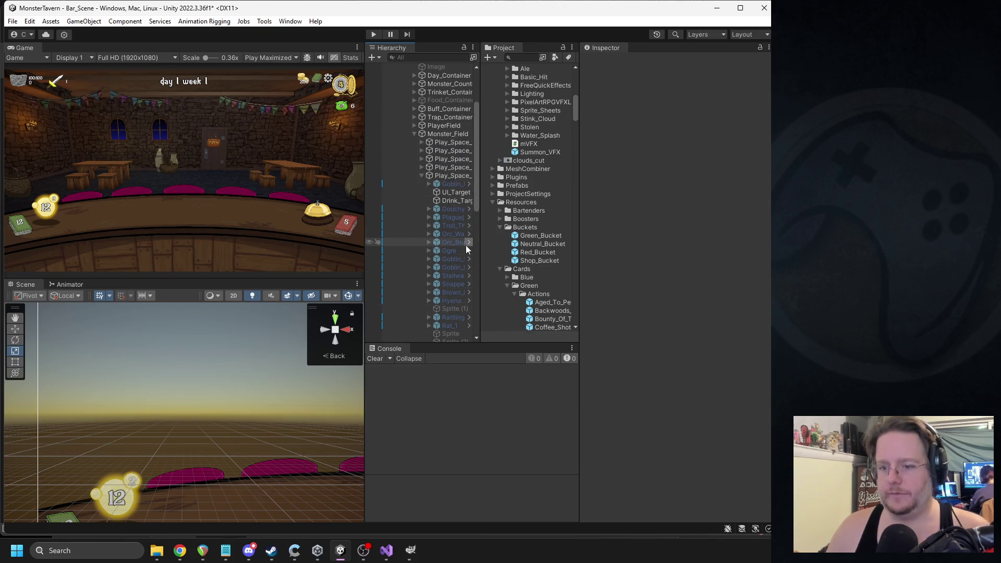
{"action": "left_click_drag", "start_coordinate": [479, 251], "coordinate": [518, 250]}
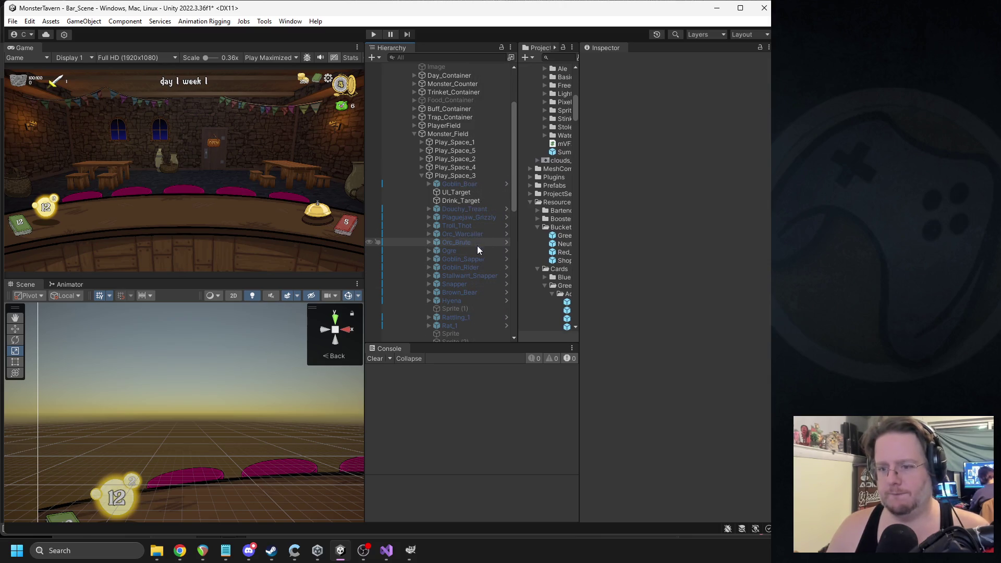
{"action": "key", "text": "alt+Tab"}
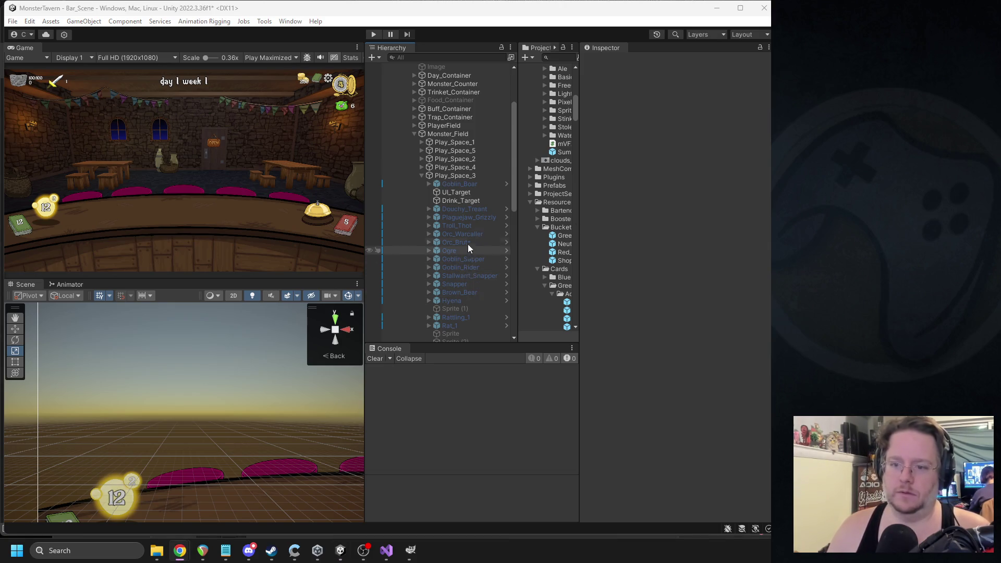
{"action": "scroll", "coordinate": [467, 242], "scroll_direction": "down", "scroll_amount": 3}
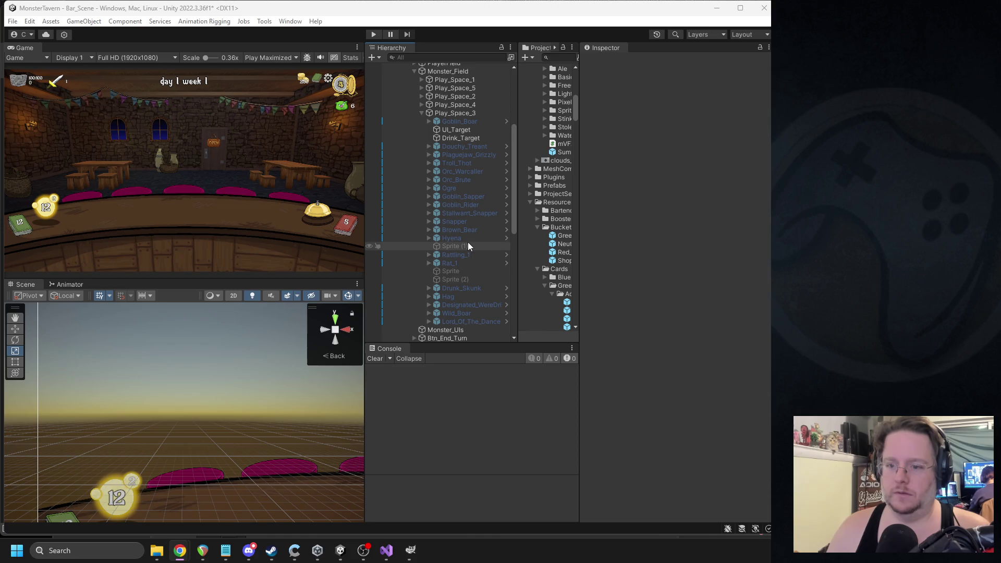
- Select Drunk_Skunk, frame it in the Scene view, and open its prefab for editing
{"action": "left_click", "coordinate": [464, 284]}
{"action": "key", "text": "f"}
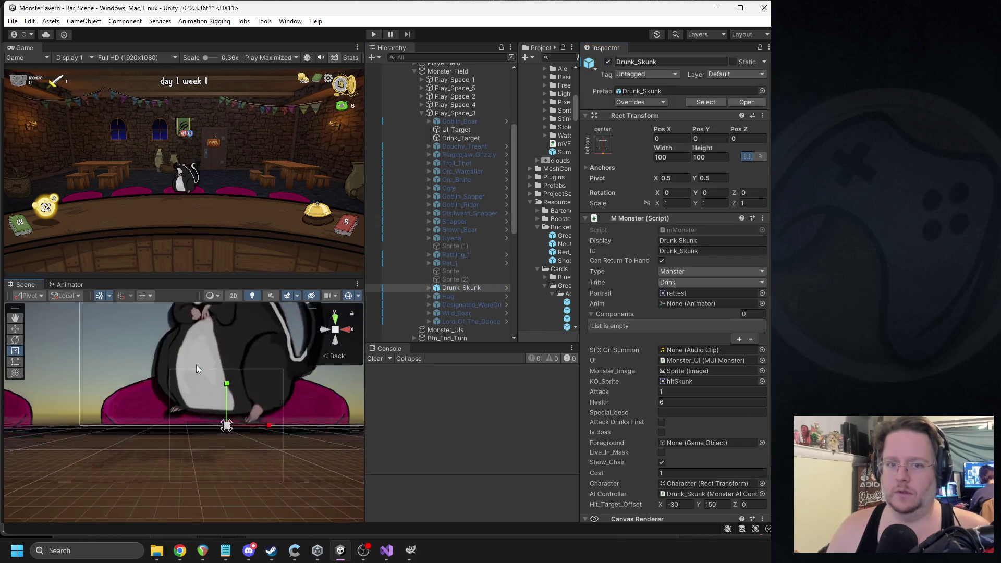
{"action": "scroll", "coordinate": [204, 427], "scroll_direction": "down", "scroll_amount": 3}
{"action": "scroll", "coordinate": [207, 427], "scroll_direction": "down", "scroll_amount": 1}
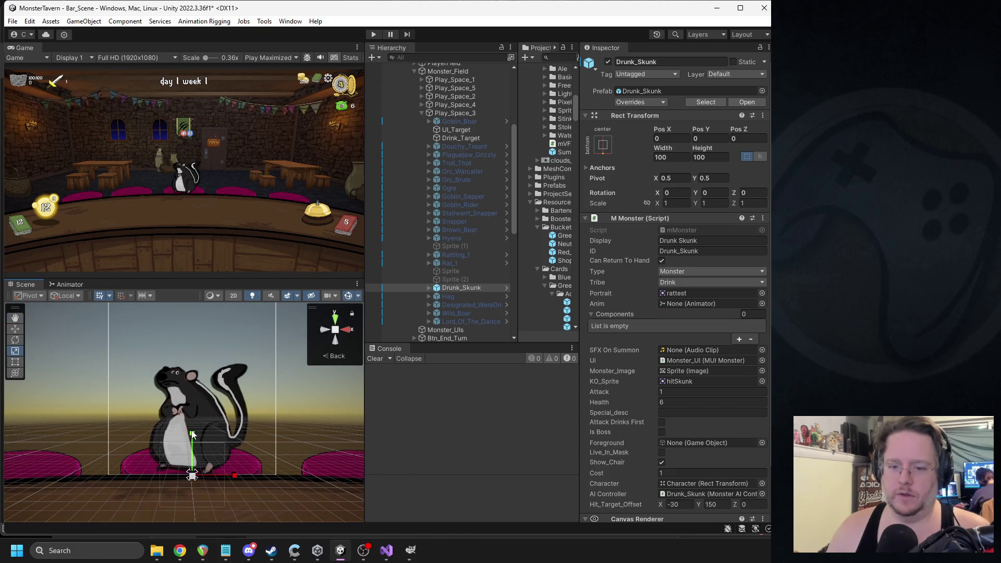
{"action": "left_click", "coordinate": [429, 288]}
{"action": "left_click", "coordinate": [429, 288]}
{"action": "left_click_drag", "start_coordinate": [579, 325], "coordinate": [611, 325]}
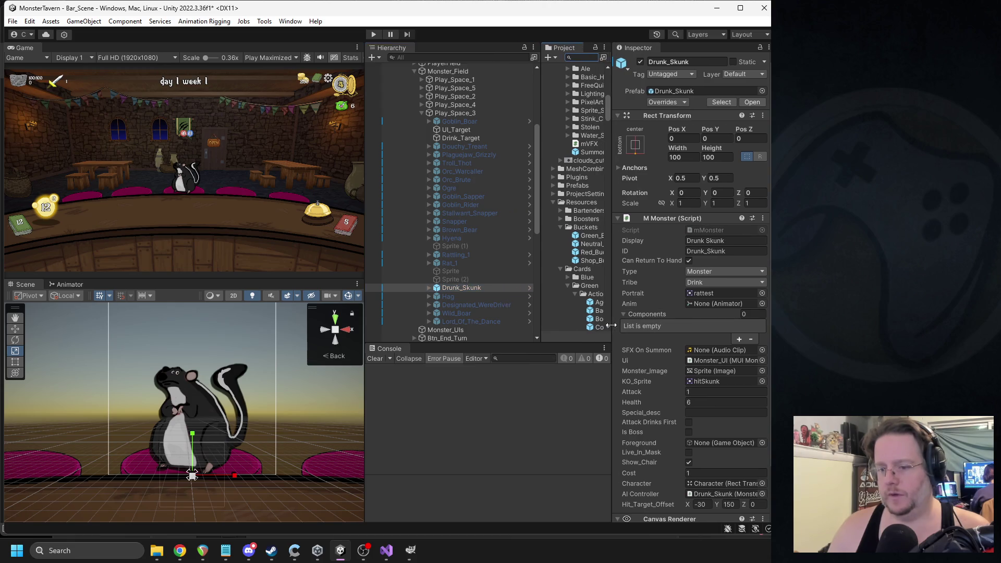
{"action": "left_click", "coordinate": [744, 101]}
- Select Drunk_Skunk's Stank move and scroll to its one-time Stink Spray status effect
{"action": "left_click", "coordinate": [457, 140]}
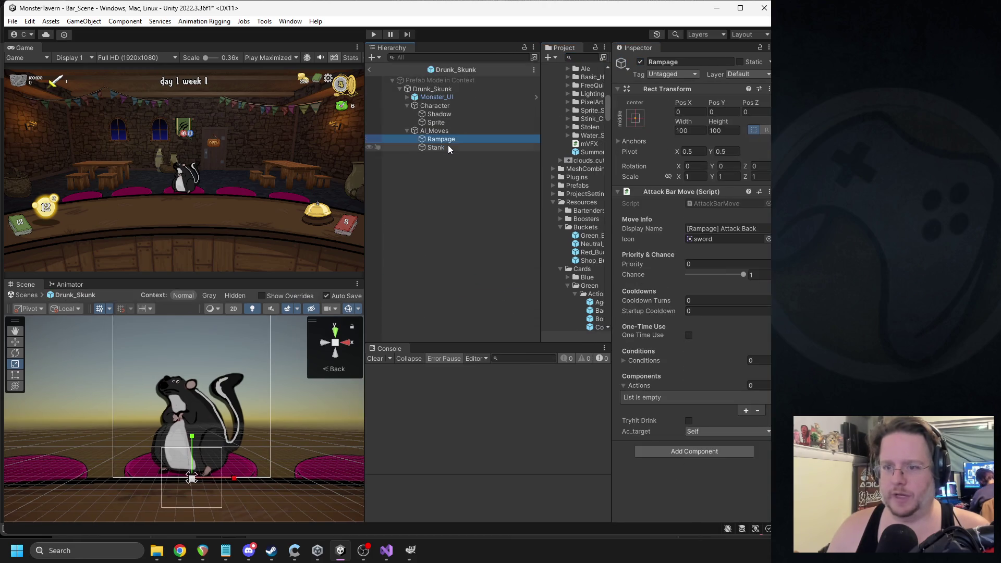
{"action": "left_click", "coordinate": [446, 147]}
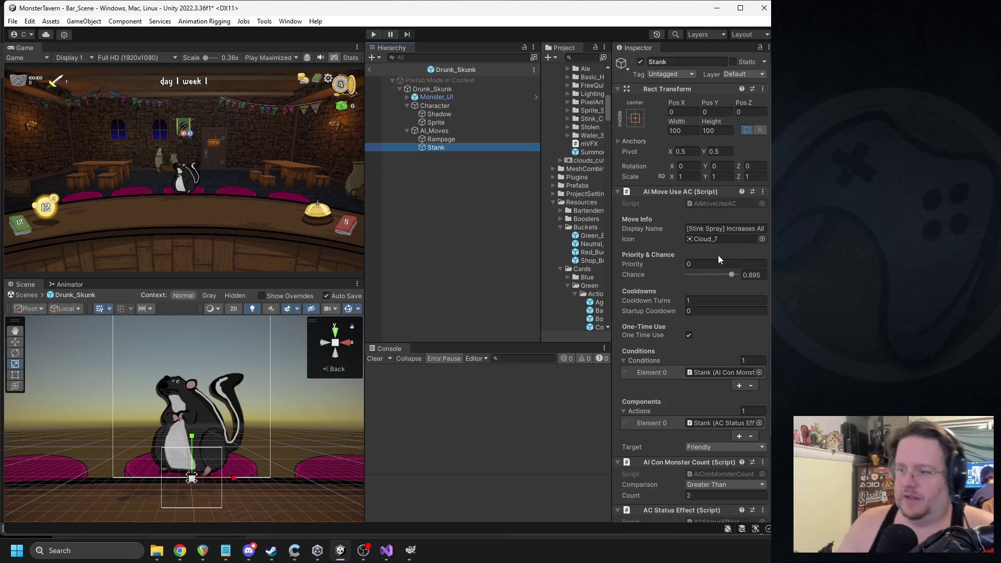
{"action": "scroll", "coordinate": [711, 255], "scroll_direction": "down", "scroll_amount": 4}
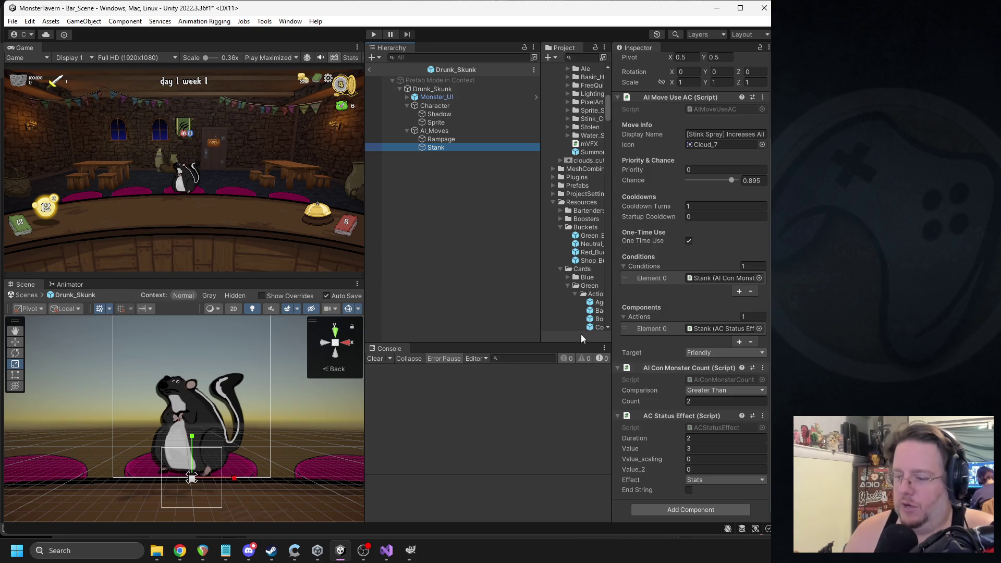
- Open the AC Status Effect script and copy the _audio and _VFX fields from ACDamage.cs
{"action": "double_click", "coordinate": [666, 416]}
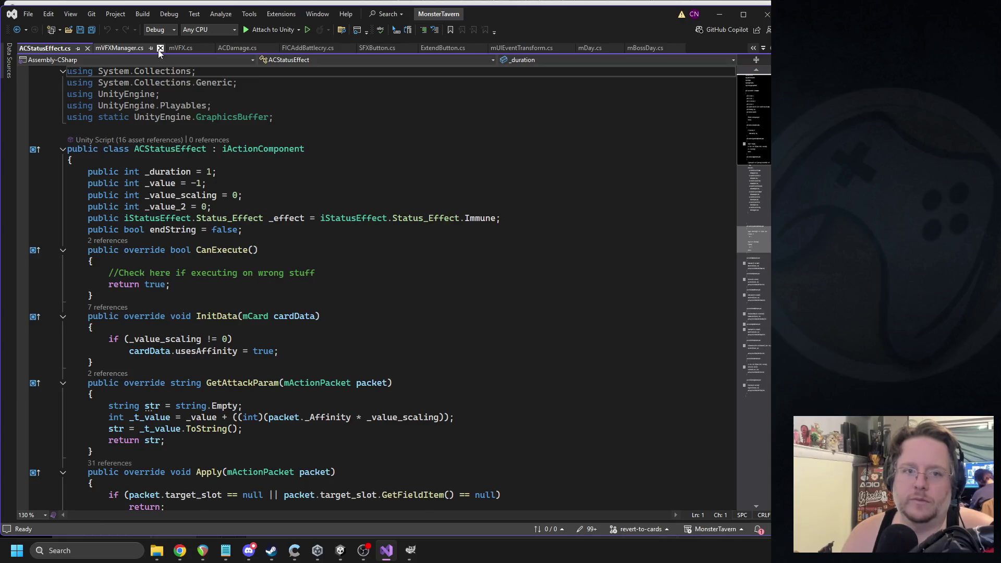
{"action": "left_click", "coordinate": [136, 47]}
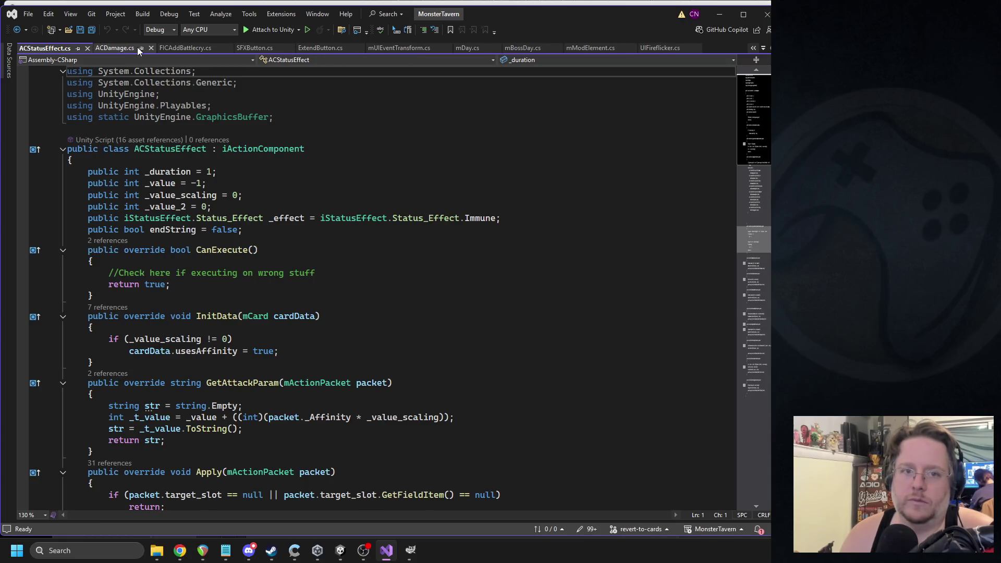
{"action": "left_click", "coordinate": [136, 48]}
{"action": "scroll", "coordinate": [234, 153], "scroll_direction": "up", "scroll_amount": 20}
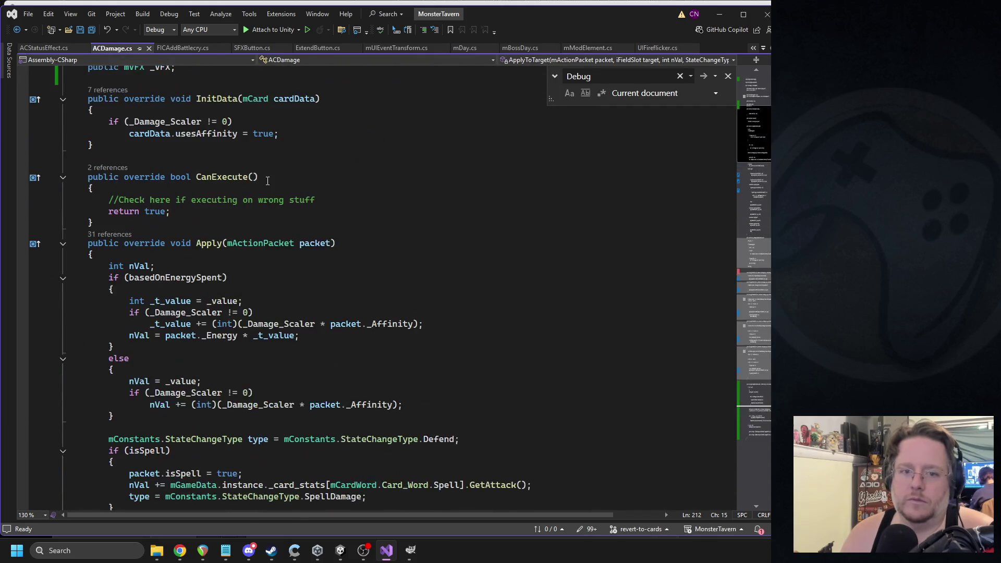
{"action": "left_click_drag", "start_coordinate": [208, 297], "coordinate": [68, 312]}
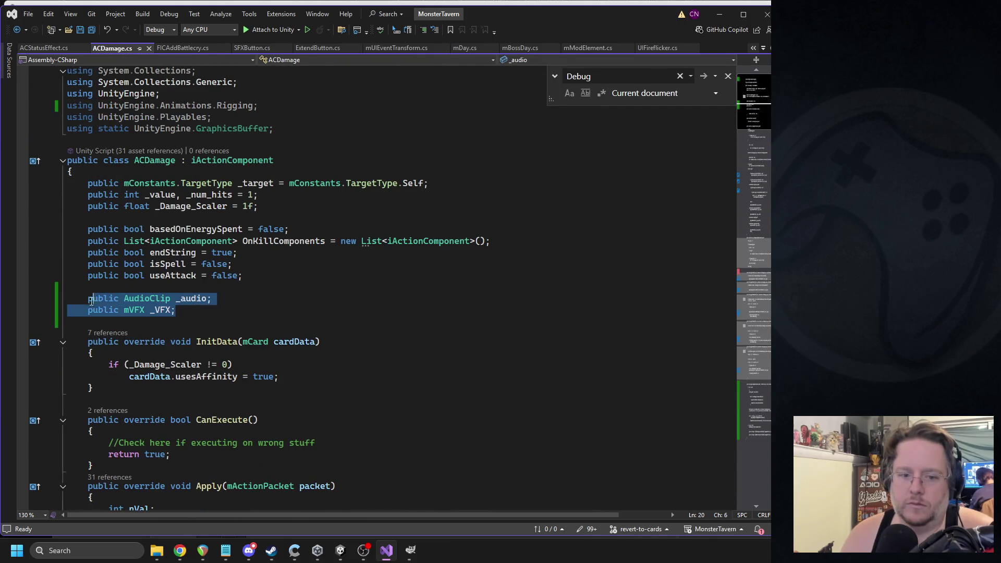
{"action": "key", "text": "ctrl+Tab"}
- Paste the _audio and _VFX fields after endString, then delete the endString field
{"action": "left_click", "coordinate": [270, 225]}
{"action": "key", "text": "Return"}
{"action": "type", "text": "public AudioClip _audio;     public mVFX _VFX;"}
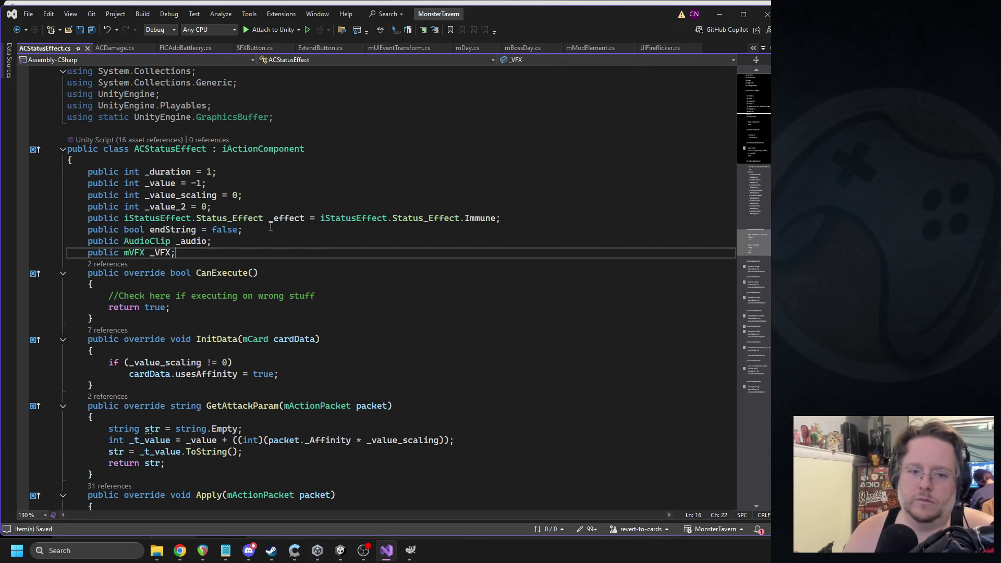
{"action": "left_click", "coordinate": [169, 229]}
{"action": "key", "text": "ctrl+f"}
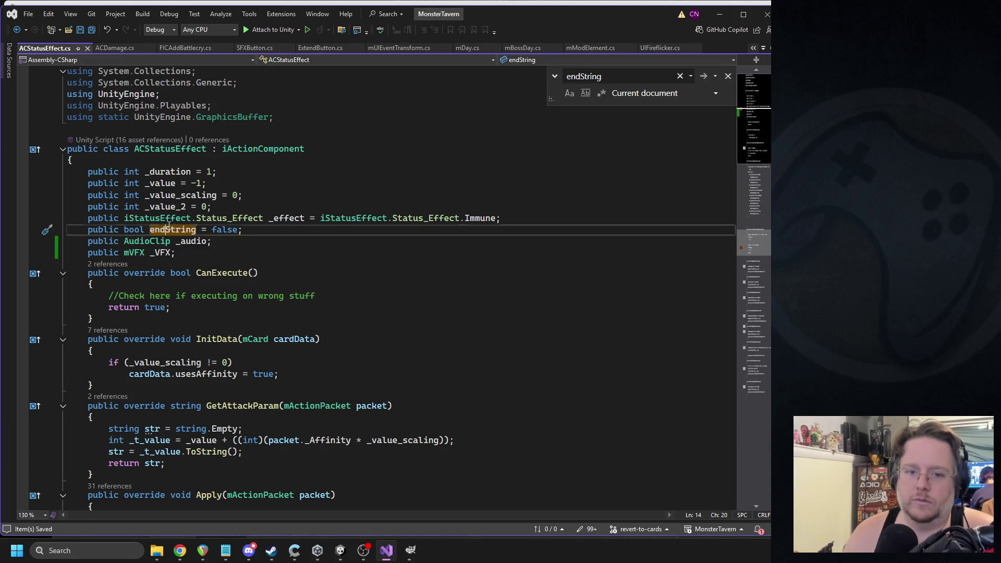
{"action": "triple_click", "coordinate": [168, 229]}
{"action": "key", "text": "Delete"}
- Delete the GetDescription method and save ACStatusEffect.cs
{"action": "scroll", "coordinate": [229, 291], "scroll_direction": "down", "scroll_amount": 13}
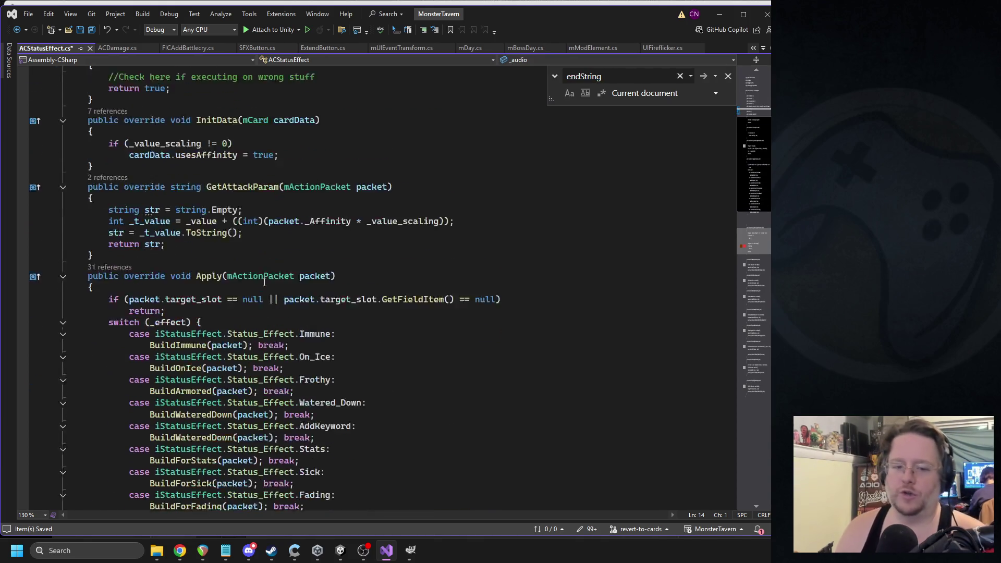
{"action": "scroll", "coordinate": [229, 290], "scroll_direction": "down", "scroll_amount": 15}
{"action": "scroll", "coordinate": [232, 288], "scroll_direction": "up", "scroll_amount": 16}
{"action": "scroll", "coordinate": [233, 288], "scroll_direction": "up", "scroll_amount": 1}
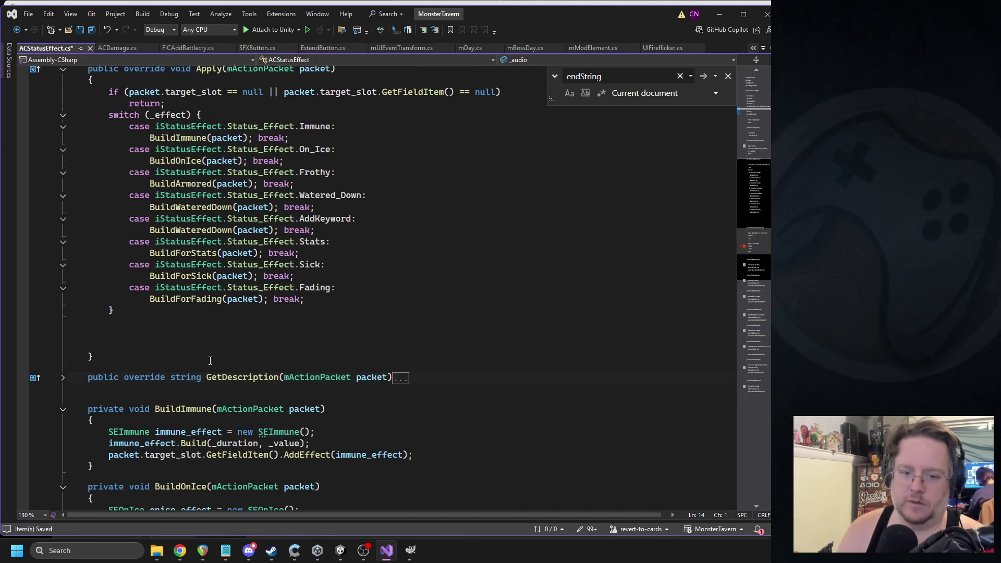
{"action": "triple_click", "coordinate": [192, 376]}
{"action": "key", "text": "Delete"}
{"action": "left_click", "coordinate": [263, 309]}
{"action": "key", "text": "ctrl+s"}
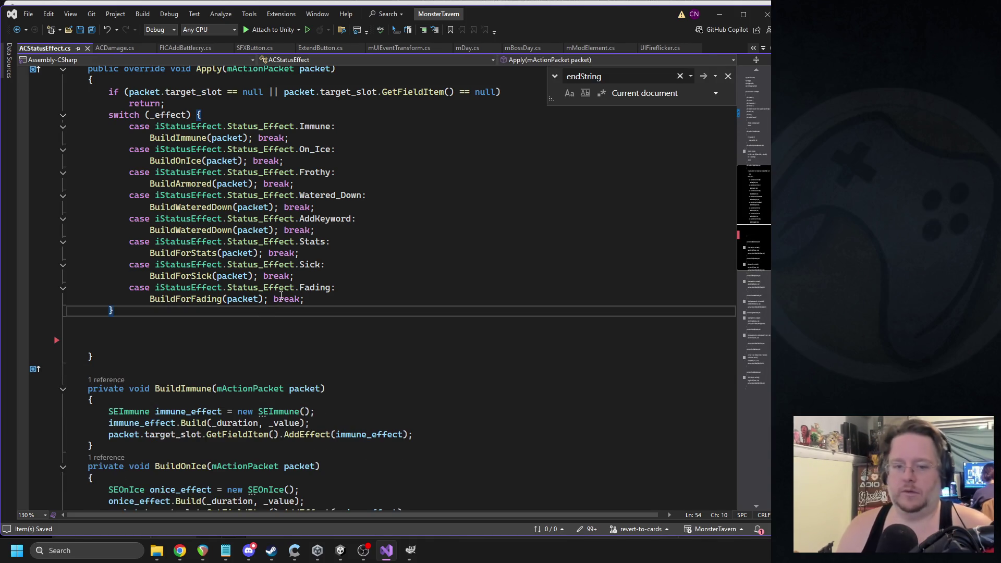
- Add a line below the switch block, then select ACDamage.cs's VFX and audio block in ApplyToTarget
{"action": "scroll", "coordinate": [242, 302], "scroll_direction": "down", "scroll_amount": 20}
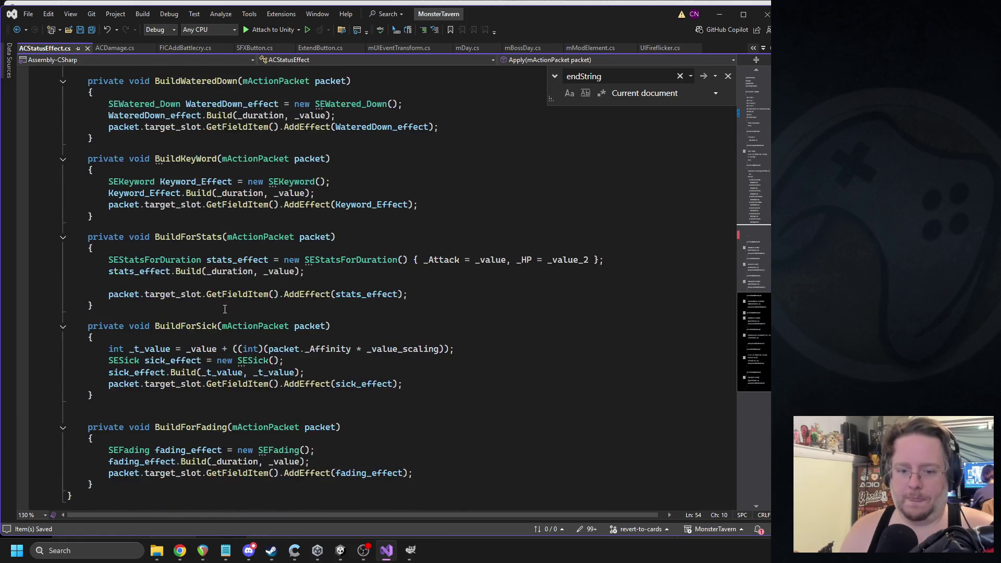
{"action": "scroll", "coordinate": [247, 307], "scroll_direction": "up", "scroll_amount": 10}
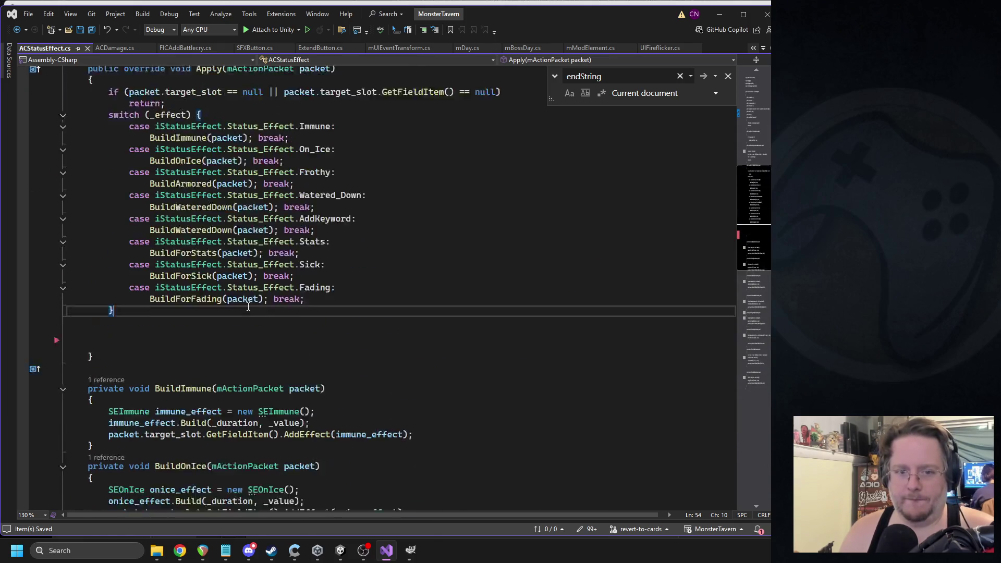
{"action": "key", "text": "Down"}
{"action": "key", "text": "Down"}
{"action": "left_click", "coordinate": [112, 49]}
{"action": "scroll", "coordinate": [202, 280], "scroll_direction": "down", "scroll_amount": 20}
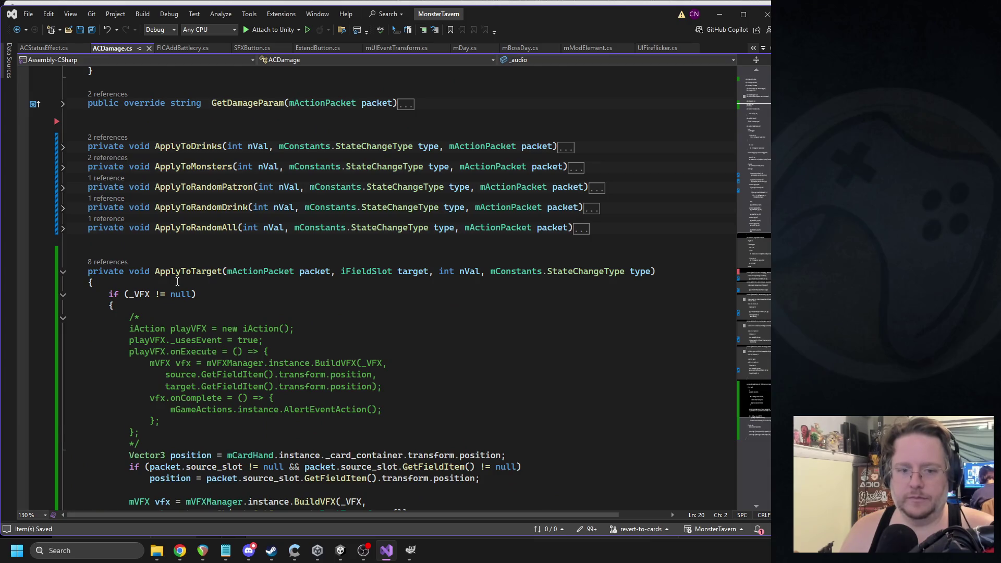
{"action": "scroll", "coordinate": [178, 282], "scroll_direction": "down", "scroll_amount": 3}
{"action": "mouse_move", "coordinate": [107, 191]}
{"action": "left_mouse_down"}
{"action": "mouse_move", "coordinate": [313, 274]}
{"action": "mouse_move", "coordinate": [363, 379]}
{"action": "left_mouse_up"}
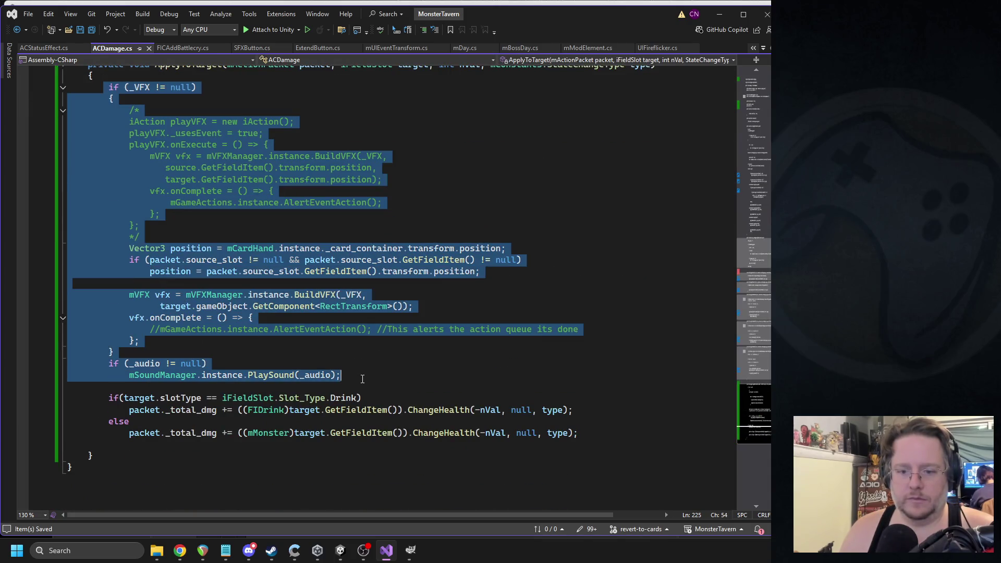
- Paste the VFX and audio block into ACStatusEffect's Apply method and save
{"action": "left_click", "coordinate": [40, 49]}
{"action": "key", "text": "ctrl+v"}
{"action": "key", "text": "ctrl+s"}
{"action": "scroll", "coordinate": [276, 365], "scroll_direction": "up", "scroll_amount": 5}
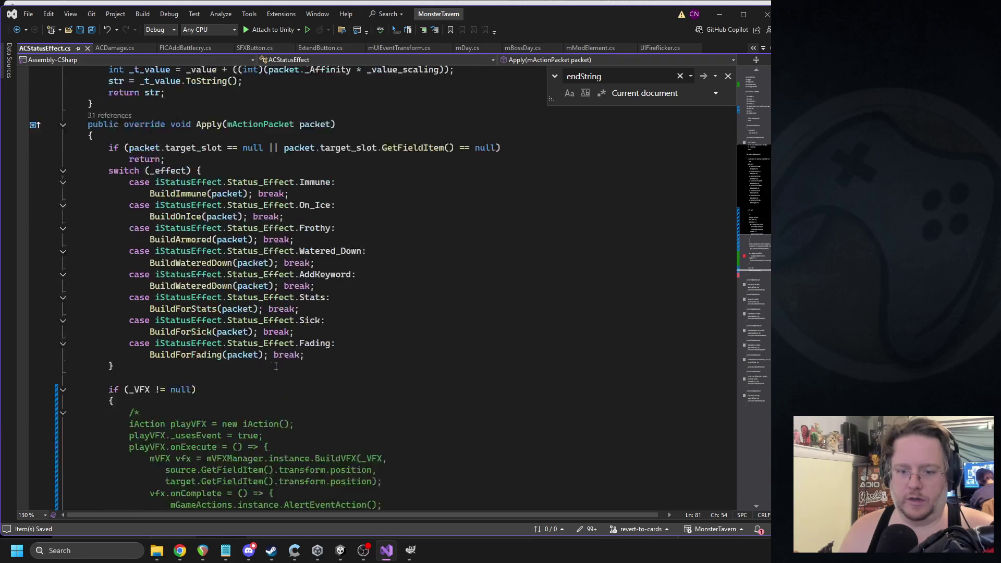
{"action": "scroll", "coordinate": [275, 366], "scroll_direction": "down", "scroll_amount": 5}
- Replace the undefined target with packet.target_slot, save ACStatusEffect.cs, and return to Unity
{"action": "double_click", "coordinate": [202, 388]}
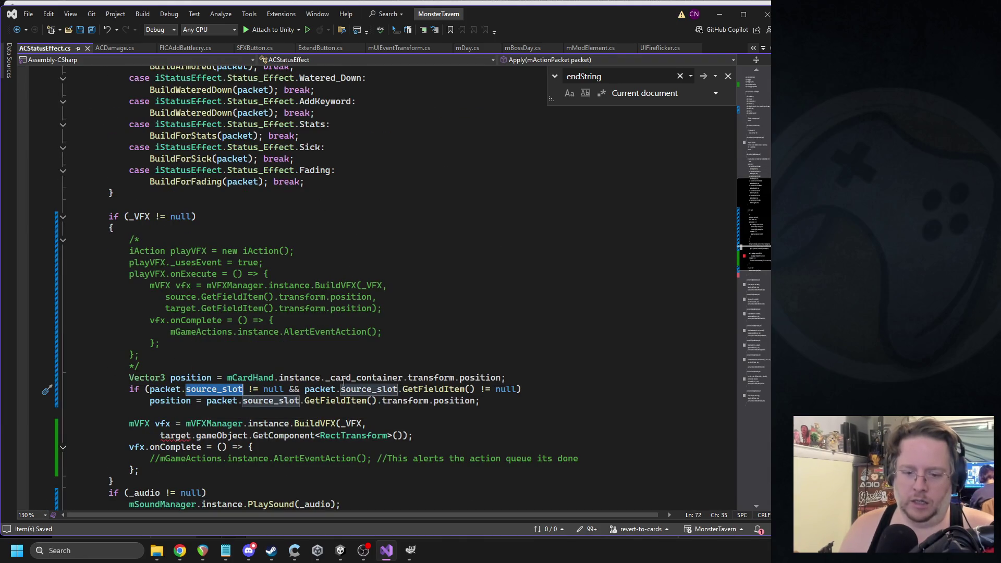
{"action": "double_click", "coordinate": [183, 437]}
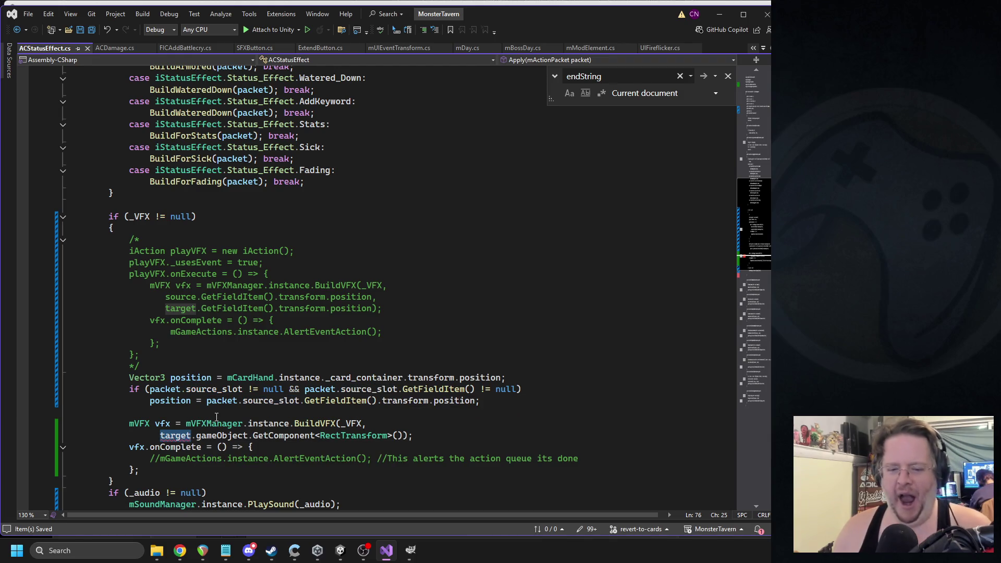
{"action": "type", "text": "targe"}
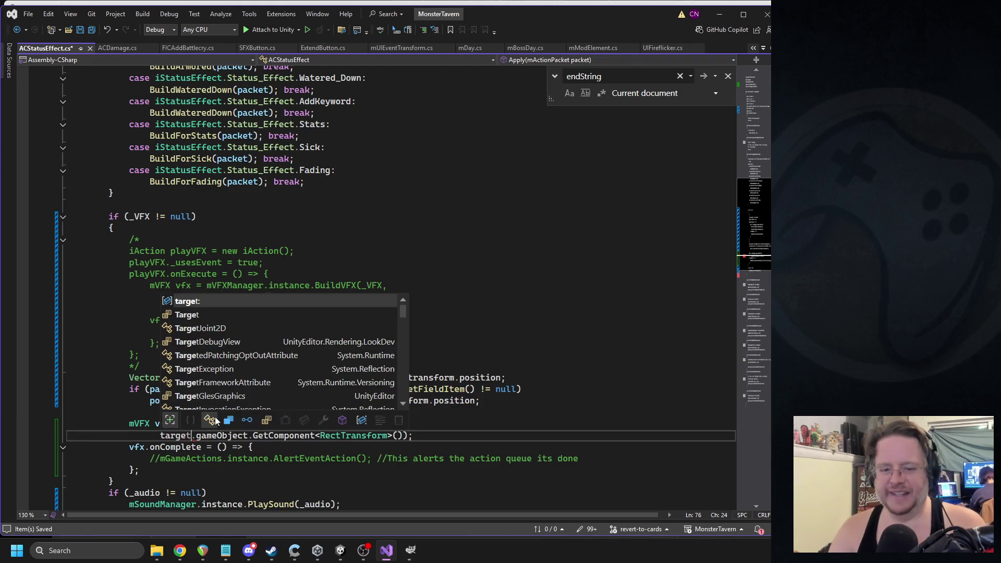
{"action": "key", "text": "BackSpace"}
{"action": "key", "text": "BackSpace"}
{"action": "key", "text": "BackSpace"}
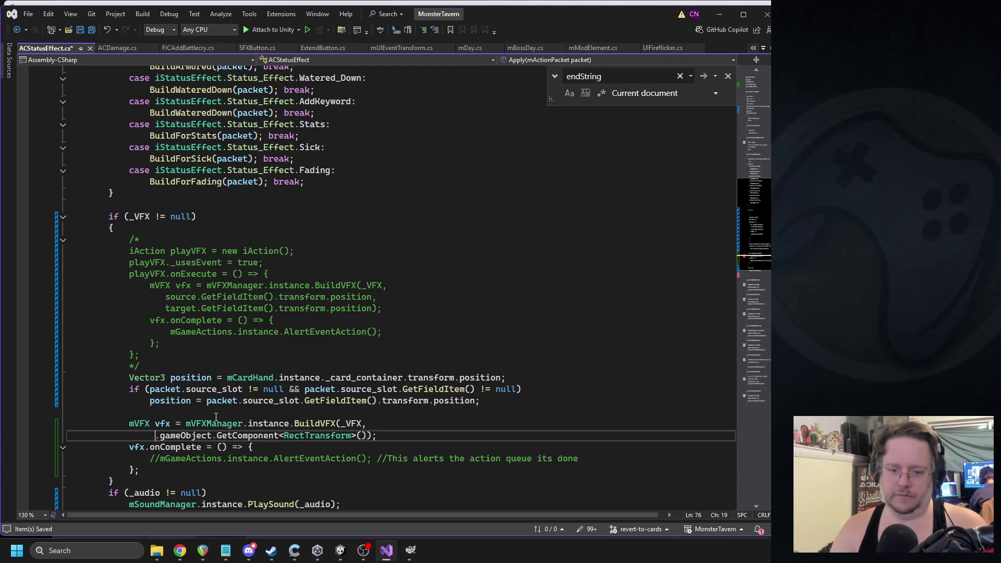
{"action": "type", "text": "packet.tar"}
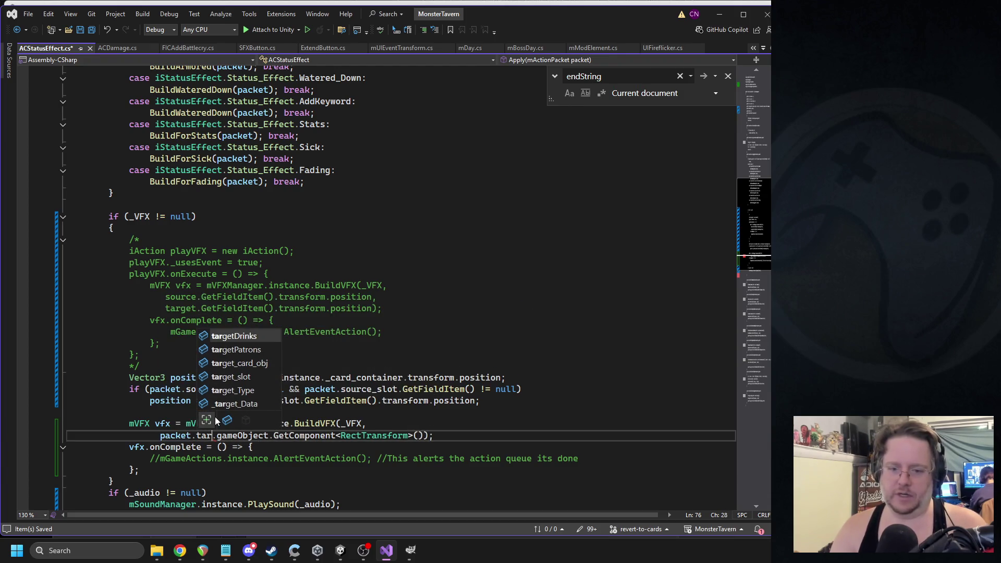
{"action": "key", "text": "Tab"}
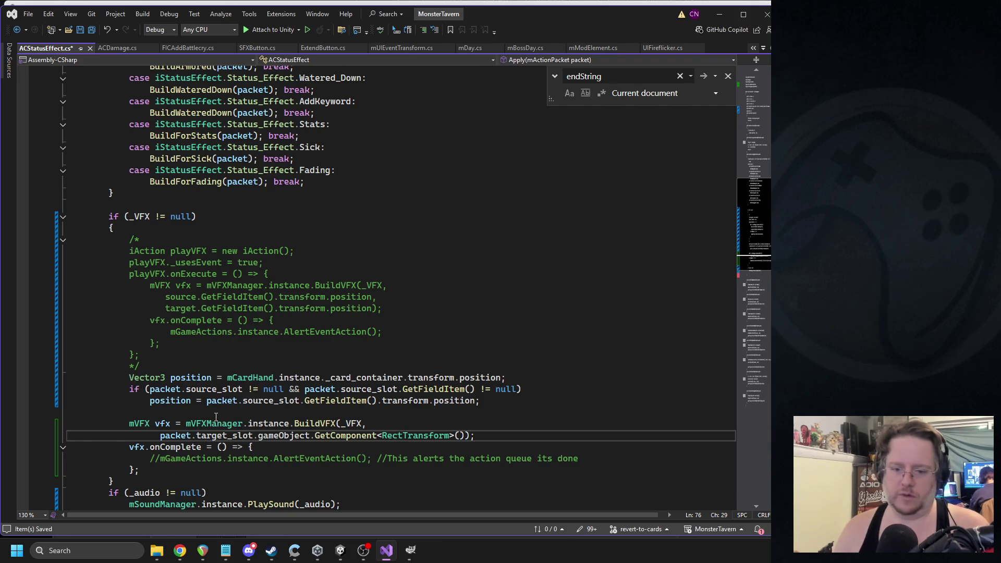
{"action": "left_click", "coordinate": [347, 366]}
{"action": "key", "text": "ctrl+s"}
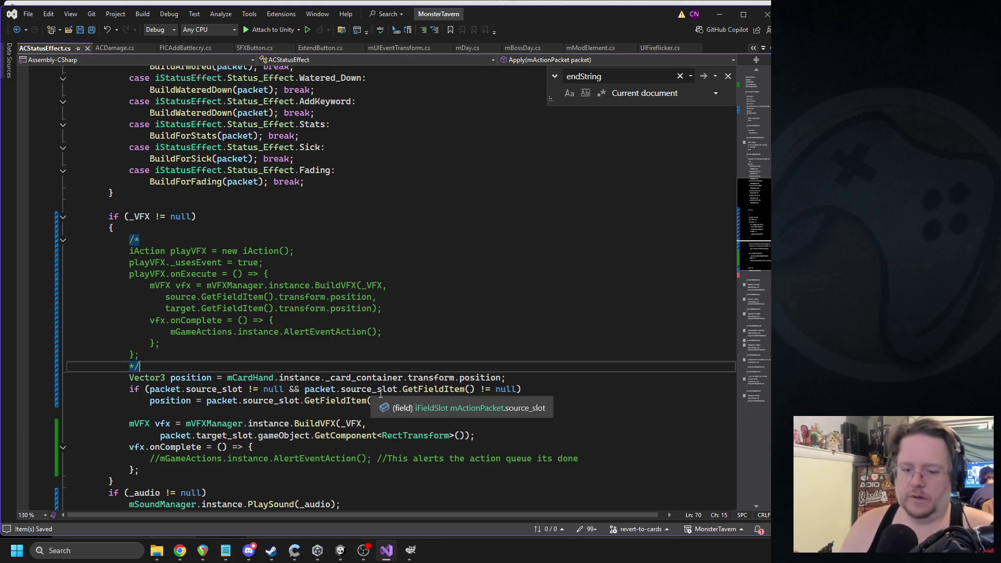
{"action": "left_click", "coordinate": [342, 554]}
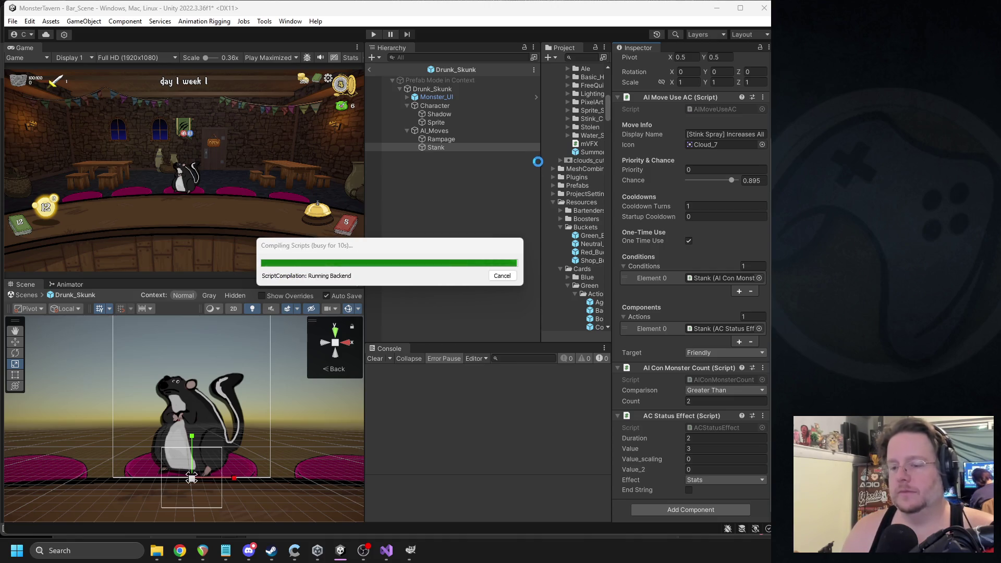
- Drag the panel splitters so the Project panel is wider than the Inspector
{"action": "left_click_drag", "start_coordinate": [540, 160], "coordinate": [519, 160]}
{"action": "left_click_drag", "start_coordinate": [612, 160], "coordinate": [661, 160]}
- Drop Lightning_Attack into the open Drunk_Skunk prefab, then undo the addition
{"action": "scroll", "coordinate": [629, 163], "scroll_direction": "up", "scroll_amount": 10}
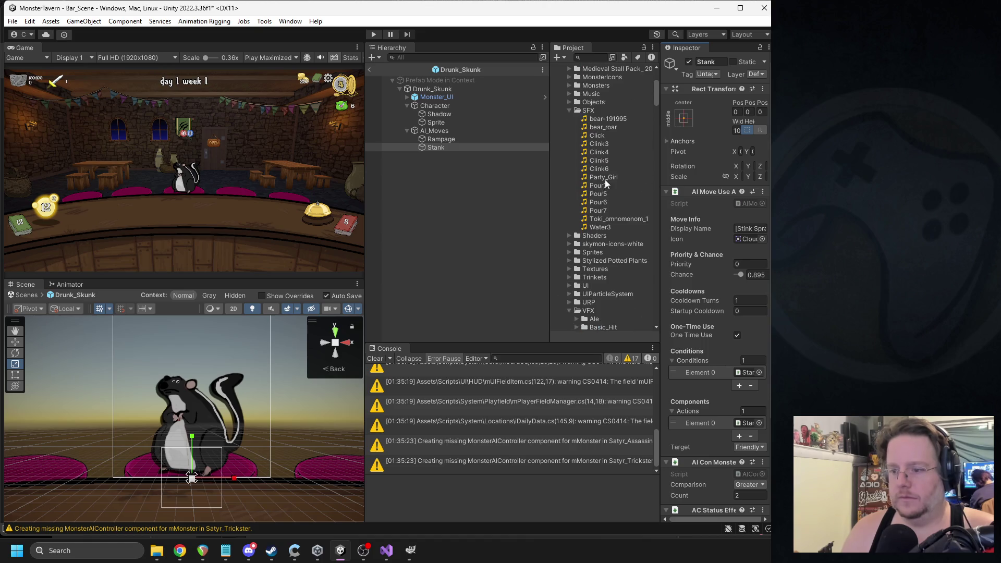
{"action": "scroll", "coordinate": [604, 182], "scroll_direction": "down", "scroll_amount": 6}
{"action": "left_click", "coordinate": [577, 188]}
{"action": "left_click_drag", "start_coordinate": [620, 196], "coordinate": [509, 173]}
{"action": "mouse_move", "coordinate": [452, 152]}
{"action": "left_mouse_down"}
{"action": "mouse_move", "coordinate": [440, 155]}
{"action": "mouse_move", "coordinate": [427, 94]}
{"action": "left_mouse_up"}
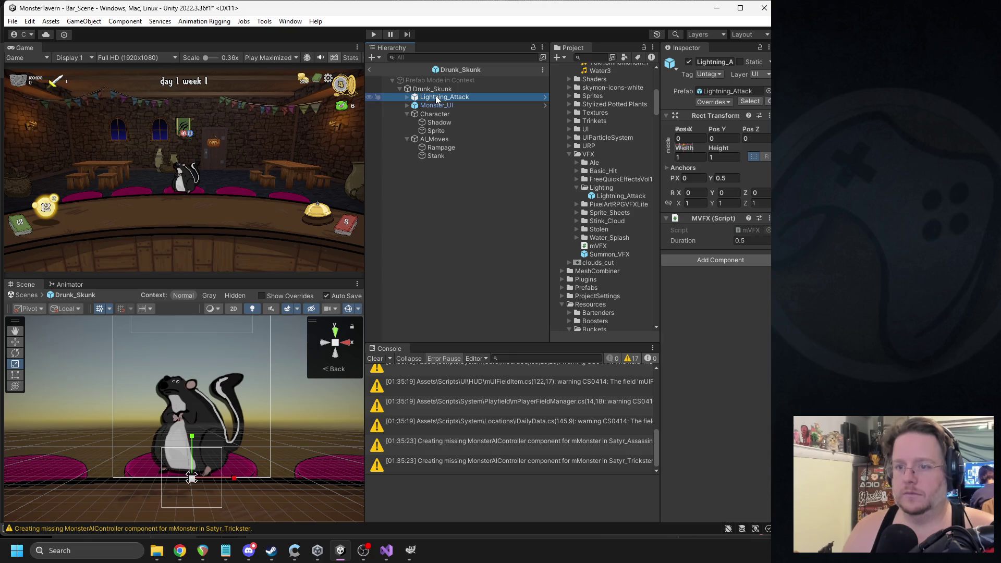
{"action": "key", "text": "ctrl+z"}
- Exit prefab mode, clear the Console, and place Lightning_Attack in the scene below Drunk_Skunk
{"action": "left_click", "coordinate": [369, 71]}
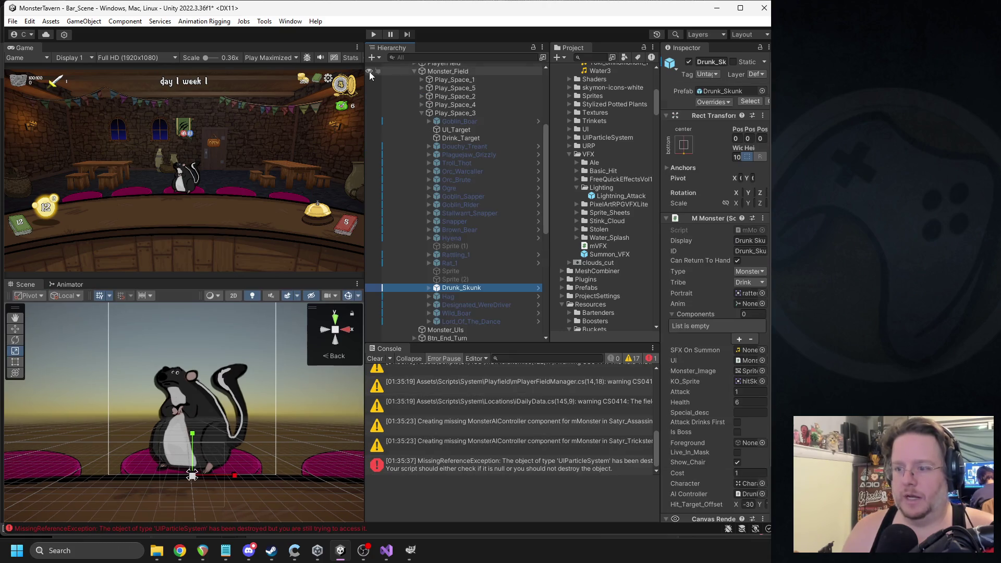
{"action": "left_click", "coordinate": [375, 358]}
{"action": "left_click_drag", "start_coordinate": [615, 197], "coordinate": [461, 292]}
{"action": "double_click", "coordinate": [455, 297]}
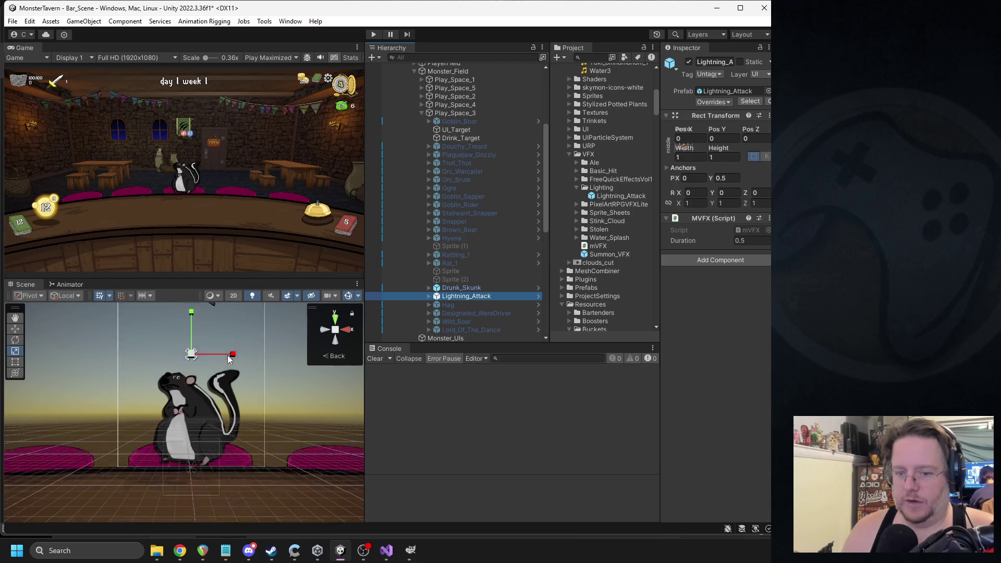
{"action": "left_click", "coordinate": [428, 296]}
{"action": "left_click", "coordinate": [449, 304]}
- Unpack Lightning_Attack completely and rename it Stink_Cloud
{"action": "right_click", "coordinate": [451, 296]}
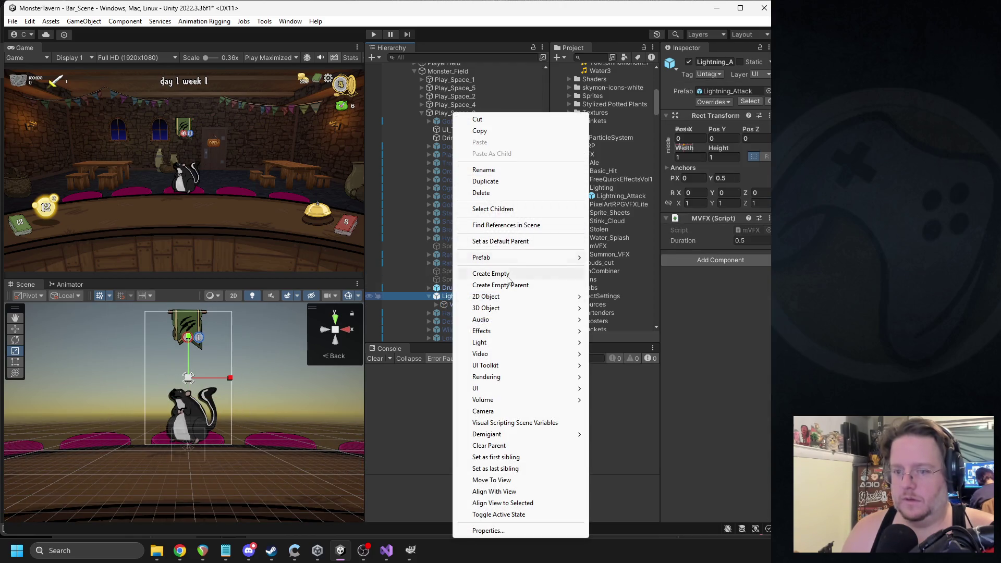
{"action": "mouse_move", "coordinate": [552, 258]}
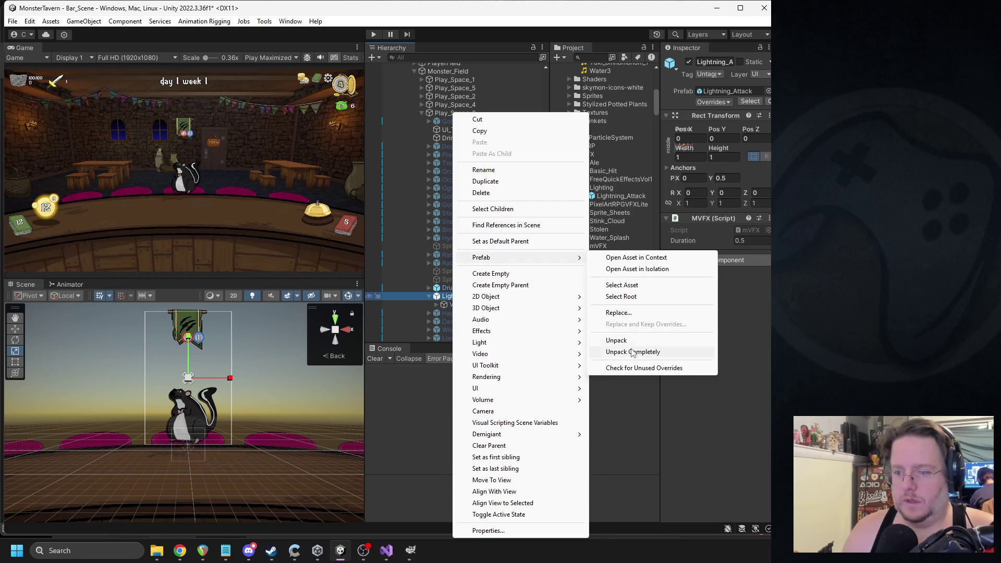
{"action": "left_click", "coordinate": [632, 352]}
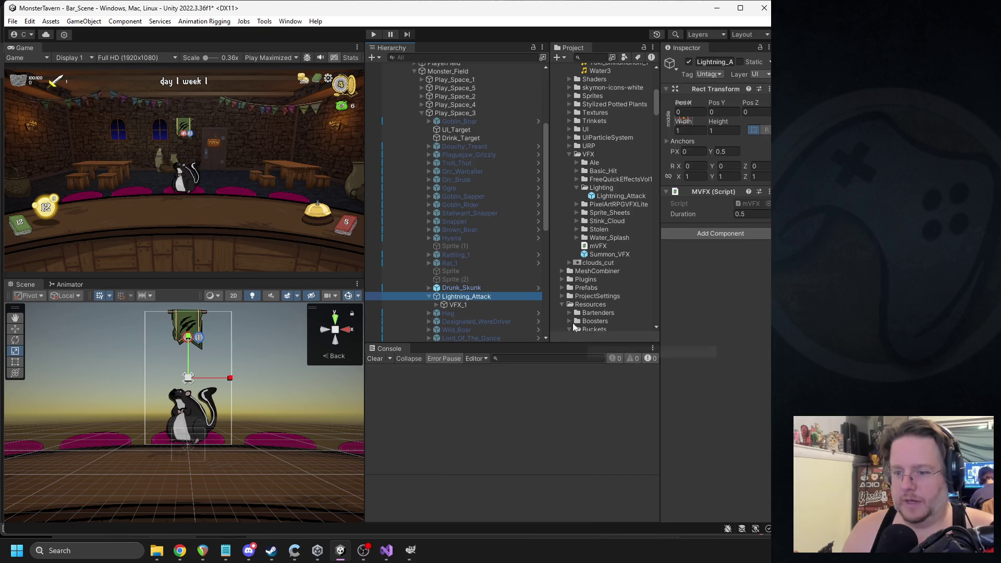
{"action": "left_click", "coordinate": [712, 62]}
{"action": "type", "text": "Stink_Cloud"}
{"action": "key", "text": "Return"}
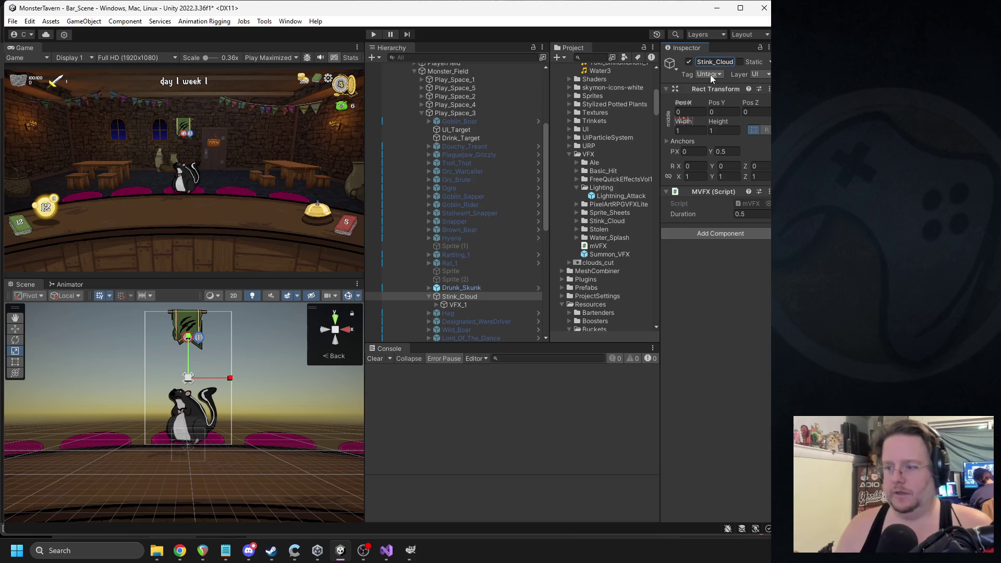
{"action": "left_click_drag", "start_coordinate": [661, 187], "coordinate": [631, 188]}
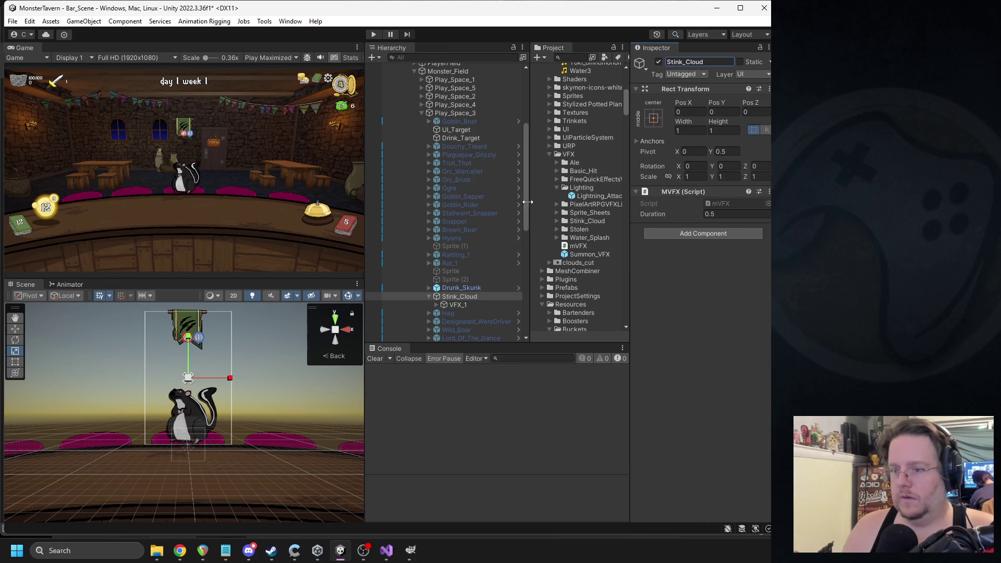
- Widen the Hierarchy, delete the duplicate VFX_1 (1), and reselect VFX_1
{"action": "left_click_drag", "start_coordinate": [529, 204], "coordinate": [508, 206]}
{"action": "left_click_drag", "start_coordinate": [366, 217], "coordinate": [302, 219]}
{"action": "left_click", "coordinate": [389, 305]}
{"action": "left_click", "coordinate": [374, 305]}
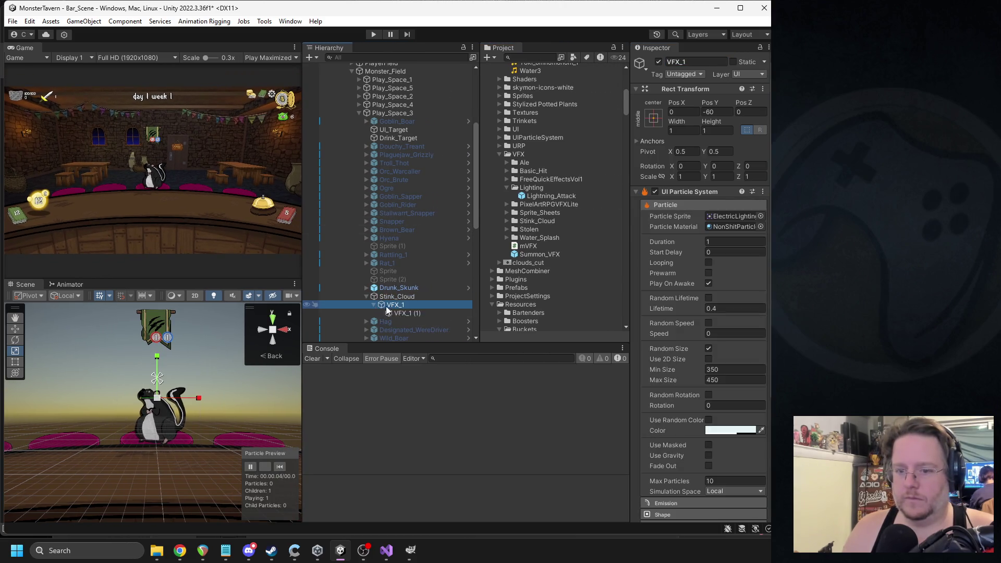
{"action": "left_click", "coordinate": [393, 313]}
{"action": "key", "text": "Delete"}
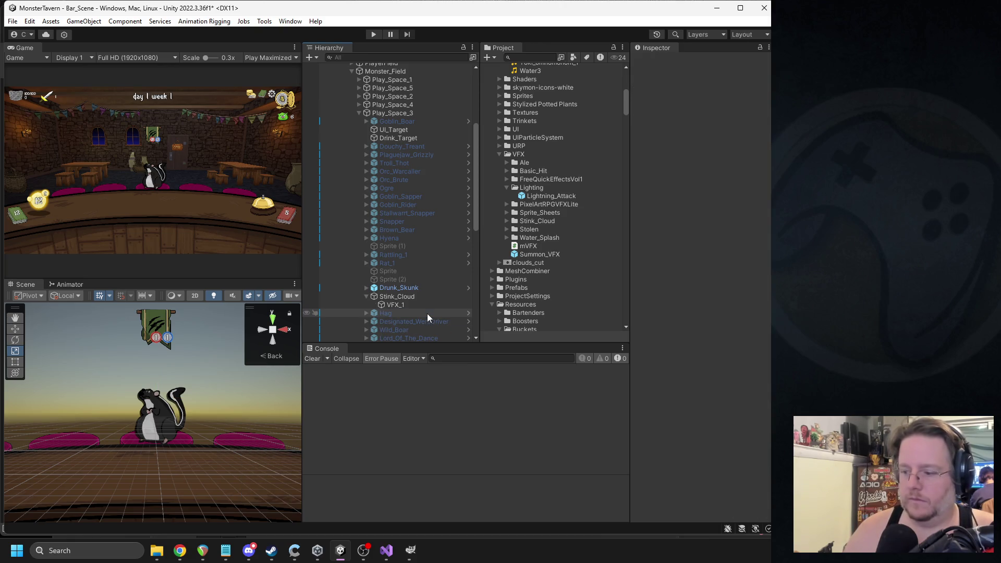
{"action": "left_click", "coordinate": [401, 306]}
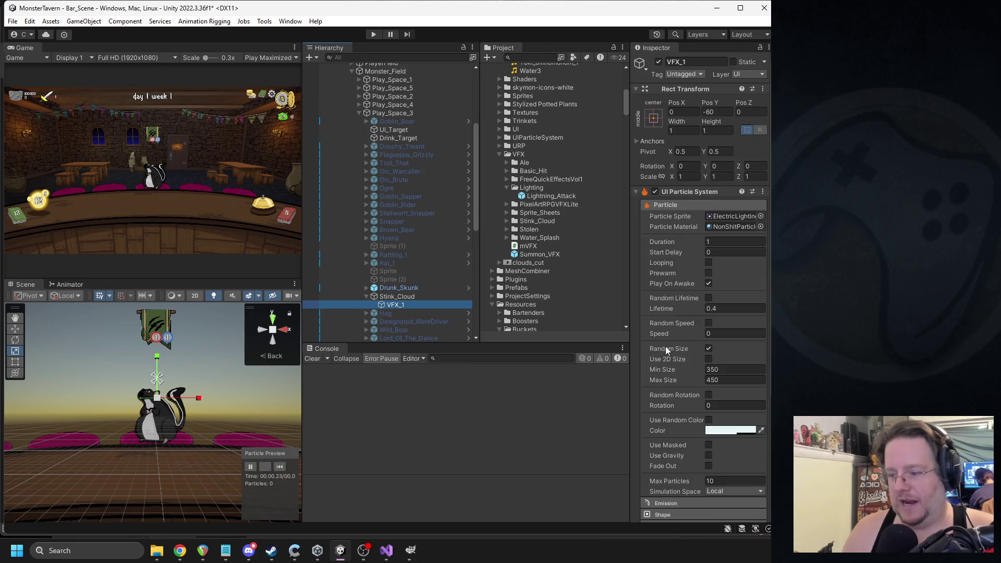
- Set VFX_1's particle colour to white, disable Color Over Lifetime, and expand Texture Sheet Animation
{"action": "left_click", "coordinate": [718, 433]}
{"action": "left_click_drag", "start_coordinate": [754, 356], "coordinate": [709, 348]}
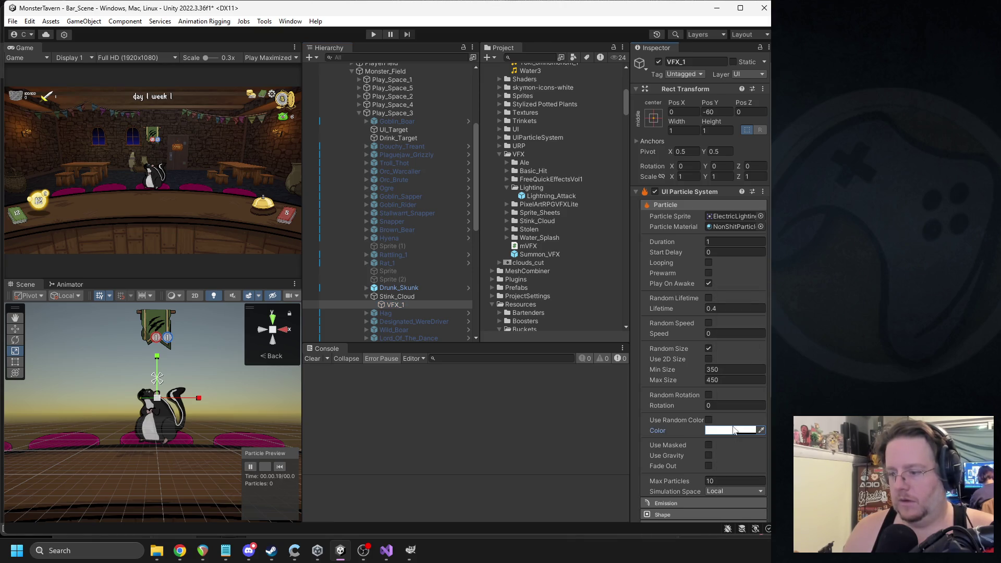
{"action": "left_click", "coordinate": [718, 430]}
{"action": "left_click", "coordinate": [765, 339]}
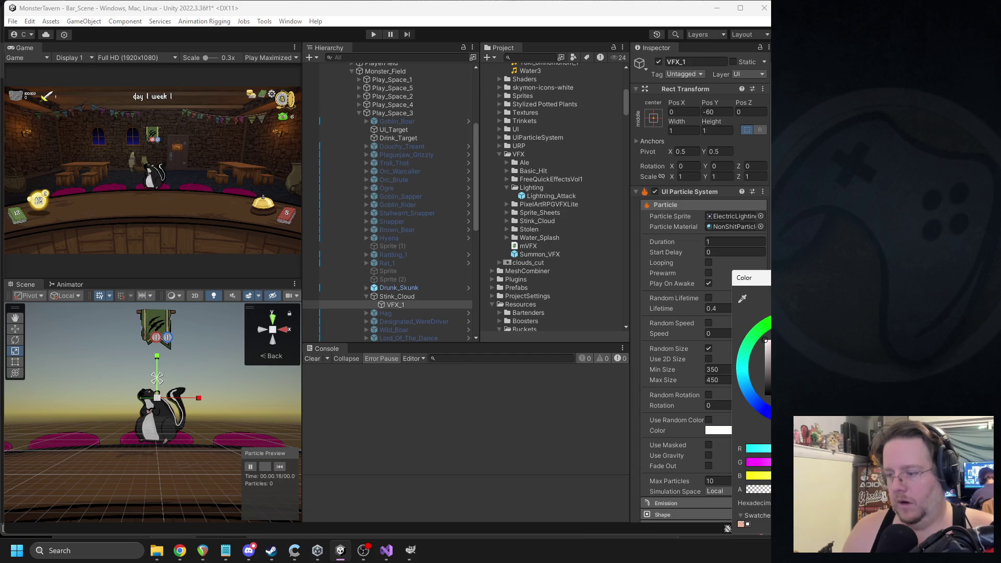
{"action": "left_click", "coordinate": [727, 392]}
{"action": "scroll", "coordinate": [724, 392], "scroll_direction": "down", "scroll_amount": 3}
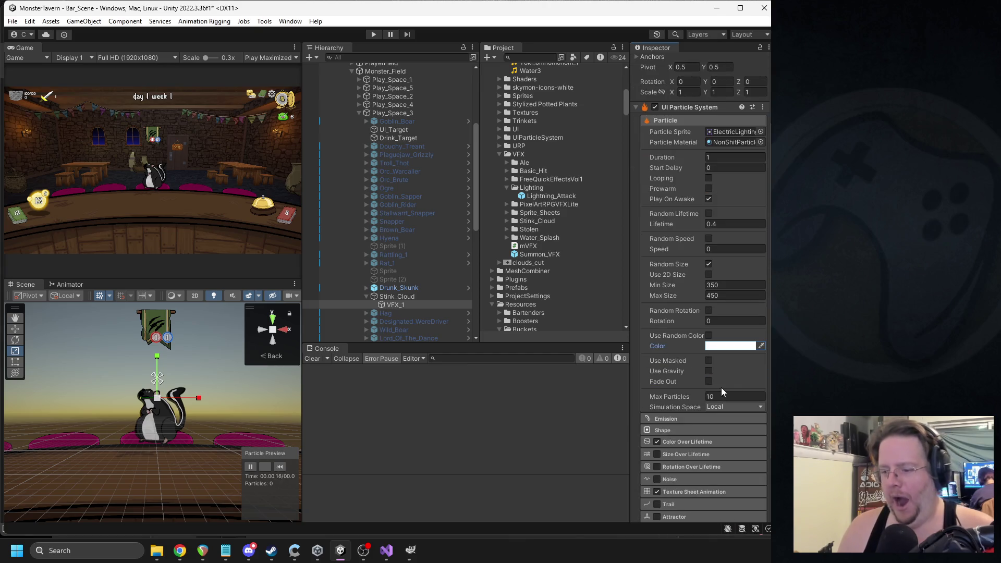
{"action": "left_click", "coordinate": [658, 442]}
{"action": "scroll", "coordinate": [667, 439], "scroll_direction": "down", "scroll_amount": 1}
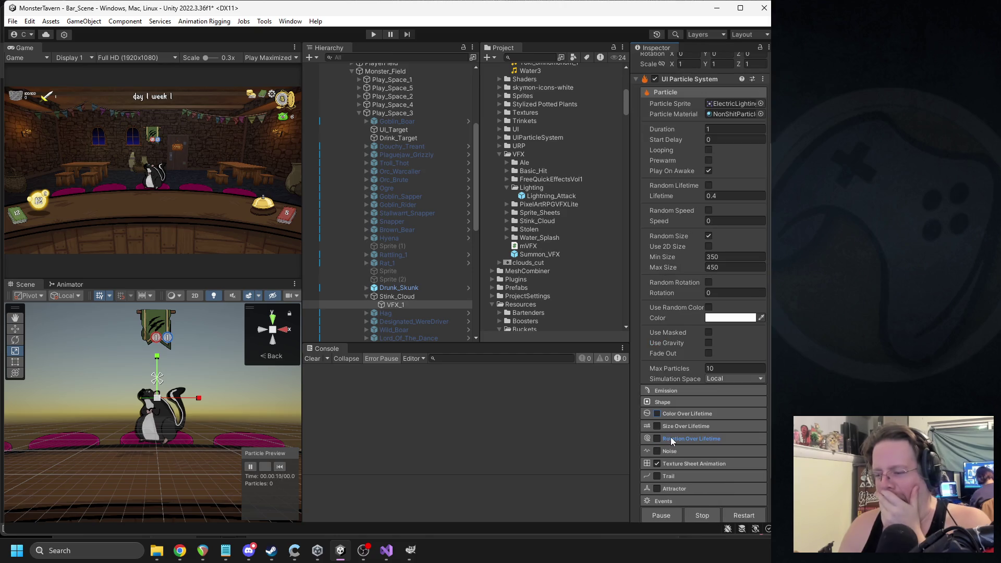
{"action": "left_click", "coordinate": [678, 463]}
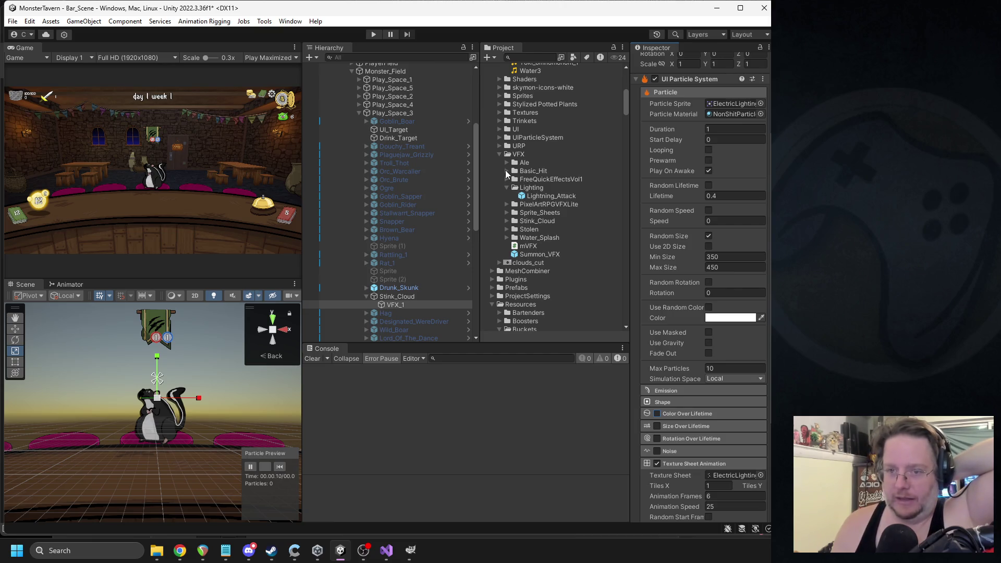
- Inspect the Stink_Cloud prefab's particle settings, including its Texture Sheet Animation
{"action": "left_click", "coordinate": [507, 220]}
{"action": "left_click", "coordinate": [540, 230]}
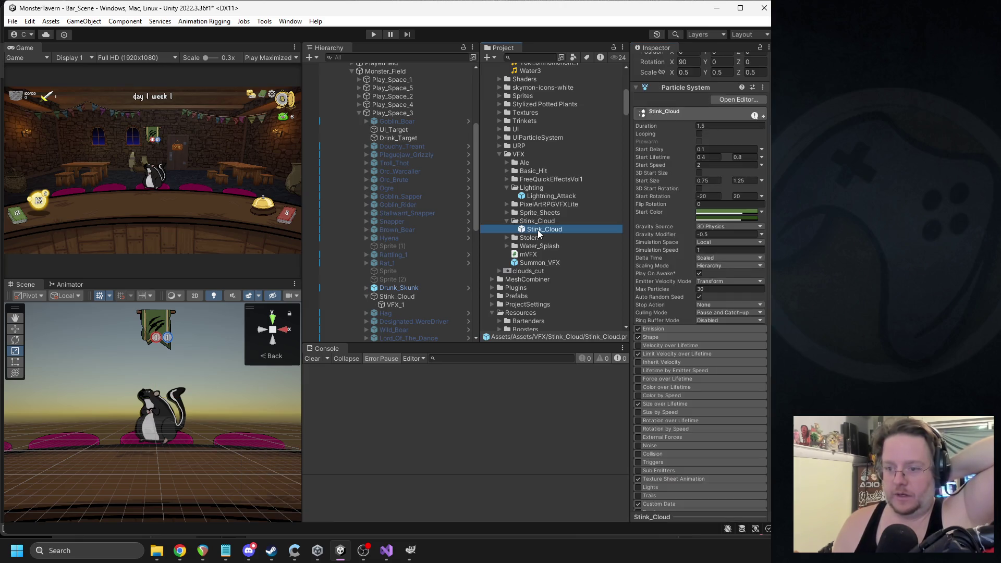
{"action": "scroll", "coordinate": [677, 479], "scroll_direction": "down", "scroll_amount": 1}
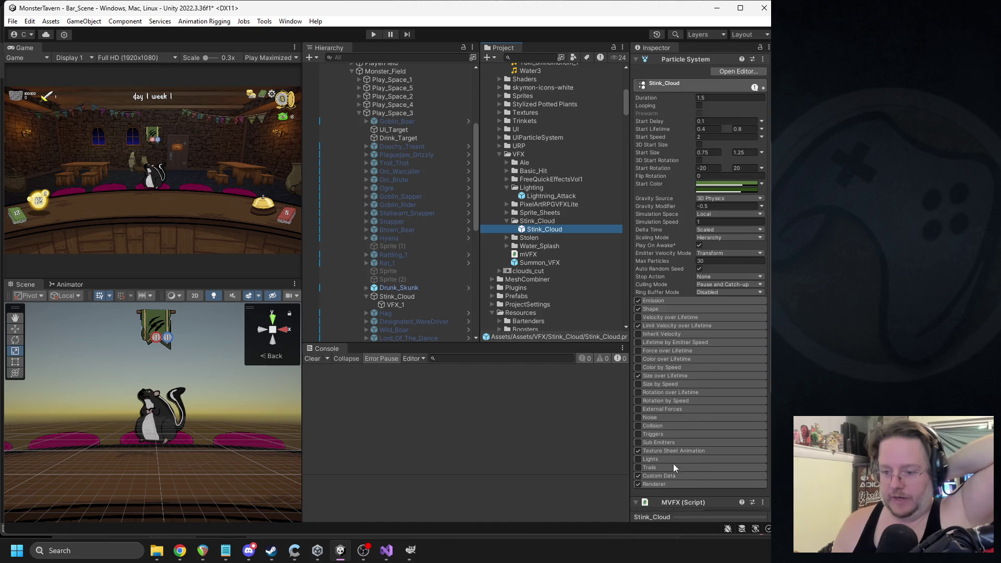
{"action": "left_click", "coordinate": [667, 451]}
{"action": "scroll", "coordinate": [711, 464], "scroll_direction": "down", "scroll_amount": 2}
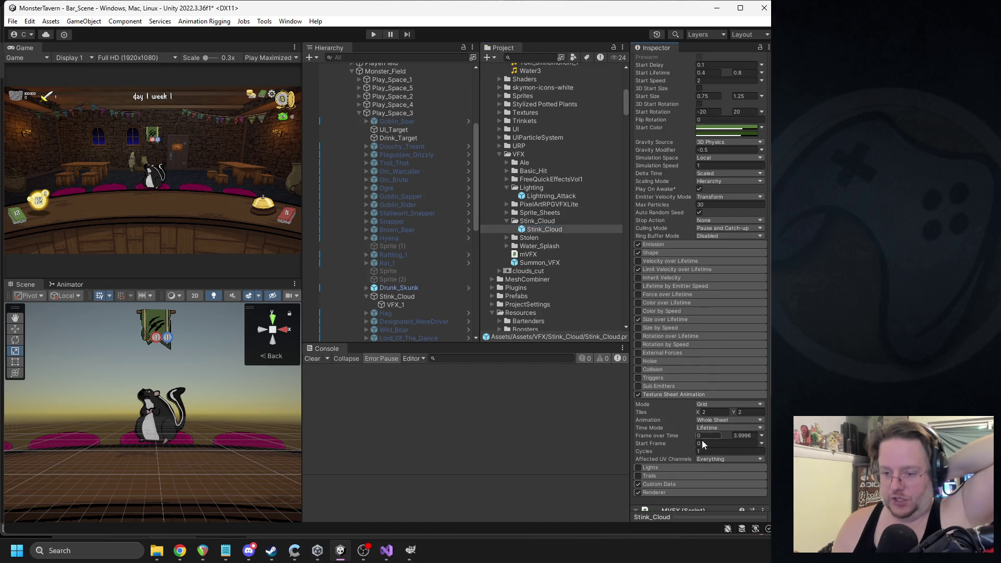
{"action": "scroll", "coordinate": [693, 361], "scroll_direction": "up", "scroll_amount": 3}
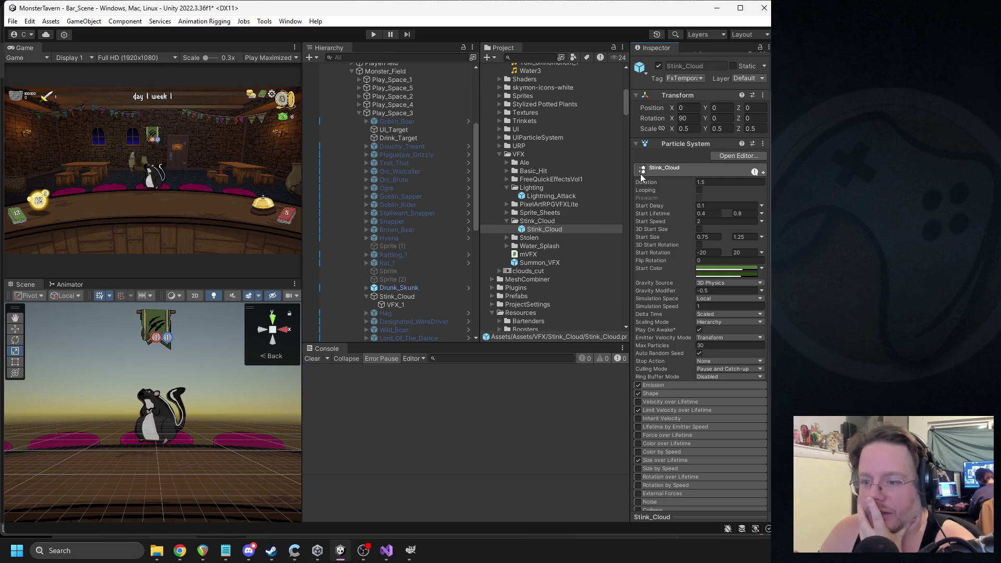
- Turn off VFX_1's Texture Sheet Animation and set its particle sprite to Cloud_2
{"action": "left_click", "coordinate": [405, 306]}
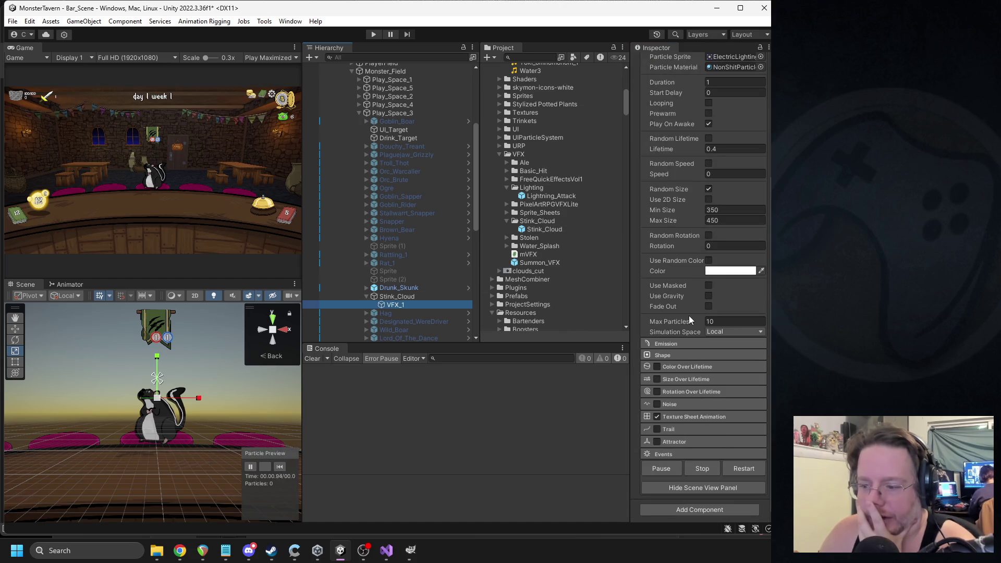
{"action": "left_click", "coordinate": [656, 416]}
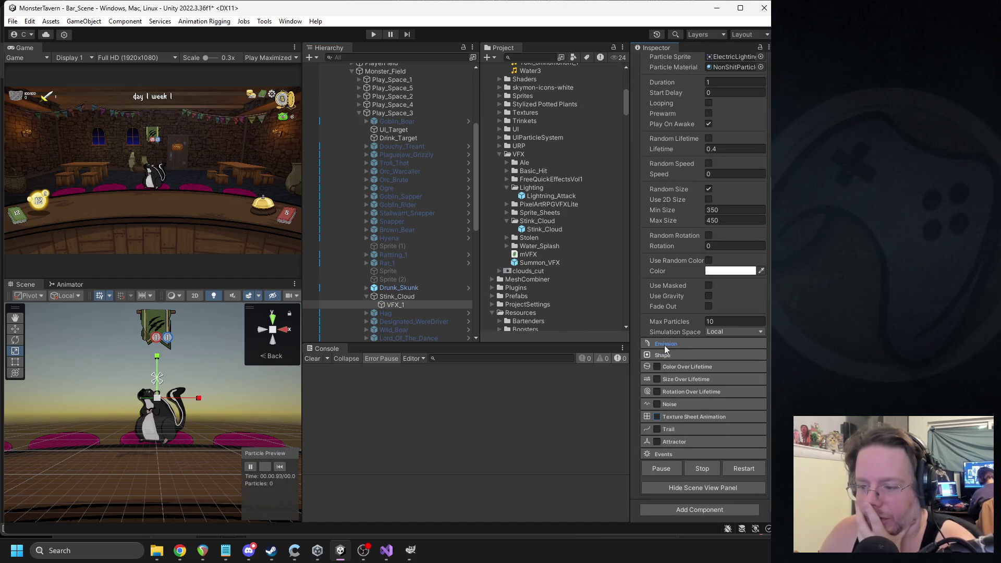
{"action": "scroll", "coordinate": [665, 347], "scroll_direction": "up", "scroll_amount": 3}
{"action": "scroll", "coordinate": [746, 114], "scroll_direction": "up", "scroll_amount": 1}
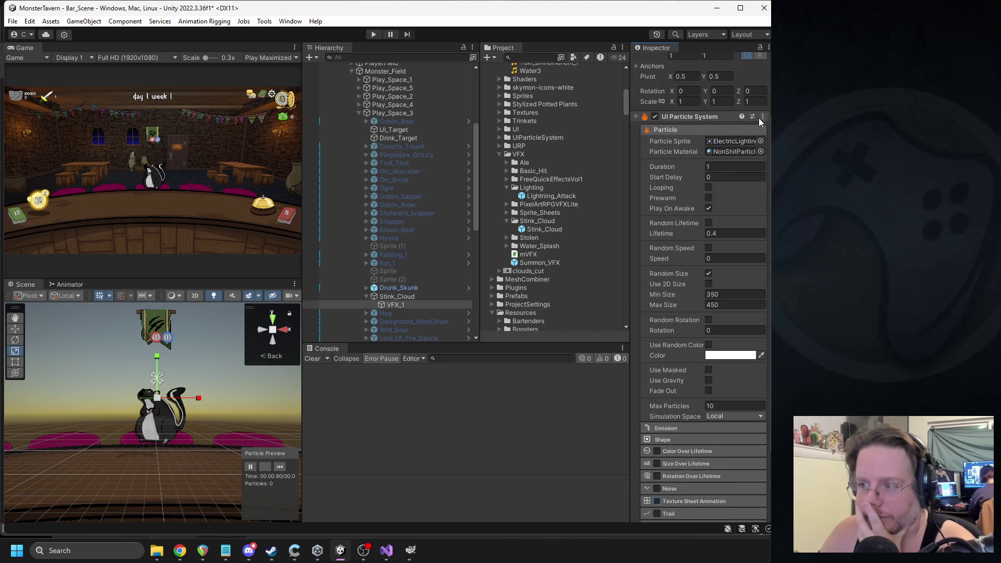
{"action": "left_click", "coordinate": [761, 141]}
{"action": "type", "text": "cloud"}
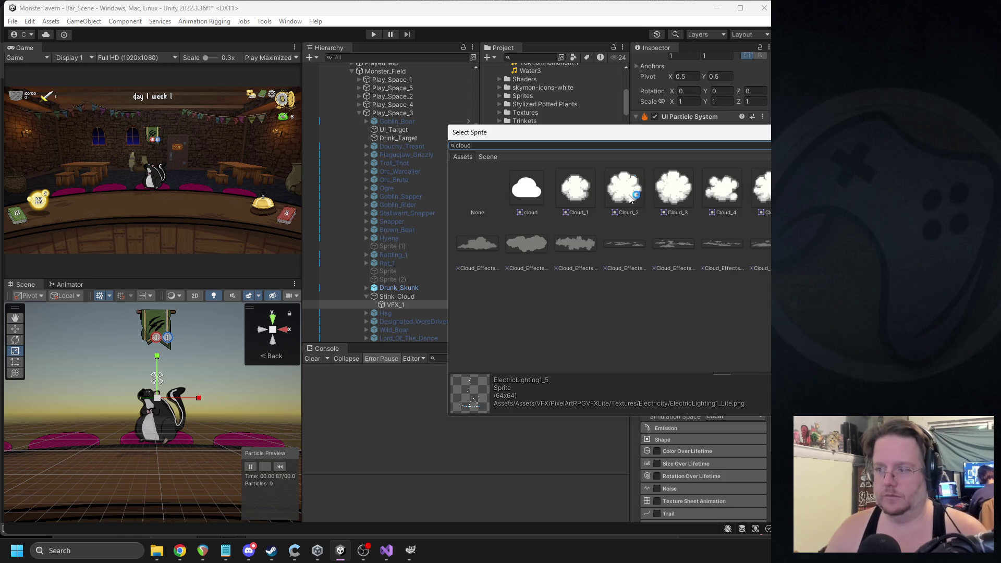
{"action": "left_click", "coordinate": [636, 198]}
{"action": "double_click", "coordinate": [635, 202]}
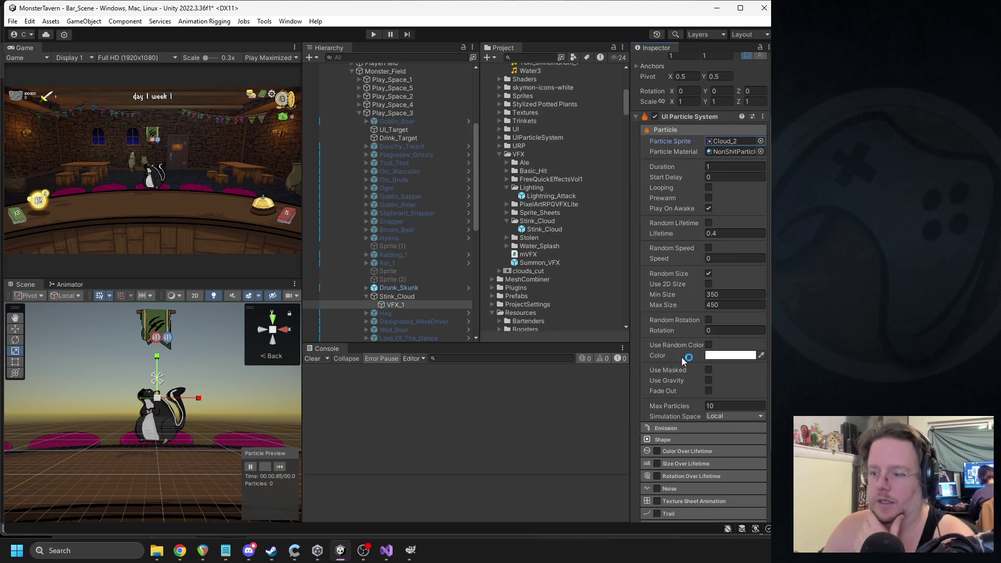
- Add two more emission bursts and set all three burst counts to 3
{"action": "scroll", "coordinate": [682, 342], "scroll_direction": "down", "scroll_amount": 3}
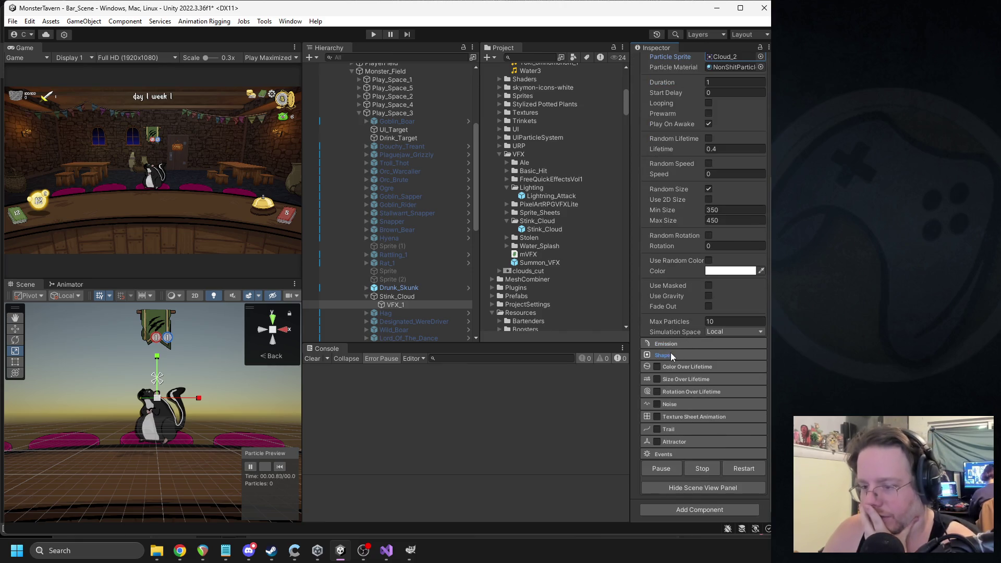
{"action": "left_click", "coordinate": [668, 345]}
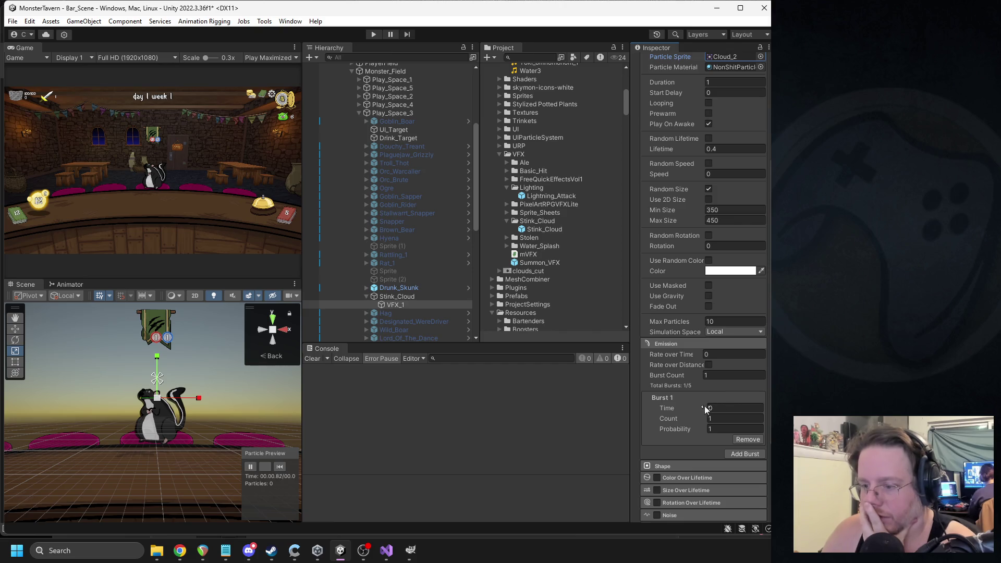
{"action": "left_click", "coordinate": [739, 452]}
{"action": "scroll", "coordinate": [735, 443], "scroll_direction": "down", "scroll_amount": 2}
{"action": "left_click", "coordinate": [737, 457]}
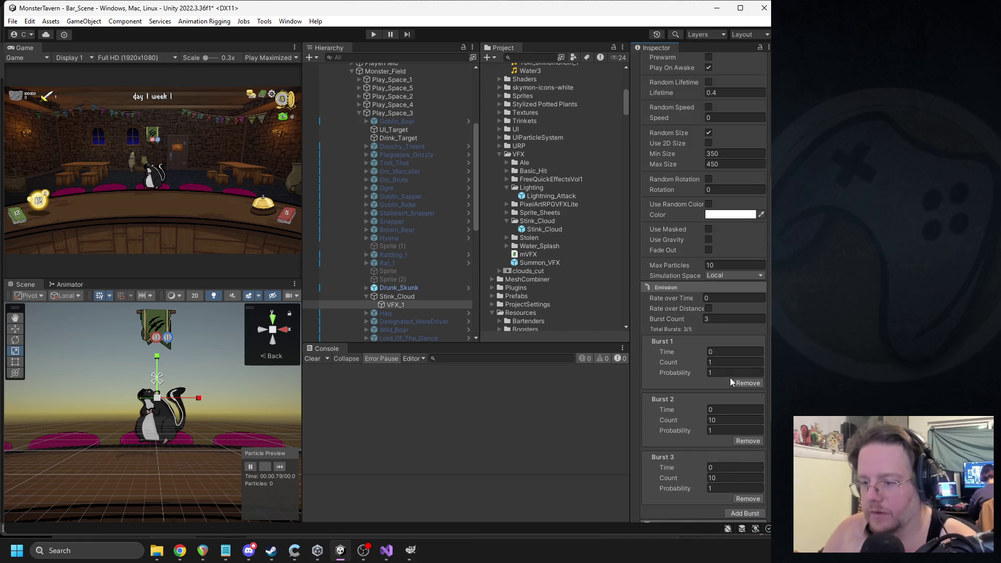
{"action": "left_click", "coordinate": [720, 364]}
{"action": "type", "text": "3"}
{"action": "left_click", "coordinate": [719, 420]}
{"action": "type", "text": "3"}
{"action": "left_click", "coordinate": [719, 476]}
{"action": "type", "text": "3"}
- Make Start Color random between two colours, with Color 1 bright green
{"action": "scroll", "coordinate": [719, 368], "scroll_direction": "up", "scroll_amount": 2}
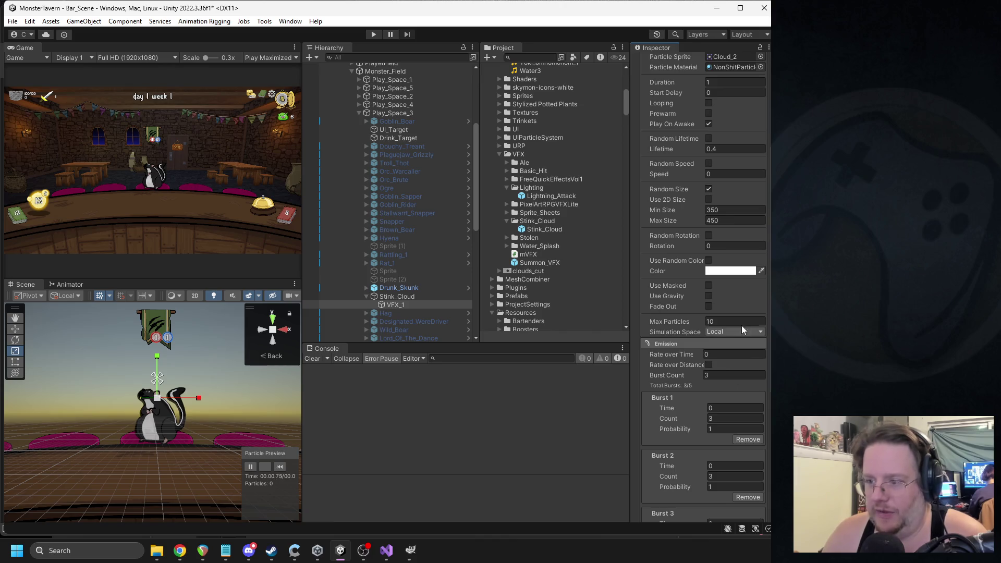
{"action": "scroll", "coordinate": [724, 282], "scroll_direction": "up", "scroll_amount": 1}
{"action": "left_click", "coordinate": [708, 288]}
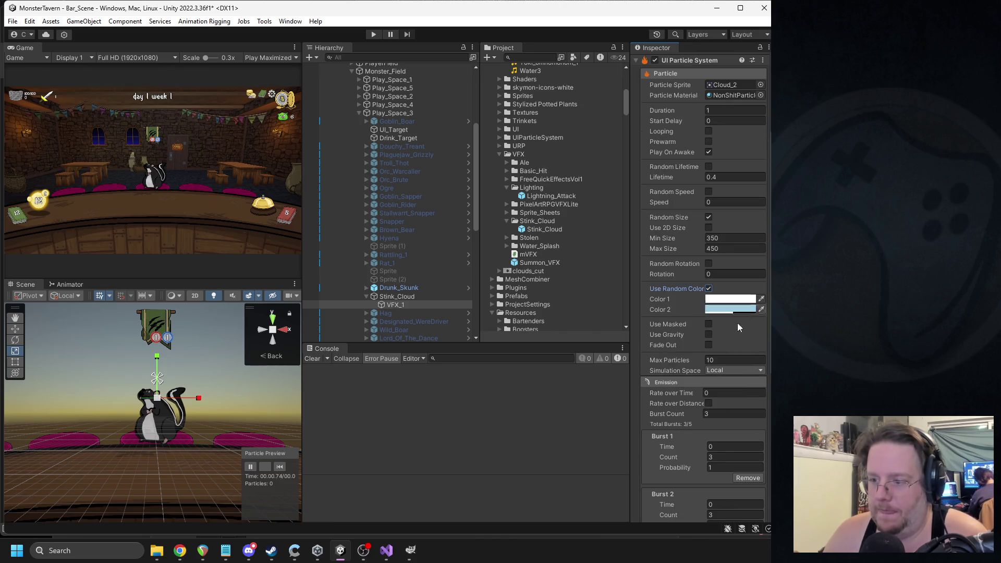
{"action": "left_click", "coordinate": [721, 312]}
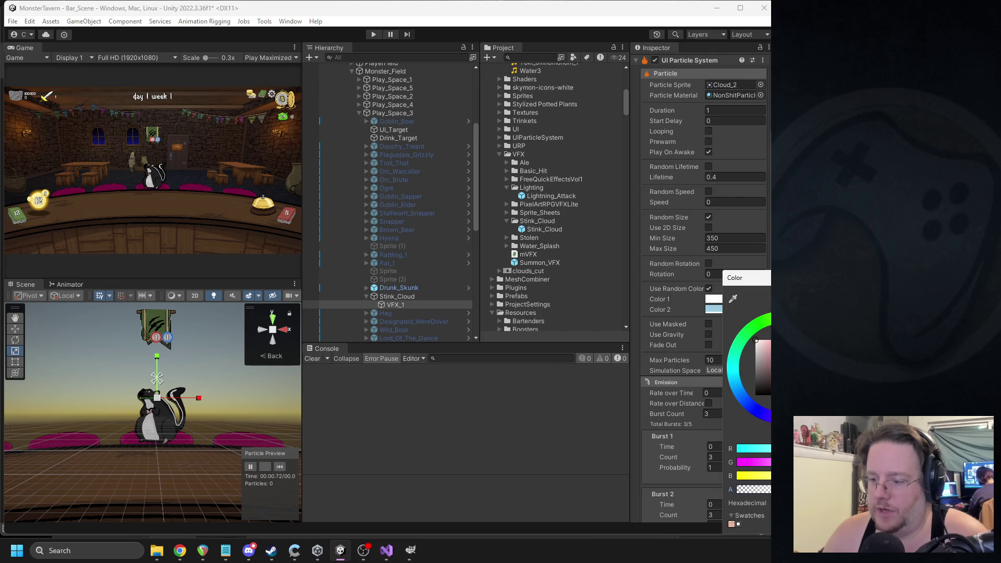
{"action": "left_click_drag", "start_coordinate": [770, 336], "coordinate": [770, 318]}
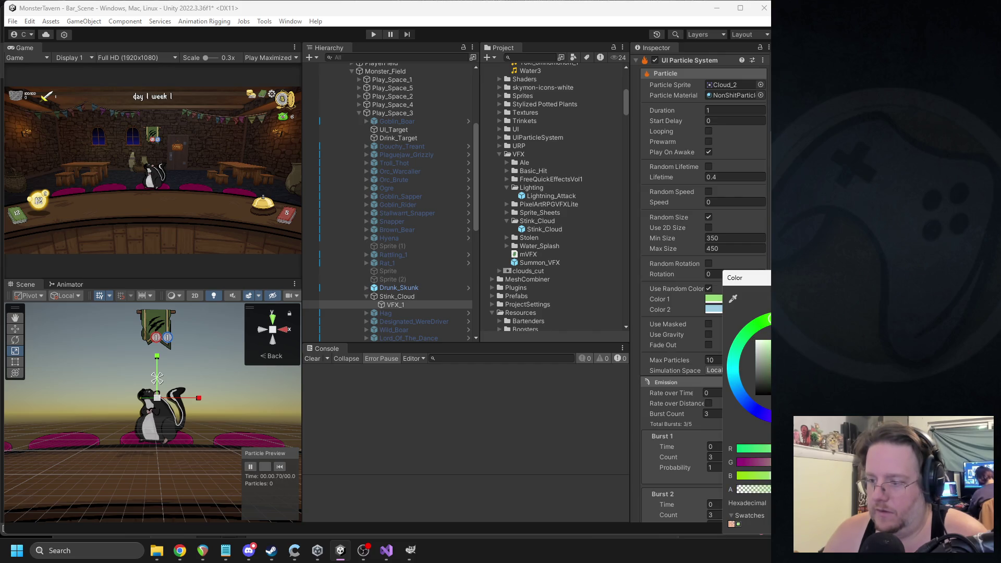
{"action": "left_click", "coordinate": [549, 248]}
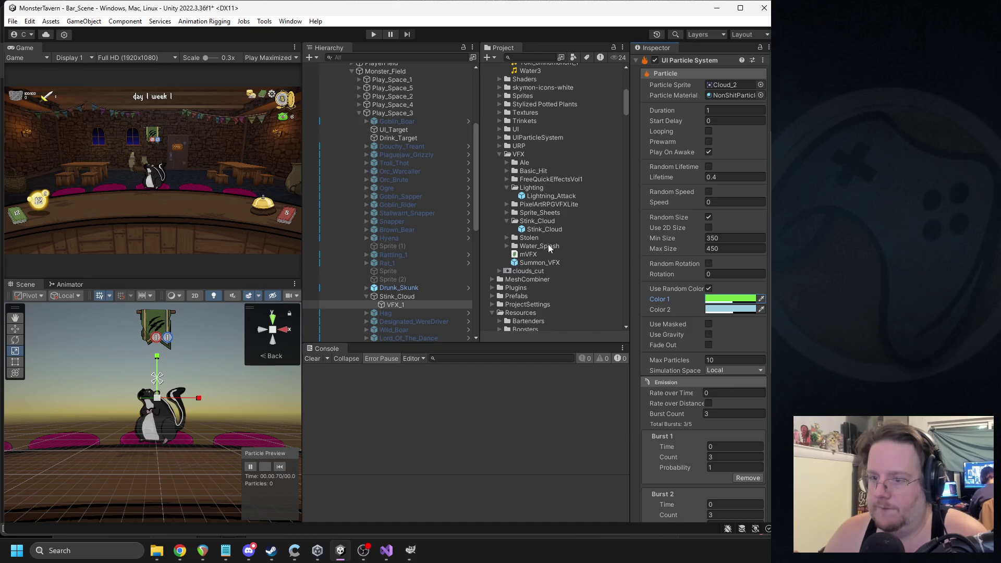
- Copy the Stink_Cloud prefab's green into Color 2 and preview the burst
{"action": "left_click", "coordinate": [543, 229]}
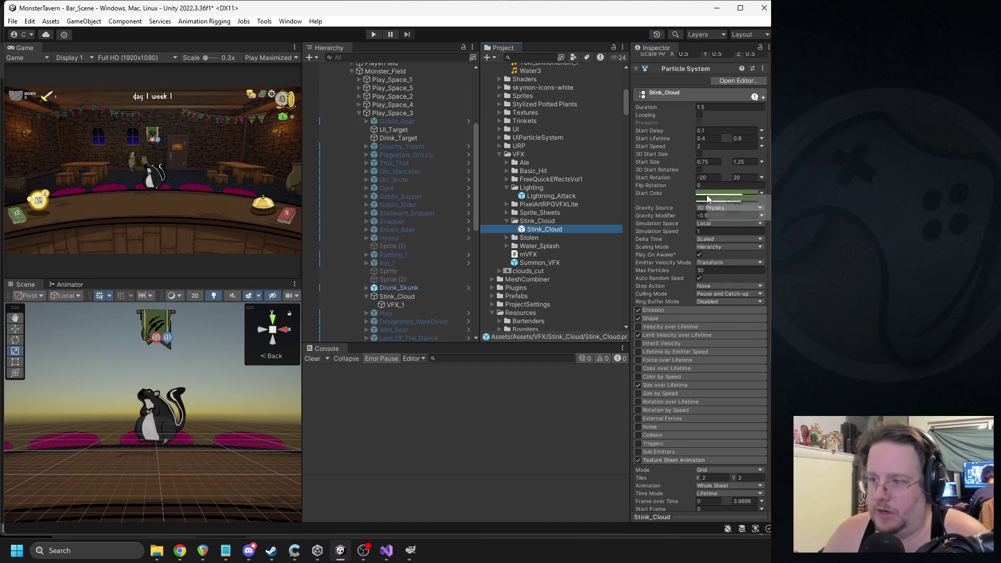
{"action": "left_click", "coordinate": [391, 306]}
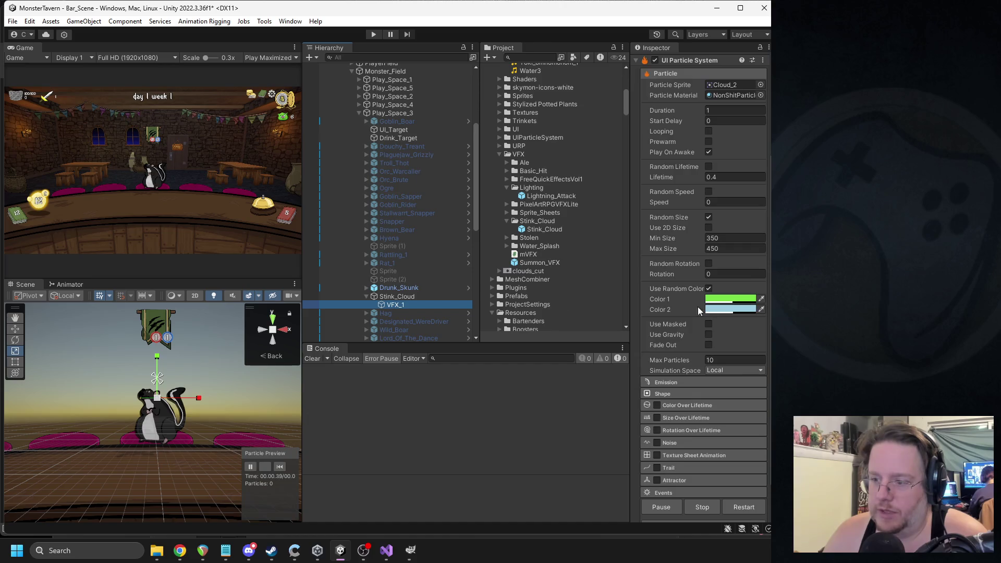
{"action": "left_click", "coordinate": [546, 230]}
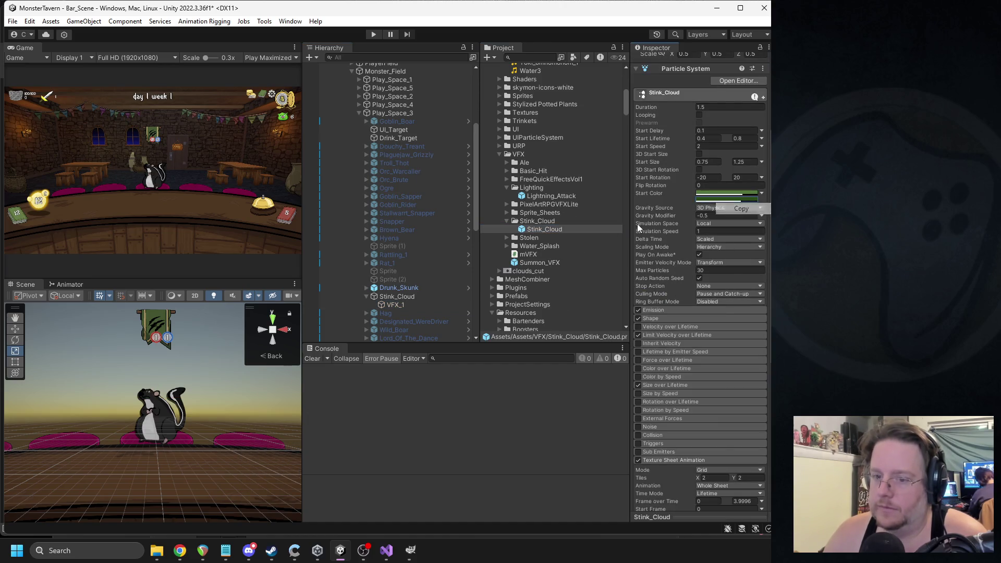
{"action": "left_click", "coordinate": [392, 305]}
{"action": "right_click", "coordinate": [722, 310]}
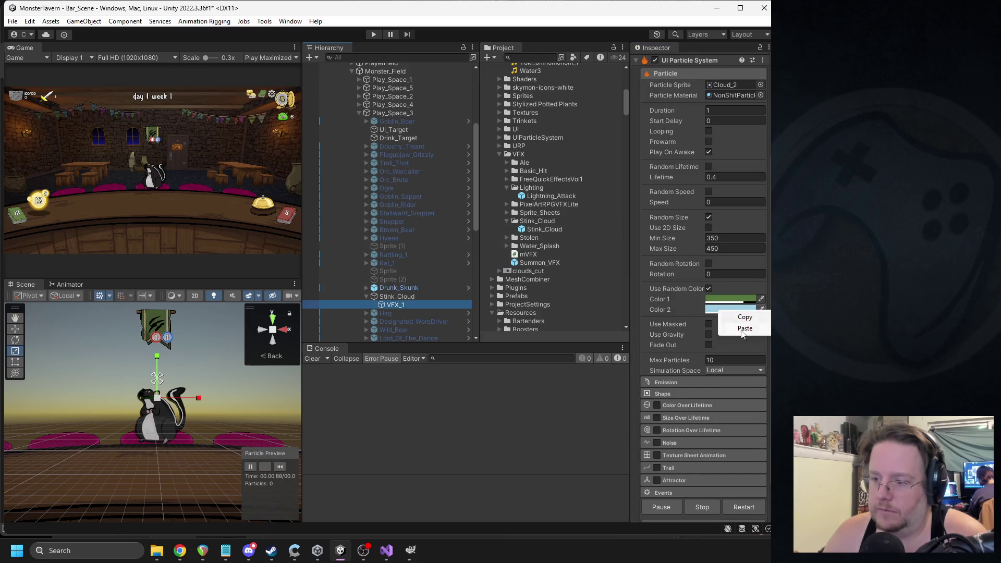
{"action": "left_click", "coordinate": [747, 329]}
{"action": "left_click", "coordinate": [280, 467]}
{"action": "left_click", "coordinate": [280, 467]}
{"action": "left_click", "coordinate": [280, 467]}
{"action": "left_click", "coordinate": [279, 467]}
{"action": "left_click", "coordinate": [280, 467]}
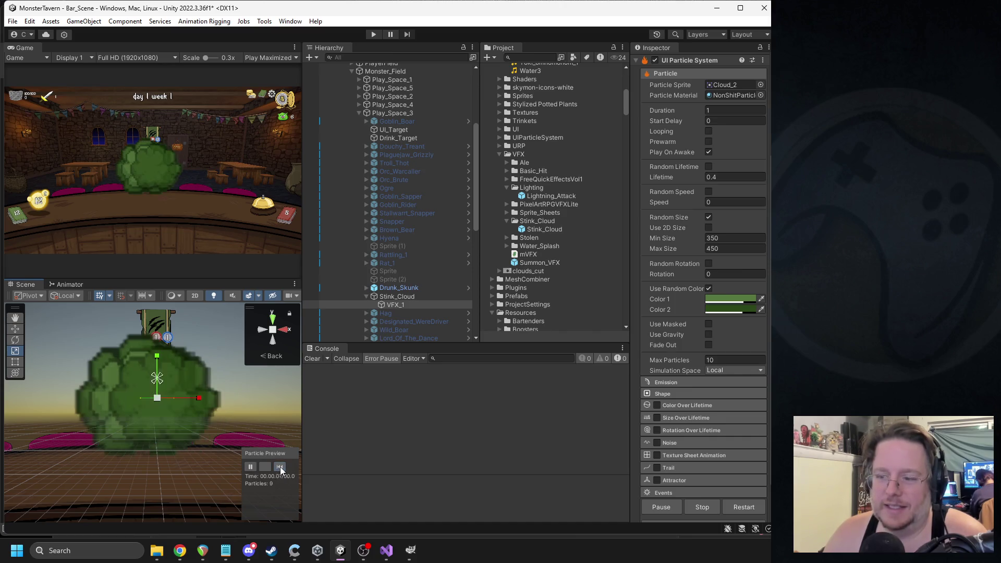
- Set the particle start size to Min 50 and Max 80
{"action": "left_click", "coordinate": [724, 239]}
{"action": "type", "text": "1500"}
{"action": "key", "text": "Tab"}
{"action": "type", "text": "220"}
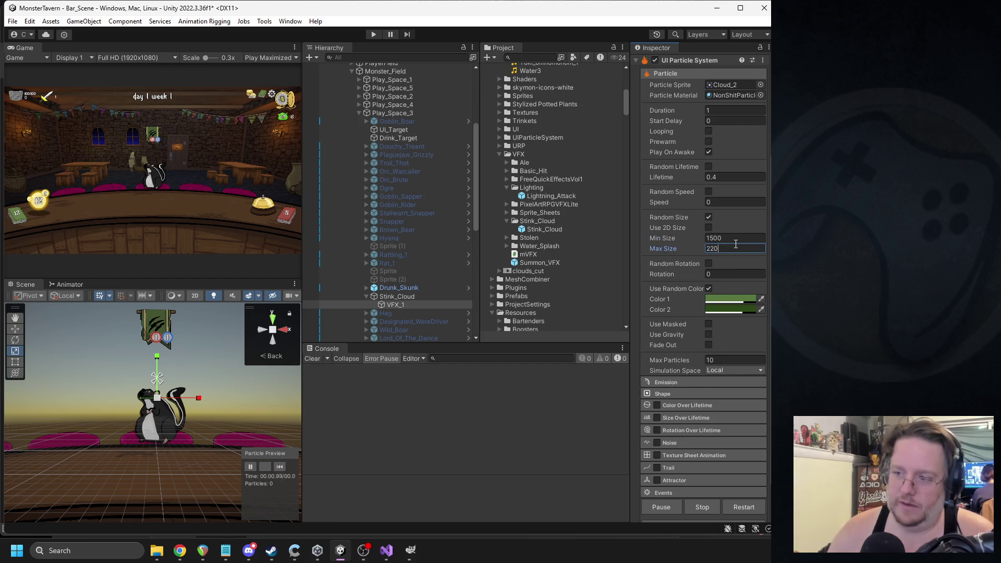
{"action": "left_click", "coordinate": [718, 241]}
{"action": "key", "text": "BackSpace"}
{"action": "left_click", "coordinate": [279, 466]}
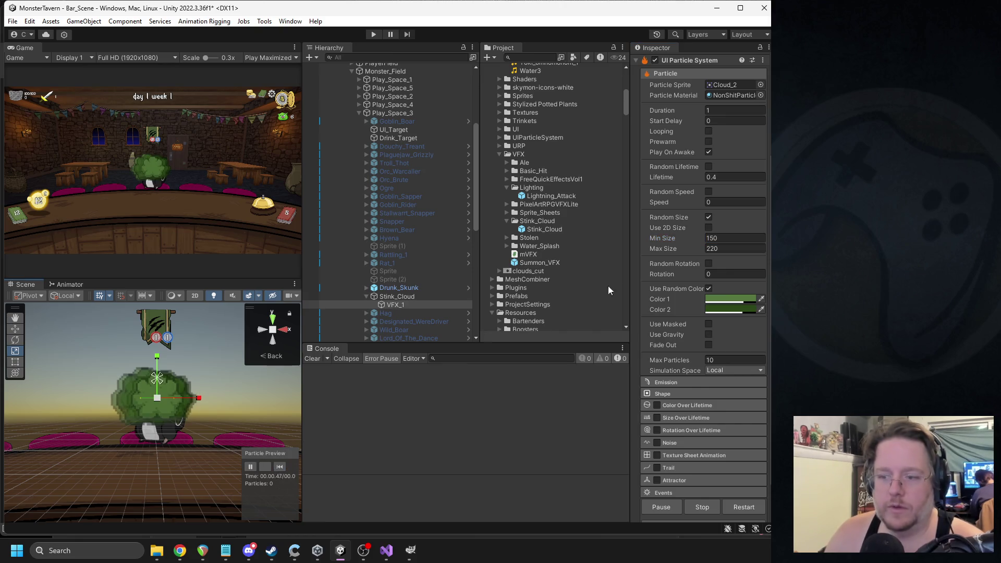
{"action": "left_click", "coordinate": [720, 239]}
{"action": "type", "text": "50"}
{"action": "key", "text": "Tab"}
{"action": "type", "text": "8"}
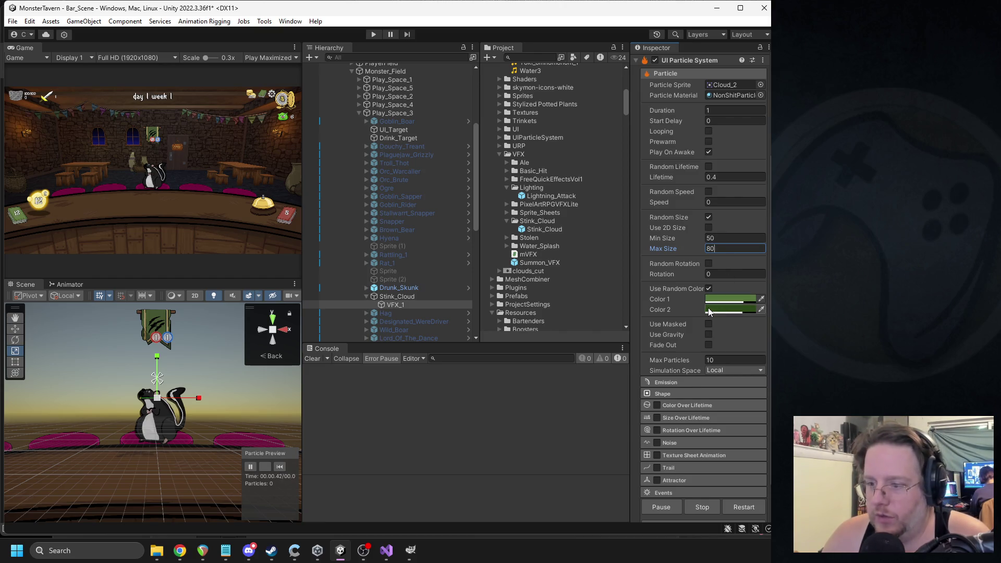
{"action": "left_click", "coordinate": [718, 204]}
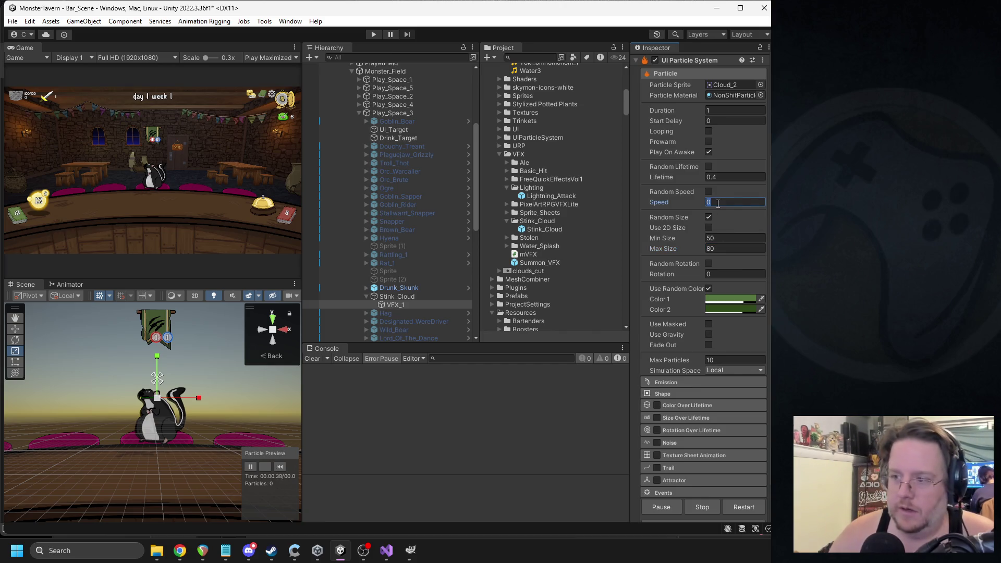
- Enable random speed 50–100 and give three bursts 2 particles at 0, 0.075, 0.15 s
{"action": "left_click", "coordinate": [708, 191]}
{"action": "left_click", "coordinate": [725, 203]}
{"action": "left_click", "coordinate": [279, 466]}
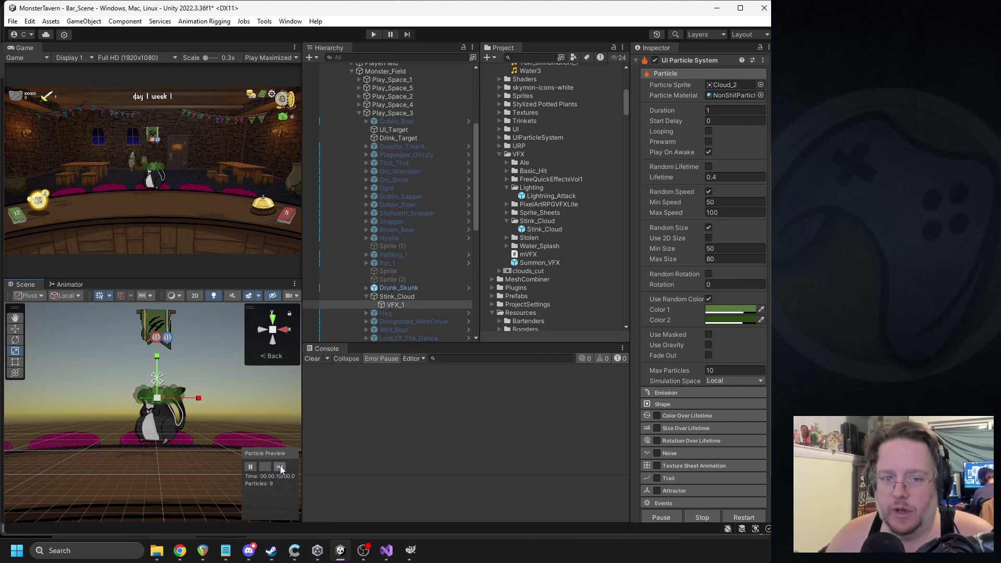
{"action": "left_click", "coordinate": [661, 392]}
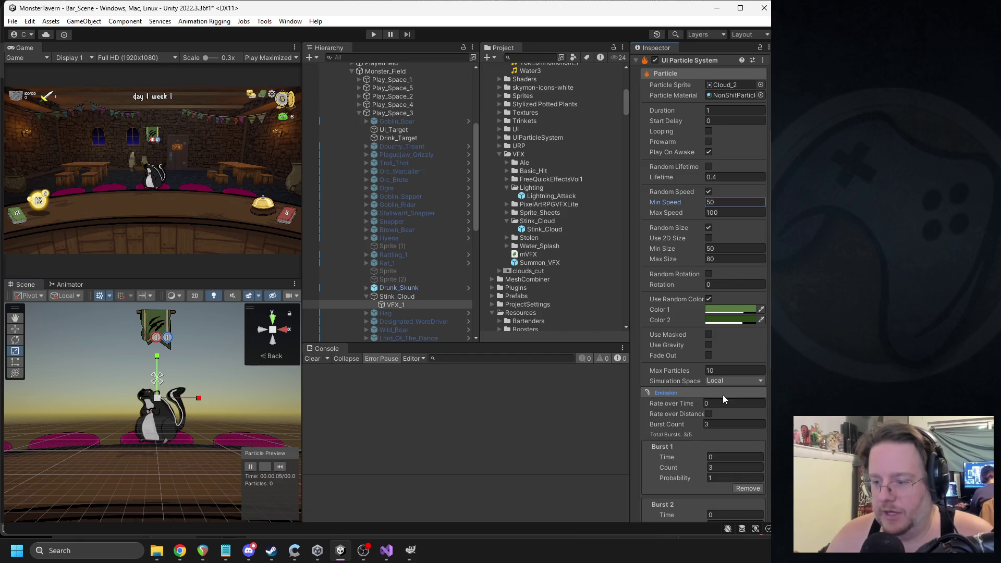
{"action": "scroll", "coordinate": [716, 415], "scroll_direction": "down", "scroll_amount": 2}
{"action": "scroll", "coordinate": [722, 416], "scroll_direction": "down", "scroll_amount": 1}
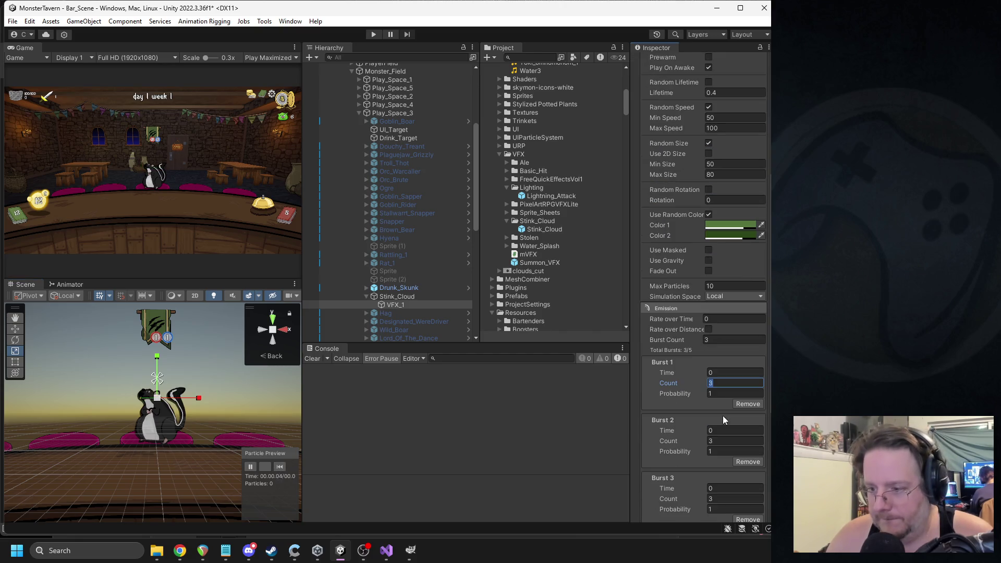
{"action": "type", "text": "2"}
{"action": "key", "text": "Tab"}
{"action": "key", "text": "Tab"}
{"action": "key", "text": "Tab"}
{"action": "type", "text": "2"}
{"action": "key", "text": "Tab"}
{"action": "key", "text": "Tab"}
{"action": "key", "text": "Tab"}
{"action": "type", "text": "2"}
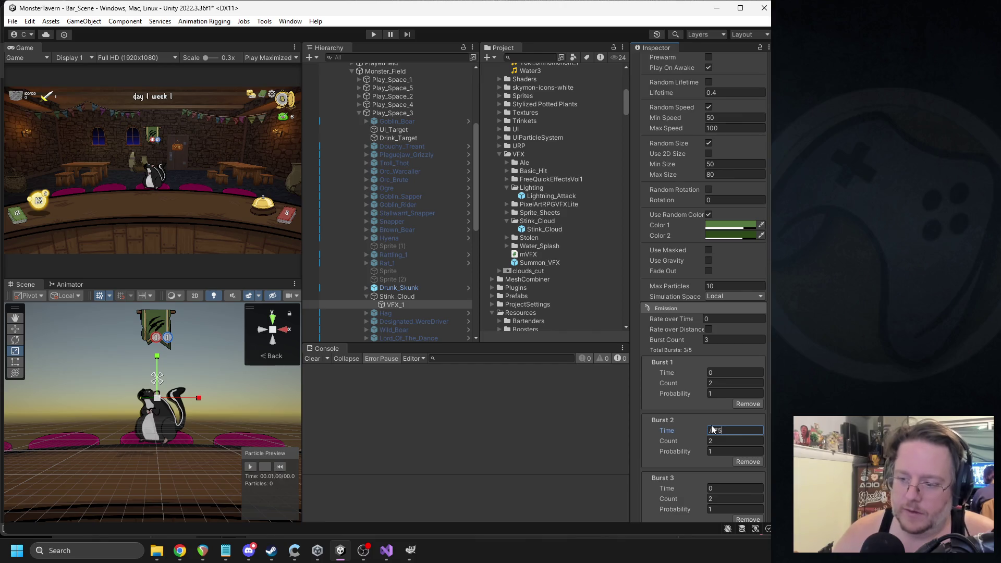
{"action": "key", "text": "Tab"}
{"action": "key", "text": "Tab"}
{"action": "key", "text": "Tab"}
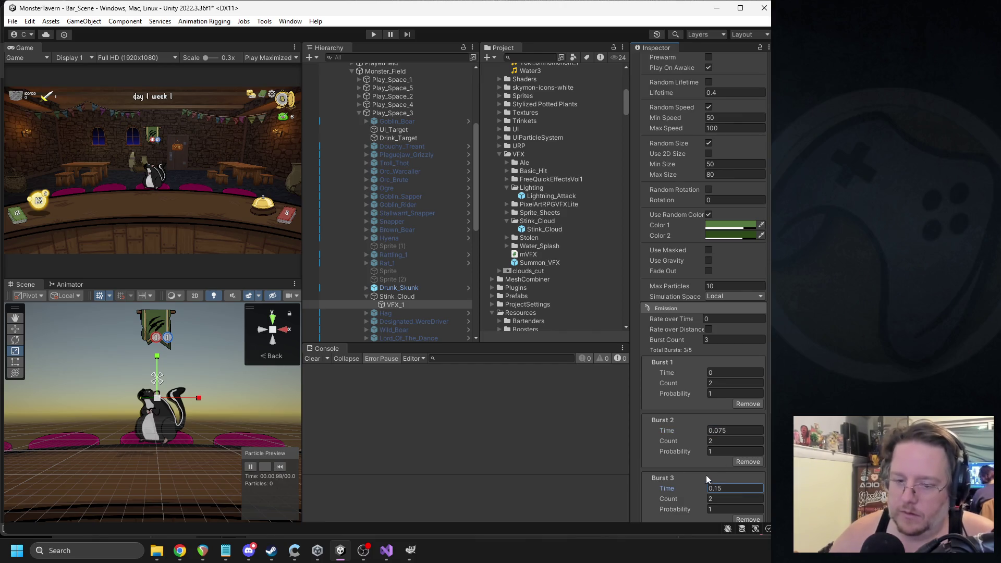
{"action": "left_click", "coordinate": [280, 467]}
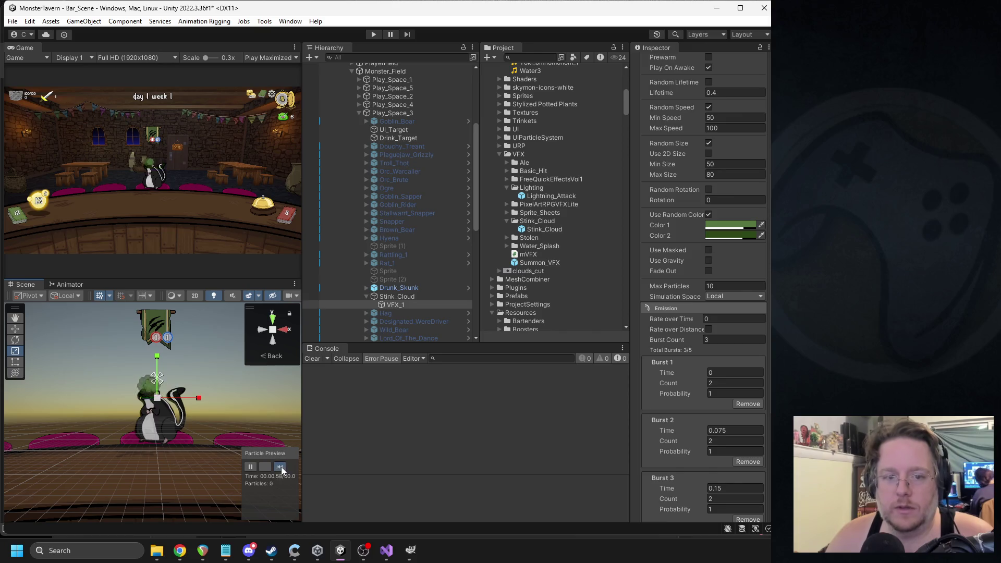
{"action": "left_click", "coordinate": [280, 467]}
{"action": "left_click", "coordinate": [280, 467]}
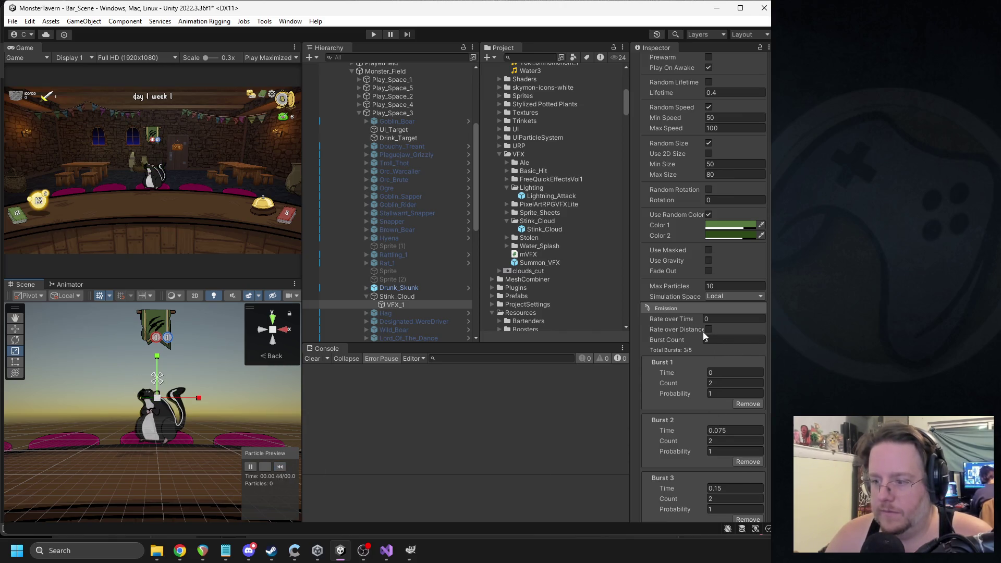
- Expand and review the emission Shape settings
{"action": "scroll", "coordinate": [703, 331], "scroll_direction": "down", "scroll_amount": 4}
{"action": "left_click", "coordinate": [674, 377]}
{"action": "scroll", "coordinate": [722, 375], "scroll_direction": "down", "scroll_amount": 1}
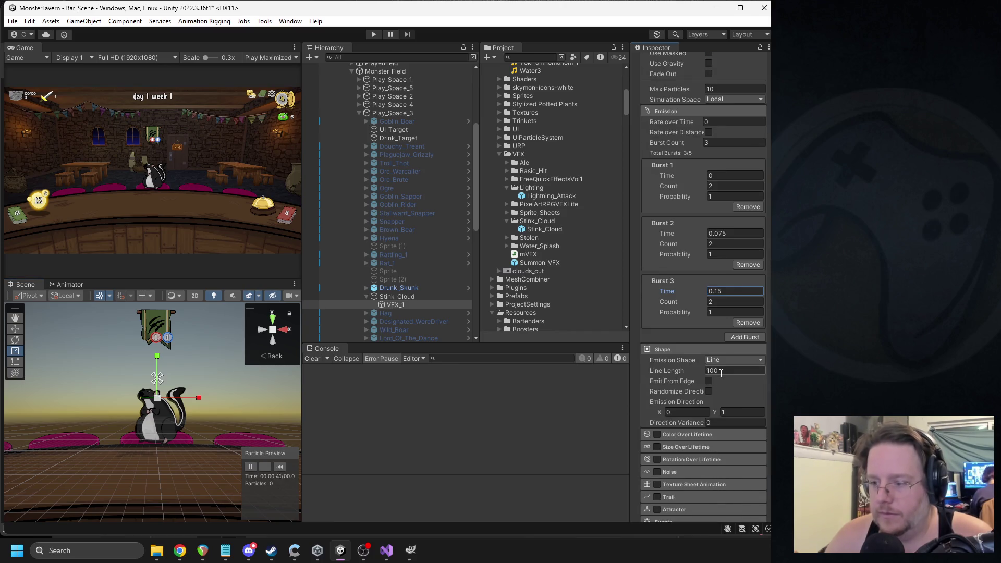
{"action": "scroll", "coordinate": [721, 373], "scroll_direction": "up", "scroll_amount": 2}
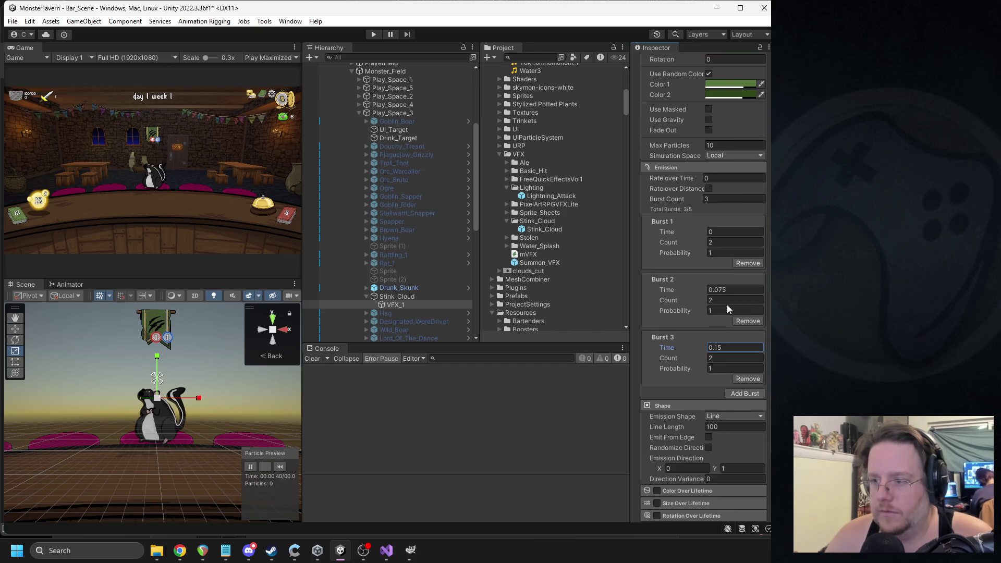
{"action": "scroll", "coordinate": [727, 306], "scroll_direction": "up", "scroll_amount": 10}
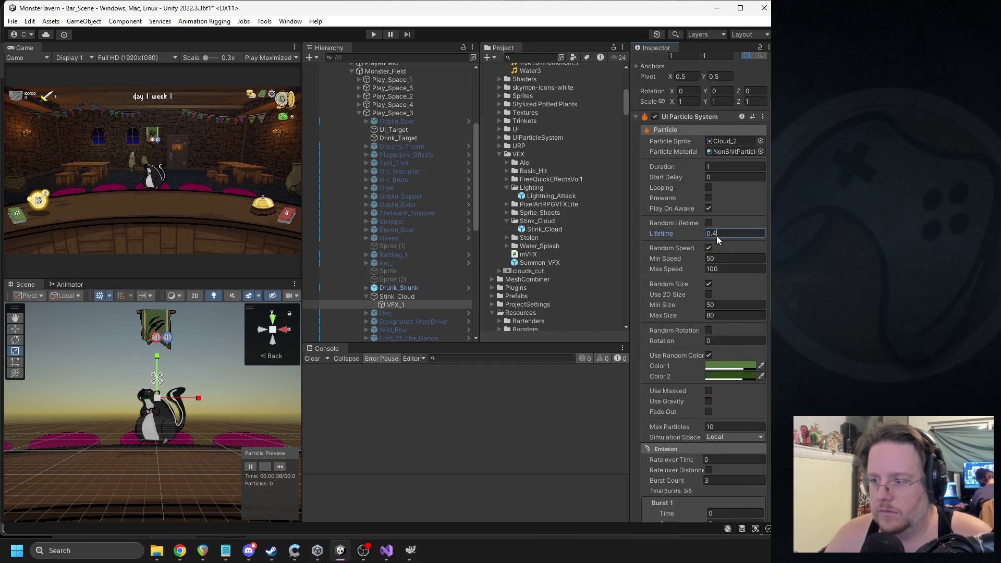
{"action": "type", "text": "0.5"}
- Set the particle lifetime to 0.6 and the Shape line length to 75
{"action": "left_click", "coordinate": [278, 466]}
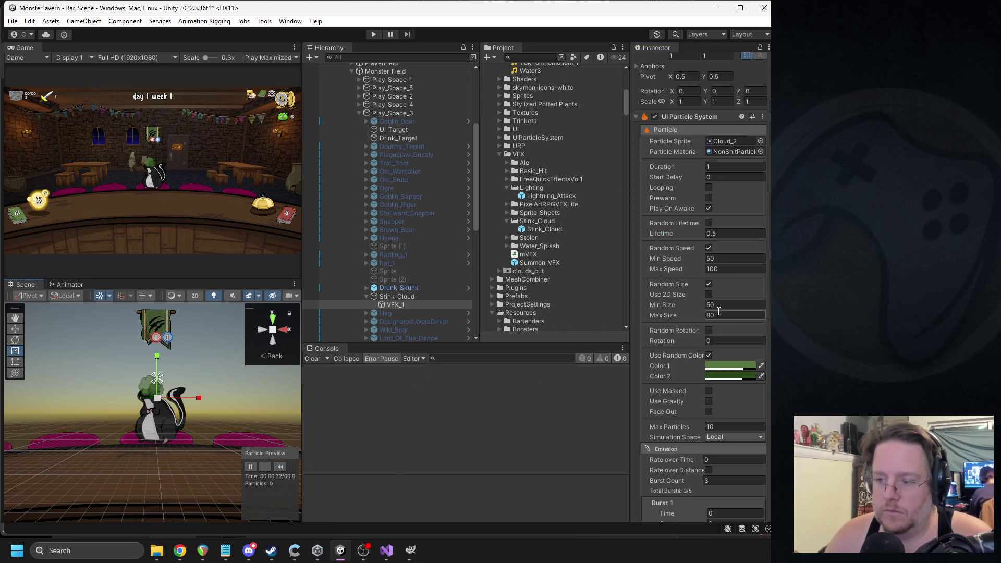
{"action": "type", "text": "6"}
{"action": "left_click", "coordinate": [279, 467]}
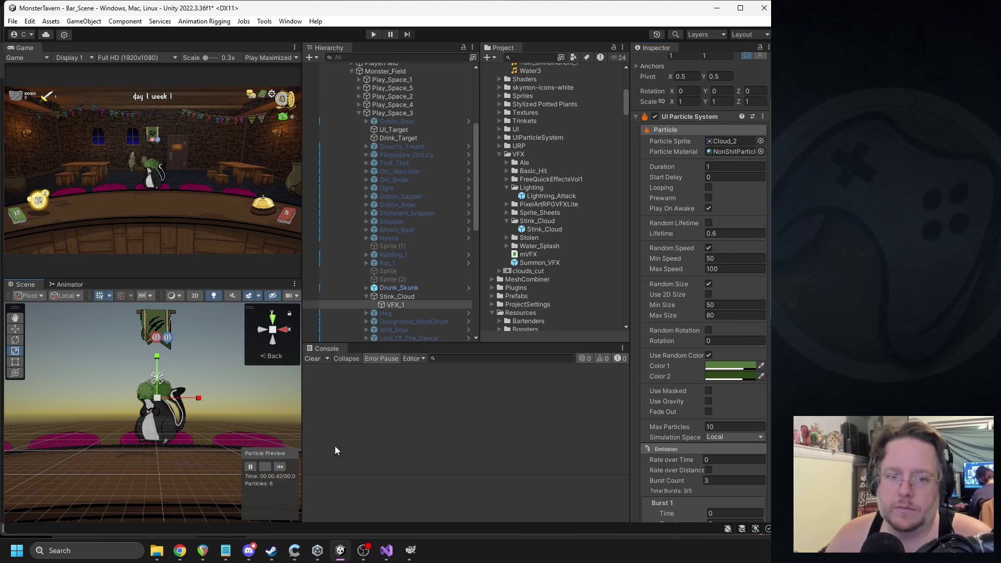
{"action": "scroll", "coordinate": [702, 350], "scroll_direction": "down", "scroll_amount": 10}
{"action": "left_click", "coordinate": [710, 370]}
{"action": "type", "text": "75"}
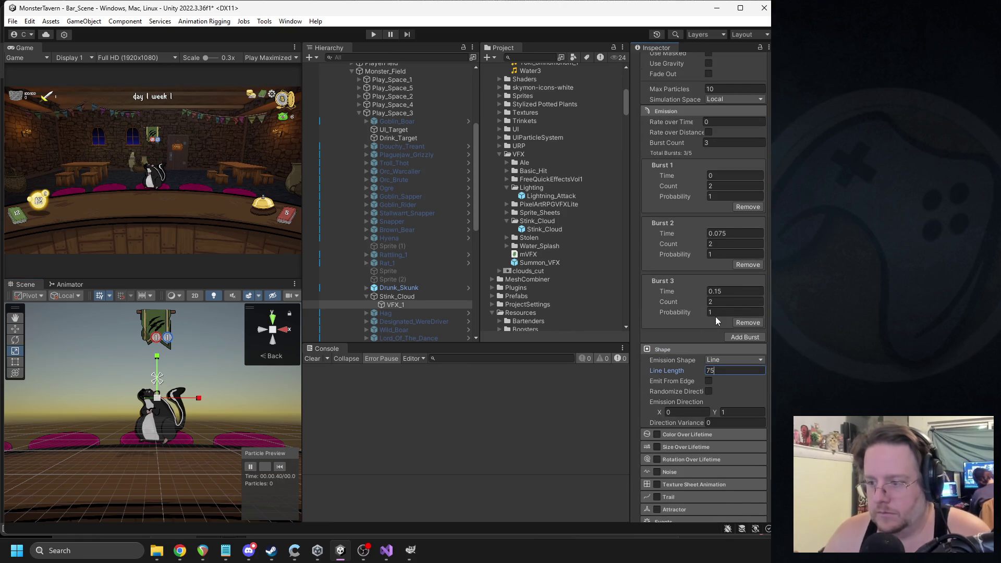
{"action": "left_click", "coordinate": [280, 466]}
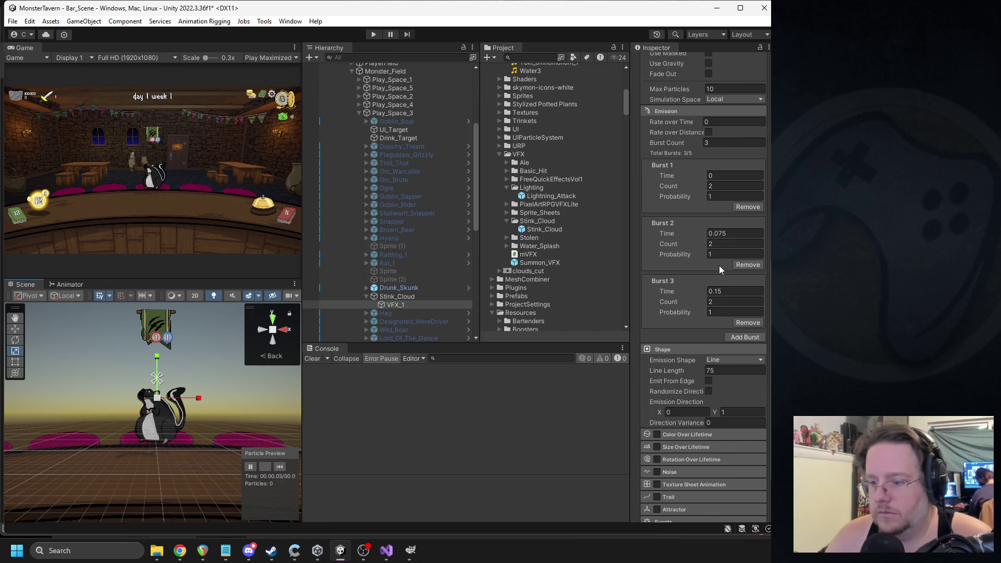
- Enable Size Over Lifetime and inspect its size curve in the preview
{"action": "scroll", "coordinate": [713, 294], "scroll_direction": "down", "scroll_amount": 2}
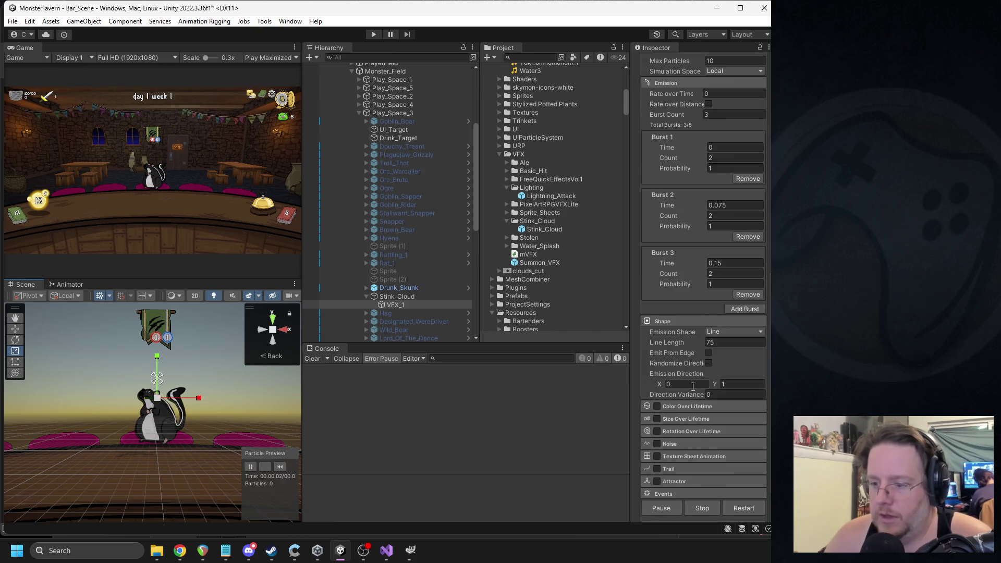
{"action": "left_click", "coordinate": [657, 420]}
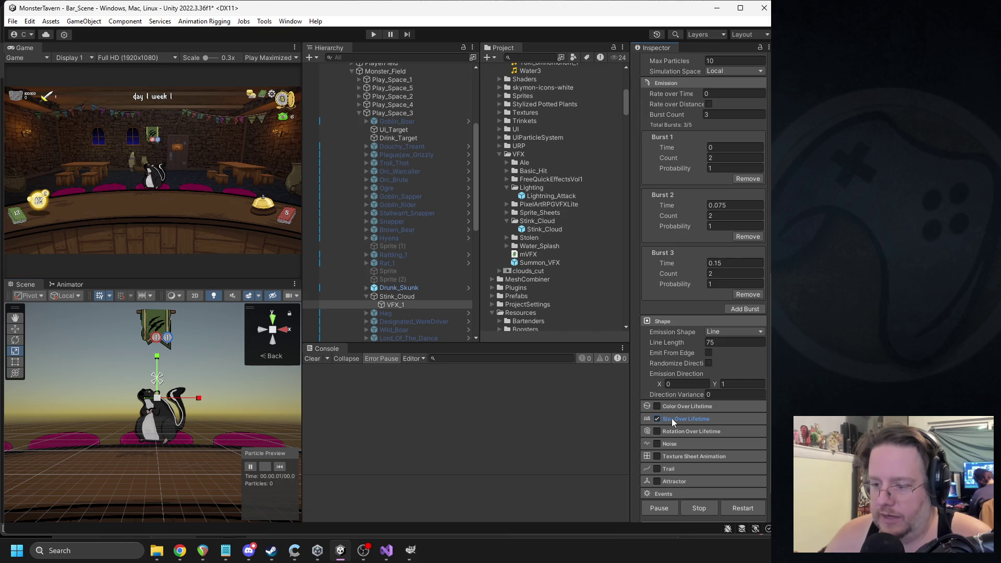
{"action": "left_click", "coordinate": [672, 418]}
{"action": "left_click", "coordinate": [279, 467]}
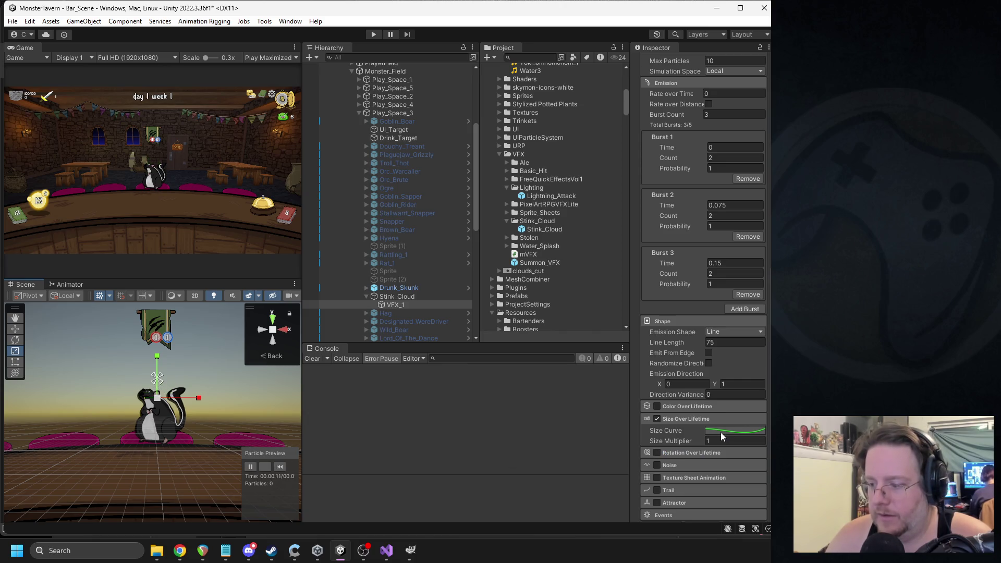
{"action": "left_click", "coordinate": [721, 431]}
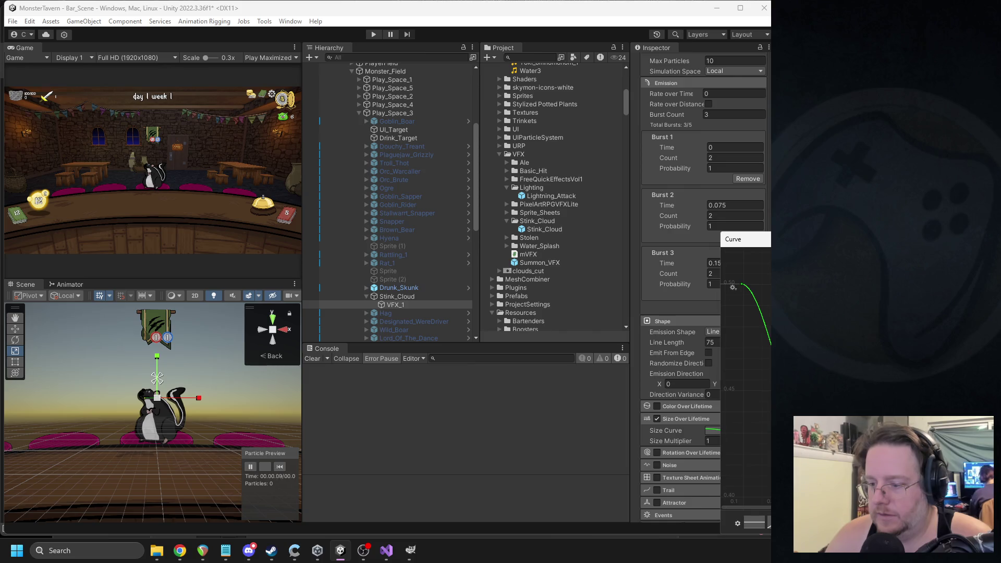
{"action": "left_click", "coordinate": [273, 468]}
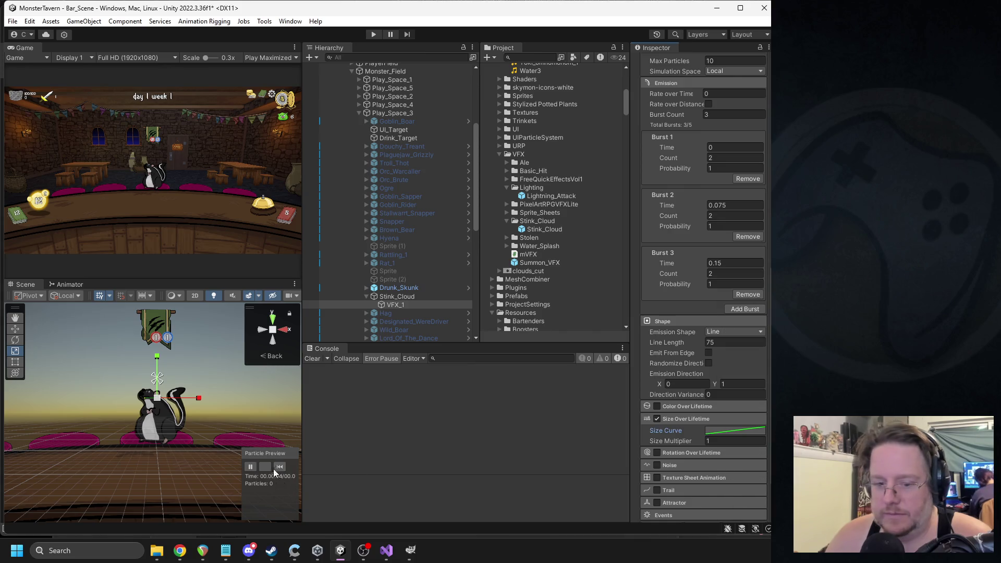
{"action": "left_click", "coordinate": [279, 466]}
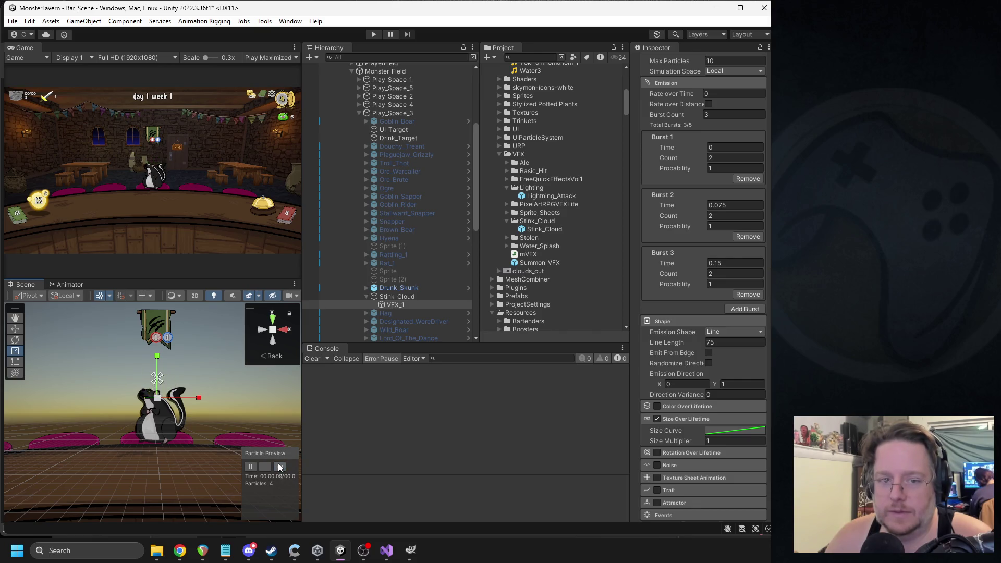
- Run the game, clear the console, and replay the stink cloud preview several times
{"action": "left_click", "coordinate": [374, 33]}
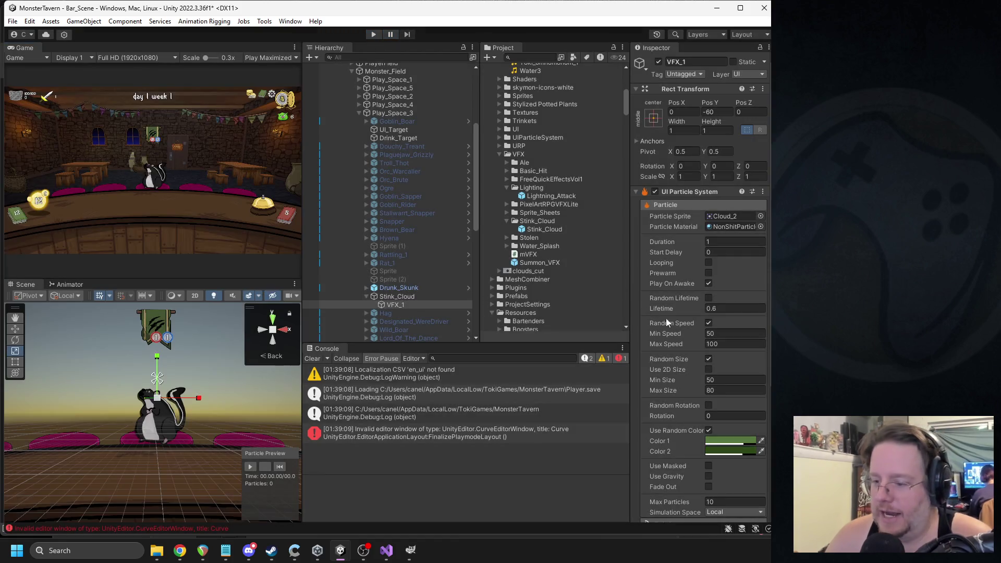
{"action": "scroll", "coordinate": [723, 418], "scroll_direction": "down", "scroll_amount": 2}
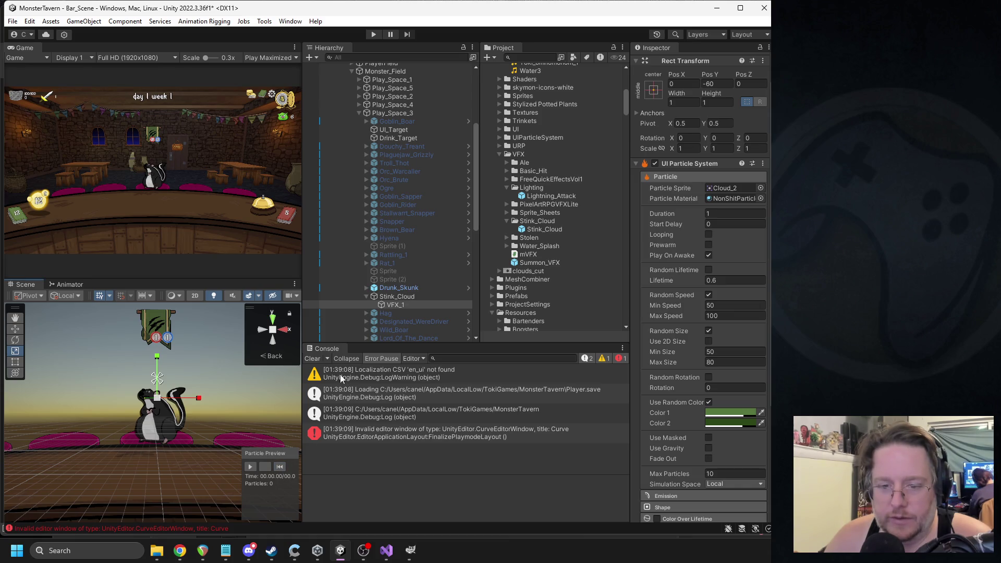
{"action": "left_click", "coordinate": [314, 360]}
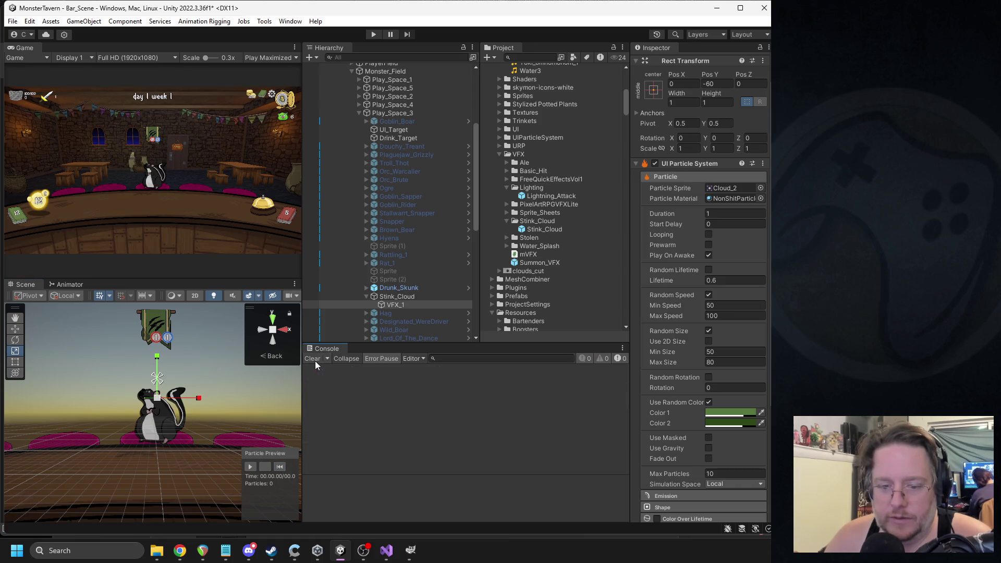
{"action": "left_click", "coordinate": [282, 467]}
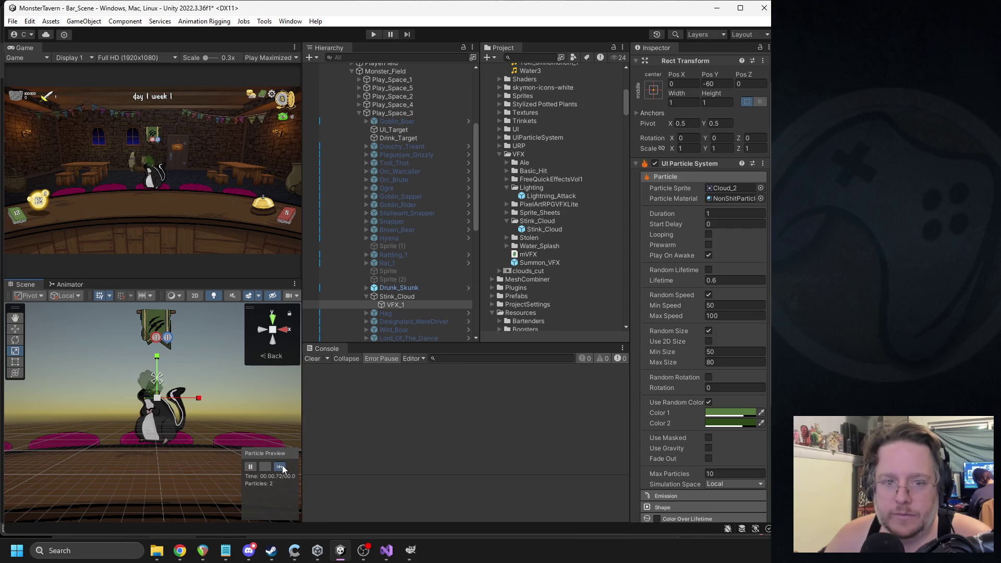
{"action": "left_click", "coordinate": [283, 466]}
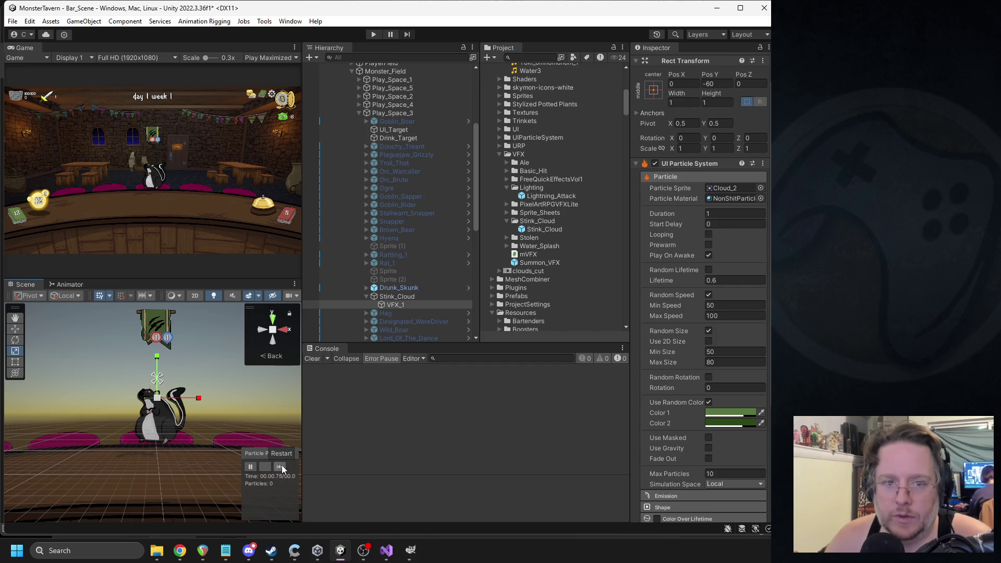
{"action": "left_click", "coordinate": [282, 466]}
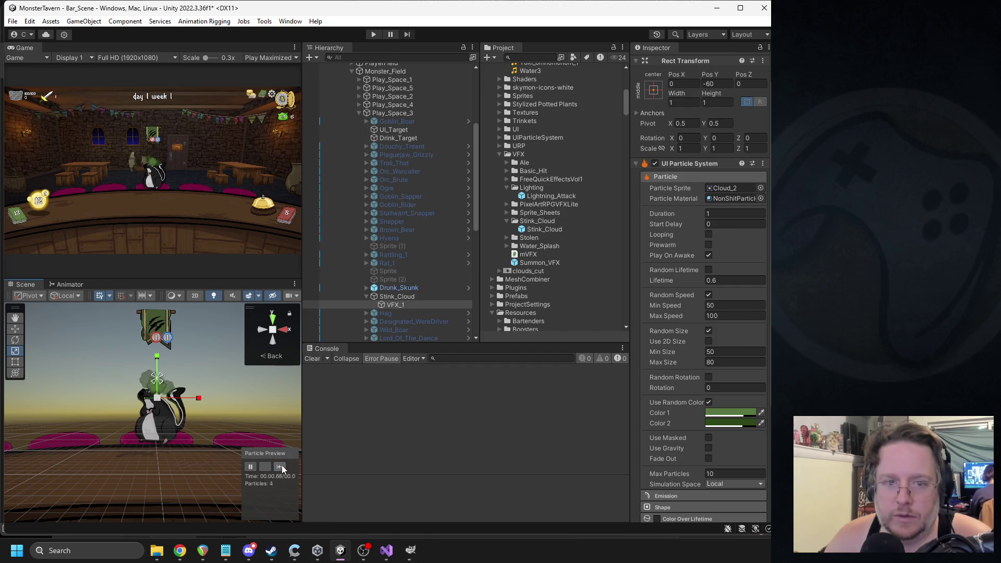
{"action": "left_click", "coordinate": [281, 466]}
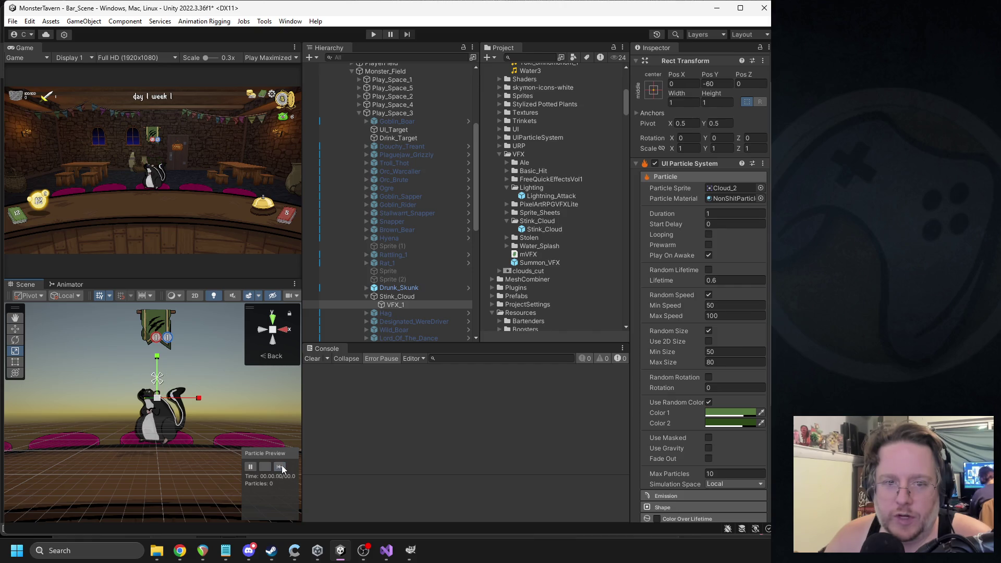
{"action": "left_click", "coordinate": [281, 466]}
- Enlarge the game view to 0.74x and set the Shape line length to 25
{"action": "left_click_drag", "start_coordinate": [302, 189], "coordinate": [424, 190]}
{"action": "left_click", "coordinate": [400, 467]}
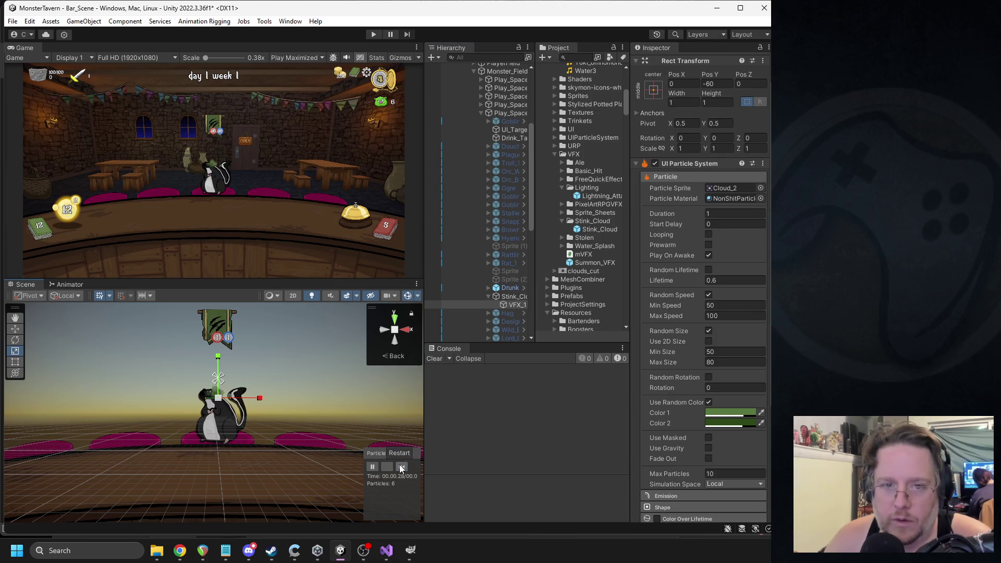
{"action": "left_click_drag", "start_coordinate": [205, 58], "coordinate": [214, 58]}
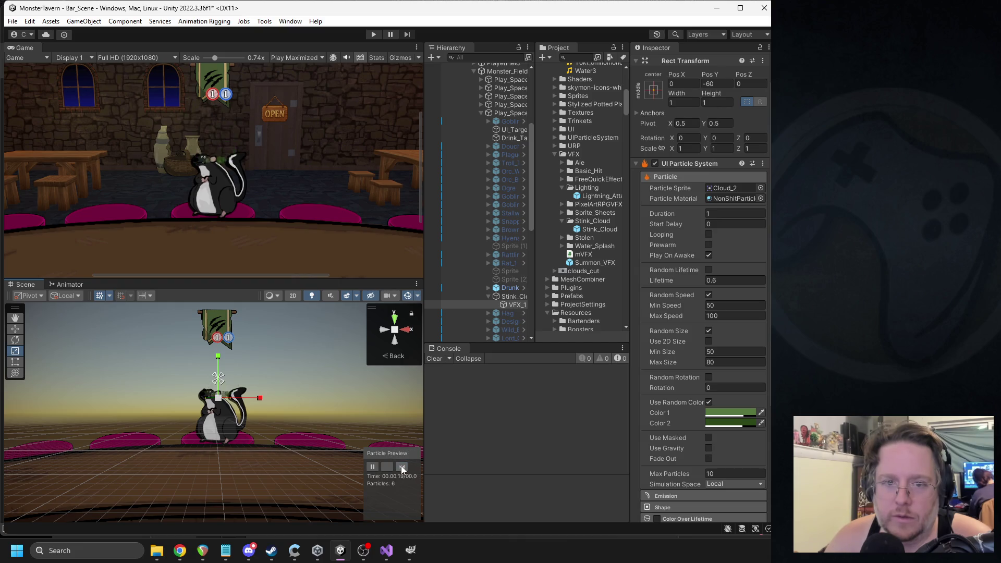
{"action": "scroll", "coordinate": [716, 372], "scroll_direction": "down", "scroll_amount": 5}
{"action": "left_click", "coordinate": [716, 368]}
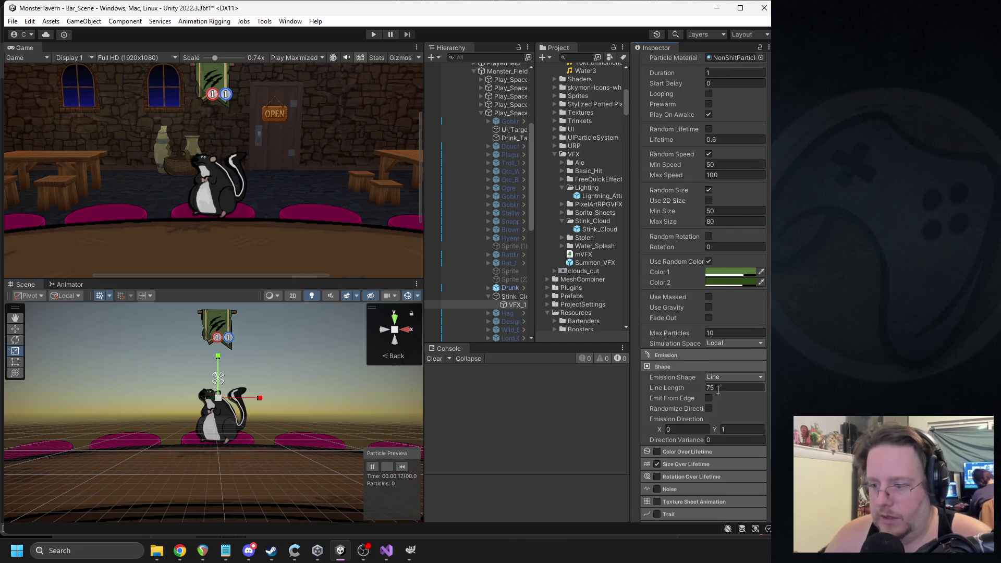
{"action": "type", "text": "25"}
{"action": "key", "text": "Return"}
{"action": "left_click", "coordinate": [403, 468]}
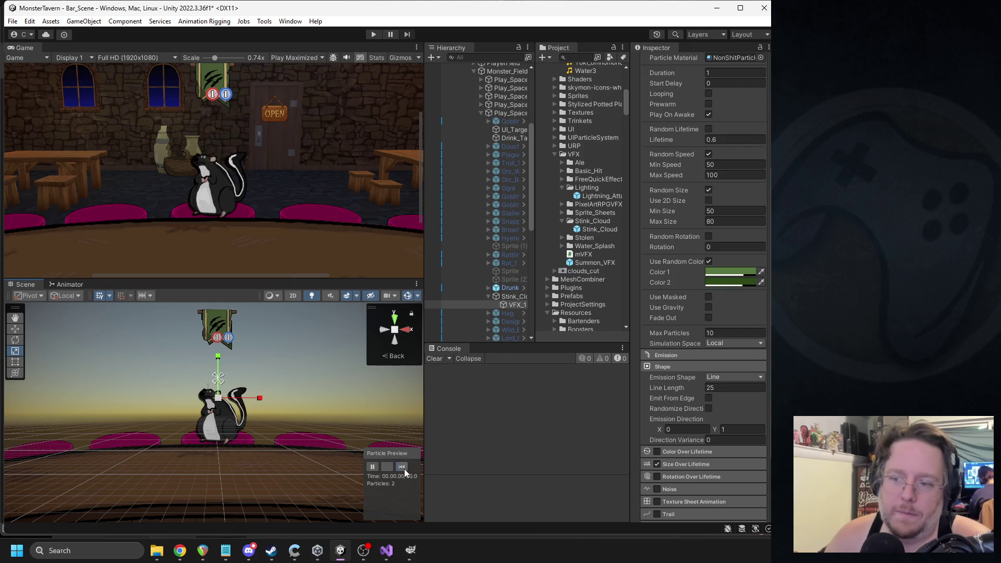
- Give particles a random start rotation between 0 and 180
{"action": "left_click", "coordinate": [709, 237]}
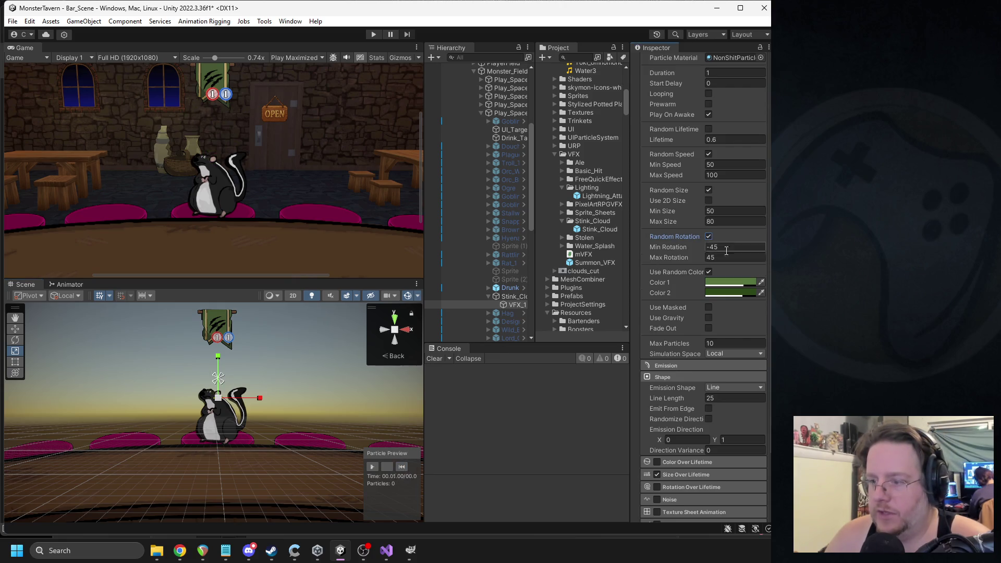
{"action": "left_click", "coordinate": [402, 467]}
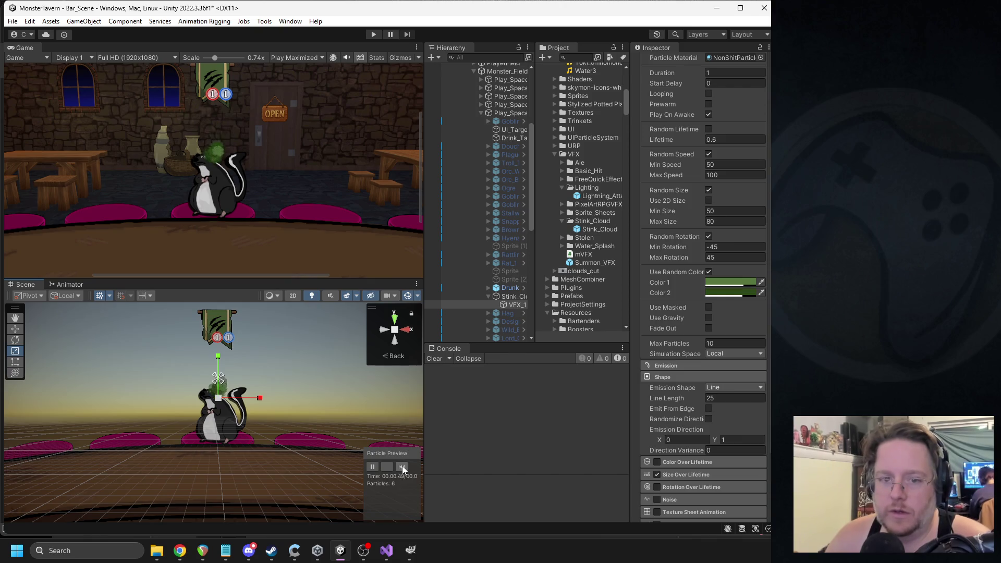
{"action": "left_click", "coordinate": [709, 248]}
{"action": "type", "text": "-90"}
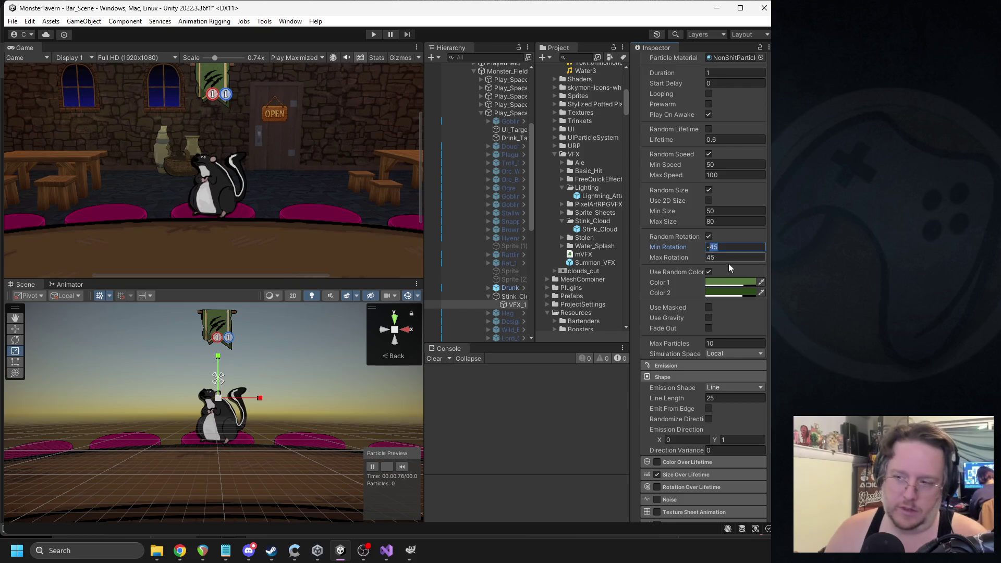
{"action": "left_click", "coordinate": [718, 258]}
{"action": "key", "text": "shift+Tab"}
{"action": "type", "text": "0"}
{"action": "key", "text": "Tab"}
{"action": "type", "text": "0"}
{"action": "scroll", "coordinate": [704, 313], "scroll_direction": "down", "scroll_amount": 3}
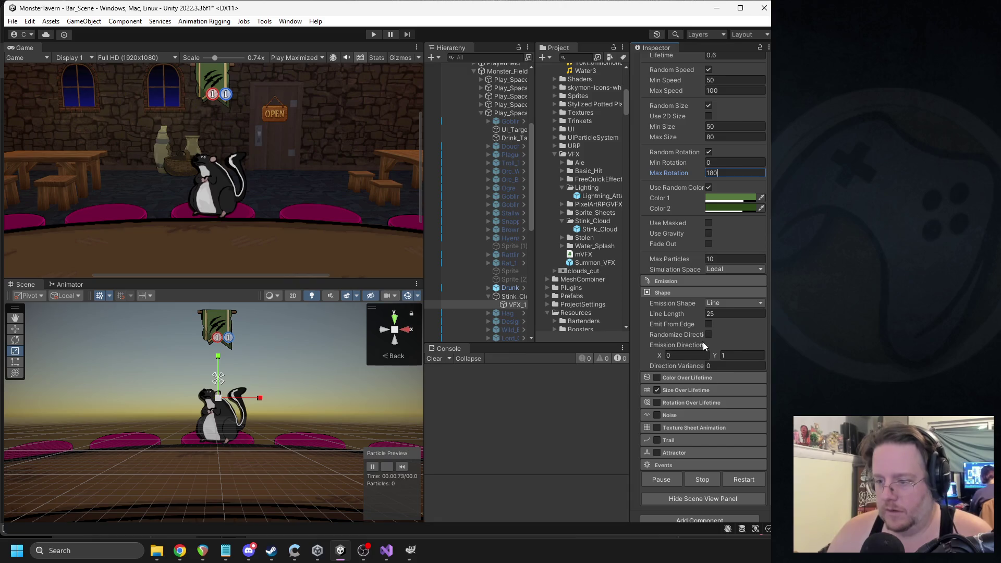
- Try Rotation Over Lifetime with spin speeds 150, then 25–50, then turn it off
{"action": "left_click", "coordinate": [685, 404]}
{"action": "left_click", "coordinate": [685, 404]}
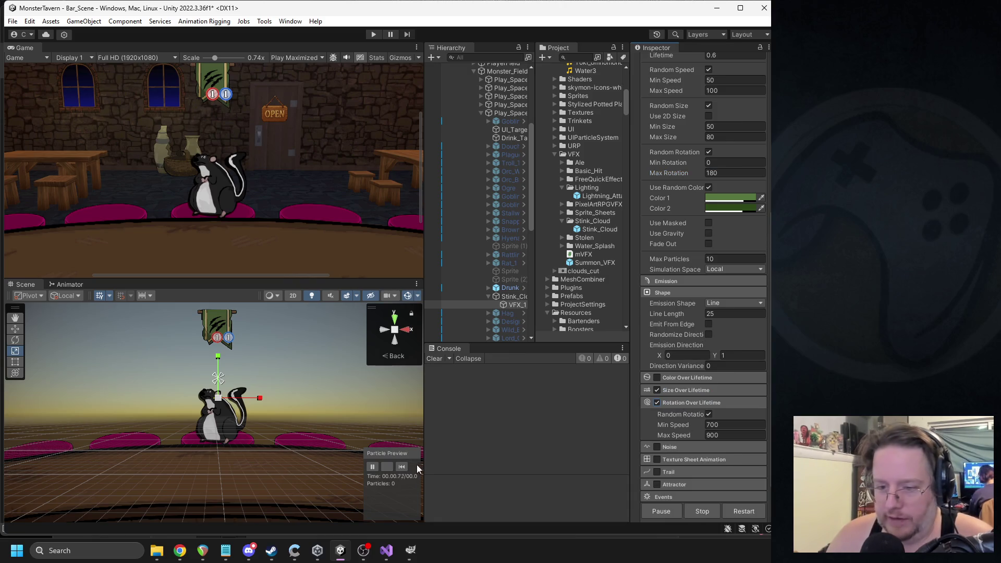
{"action": "left_click", "coordinate": [730, 425]}
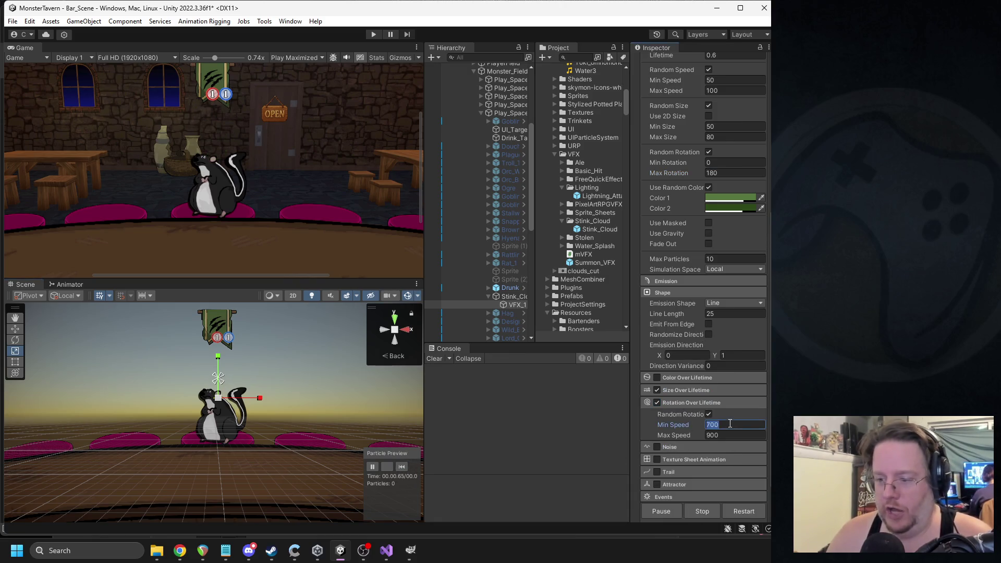
{"action": "type", "text": "150"}
{"action": "key", "text": "Tab"}
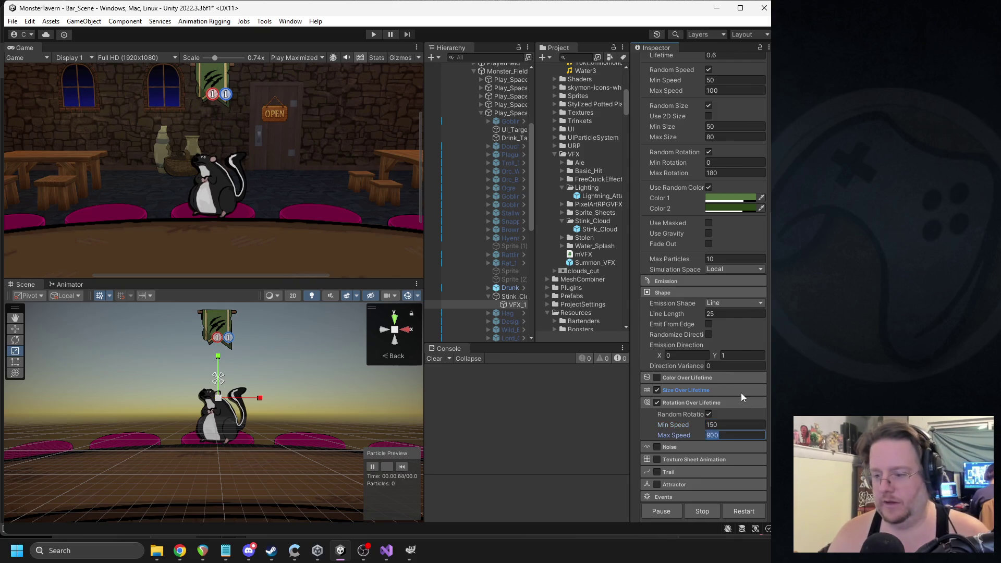
{"action": "type", "text": "300"}
{"action": "left_click", "coordinate": [402, 466]}
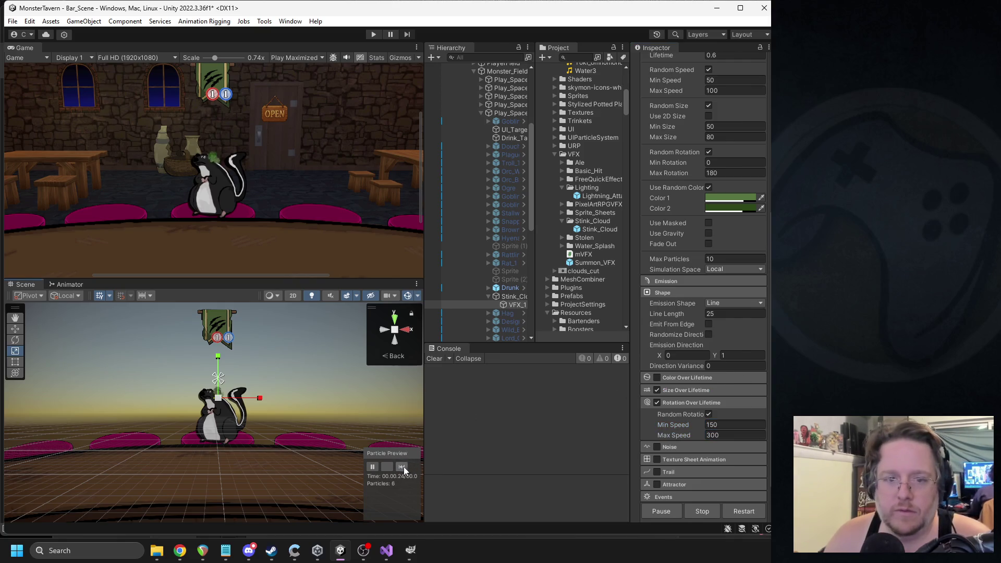
{"action": "left_click", "coordinate": [718, 424]}
{"action": "type", "text": "25"}
{"action": "key", "text": "Tab"}
{"action": "left_click", "coordinate": [402, 467]}
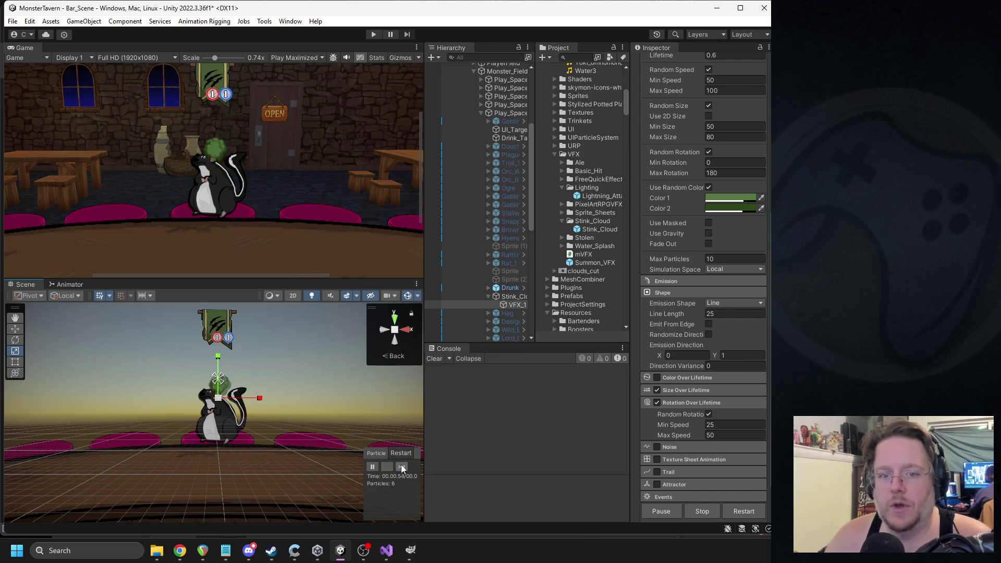
{"action": "left_click", "coordinate": [656, 402]}
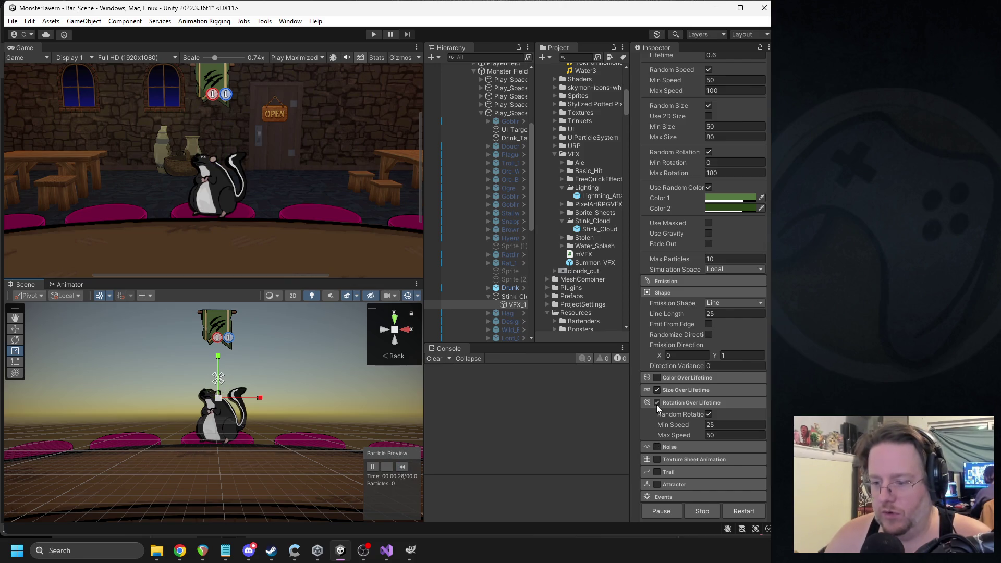
{"action": "left_click", "coordinate": [402, 466]}
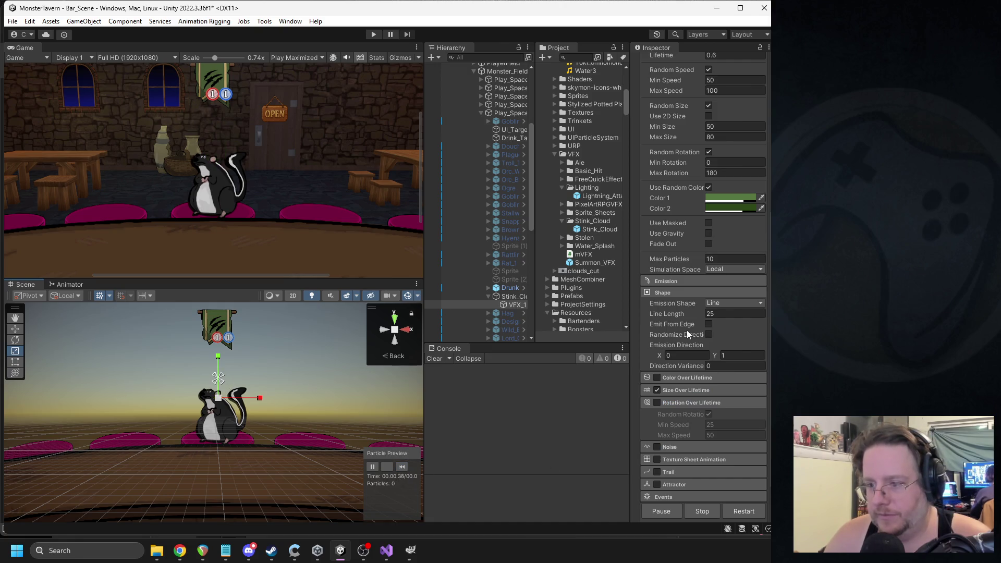
- Collapse Shape, toggle Fade Out, and try a particle lifetime of 1
{"action": "left_click", "coordinate": [664, 293]}
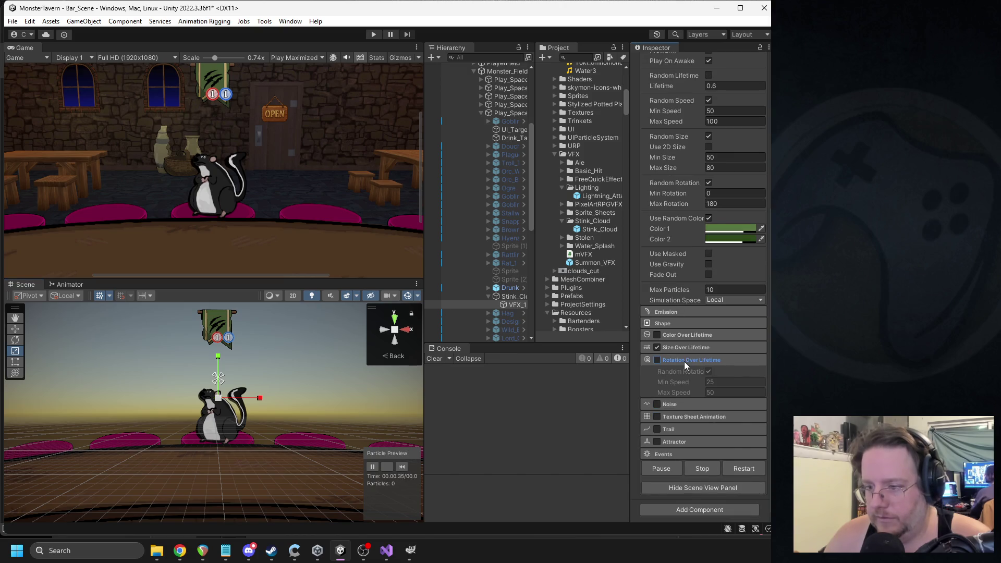
{"action": "left_click", "coordinate": [708, 274]}
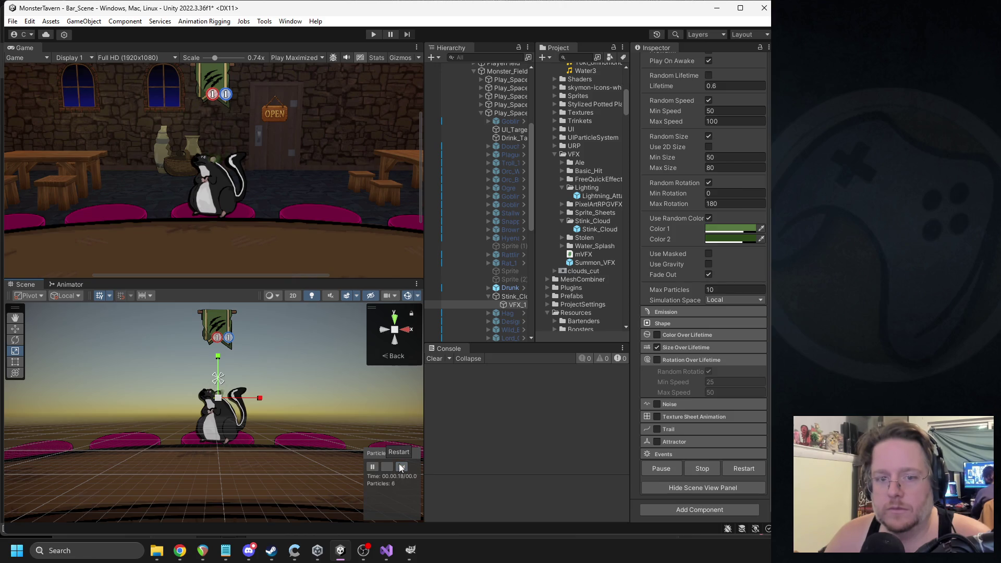
{"action": "scroll", "coordinate": [704, 379], "scroll_direction": "up", "scroll_amount": 3}
{"action": "left_click", "coordinate": [719, 171]}
{"action": "type", "text": "1"}
{"action": "left_click", "coordinate": [402, 467]}
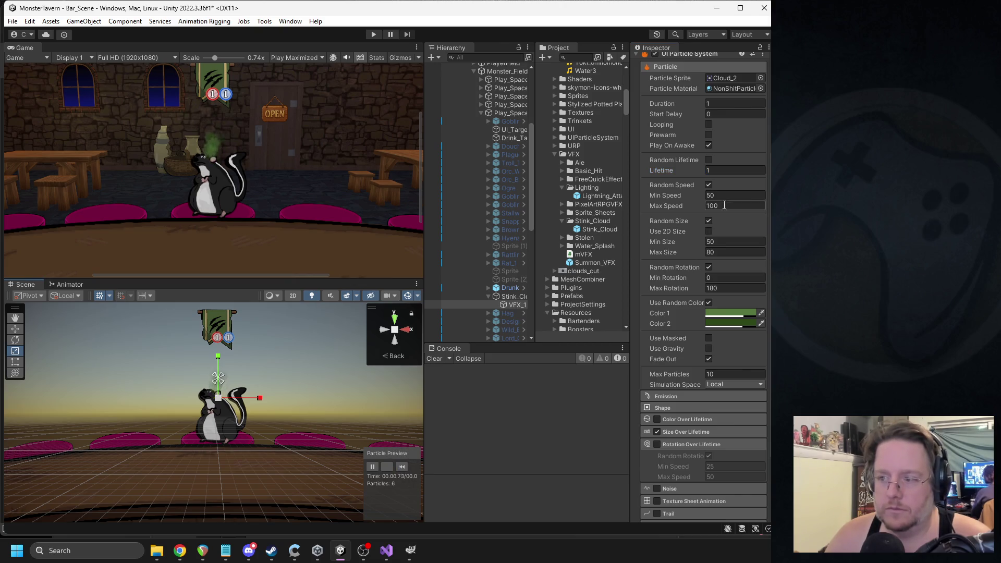
- Settle on a 0.8 s particle lifetime and replay the burst to check it
{"action": "left_click", "coordinate": [711, 169]}
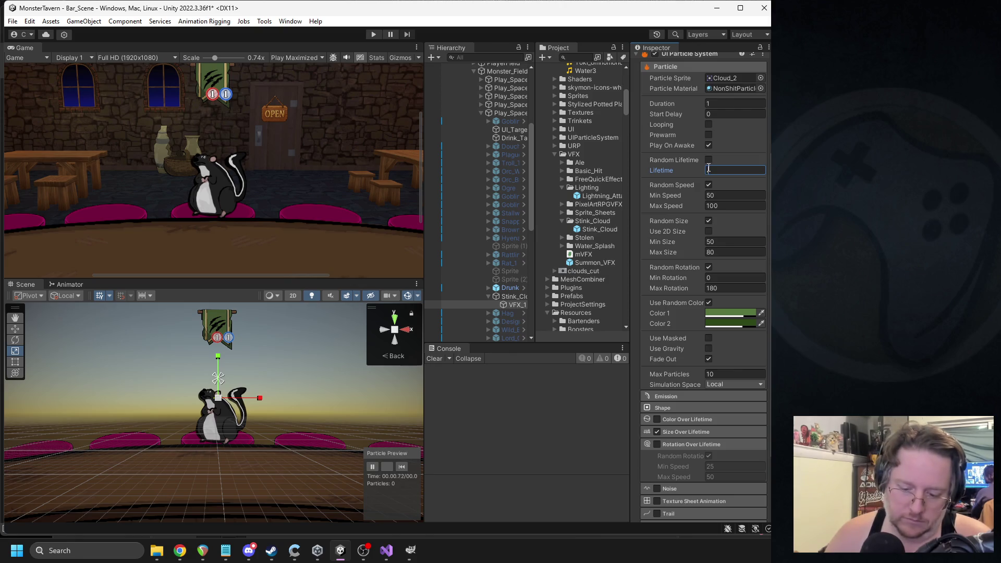
{"action": "type", "text": ".8"}
{"action": "scroll", "coordinate": [706, 302], "scroll_direction": "down", "scroll_amount": 3}
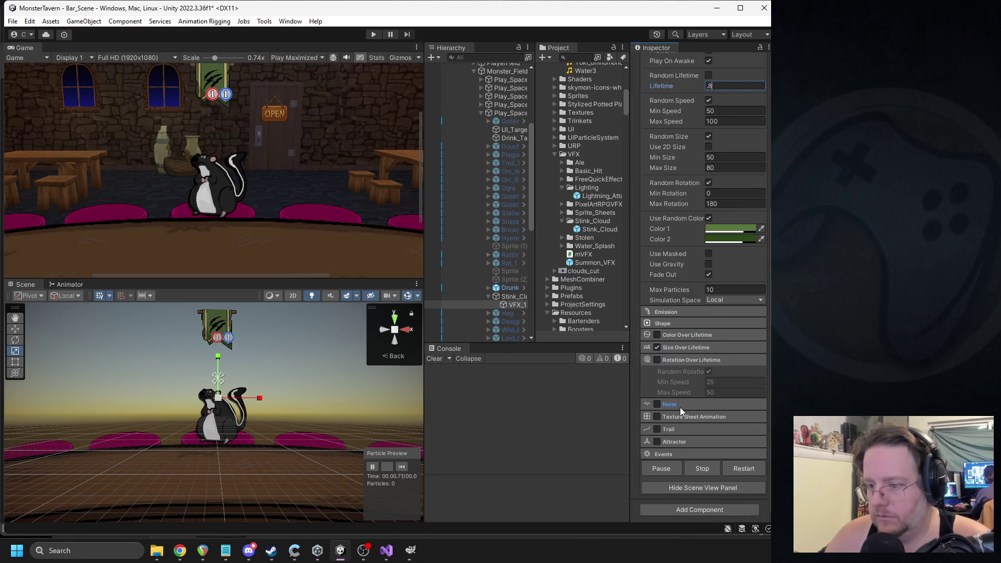
{"action": "left_click", "coordinate": [402, 466]}
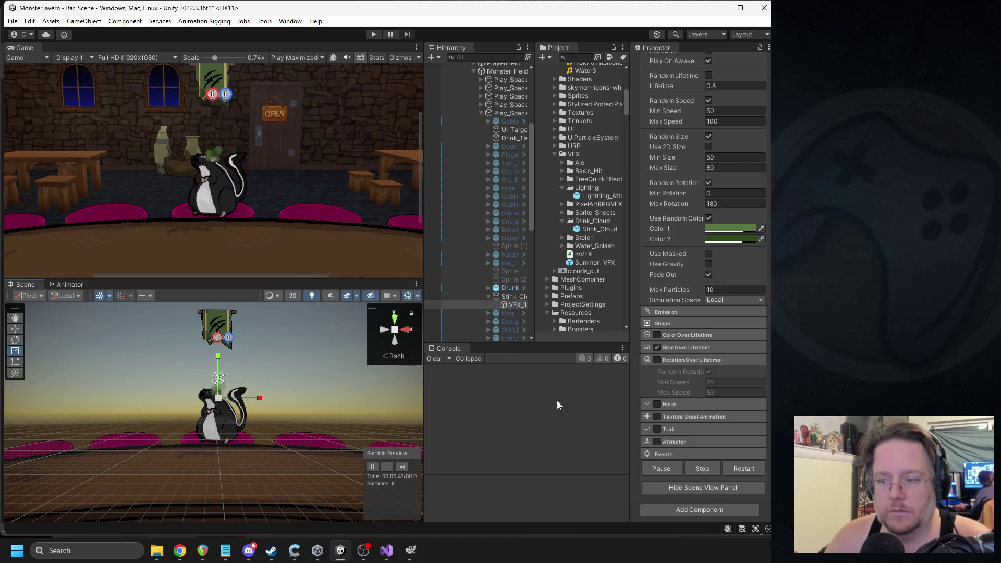
{"action": "left_click", "coordinate": [402, 467]}
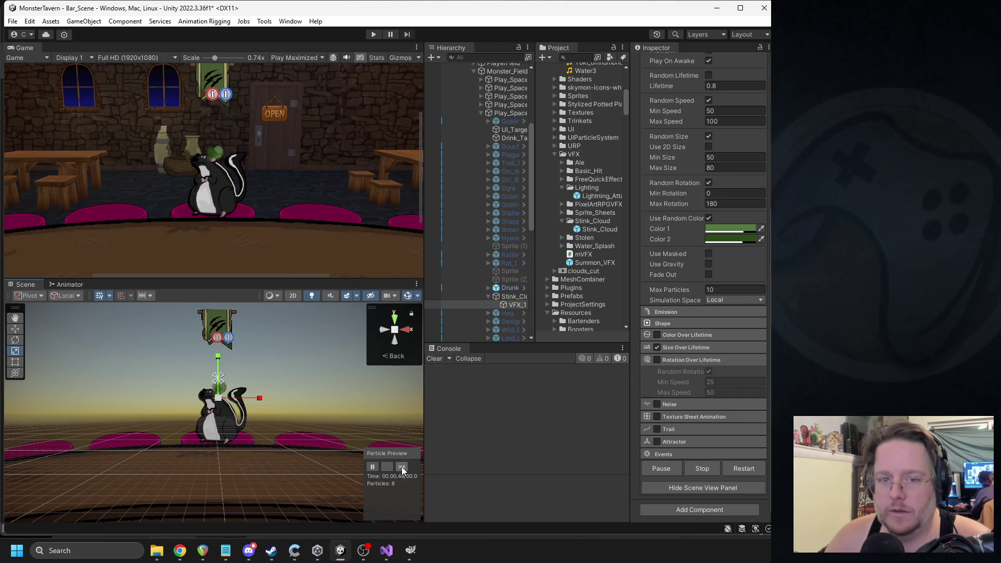
{"action": "left_click", "coordinate": [401, 467]}
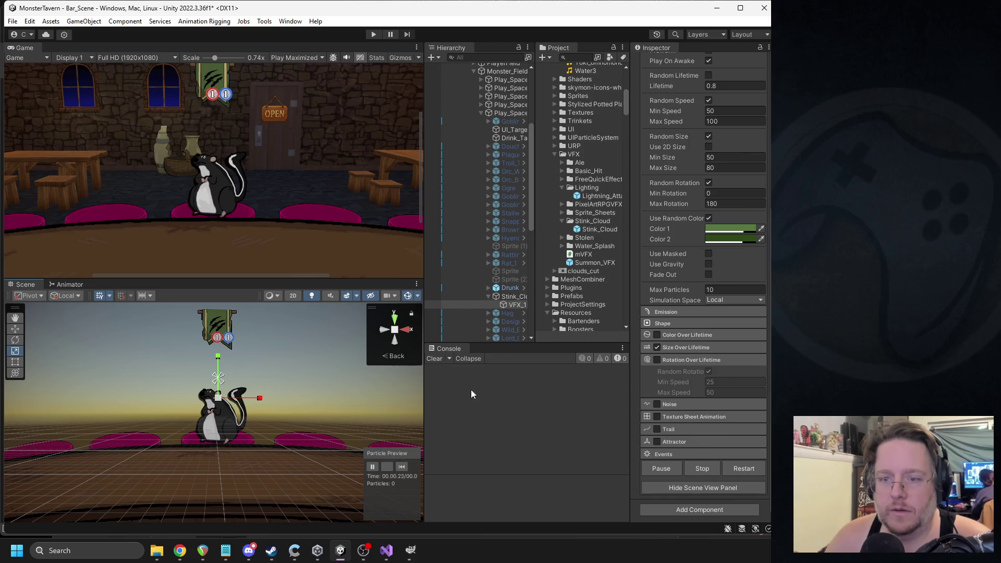
{"action": "scroll", "coordinate": [688, 346], "scroll_direction": "up", "scroll_amount": 3}
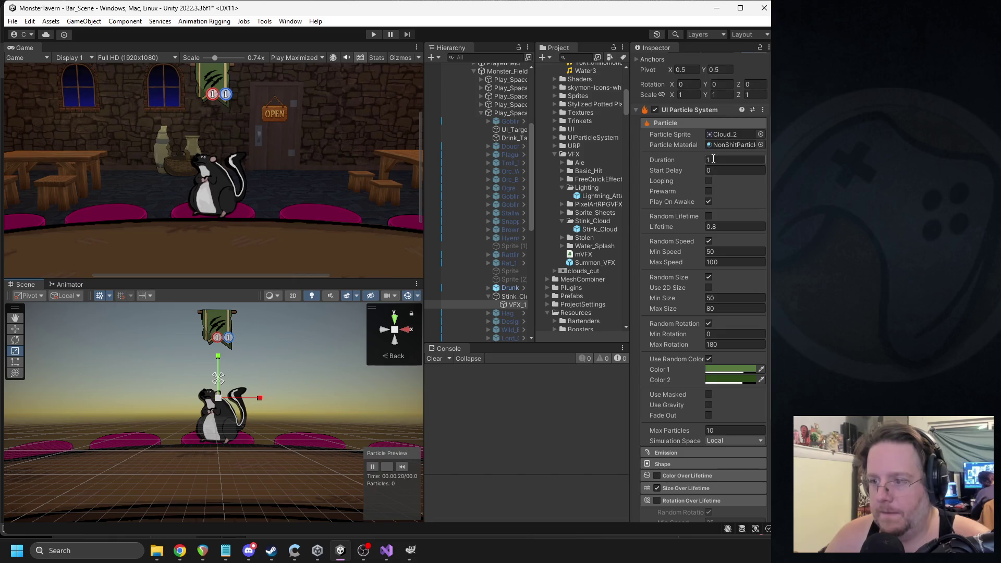
{"action": "left_click", "coordinate": [713, 158]}
- Try a 0.8 duration, restore it to 1, and set the lifetime to 0.5
{"action": "type", "text": ".8"}
{"action": "left_click", "coordinate": [401, 466]}
{"action": "left_click", "coordinate": [720, 160]}
{"action": "type", "text": "1"}
{"action": "left_click", "coordinate": [714, 227]}
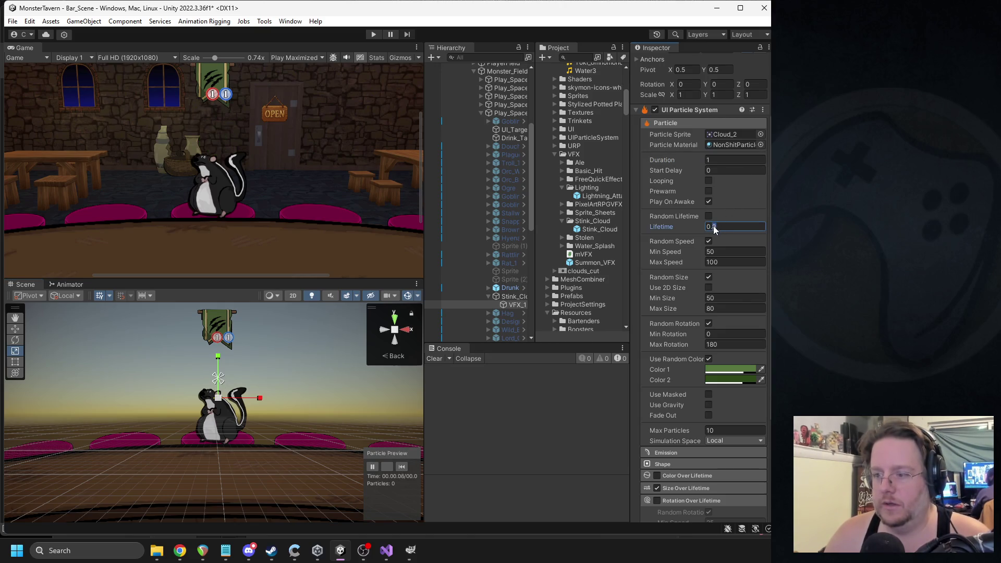
{"action": "type", "text": "0.5"}
{"action": "left_click", "coordinate": [402, 467]}
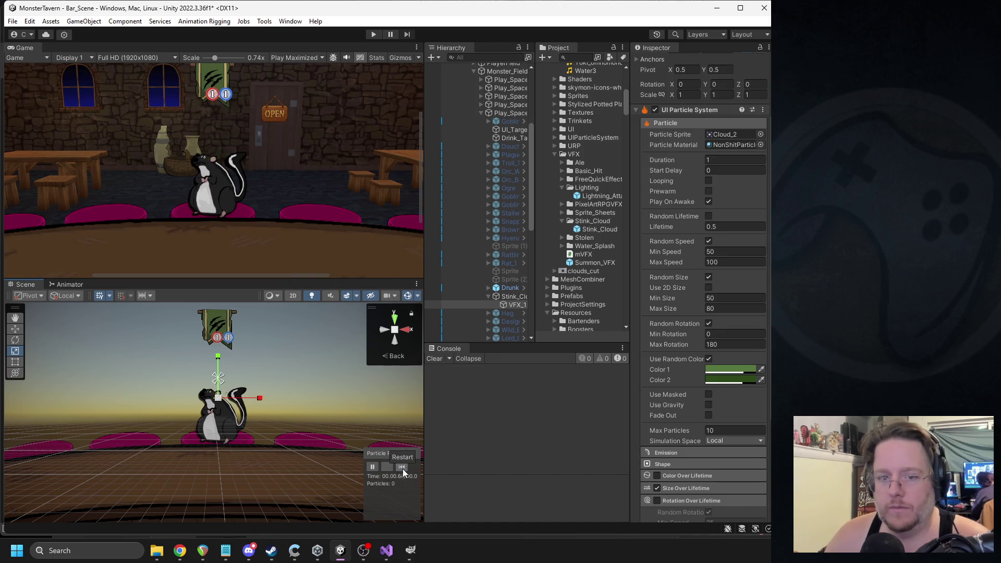
{"action": "left_click", "coordinate": [403, 473]}
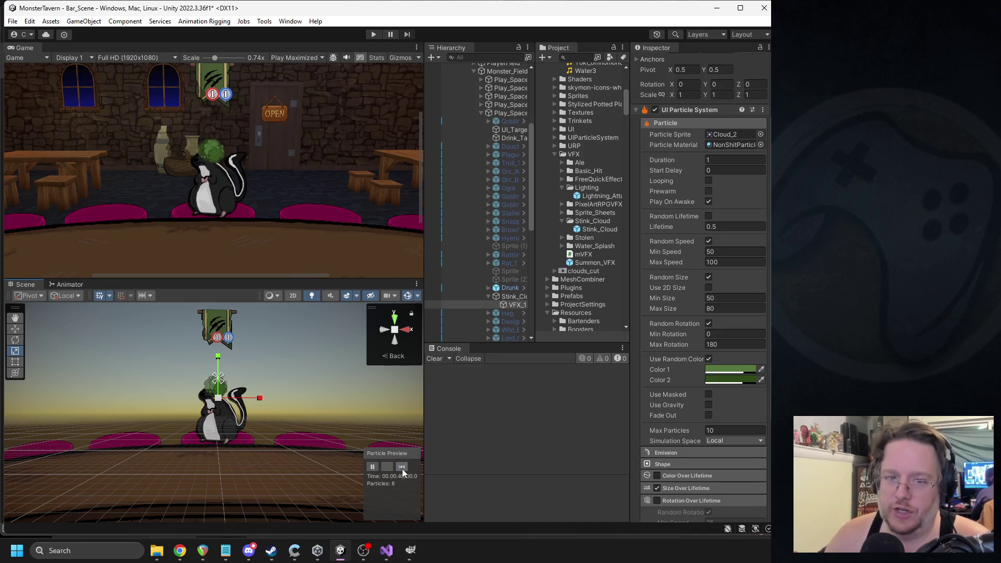
{"action": "left_click", "coordinate": [402, 472]}
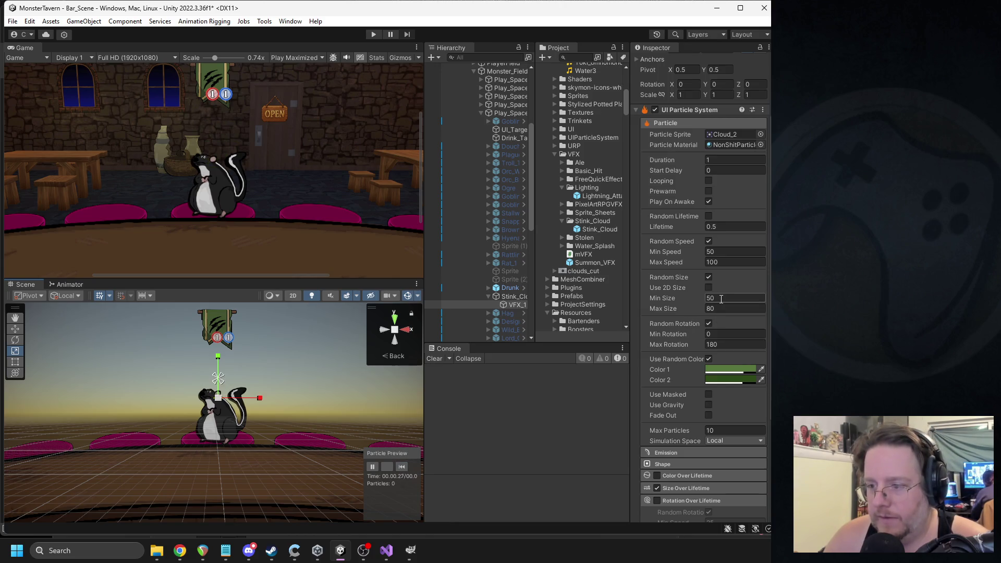
- Set minimum particle size to 40 and raise the size-over-lifetime curve's starting point
{"action": "left_click", "coordinate": [712, 298]}
{"action": "type", "text": "40"}
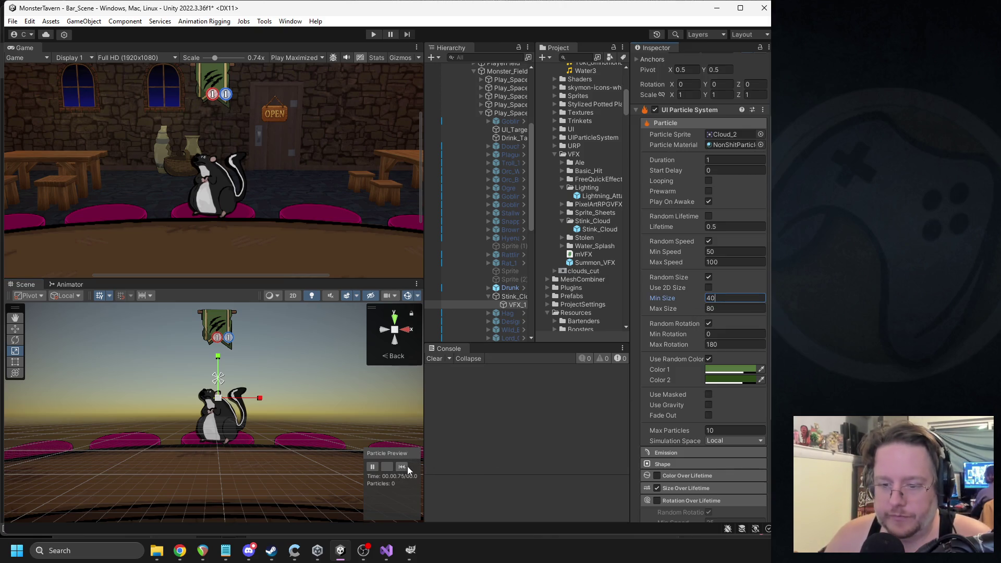
{"action": "left_click", "coordinate": [405, 468]}
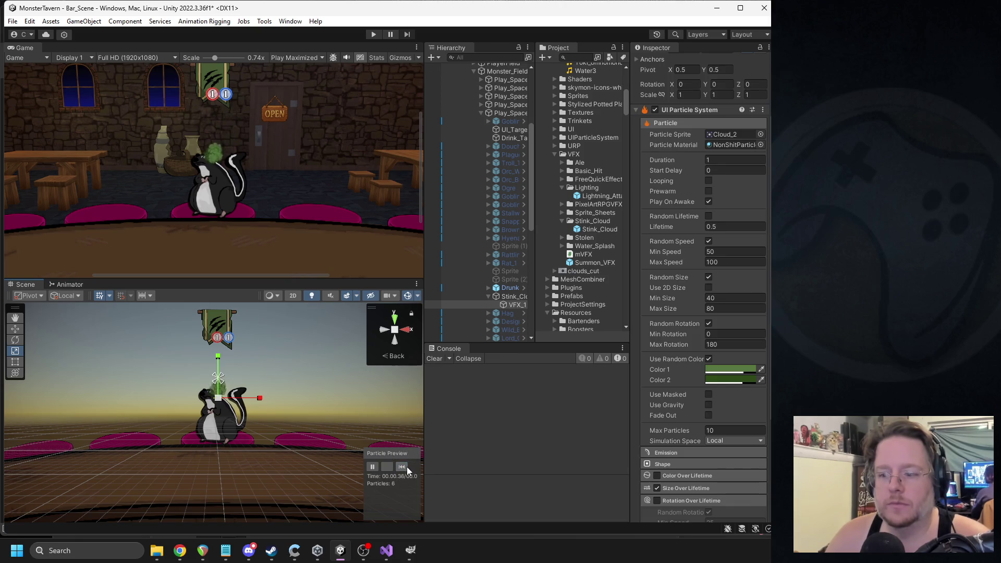
{"action": "scroll", "coordinate": [699, 448], "scroll_direction": "down", "scroll_amount": 2}
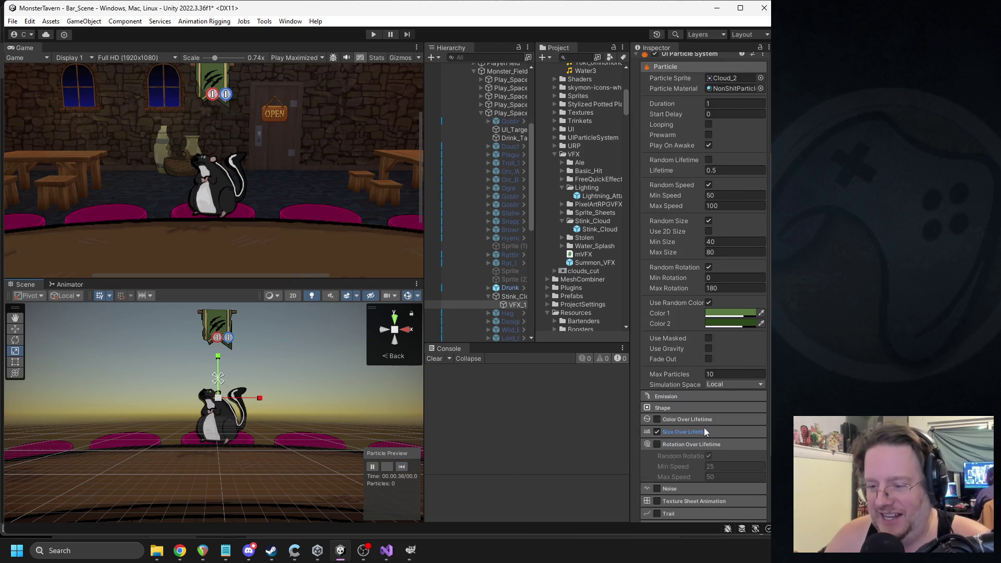
{"action": "left_click", "coordinate": [686, 432]}
{"action": "left_click", "coordinate": [731, 445]}
{"action": "left_click_drag", "start_coordinate": [753, 491], "coordinate": [753, 380]}
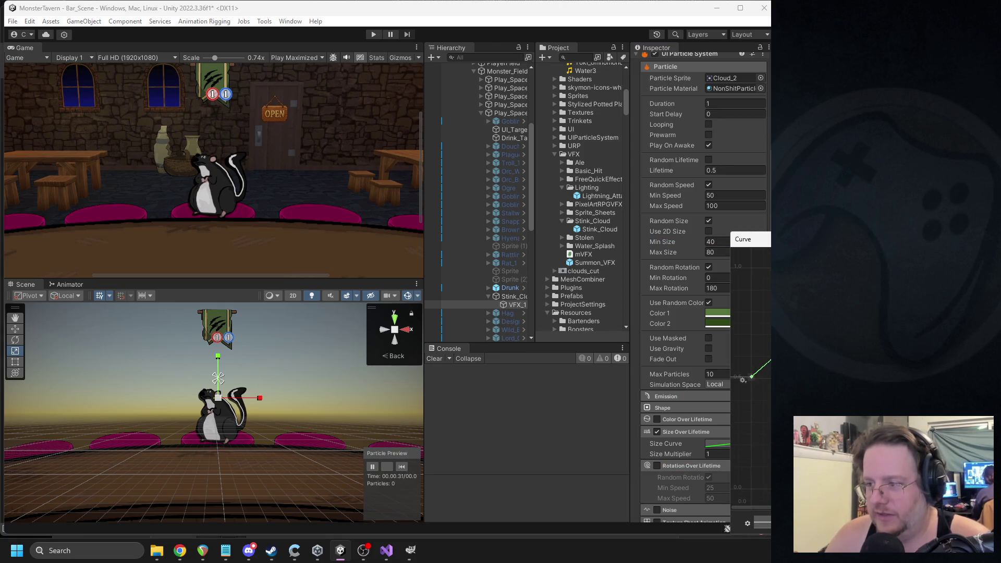
{"action": "left_click", "coordinate": [402, 467]}
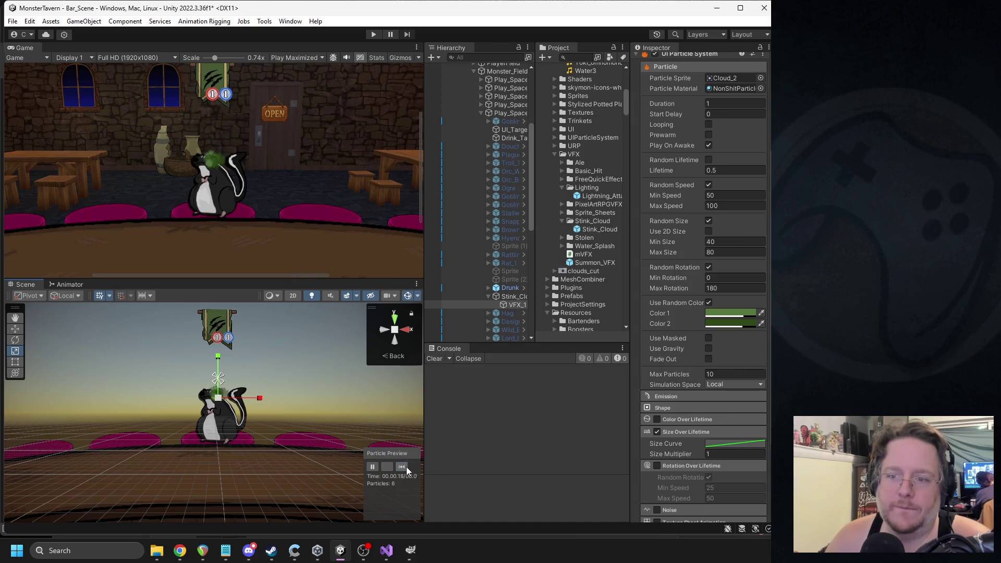
{"action": "left_click_drag", "start_coordinate": [557, 282], "coordinate": [571, 281]}
{"action": "left_click_drag", "start_coordinate": [286, 367], "coordinate": [280, 405]}
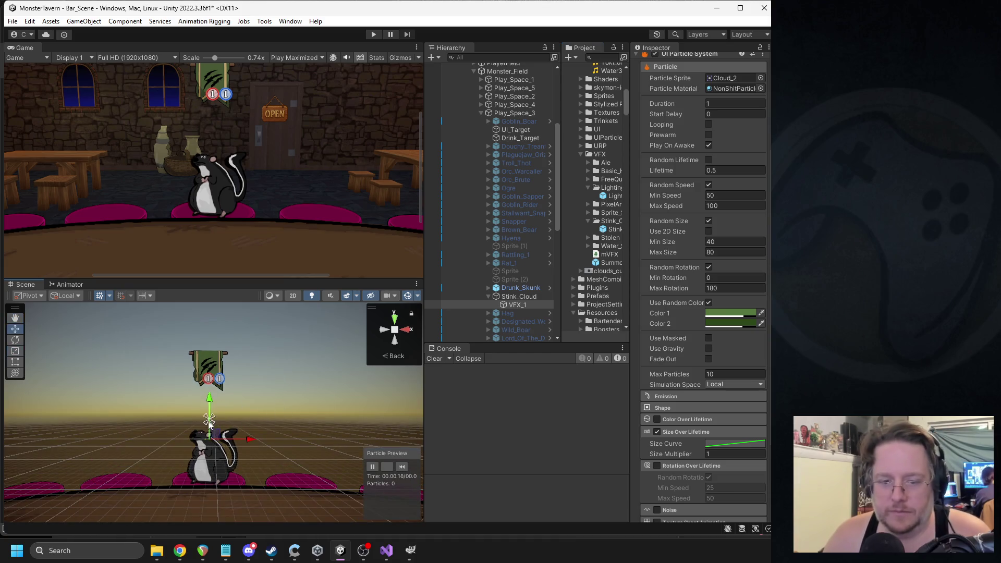
- Select the Stink_Cloud object in the scene and rearrange the panels
{"action": "key", "text": "w"}
{"action": "left_click", "coordinate": [402, 461]}
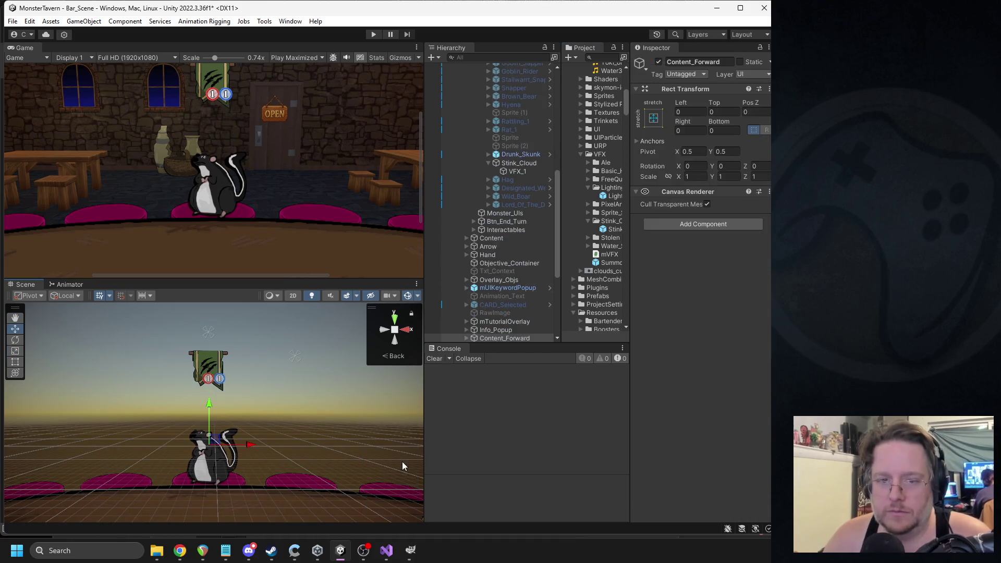
{"action": "scroll", "coordinate": [511, 239], "scroll_direction": "up", "scroll_amount": 5}
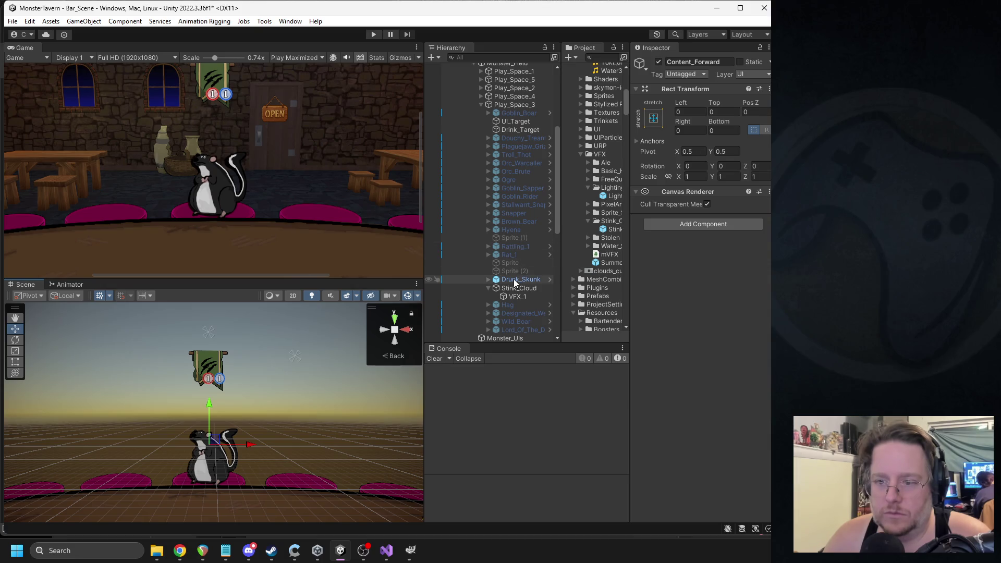
{"action": "left_click", "coordinate": [512, 288]}
{"action": "left_click_drag", "start_coordinate": [423, 224], "coordinate": [387, 225]}
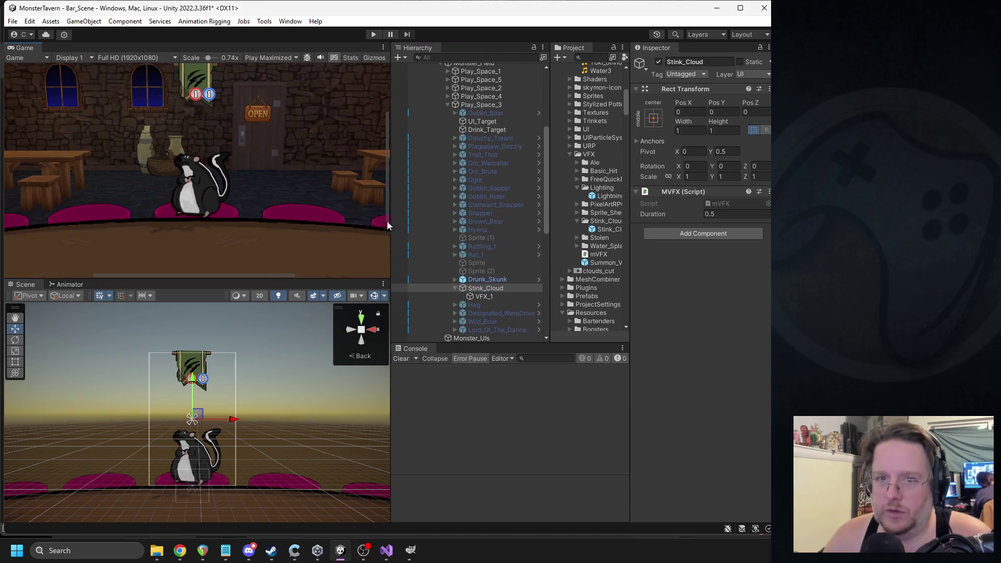
{"action": "left_click_drag", "start_coordinate": [214, 55], "coordinate": [195, 61]}
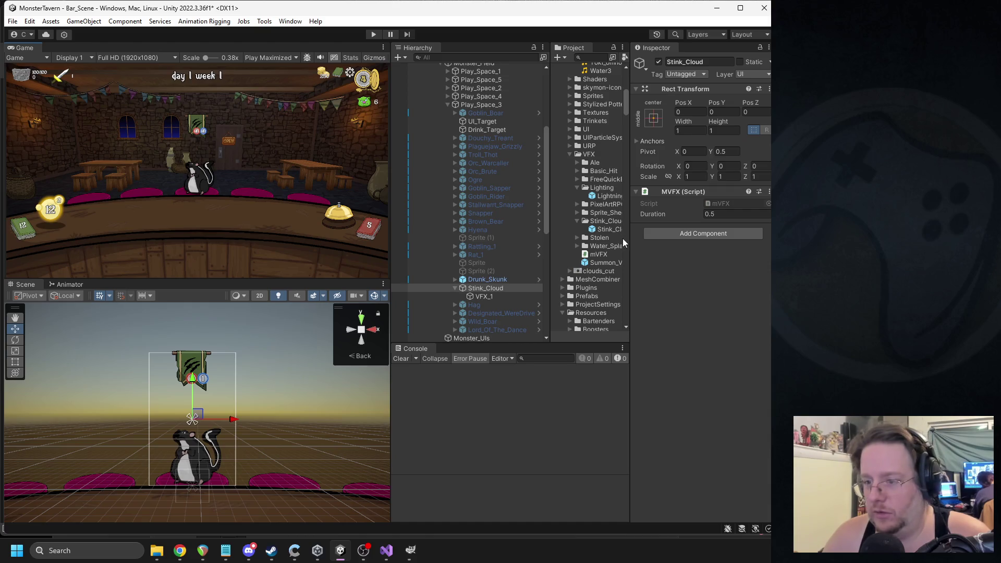
{"action": "left_click_drag", "start_coordinate": [577, 73], "coordinate": [580, 73]}
{"action": "scroll", "coordinate": [640, 176], "scroll_direction": "up", "scroll_amount": 3}
{"action": "scroll", "coordinate": [644, 193], "scroll_direction": "down", "scroll_amount": 5}
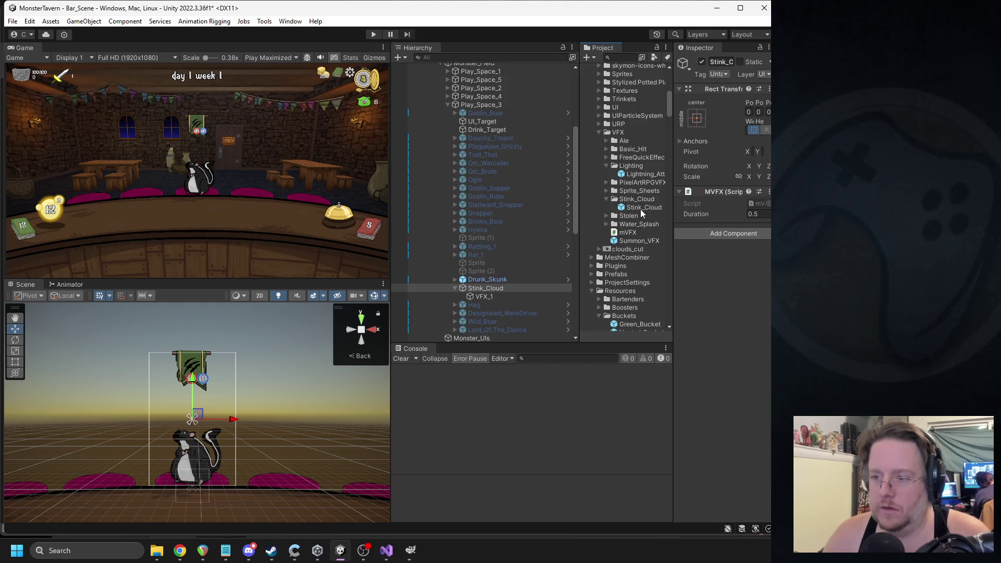
- Delete the old Stink_Cloud prefab and create a new one from the scene's Stink_Cloud
{"action": "left_click", "coordinate": [642, 207]}
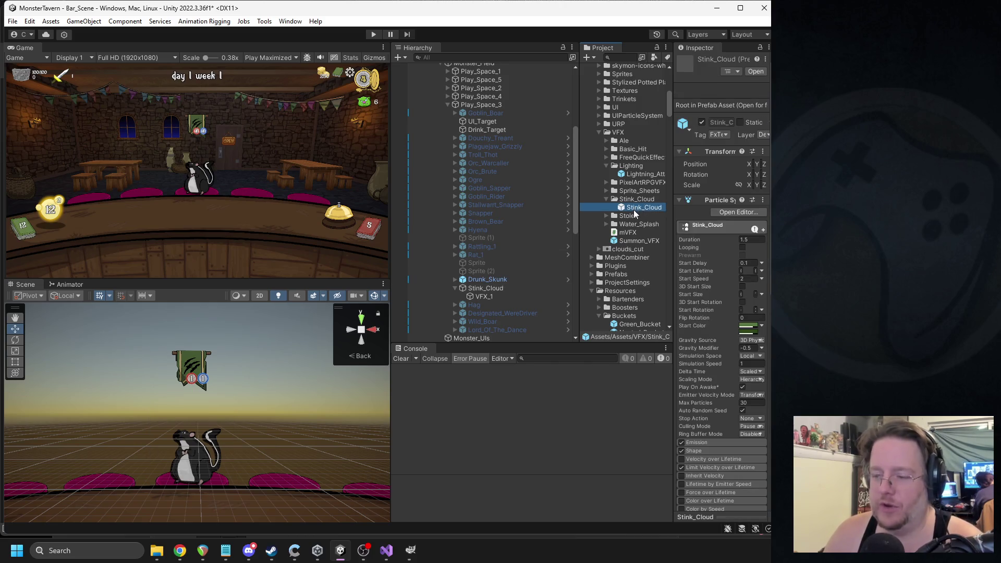
{"action": "key", "text": "Delete"}
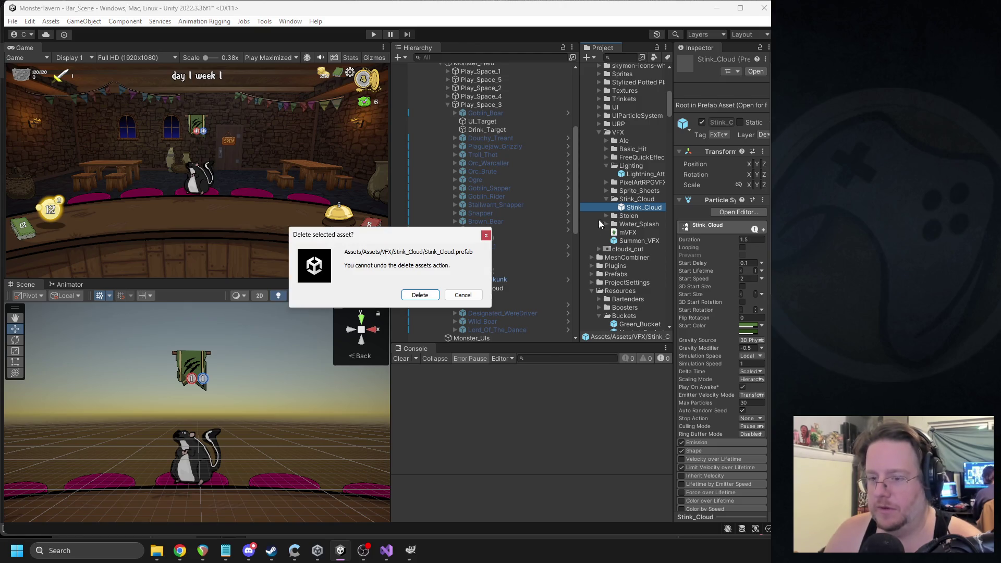
{"action": "left_click", "coordinate": [419, 295]}
{"action": "left_click_drag", "start_coordinate": [630, 205], "coordinate": [631, 204]}
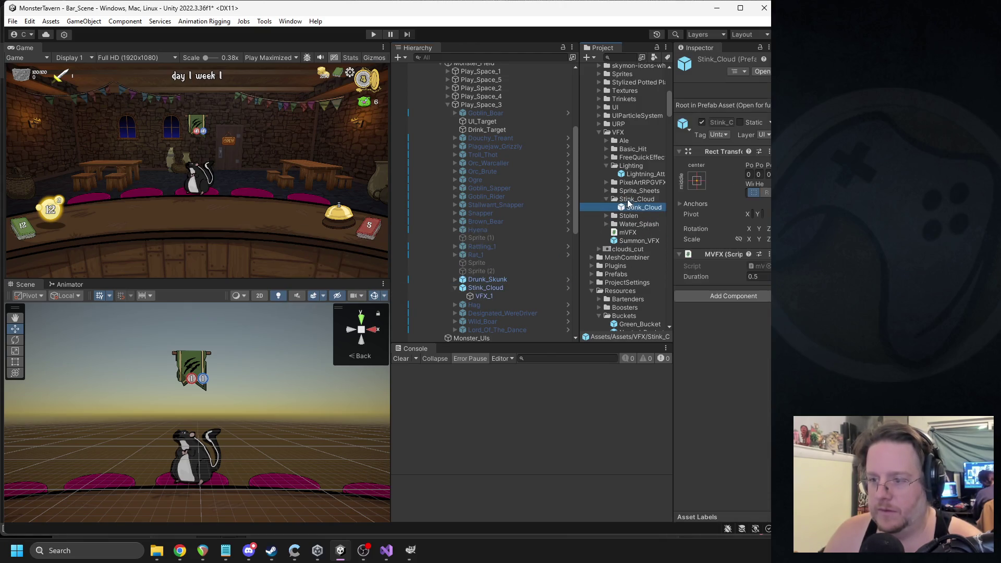
- Deactivate Drunk_Skunk and Stink_Cloud in the scene, then open the Drunk_Skunk prefab
{"action": "left_click_drag", "start_coordinate": [495, 289], "coordinate": [480, 279]}
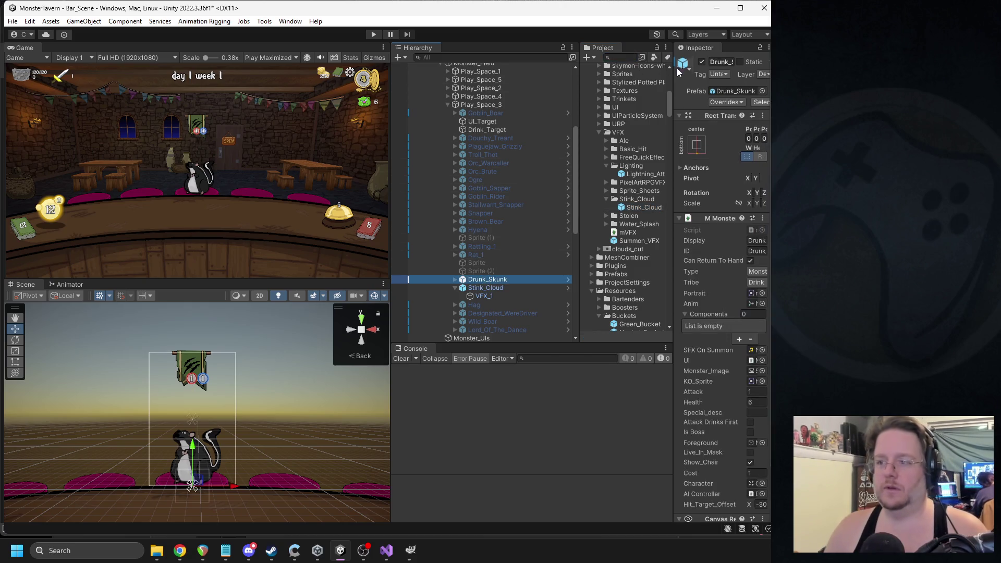
{"action": "left_click_drag", "start_coordinate": [673, 86], "coordinate": [609, 89]}
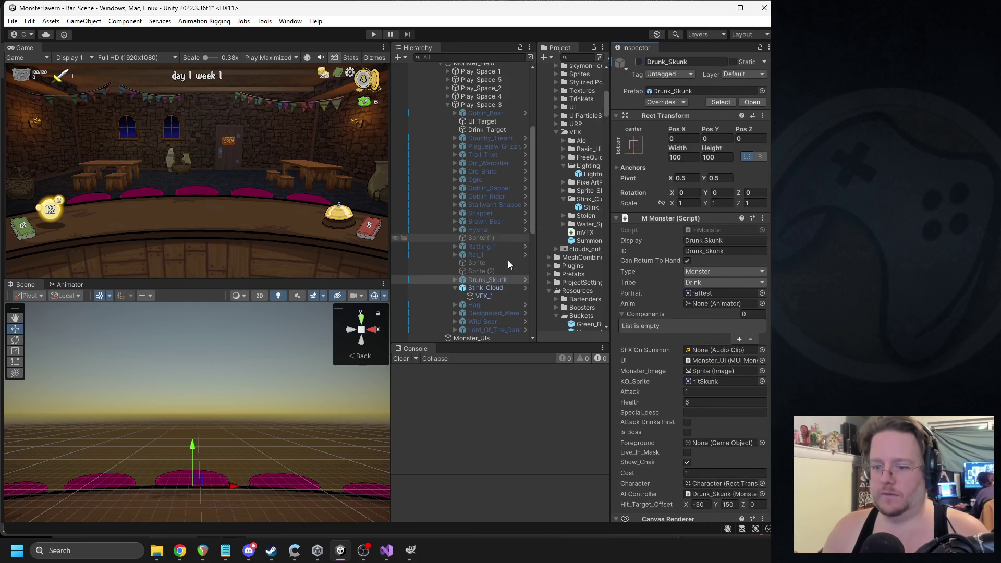
{"action": "left_click", "coordinate": [485, 288]}
{"action": "left_click", "coordinate": [638, 61]}
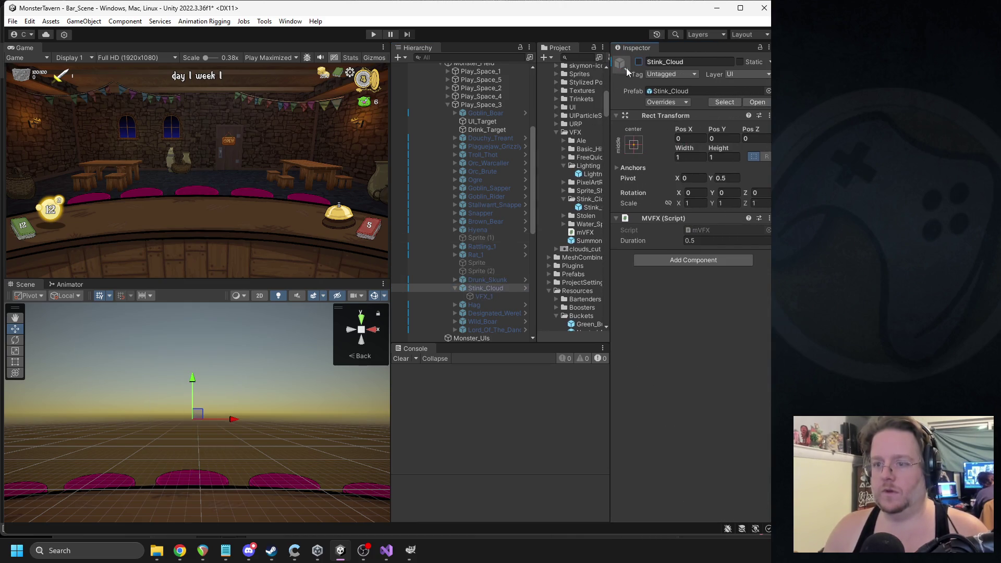
{"action": "left_click", "coordinate": [578, 58]}
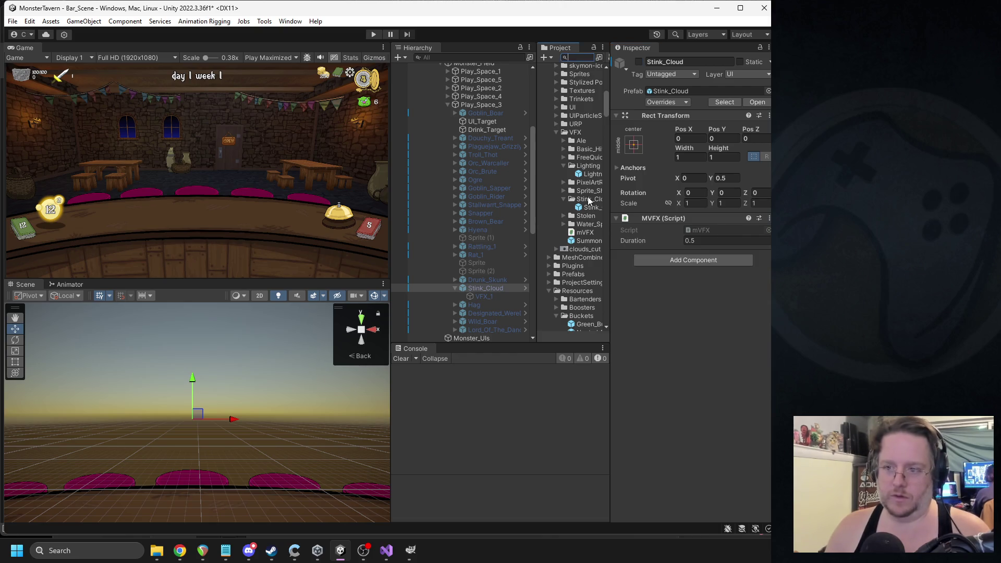
{"action": "left_click", "coordinate": [472, 279]}
{"action": "left_click", "coordinate": [525, 280]}
- Assign the Stink_Cloud prefab as the VFX of the Stank move's status effect
{"action": "left_click", "coordinate": [474, 147]}
{"action": "scroll", "coordinate": [660, 245], "scroll_direction": "down", "scroll_amount": 3}
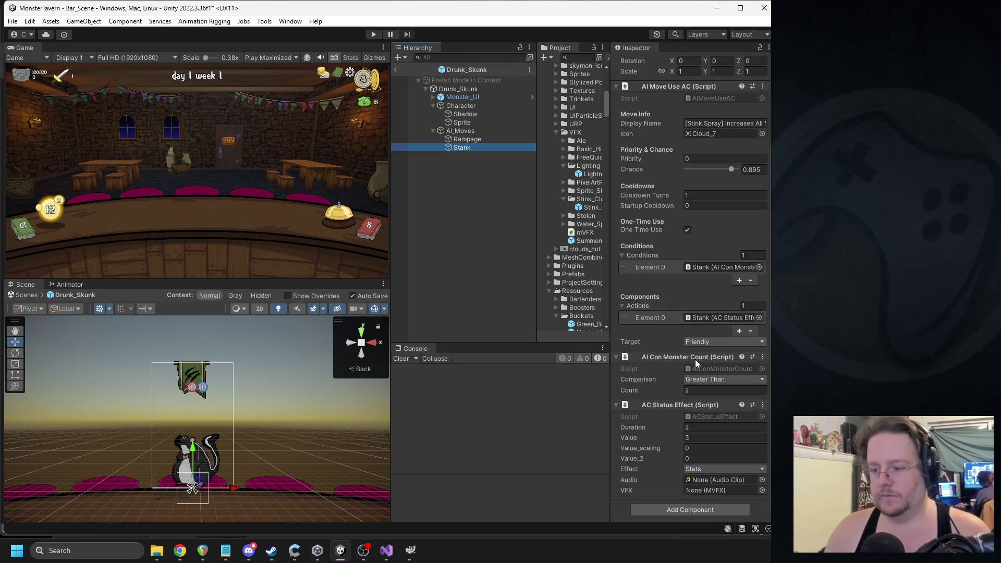
{"action": "left_click", "coordinate": [762, 479]}
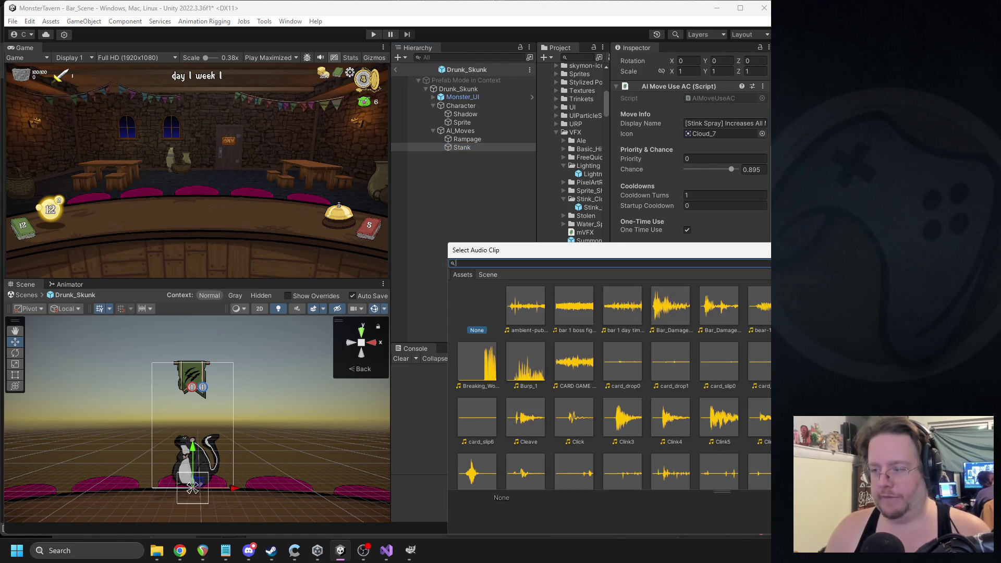
{"action": "key", "text": "Escape"}
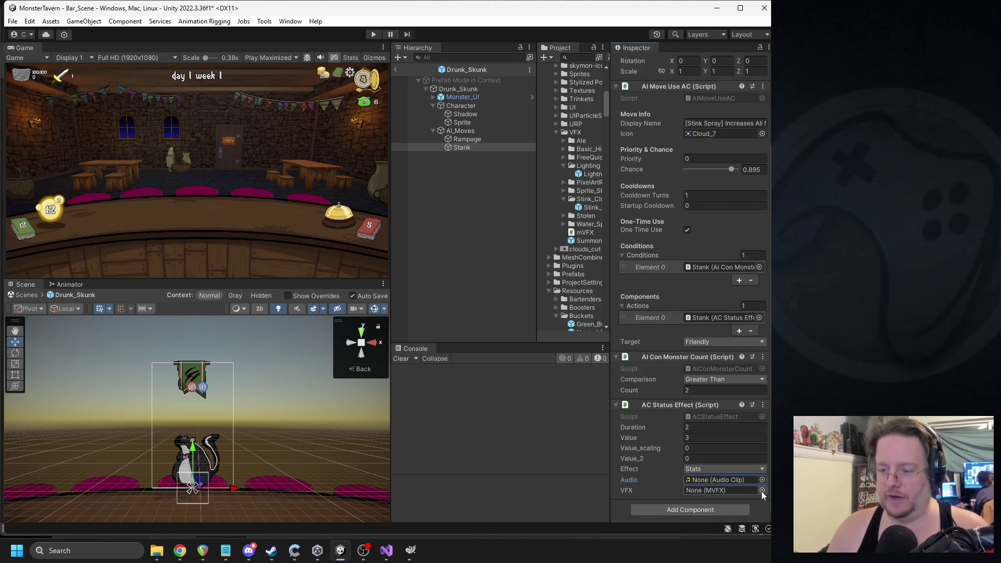
{"action": "left_click_drag", "start_coordinate": [678, 386], "coordinate": [723, 498]}
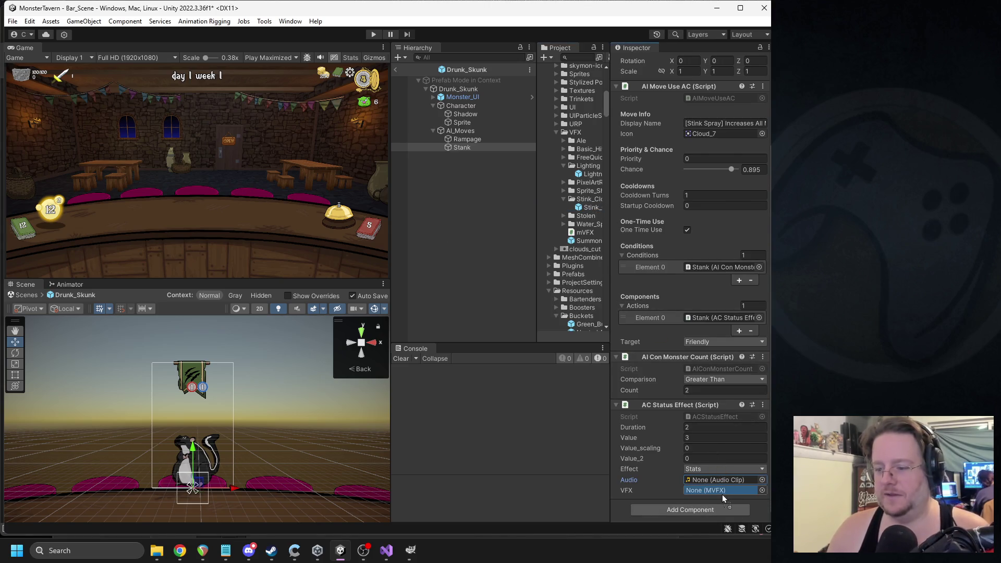
- Exit prefab mode and close Unity, saving the modified scene
{"action": "left_click", "coordinate": [396, 71]}
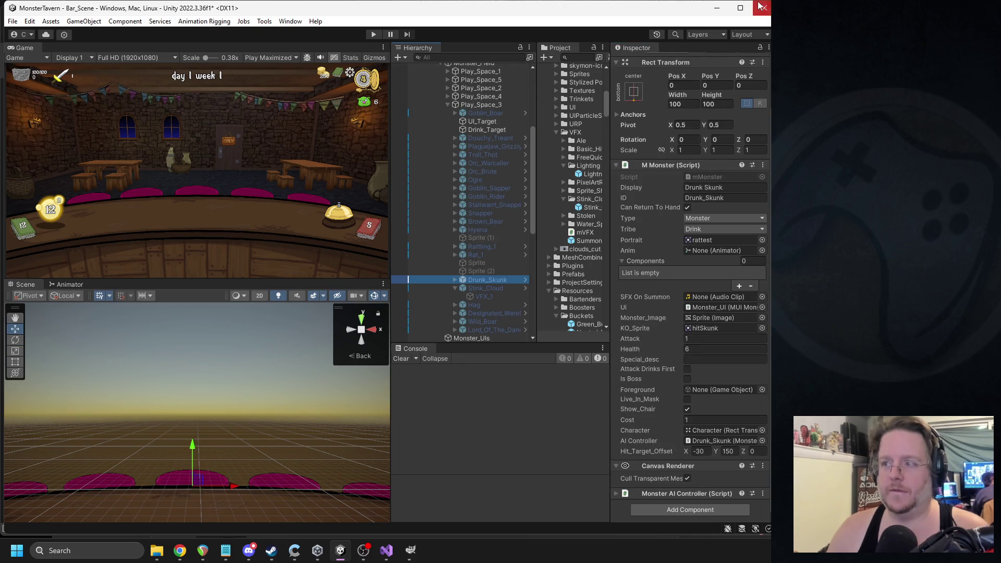
{"action": "key", "text": "alt+F4"}
{"action": "left_click", "coordinate": [378, 295]}
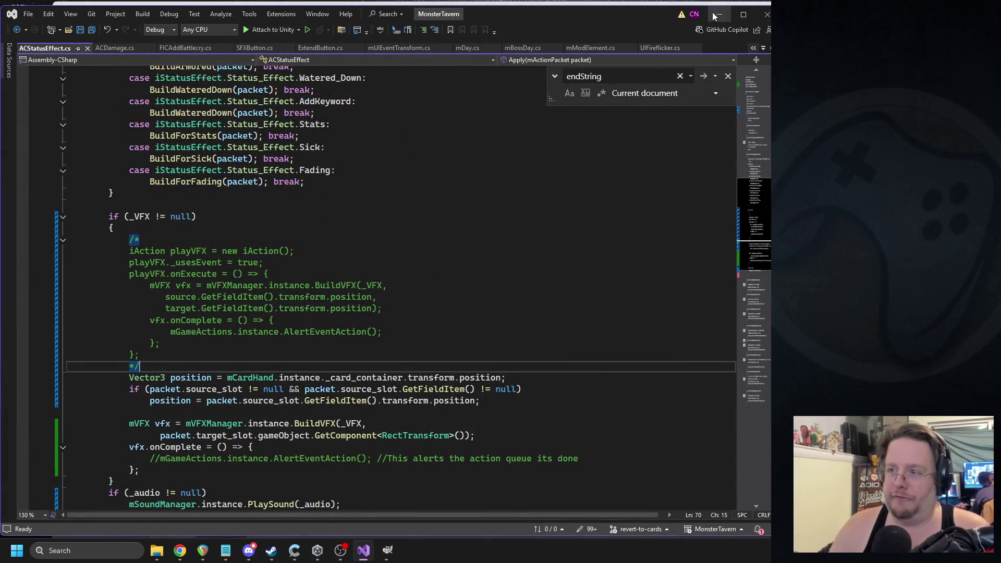
- Minimize Visual Studio and the browser, then launch MonsterTavern from Unity Hub
{"action": "left_click", "coordinate": [718, 14]}
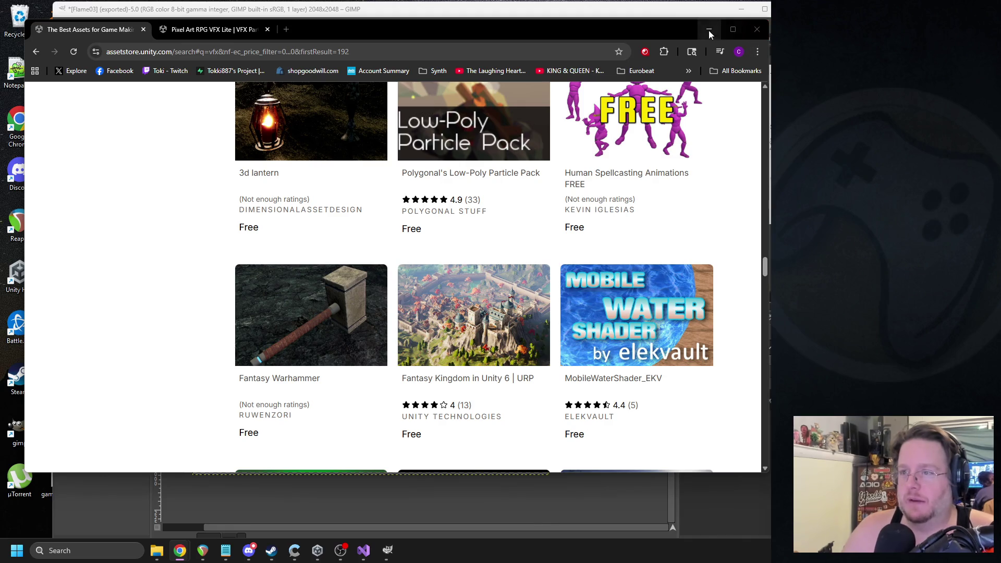
{"action": "left_click", "coordinate": [709, 31]}
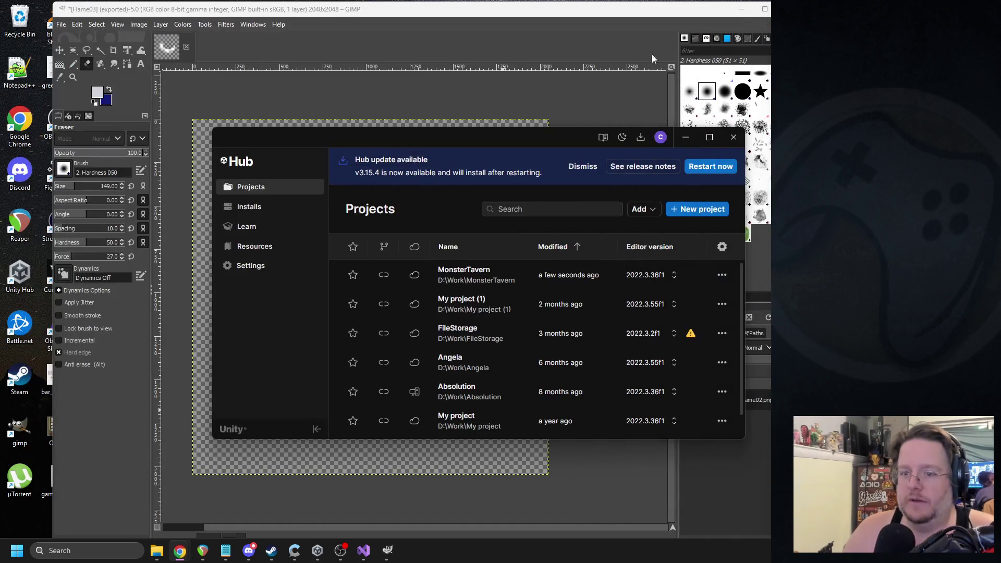
{"action": "left_click", "coordinate": [461, 284]}
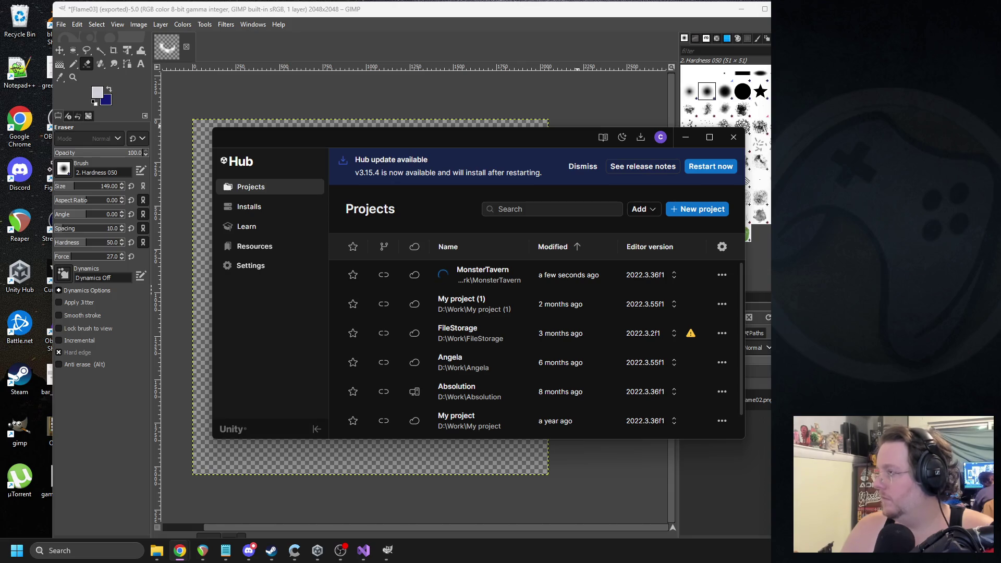
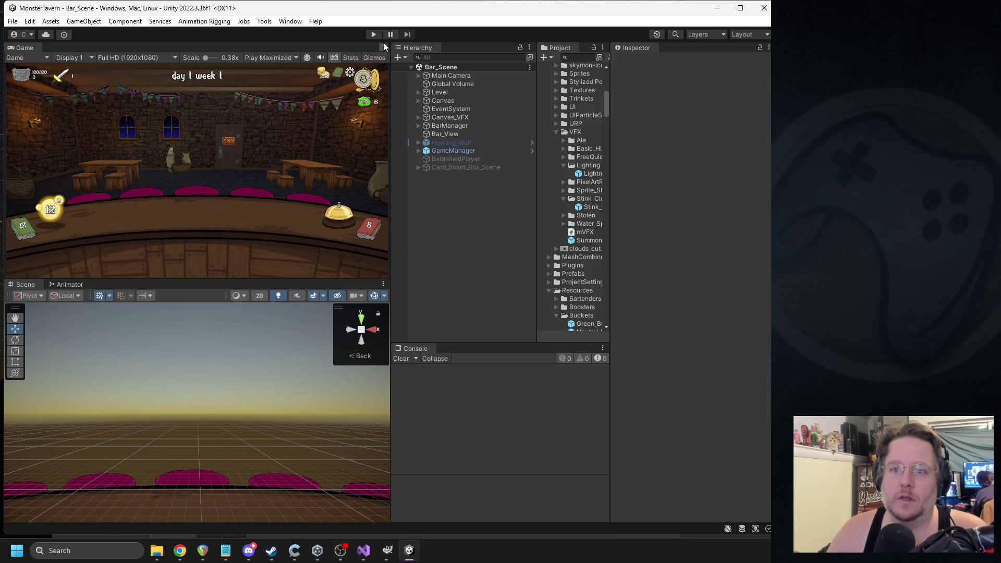
- Playtest a round with Tuskwater, Goblin's Fermented Socks and Coffee Shot, ending turns, then stop
{"action": "left_click", "coordinate": [374, 34]}
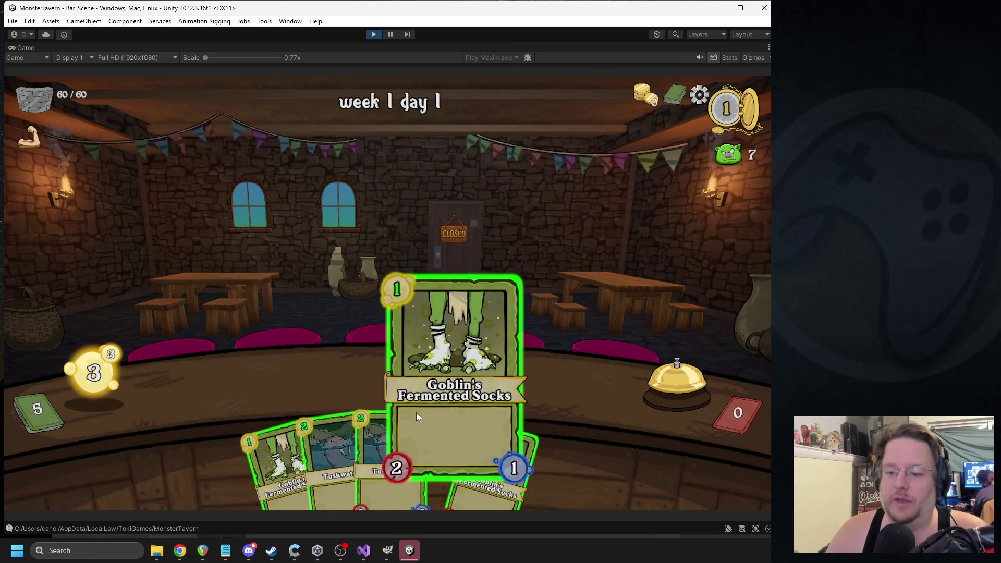
{"action": "mouse_move", "coordinate": [334, 442]}
{"action": "left_mouse_down"}
{"action": "mouse_move", "coordinate": [219, 369]}
{"action": "mouse_move", "coordinate": [232, 375]}
{"action": "left_mouse_up"}
{"action": "mouse_move", "coordinate": [359, 431]}
{"action": "left_mouse_down"}
{"action": "mouse_move", "coordinate": [352, 385]}
{"action": "mouse_move", "coordinate": [321, 380]}
{"action": "left_mouse_up"}
{"action": "key", "text": "alt+Tab"}
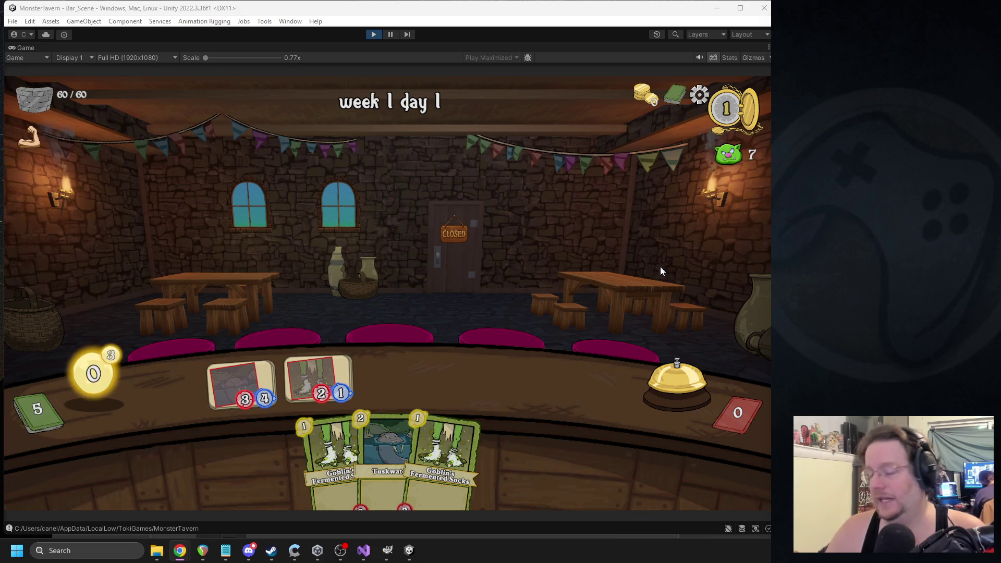
{"action": "left_click", "coordinate": [652, 384]}
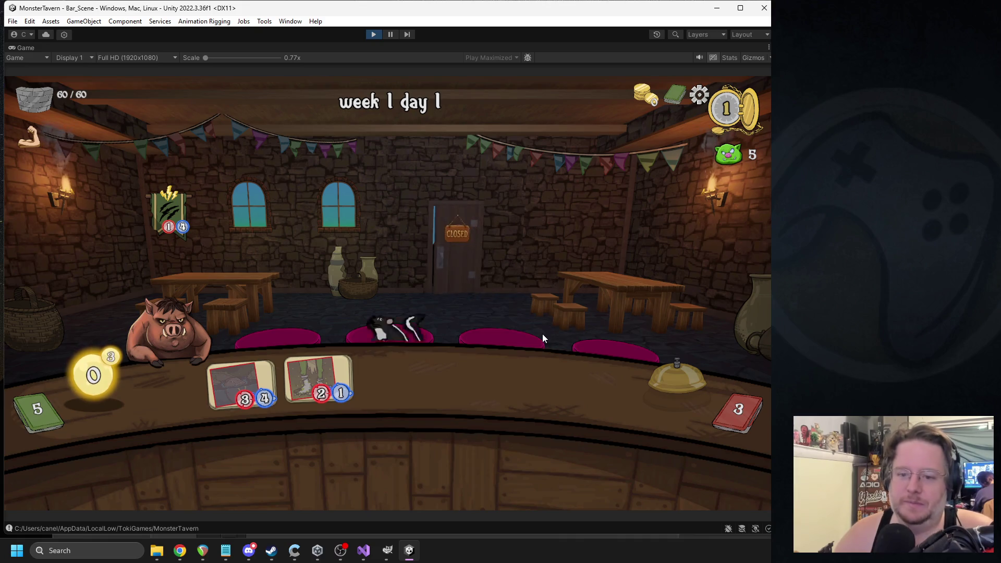
{"action": "mouse_move", "coordinate": [321, 436]}
{"action": "left_mouse_down"}
{"action": "mouse_move", "coordinate": [544, 277]}
{"action": "mouse_move", "coordinate": [383, 305]}
{"action": "left_mouse_up"}
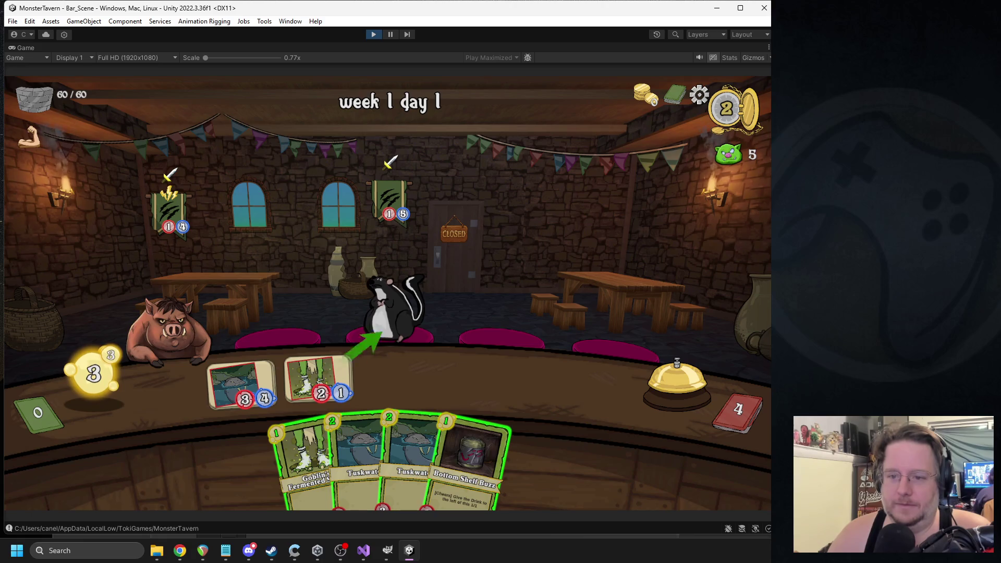
{"action": "mouse_move", "coordinate": [305, 459]}
{"action": "left_mouse_down"}
{"action": "mouse_move", "coordinate": [306, 382]}
{"action": "mouse_move", "coordinate": [342, 425]}
{"action": "mouse_move", "coordinate": [403, 360]}
{"action": "left_mouse_up"}
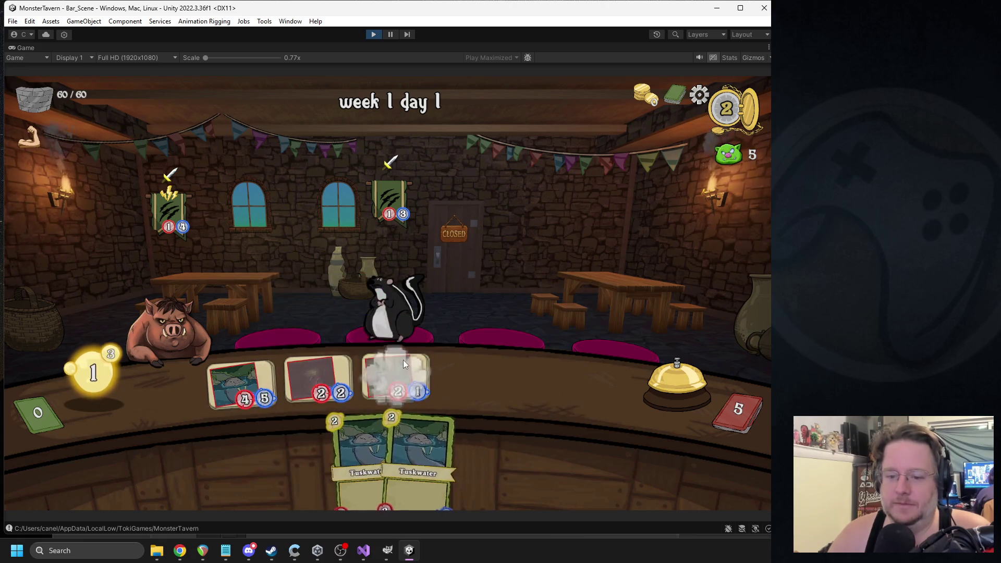
{"action": "left_click", "coordinate": [663, 380]}
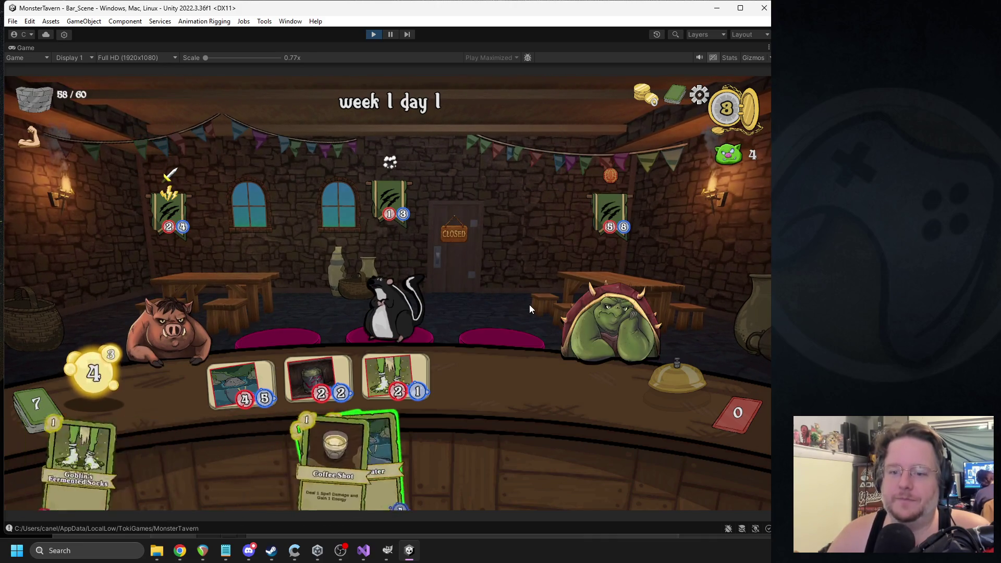
{"action": "left_click", "coordinate": [668, 396]}
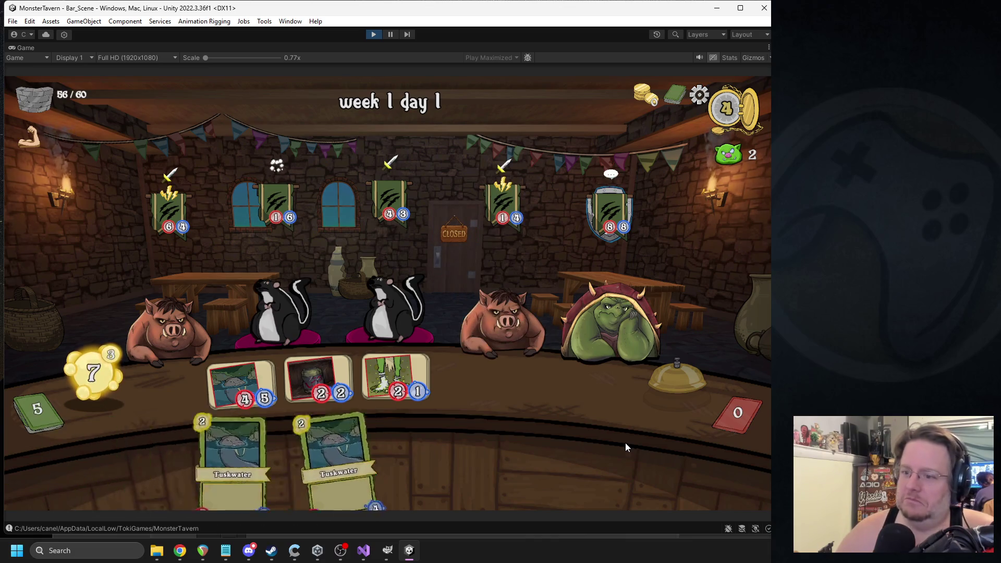
{"action": "left_click", "coordinate": [373, 35]}
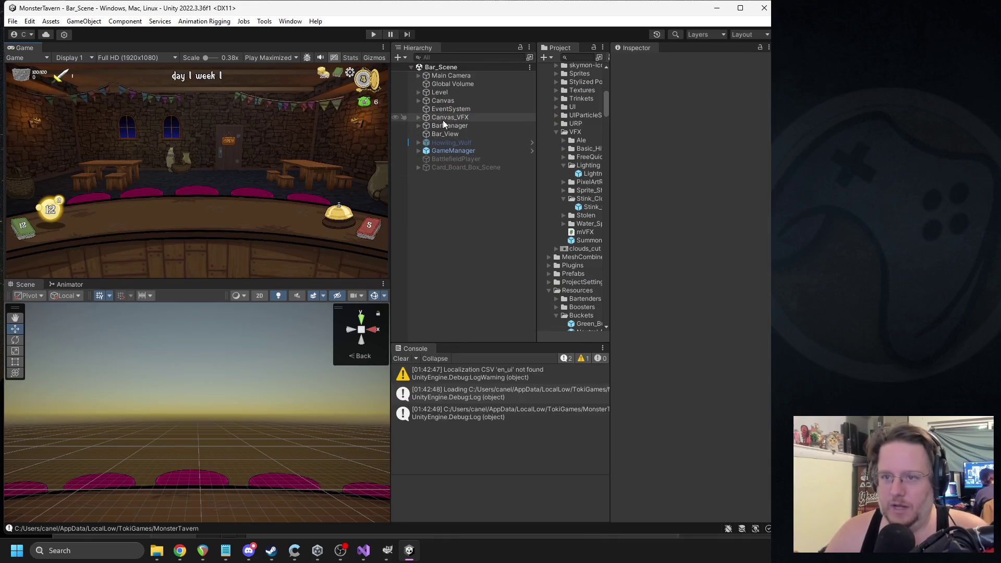
- Expand Canvas > UI > HUD > Monster_Field > Play_Space_3 in the Hierarchy
{"action": "left_click", "coordinate": [417, 101]}
{"action": "left_click", "coordinate": [426, 108]}
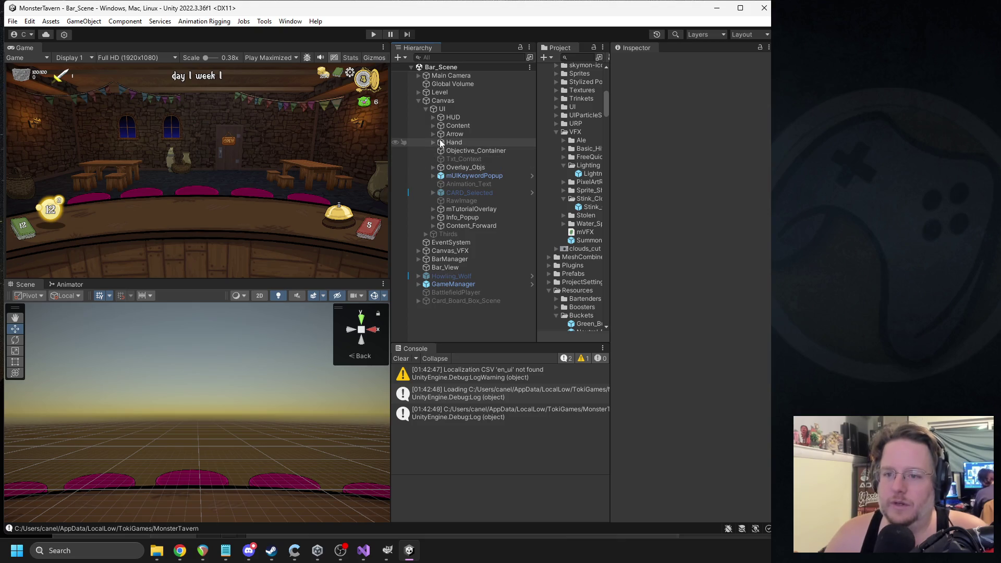
{"action": "left_click", "coordinate": [433, 117]}
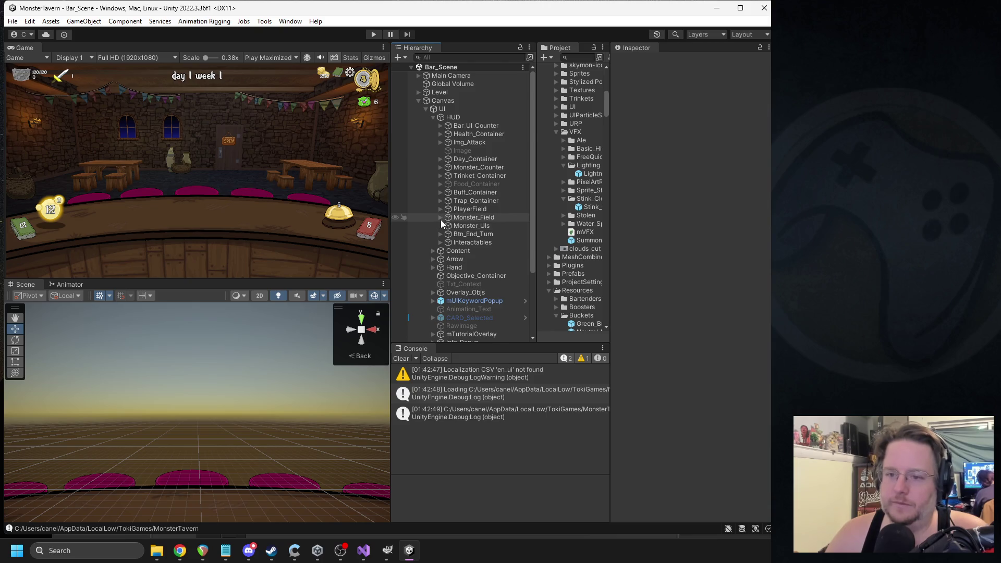
{"action": "left_click", "coordinate": [440, 218]}
{"action": "left_click", "coordinate": [448, 259]}
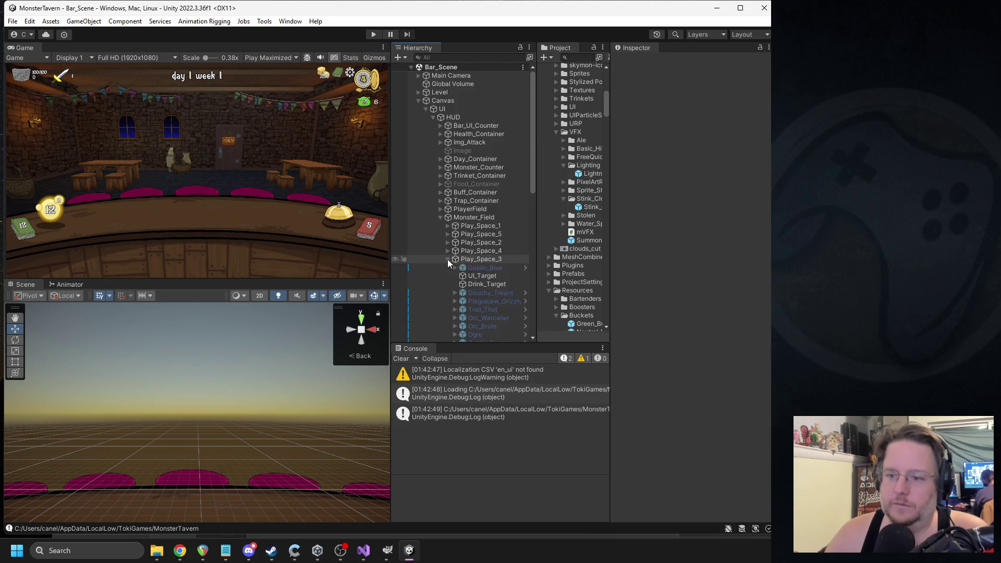
{"action": "scroll", "coordinate": [490, 250], "scroll_direction": "down", "scroll_amount": 2}
{"action": "scroll", "coordinate": [490, 246], "scroll_direction": "down", "scroll_amount": 3}
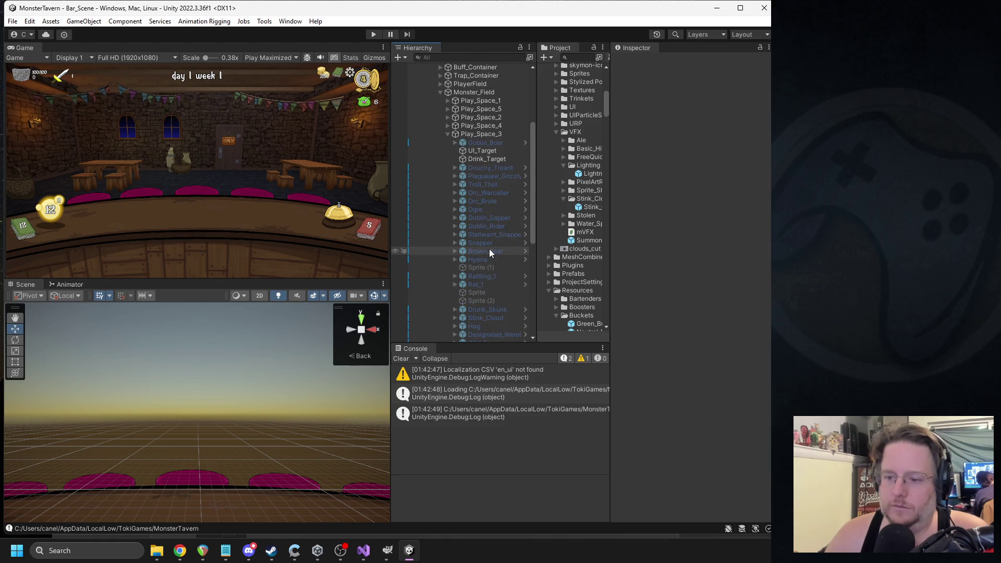
- Activate the Stink_Cloud object and select its VFX_1 child
{"action": "left_click", "coordinate": [492, 309]}
{"action": "left_click", "coordinate": [492, 318]}
{"action": "left_click", "coordinate": [638, 62]}
{"action": "left_click", "coordinate": [456, 318]}
{"action": "left_click", "coordinate": [480, 326]}
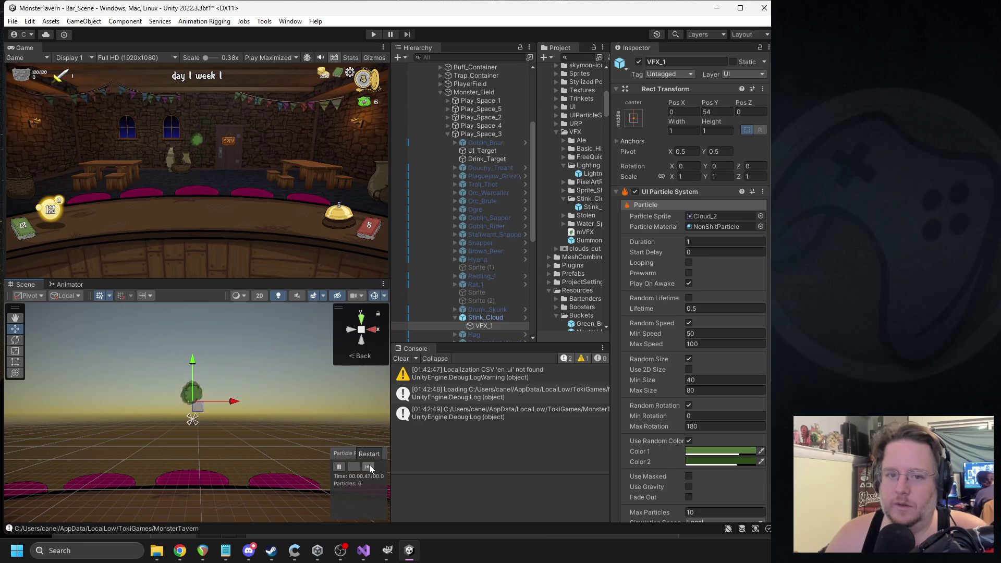
- Set VFX_1's particle Min Size to 100 and Max Size to 150, then replay the preview
{"action": "left_click", "coordinate": [696, 334]}
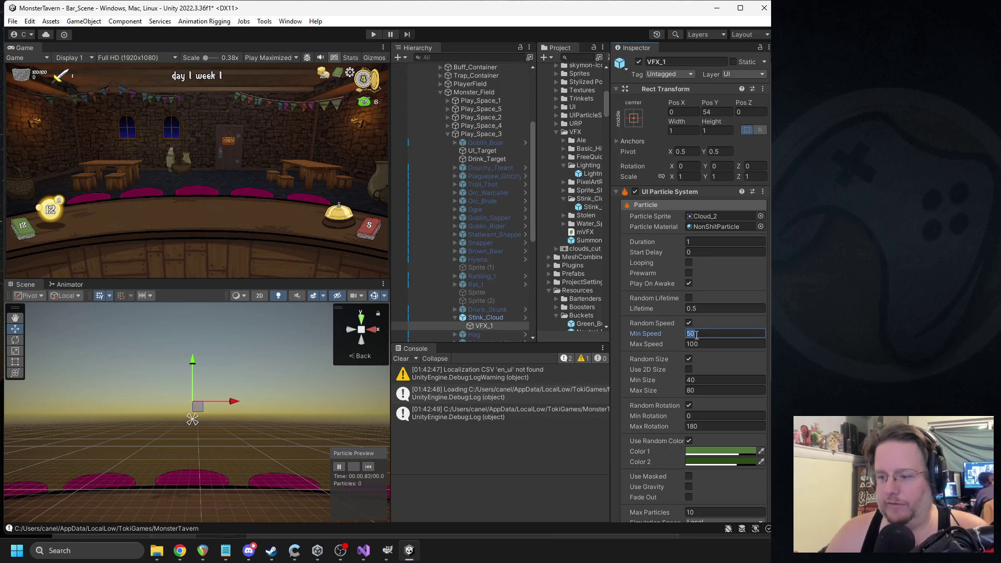
{"action": "left_click", "coordinate": [689, 381]}
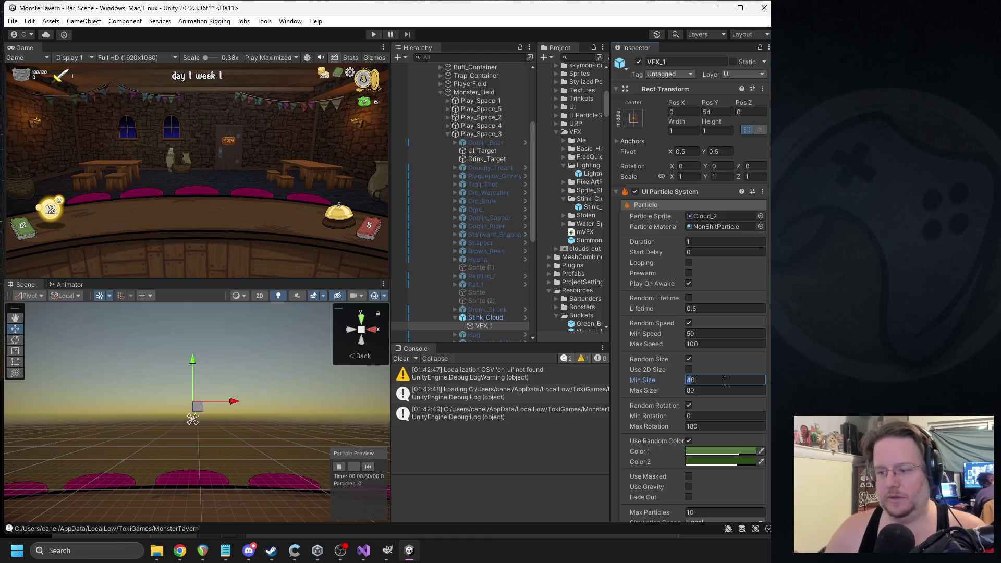
{"action": "type", "text": "750"}
{"action": "key", "text": "Tab"}
{"action": "type", "text": "125"}
{"action": "left_click", "coordinate": [696, 379]}
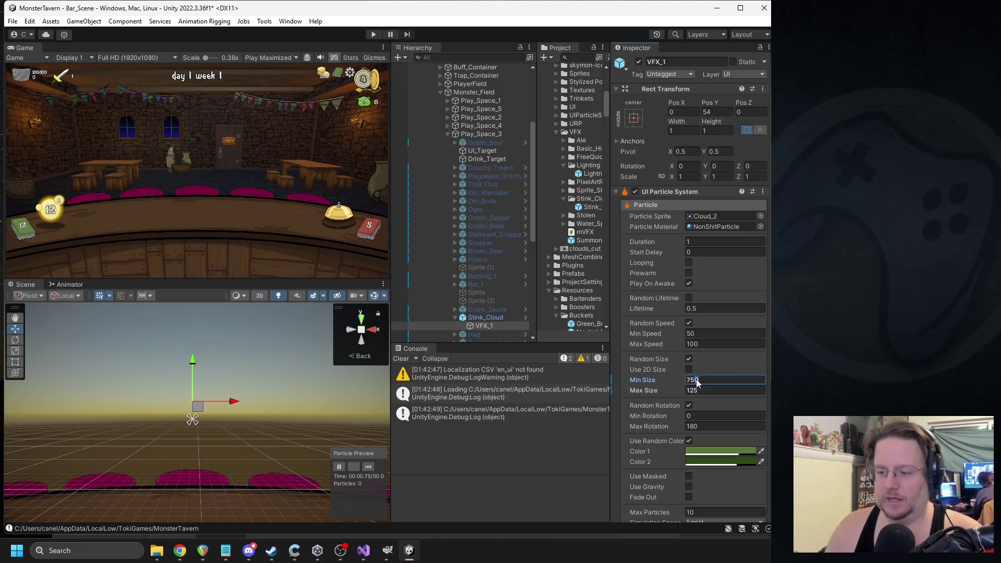
{"action": "left_click", "coordinate": [367, 467]}
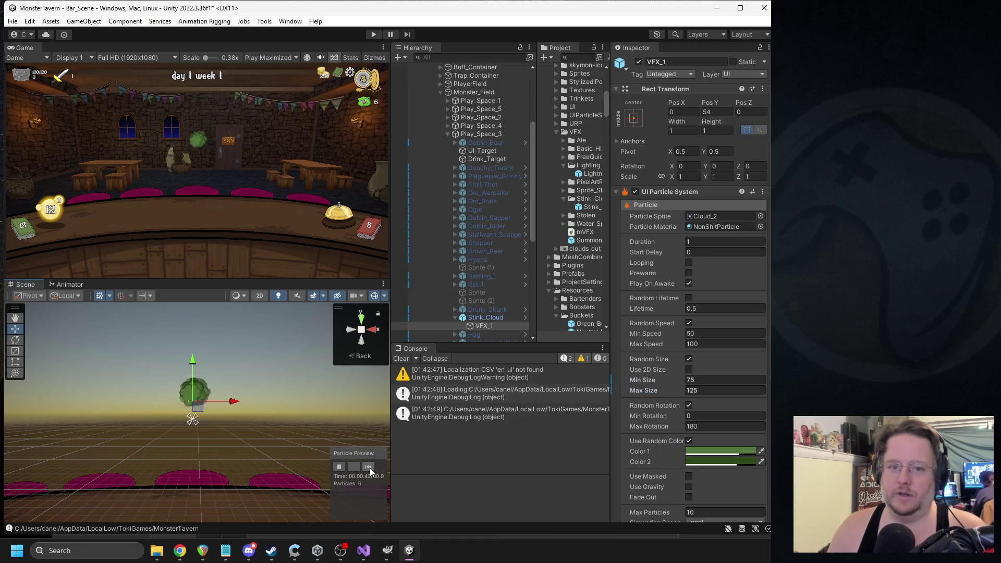
- Set the Burst 1 and Burst 3 emission counts to 1 and replay the preview
{"action": "scroll", "coordinate": [664, 392], "scroll_direction": "down", "scroll_amount": 5}
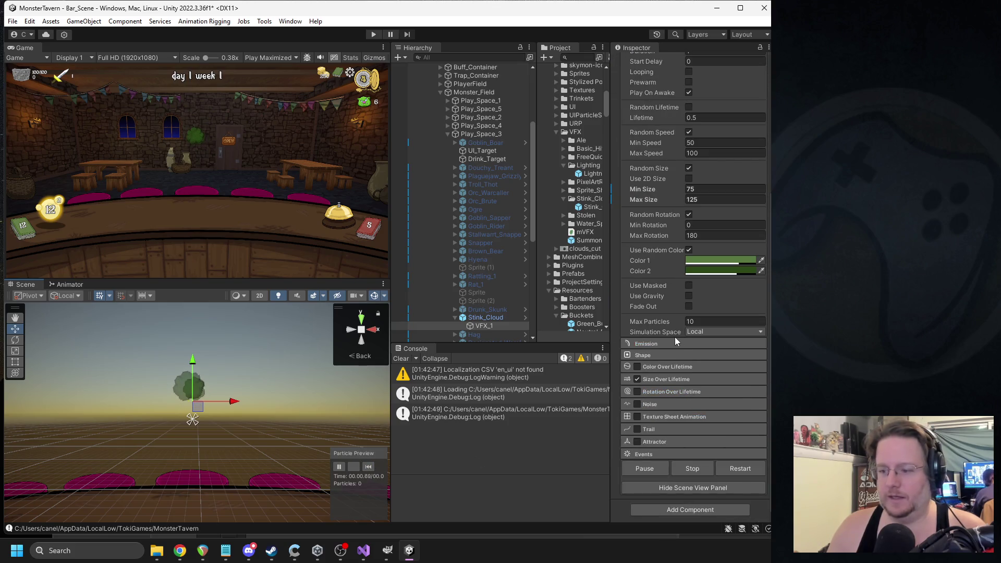
{"action": "left_click", "coordinate": [667, 344]}
{"action": "left_click", "coordinate": [714, 418]}
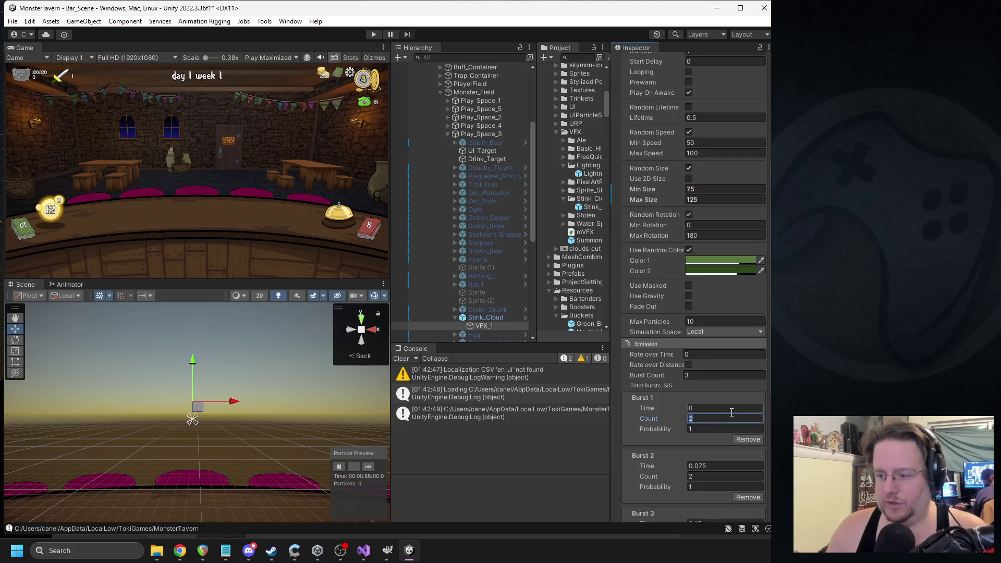
{"action": "scroll", "coordinate": [706, 454], "scroll_direction": "down", "scroll_amount": 2}
{"action": "type", "text": "1"}
{"action": "left_click", "coordinate": [697, 480]}
{"action": "key", "text": "Return"}
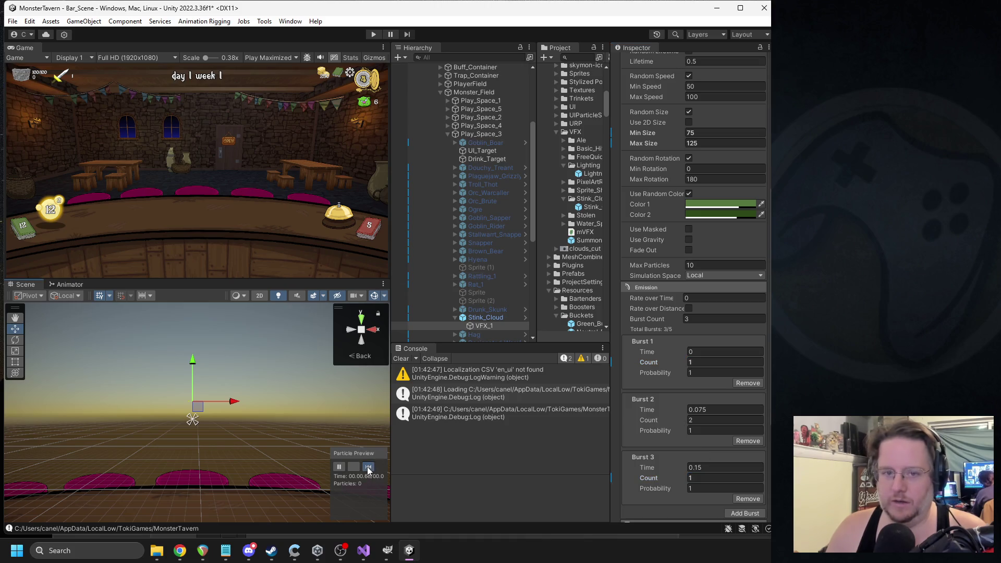
{"action": "left_click", "coordinate": [368, 467]}
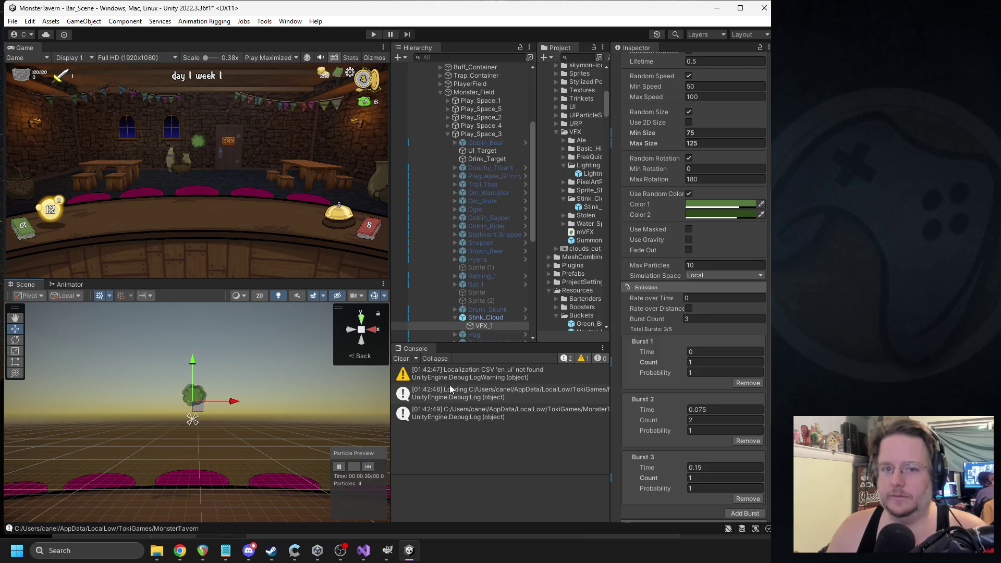
- Re-enter the minimum particle size and lower the effect to Pos Y 25
{"action": "left_click", "coordinate": [701, 133]}
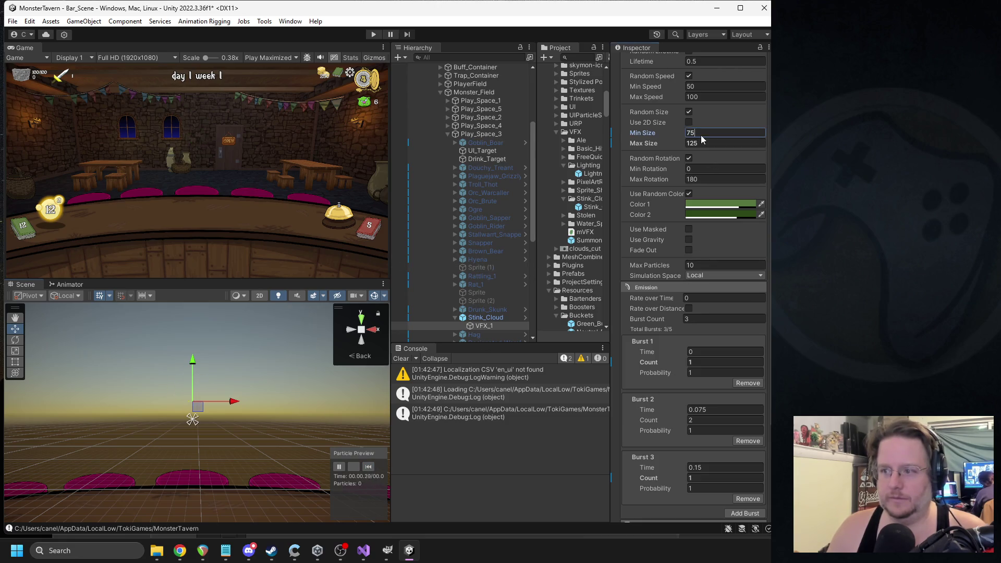
{"action": "type", "text": "10000"}
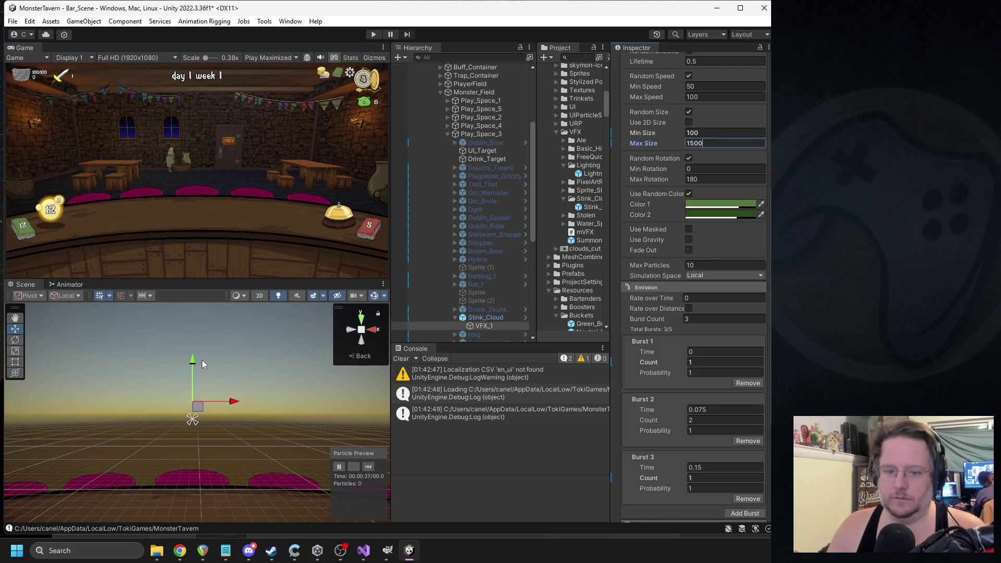
{"action": "scroll", "coordinate": [711, 209], "scroll_direction": "up", "scroll_amount": 5}
{"action": "scroll", "coordinate": [717, 164], "scroll_direction": "up", "scroll_amount": 3}
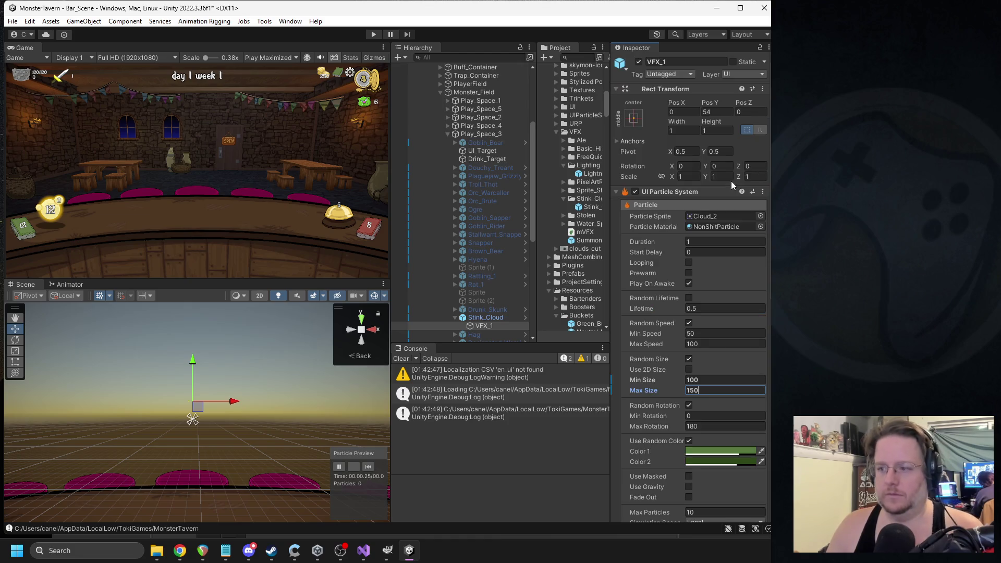
{"action": "left_click", "coordinate": [714, 112]}
{"action": "type", "text": "25"}
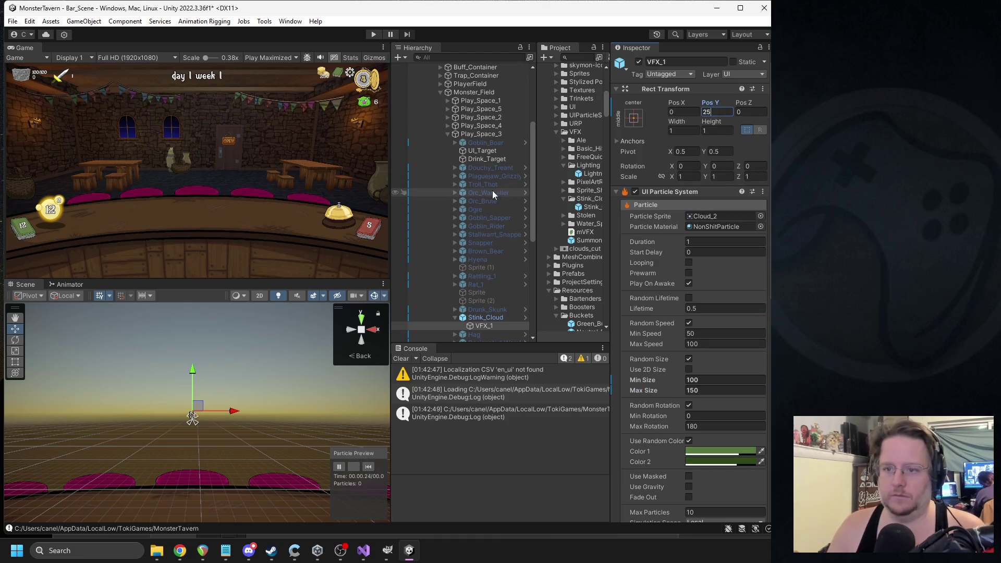
- Review Stink_Cloud's prefab overrides, deactivate it, and enter Play mode
{"action": "scroll", "coordinate": [515, 271], "scroll_direction": "down", "scroll_amount": 3}
{"action": "left_click", "coordinate": [480, 255]}
{"action": "left_click", "coordinate": [665, 103]}
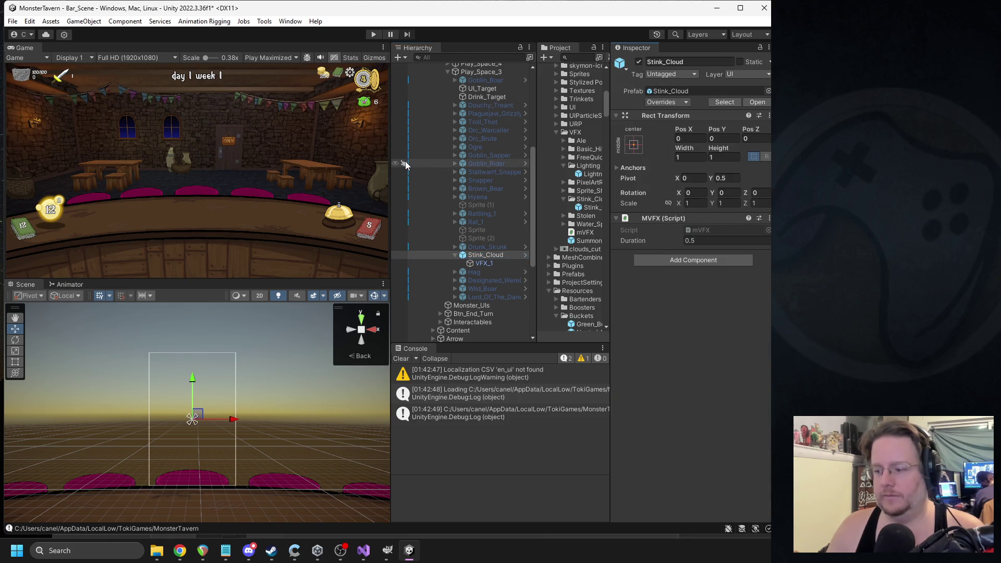
{"action": "left_click", "coordinate": [637, 62]}
{"action": "left_click", "coordinate": [374, 36]}
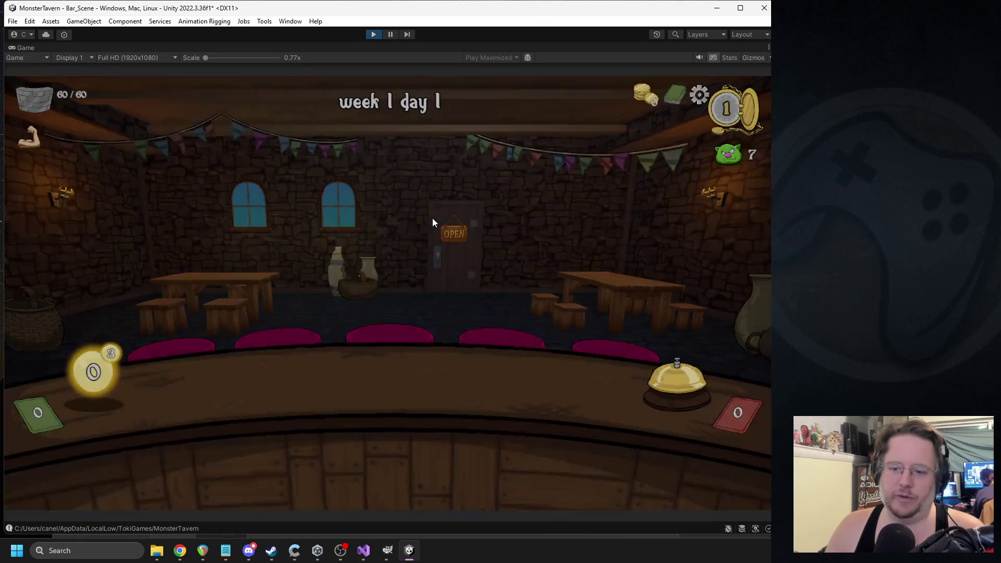
- Play cards including two Goblin's Fermented Socks and Tuskwater over three turns, then stop playing
{"action": "left_click", "coordinate": [452, 237]}
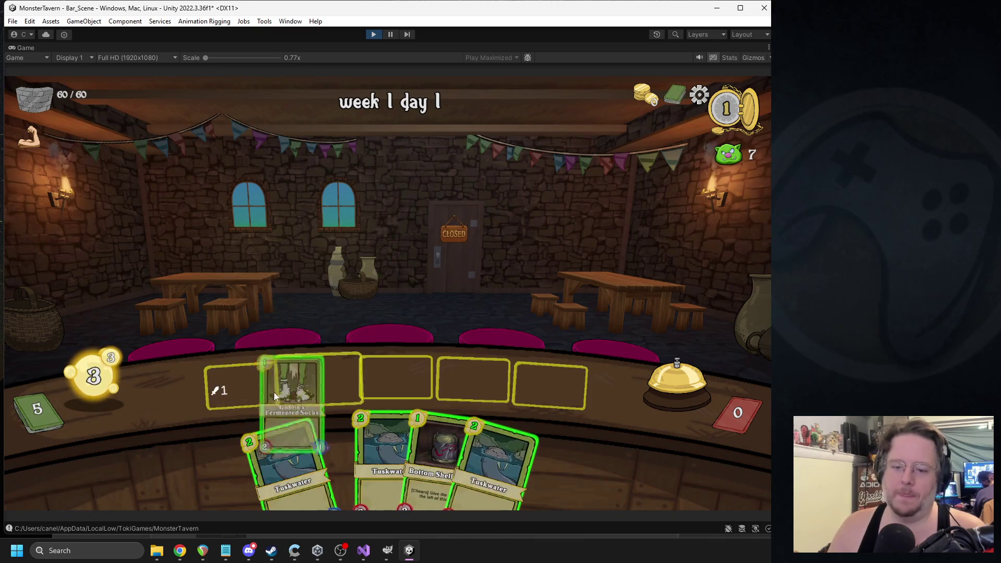
{"action": "left_click_drag", "start_coordinate": [273, 392], "coordinate": [245, 388]}
{"action": "mouse_move", "coordinate": [383, 389]}
{"action": "left_mouse_down"}
{"action": "mouse_move", "coordinate": [355, 399]}
{"action": "mouse_move", "coordinate": [339, 385]}
{"action": "left_mouse_up"}
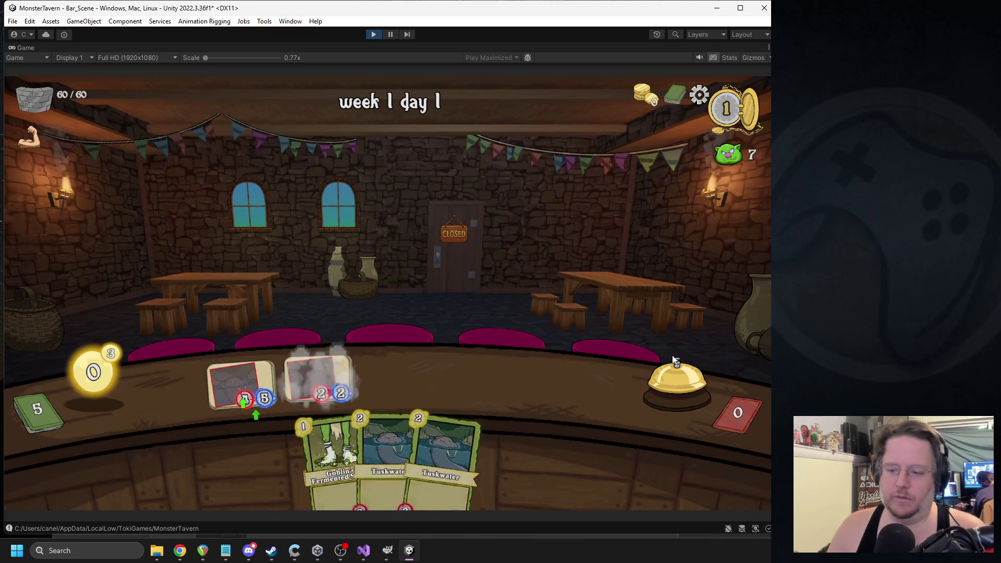
{"action": "left_click", "coordinate": [671, 372]}
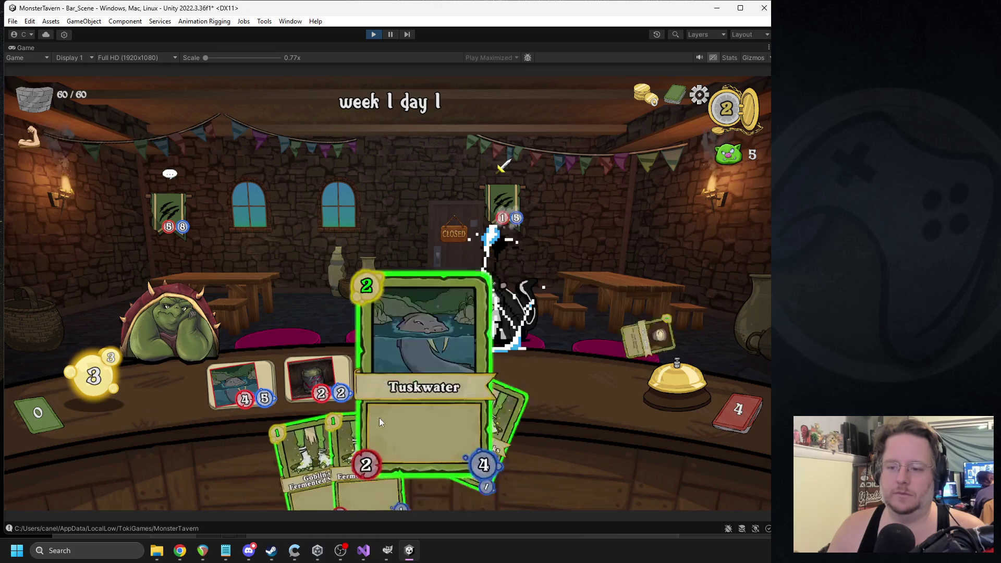
{"action": "left_click_drag", "start_coordinate": [281, 428], "coordinate": [396, 375]}
{"action": "mouse_move", "coordinate": [312, 448]}
{"action": "left_mouse_down"}
{"action": "mouse_move", "coordinate": [517, 364]}
{"action": "mouse_move", "coordinate": [485, 372]}
{"action": "left_mouse_up"}
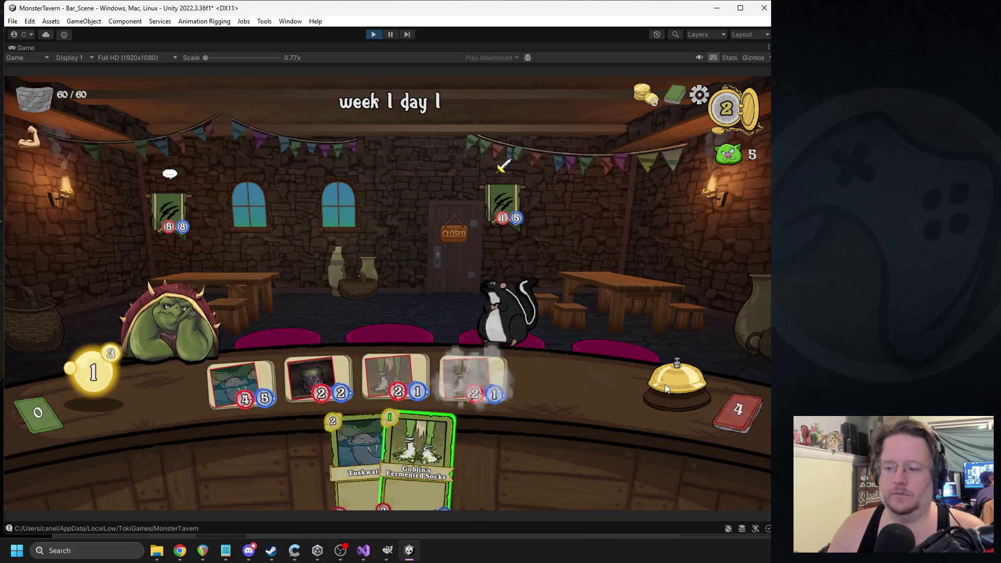
{"action": "left_click", "coordinate": [666, 389]}
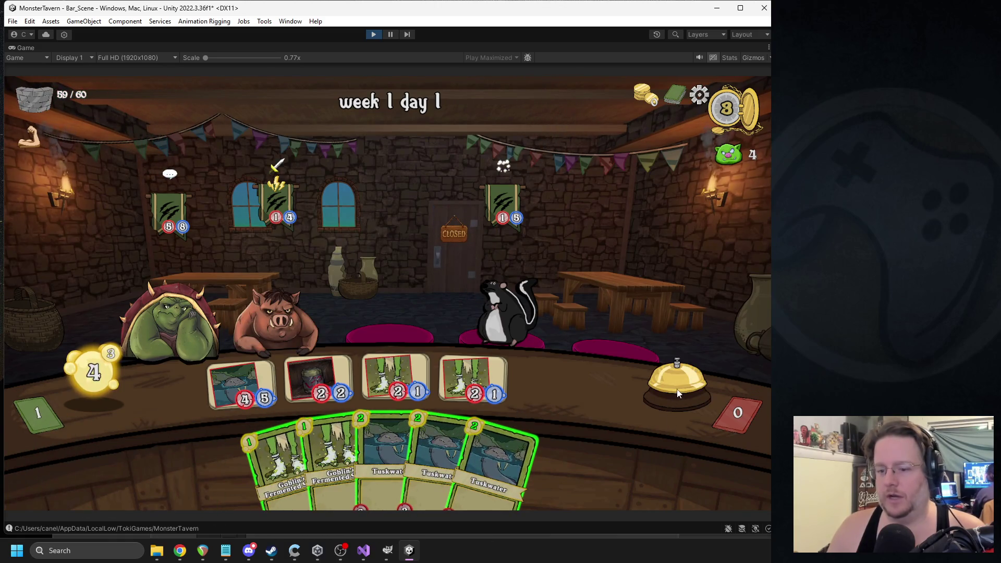
{"action": "left_click_drag", "start_coordinate": [511, 414], "coordinate": [550, 383]}
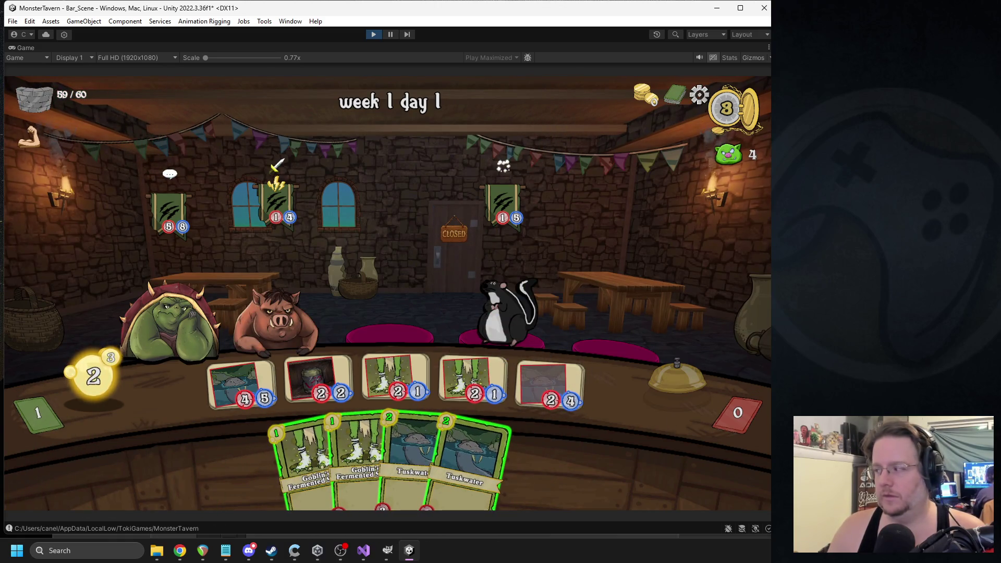
{"action": "left_click", "coordinate": [672, 383]}
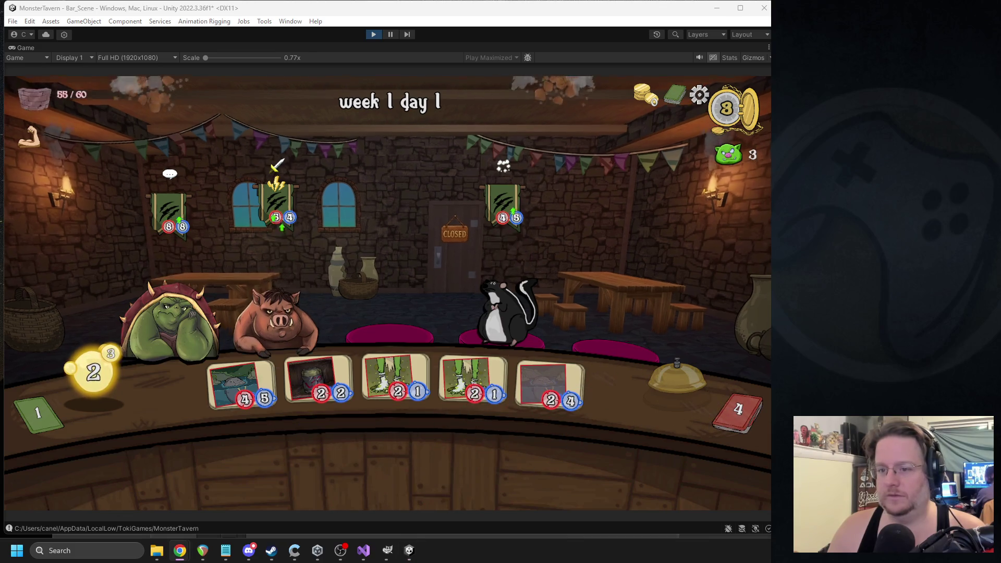
{"action": "left_click", "coordinate": [374, 34]}
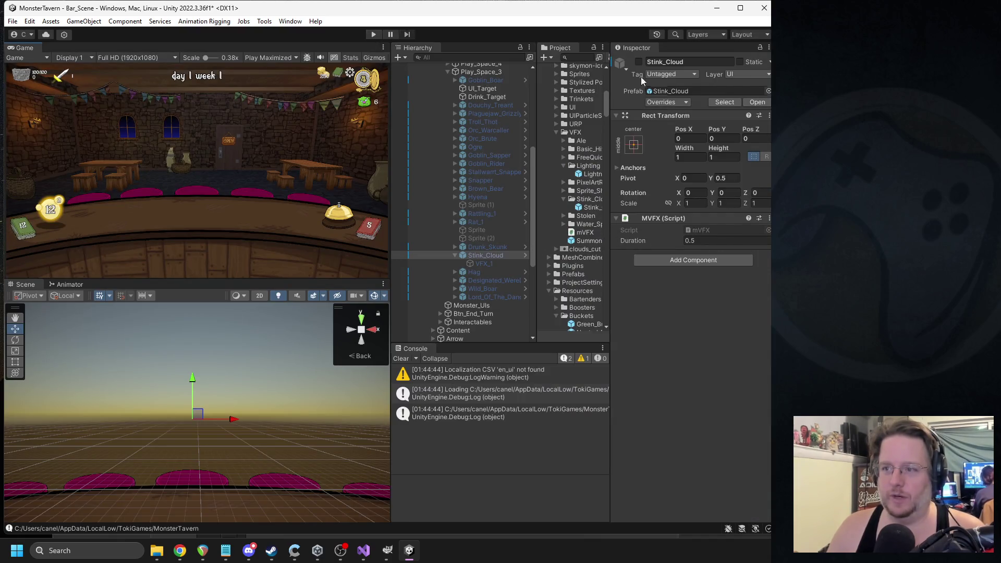
- Enable Stink_Cloud, set its MVFX Duration to 1 and VFX_1's particle lifetime to 0.8
{"action": "left_click", "coordinate": [639, 62]}
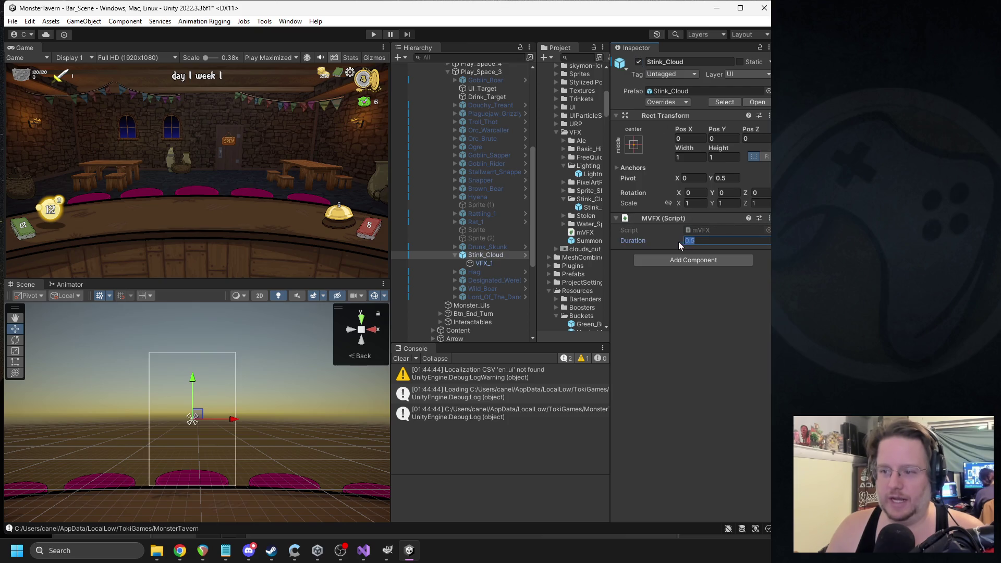
{"action": "type", "text": "1"}
{"action": "left_click", "coordinate": [487, 265]}
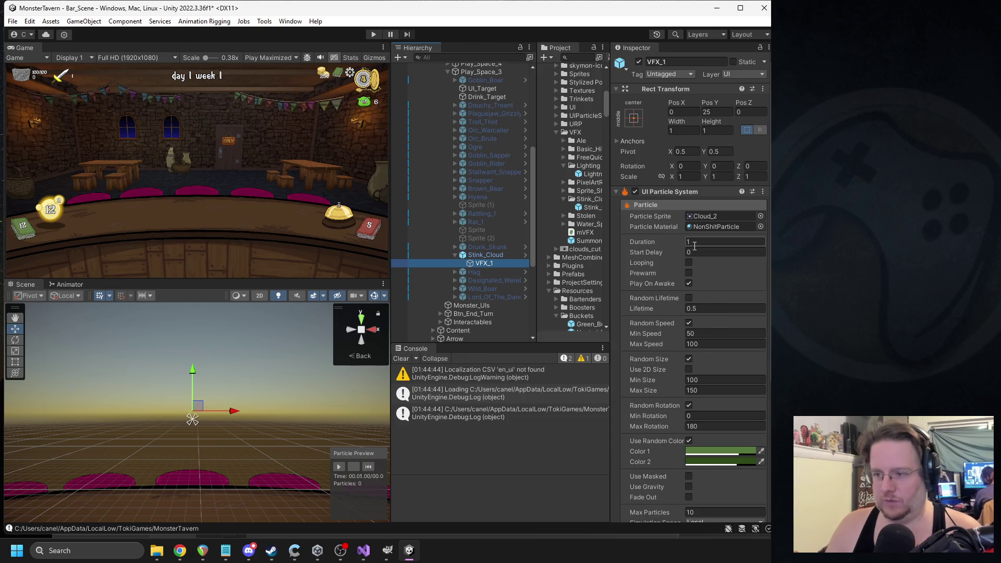
{"action": "left_click", "coordinate": [695, 311]}
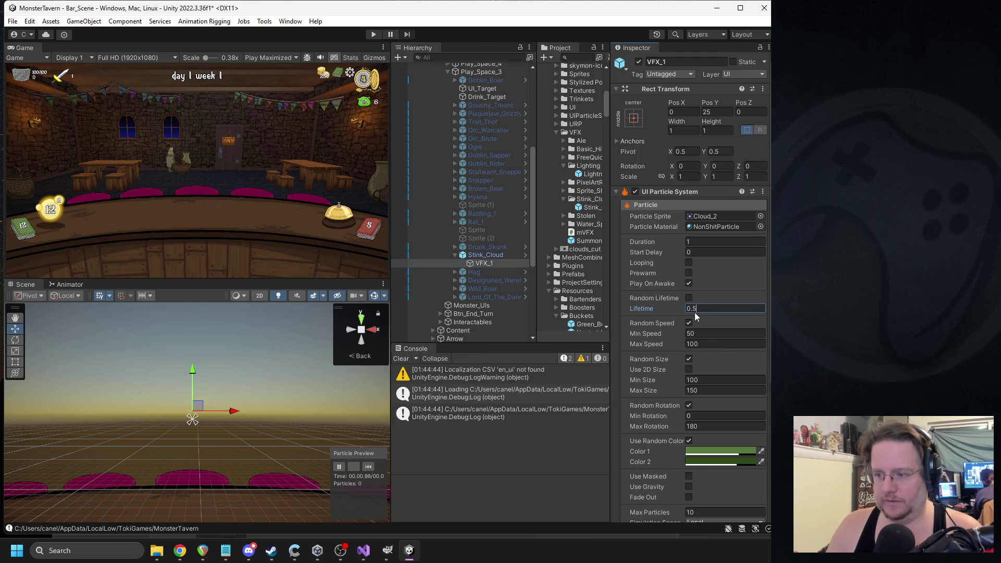
{"action": "type", "text": "0.8"}
{"action": "left_click", "coordinate": [367, 468]}
{"action": "left_click", "coordinate": [367, 469]}
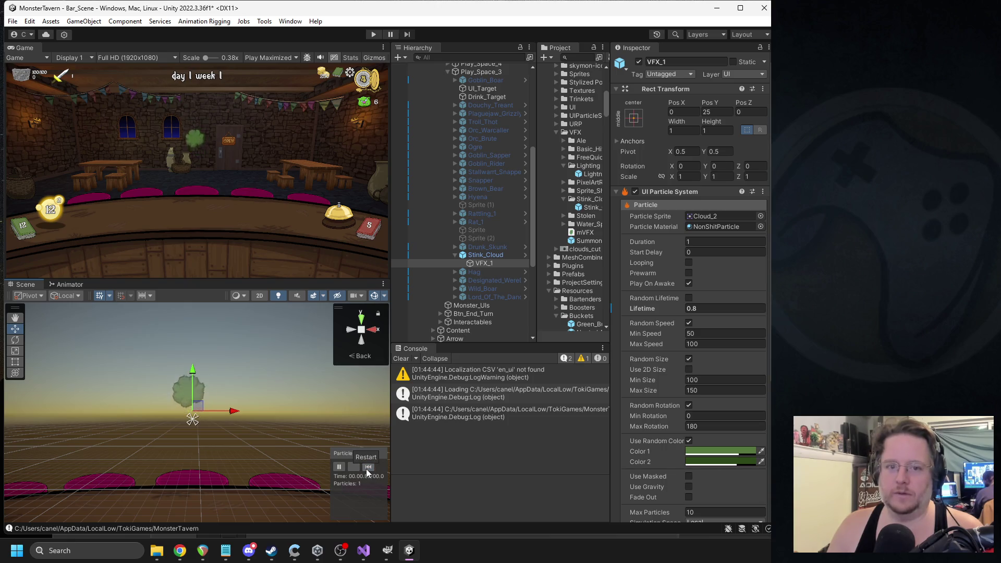
{"action": "left_click", "coordinate": [366, 469]}
{"action": "left_click", "coordinate": [365, 469]}
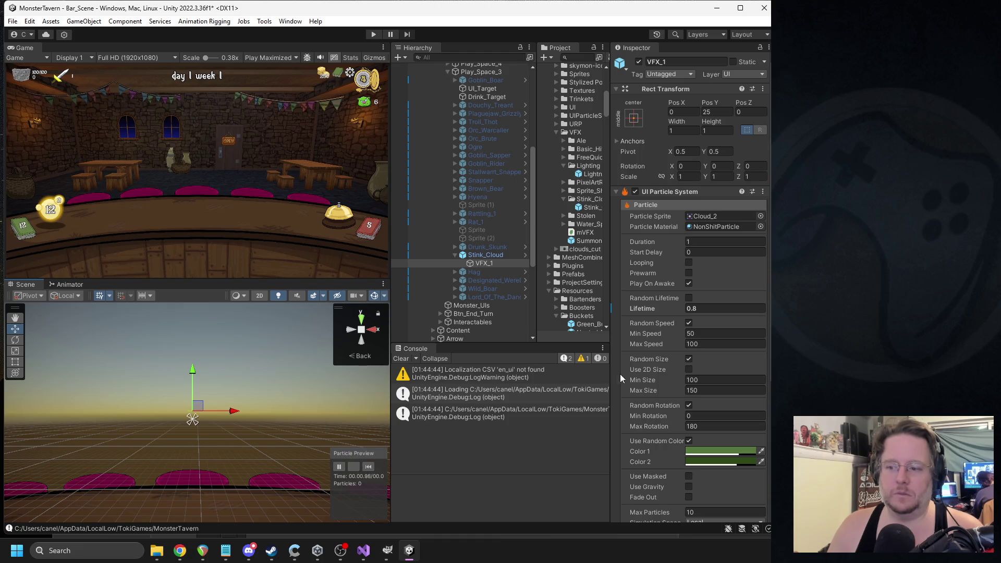
- Set VFX_1's particle system Duration to 1.2 and preview the longer cloud
{"action": "scroll", "coordinate": [699, 329], "scroll_direction": "down", "scroll_amount": 6}
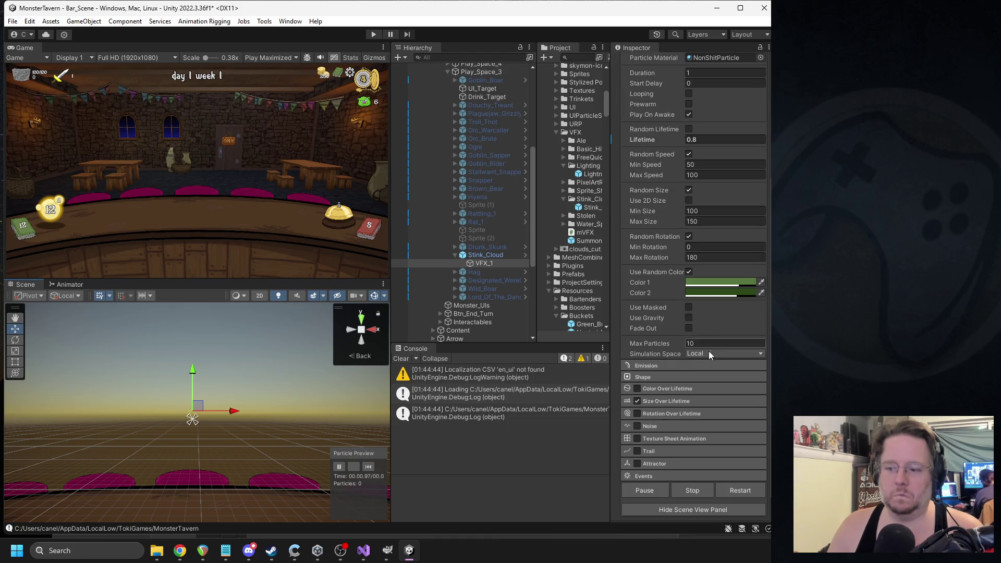
{"action": "scroll", "coordinate": [669, 365], "scroll_direction": "up", "scroll_amount": 2}
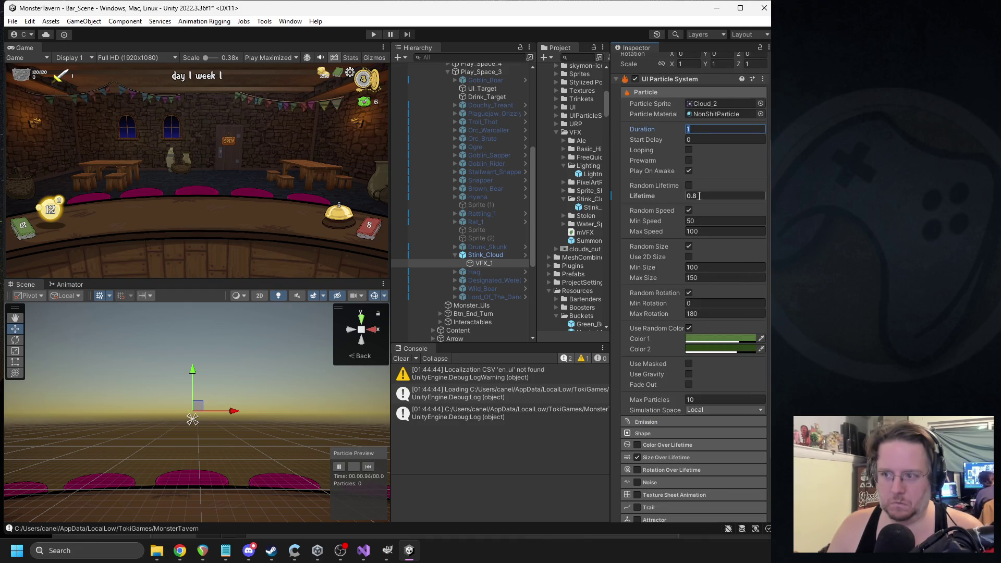
{"action": "type", "text": "1.2"}
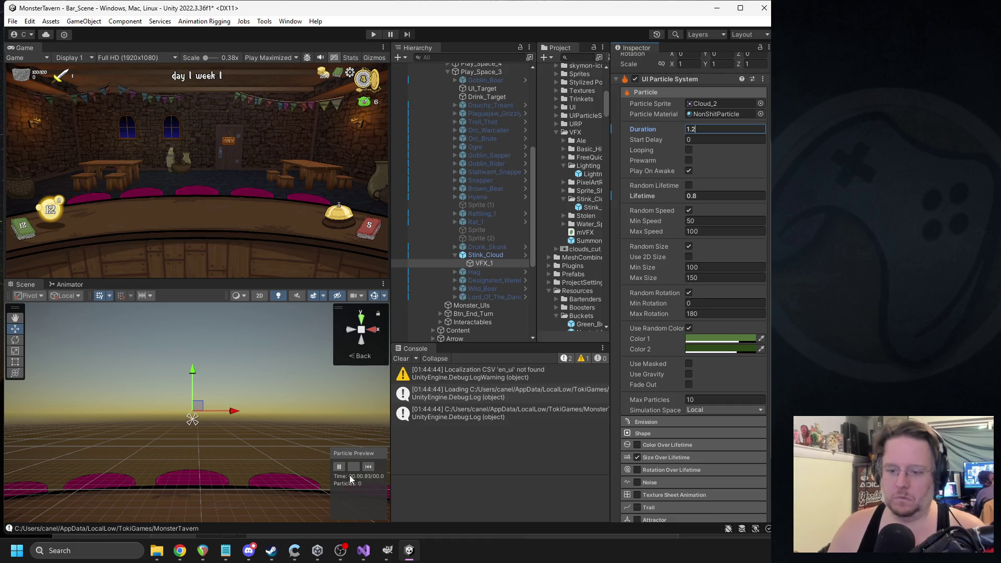
{"action": "left_click", "coordinate": [368, 468]}
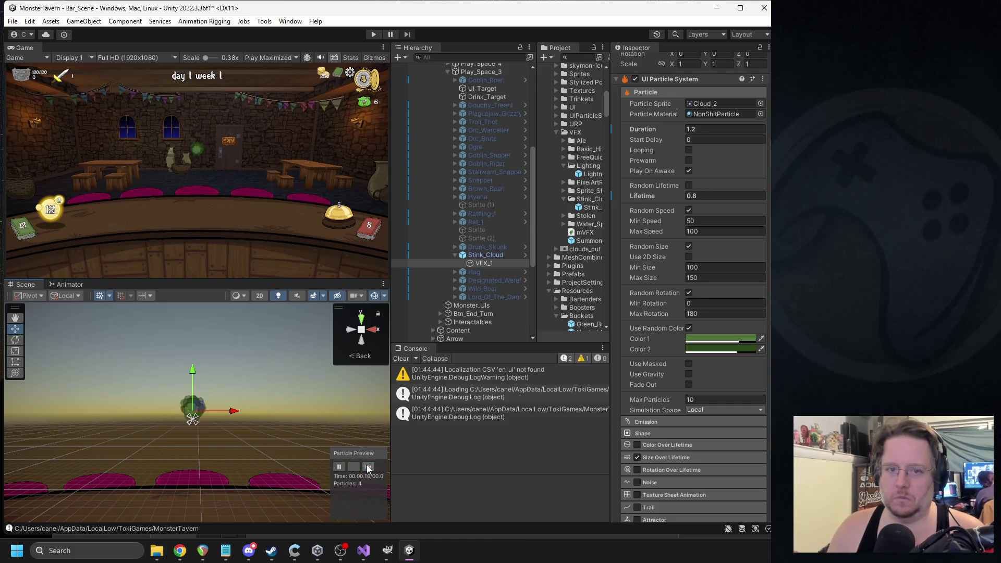
- Apply the Stink_Cloud overrides to its prefab, deactivate it, and start the game
{"action": "left_click", "coordinate": [483, 256]}
{"action": "left_click", "coordinate": [656, 102]}
{"action": "left_click", "coordinate": [759, 185]}
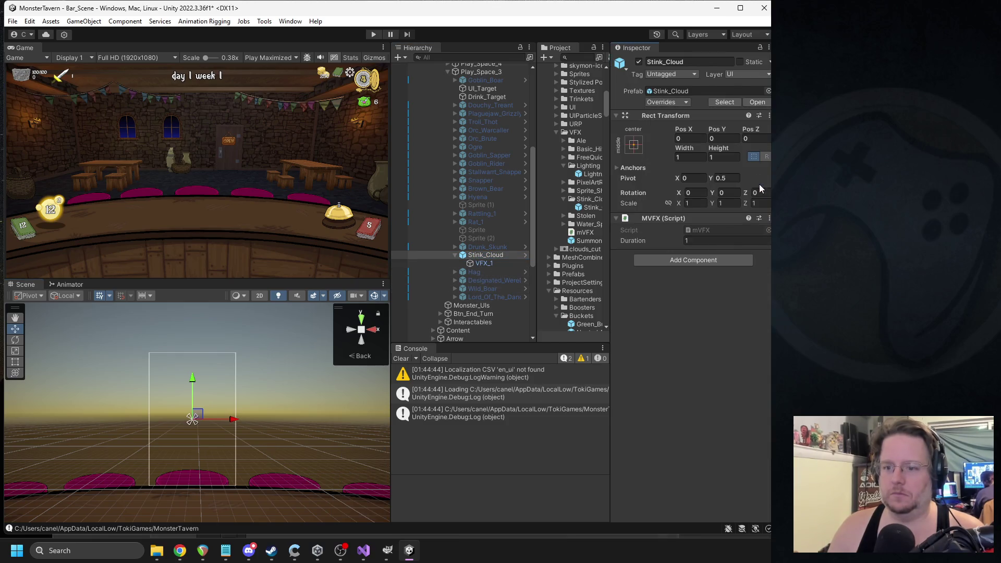
{"action": "left_click", "coordinate": [638, 61]}
{"action": "left_click", "coordinate": [378, 34]}
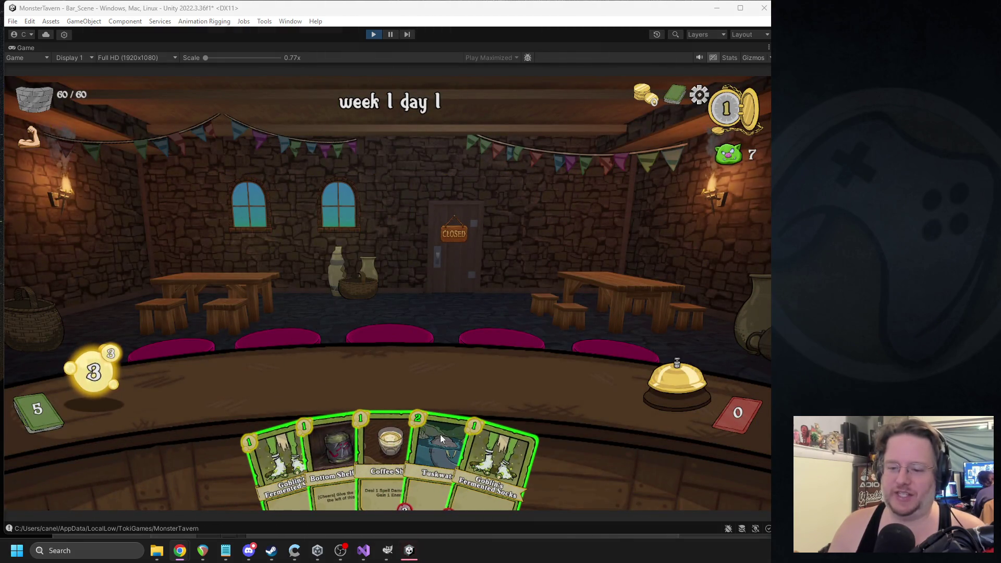
- Place cards on the bar, use one on the pig customer, end the turns, then stop
{"action": "left_click_drag", "start_coordinate": [440, 434], "coordinate": [316, 381]}
{"action": "mouse_move", "coordinate": [333, 443]}
{"action": "left_mouse_down"}
{"action": "mouse_move", "coordinate": [329, 376]}
{"action": "mouse_move", "coordinate": [319, 378]}
{"action": "left_mouse_up"}
{"action": "left_click", "coordinate": [703, 369]}
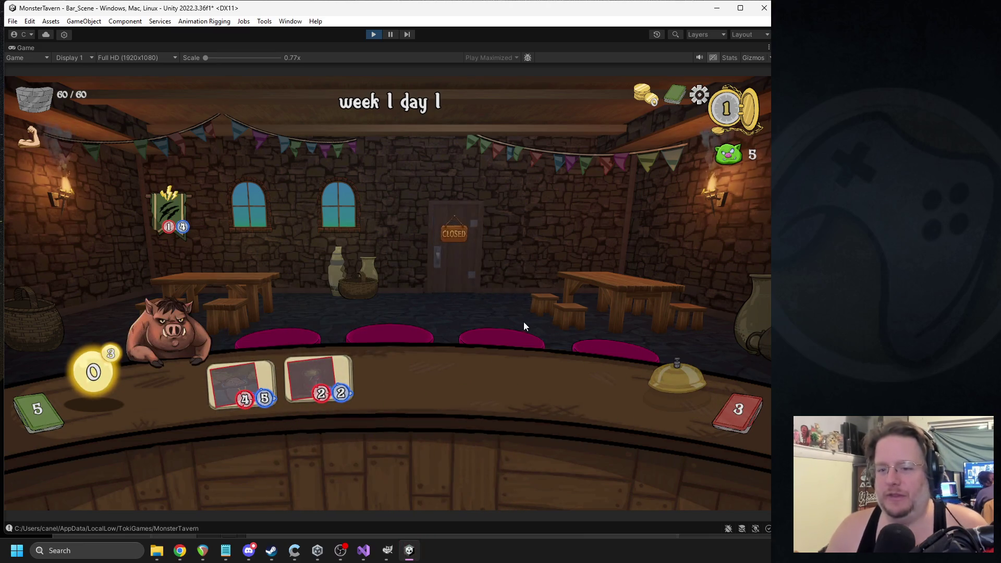
{"action": "left_click_drag", "start_coordinate": [454, 453], "coordinate": [396, 378]}
{"action": "mouse_move", "coordinate": [315, 441]}
{"action": "left_mouse_down"}
{"action": "mouse_move", "coordinate": [368, 416]}
{"action": "mouse_move", "coordinate": [367, 406]}
{"action": "left_mouse_up"}
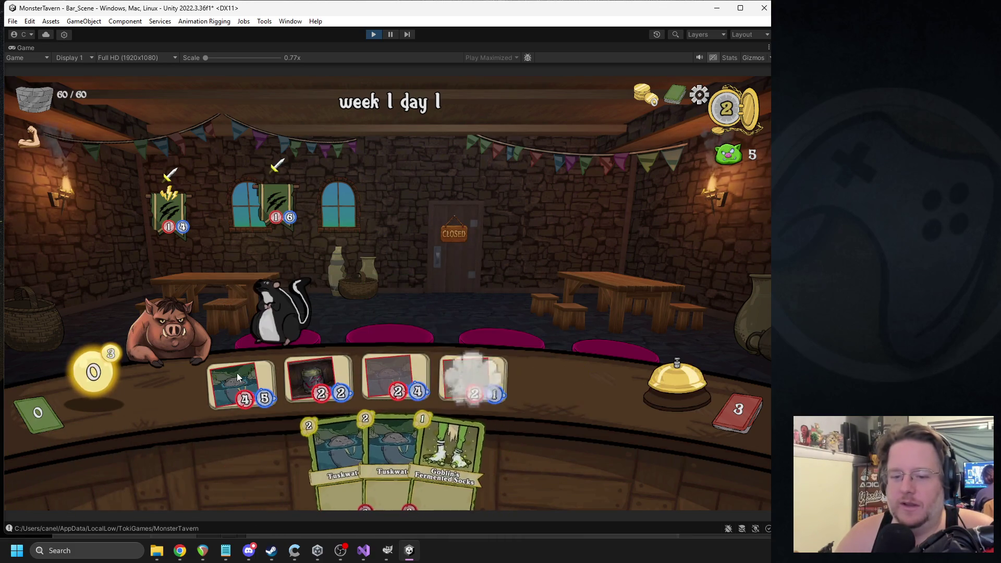
{"action": "left_click_drag", "start_coordinate": [323, 373], "coordinate": [137, 293]}
{"action": "left_click", "coordinate": [650, 375]}
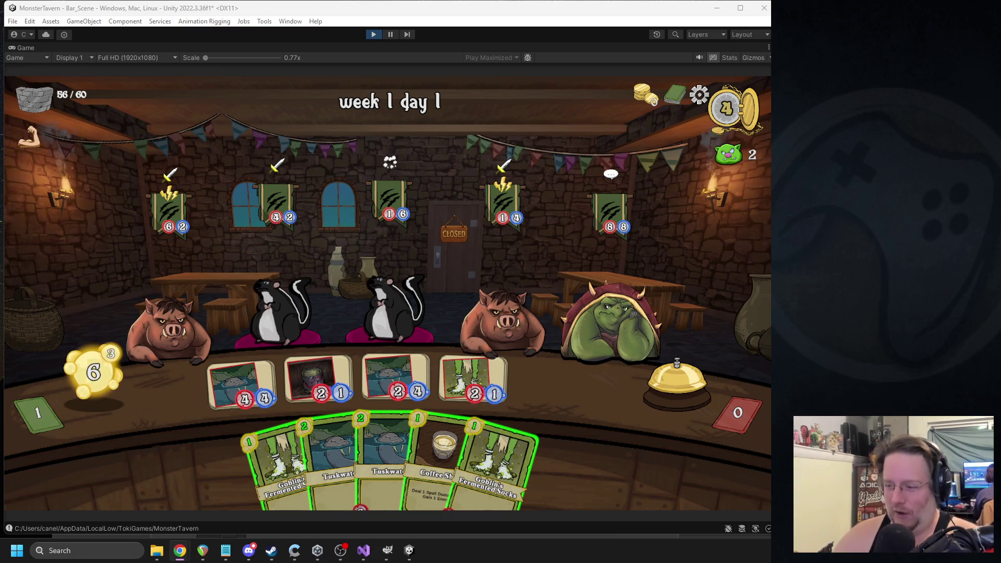
{"action": "left_click", "coordinate": [677, 383]}
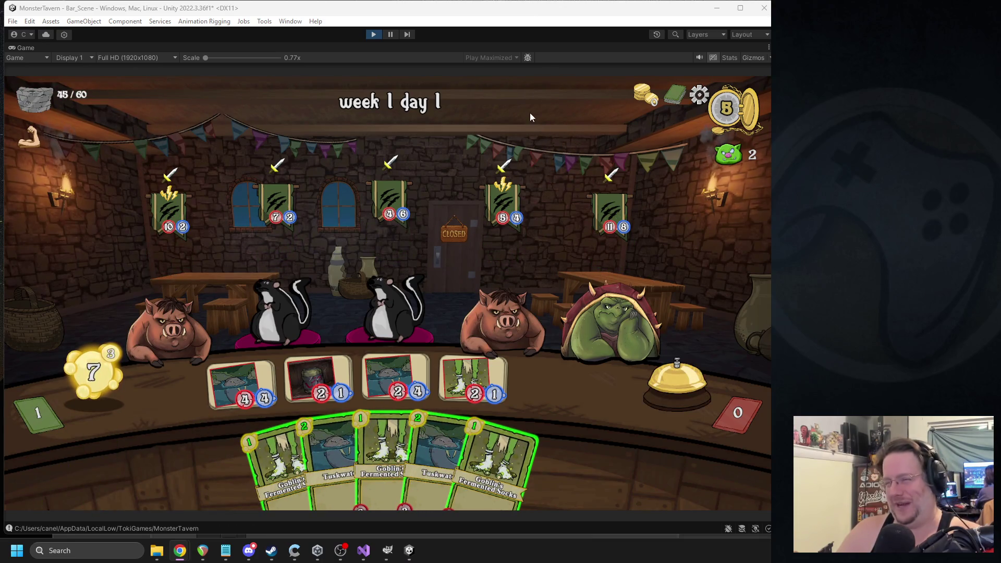
{"action": "left_click", "coordinate": [373, 35]}
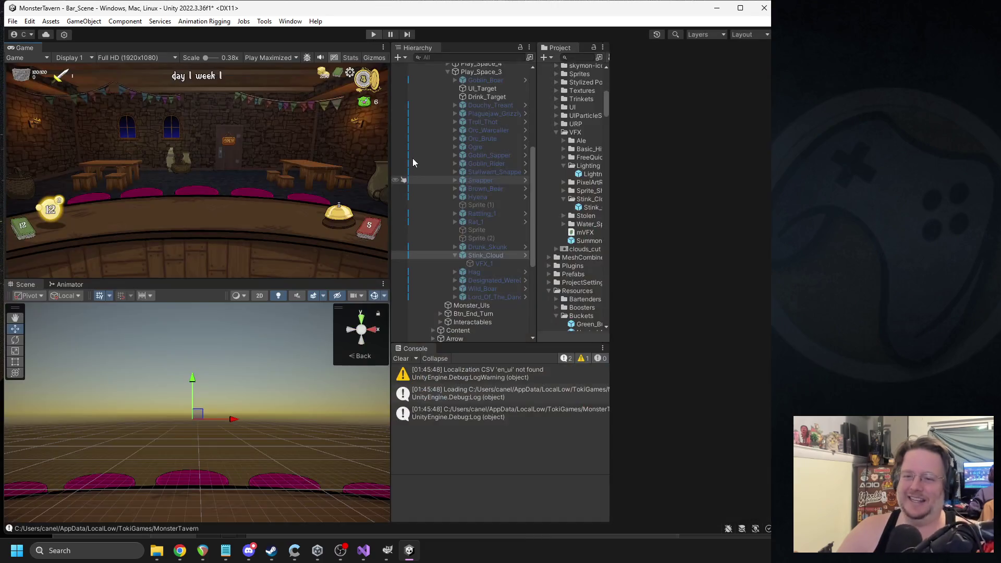
- Enable Stink_Cloud, inspect VFX_1's particle colours and slightly adjust the second colour's transparency
{"action": "left_click", "coordinate": [638, 61]}
{"action": "left_click", "coordinate": [484, 262]}
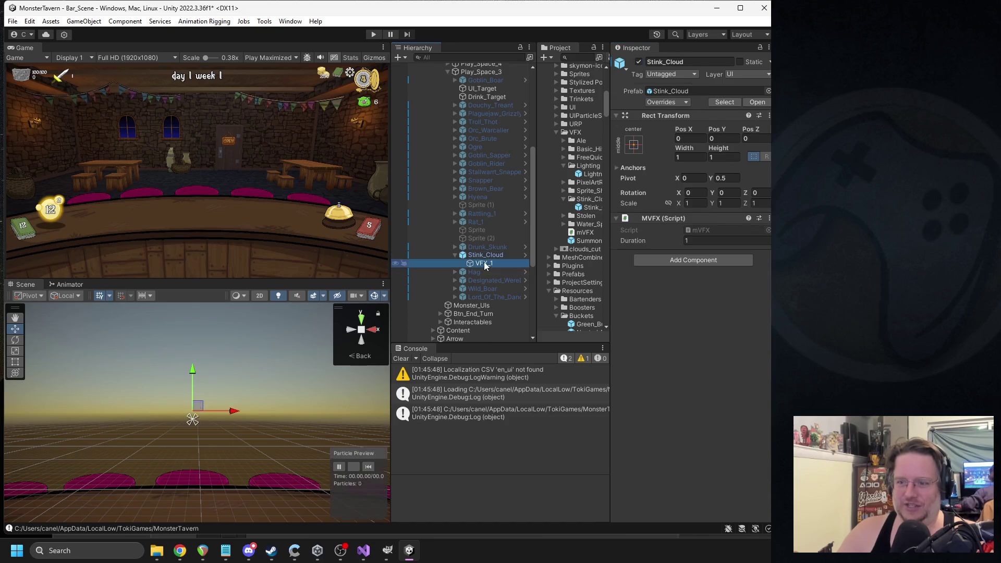
{"action": "left_click", "coordinate": [737, 450]}
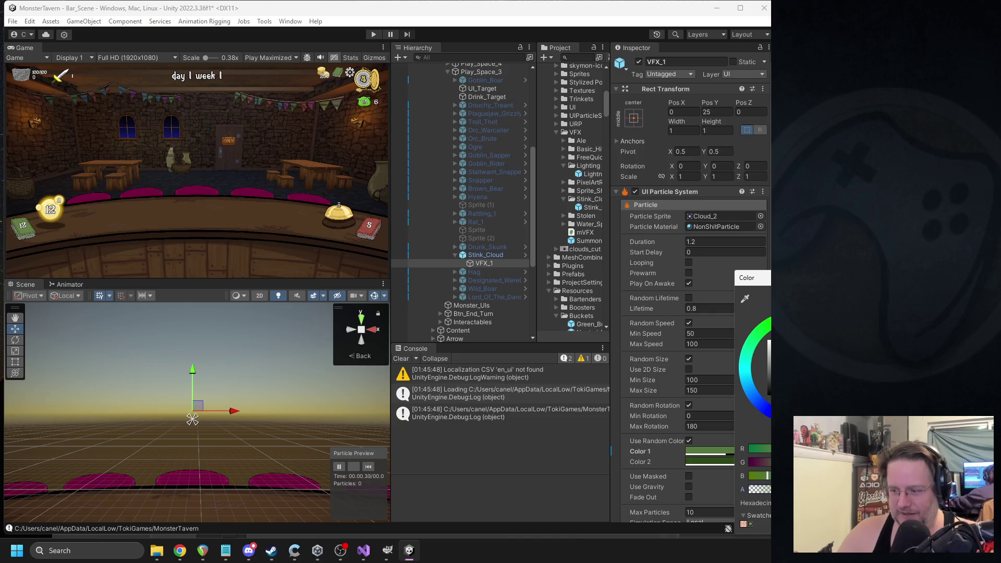
{"action": "key", "text": "Escape"}
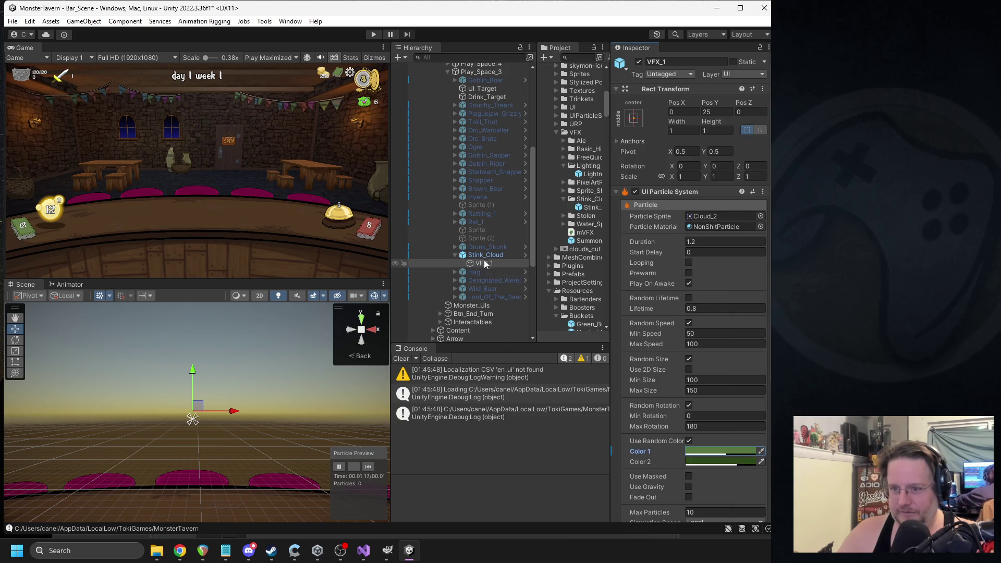
{"action": "left_click", "coordinate": [705, 463]}
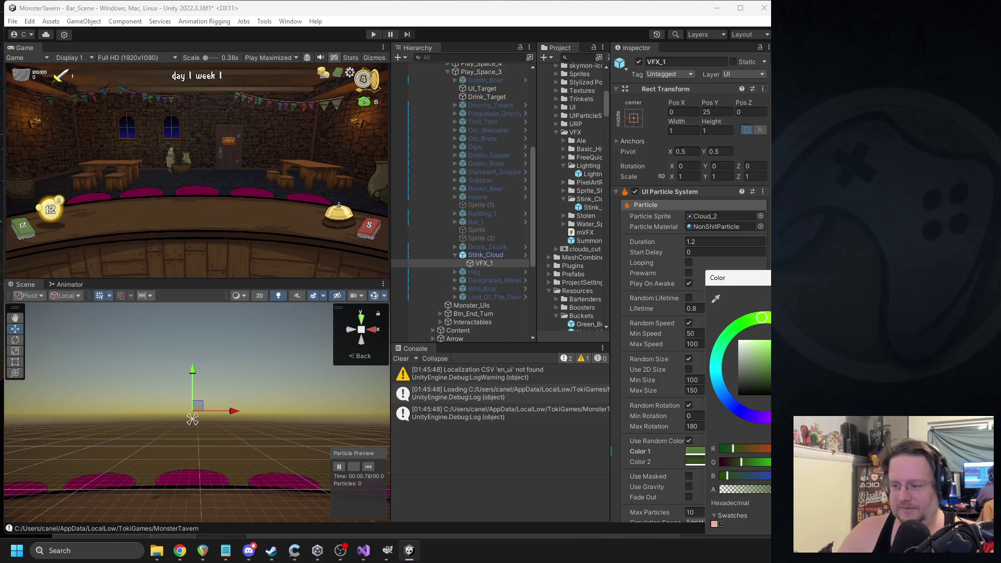
{"action": "left_click", "coordinate": [763, 489]}
{"action": "key", "text": "Escape"}
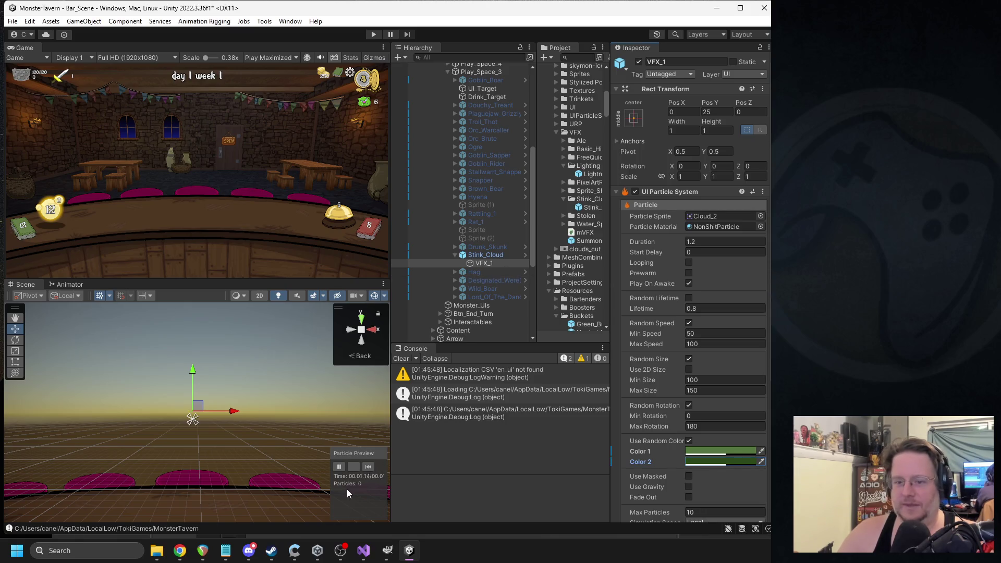
{"action": "left_click", "coordinate": [370, 467]}
{"action": "left_click", "coordinate": [370, 467]}
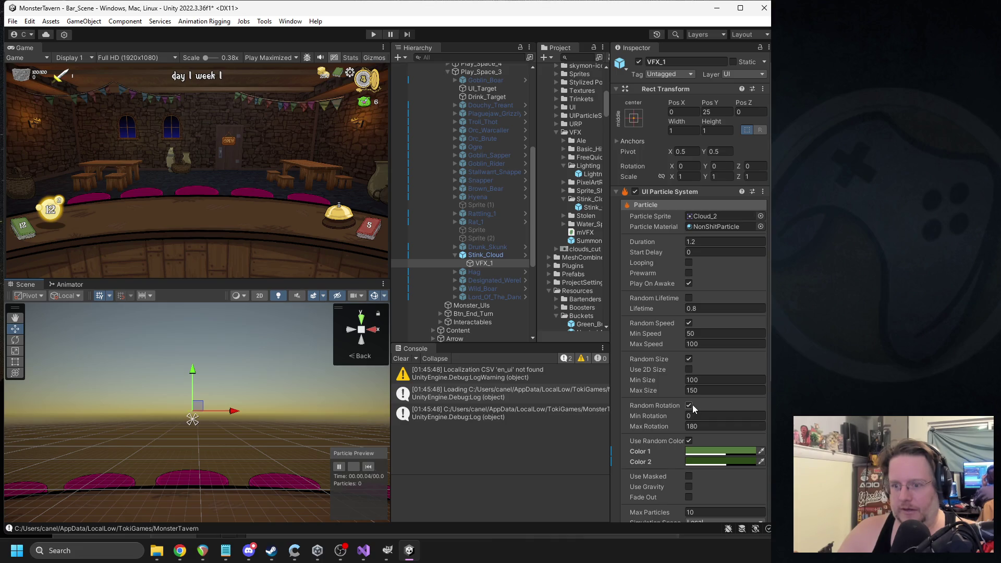
- Turn on Rotation Over Lifetime with speeds 15 to 25, deactivate Stink_Cloud, and start the game
{"action": "scroll", "coordinate": [692, 404], "scroll_direction": "down", "scroll_amount": 5}
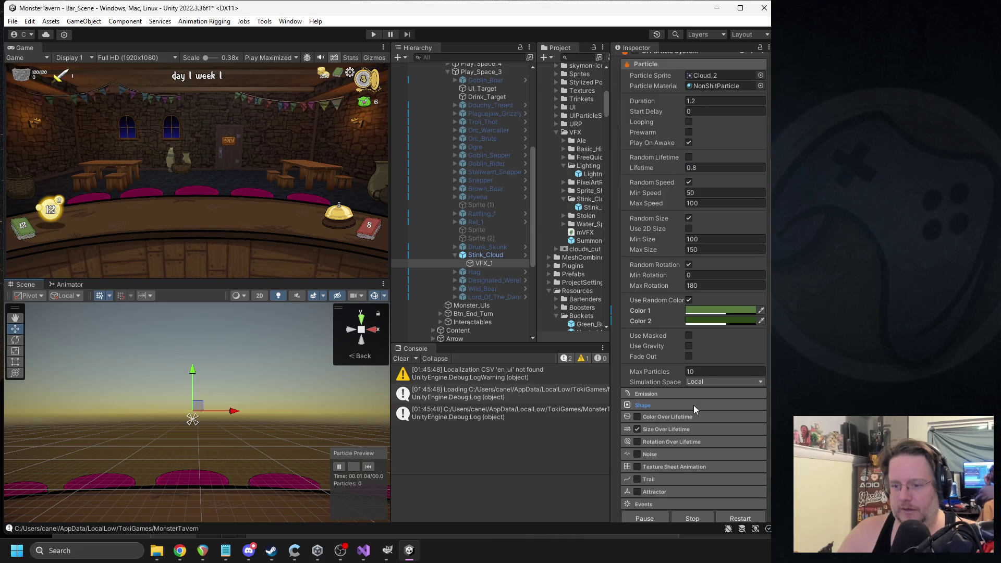
{"action": "left_click", "coordinate": [638, 442]}
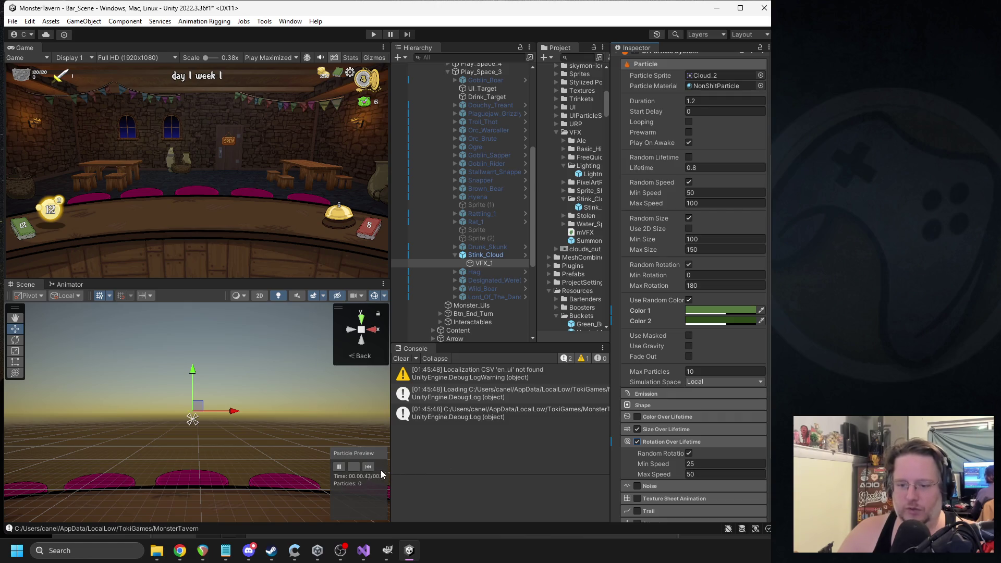
{"action": "left_click", "coordinate": [373, 470]}
{"action": "left_click", "coordinate": [493, 172]}
{"action": "left_click", "coordinate": [369, 465]}
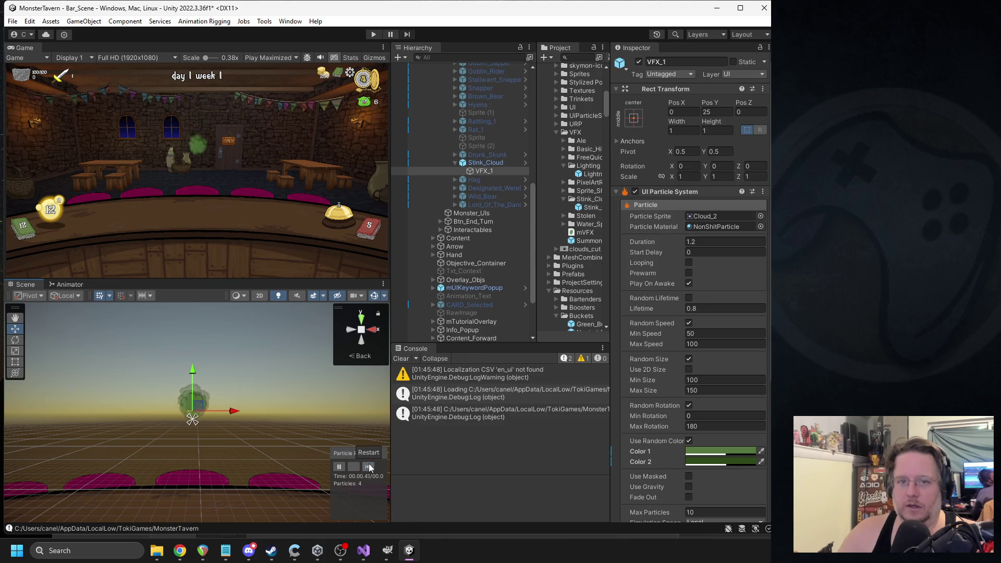
{"action": "scroll", "coordinate": [711, 453], "scroll_direction": "down", "scroll_amount": 5}
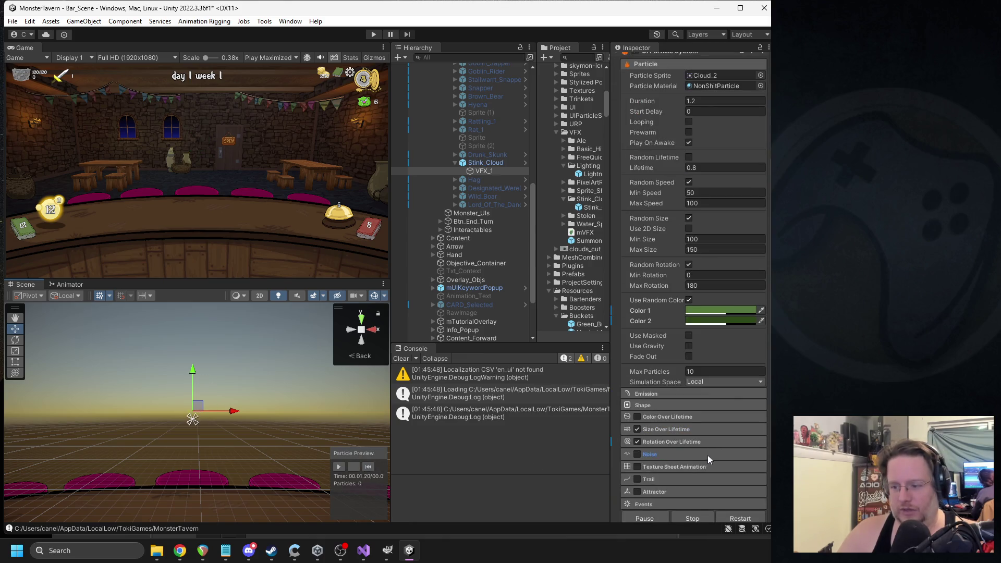
{"action": "left_click", "coordinate": [674, 442]}
{"action": "type", "text": "25"}
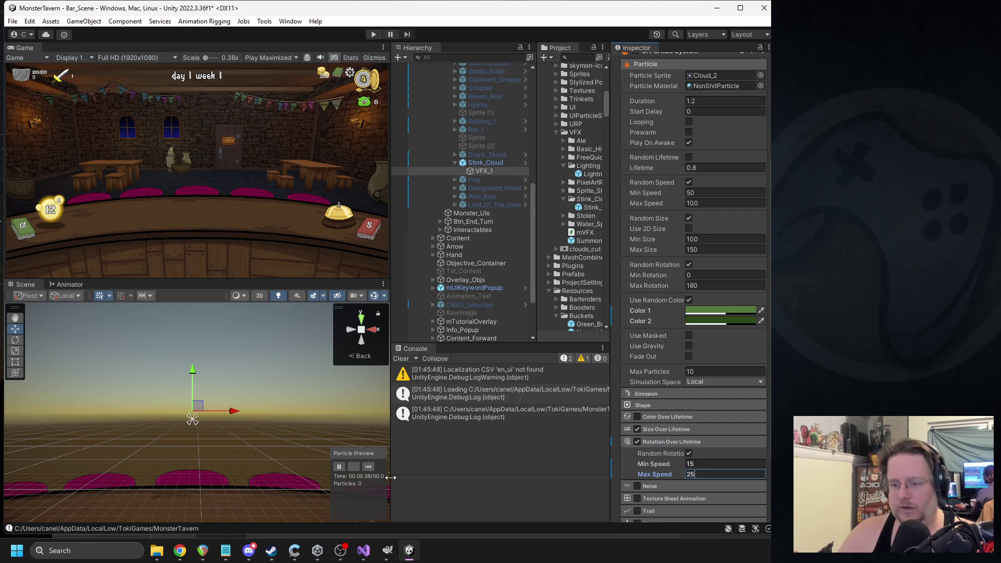
{"action": "left_click", "coordinate": [369, 468]}
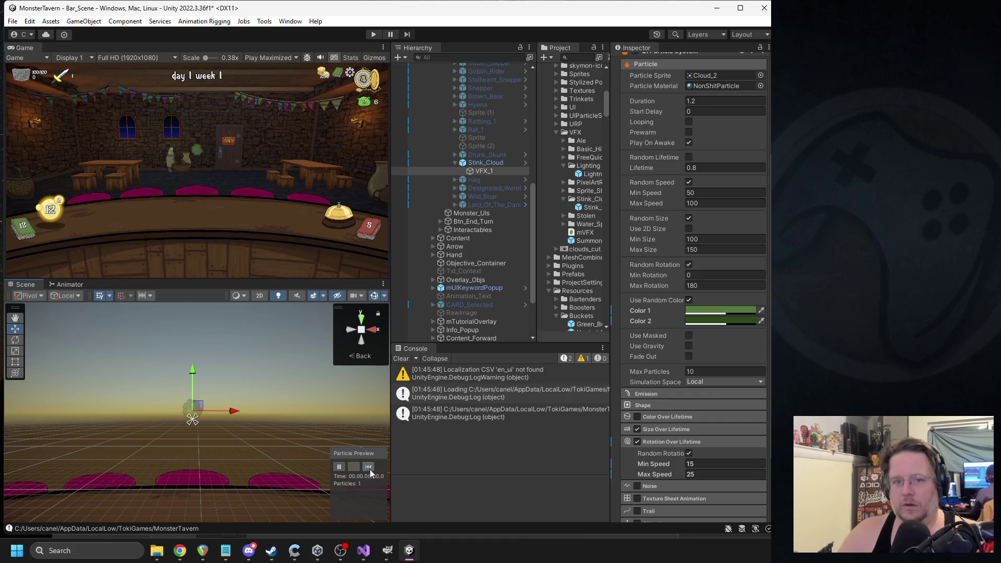
{"action": "left_click", "coordinate": [483, 163]}
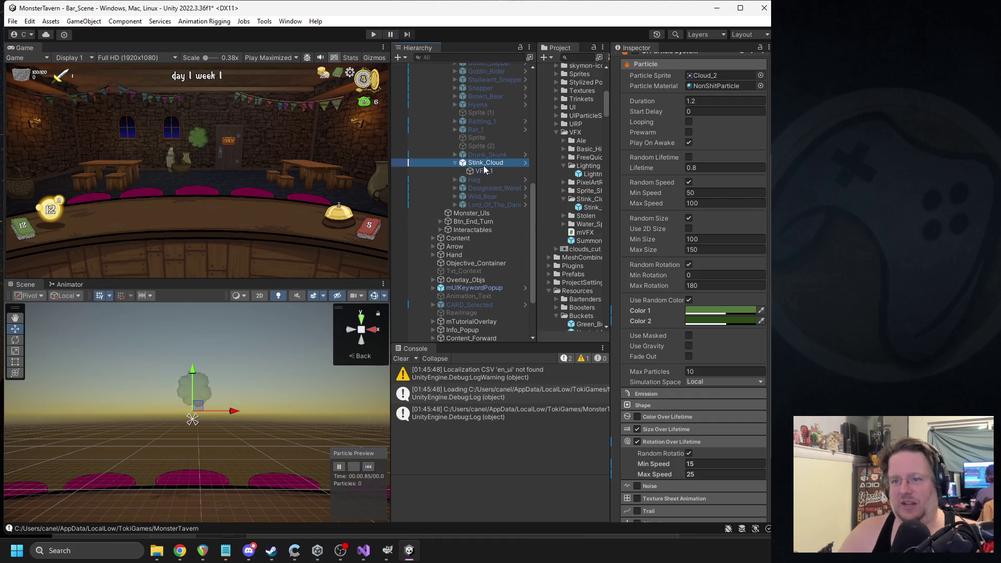
{"action": "left_click", "coordinate": [638, 61]}
{"action": "left_click", "coordinate": [374, 35]}
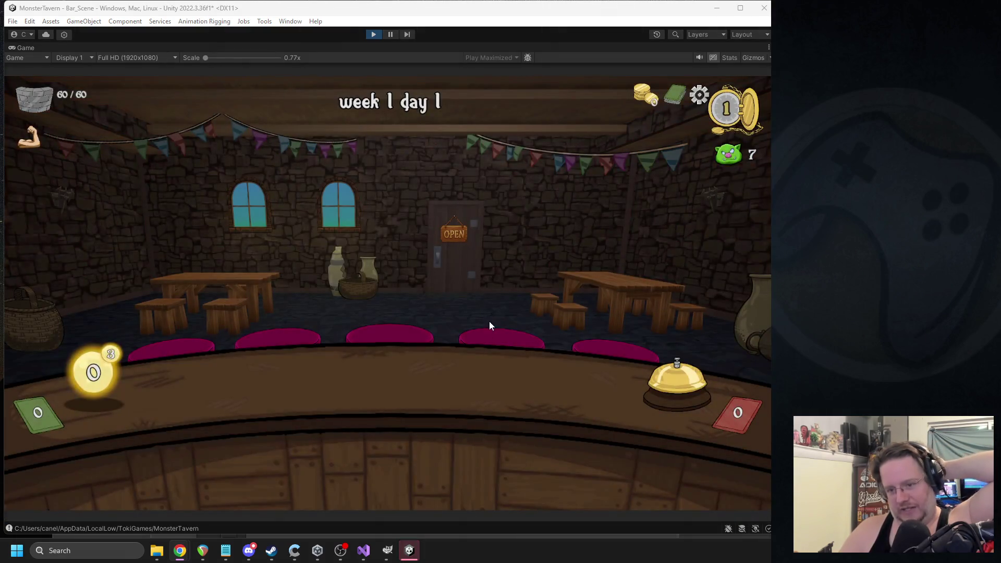
- Serve Tuskwater and Bottom Shelf, play Coffee Shot on a customer across three turns, then stop
{"action": "mouse_move", "coordinate": [306, 393]}
{"action": "left_mouse_down"}
{"action": "mouse_move", "coordinate": [264, 420]}
{"action": "mouse_move", "coordinate": [294, 425]}
{"action": "mouse_move", "coordinate": [318, 383]}
{"action": "left_mouse_up"}
{"action": "left_click", "coordinate": [669, 381]}
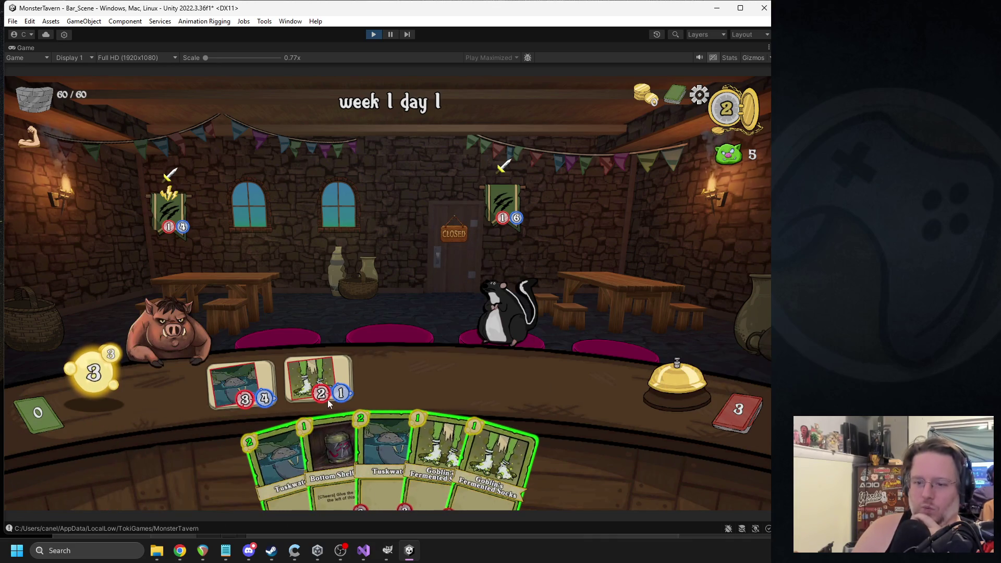
{"action": "left_click", "coordinate": [329, 448]}
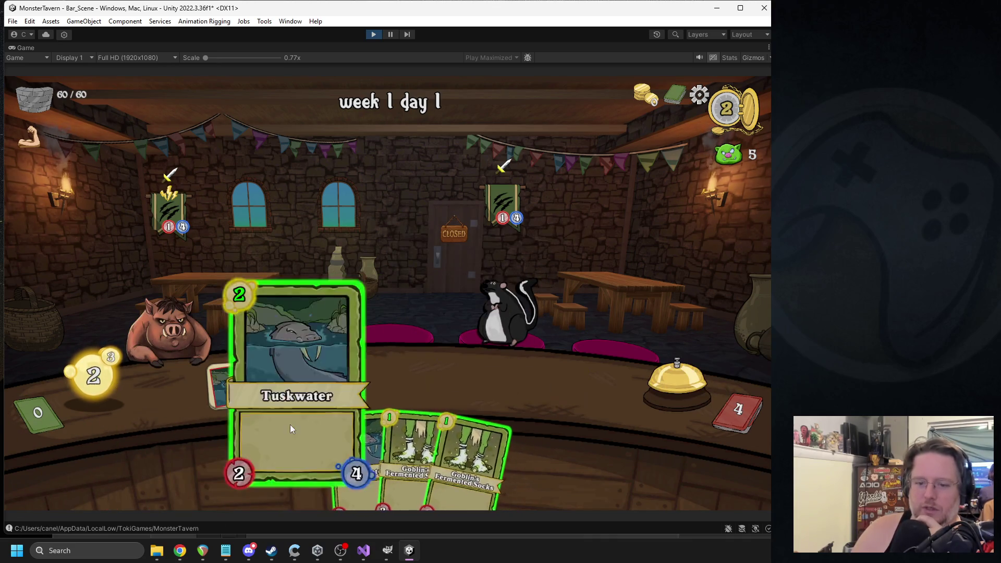
{"action": "left_click", "coordinate": [291, 425]}
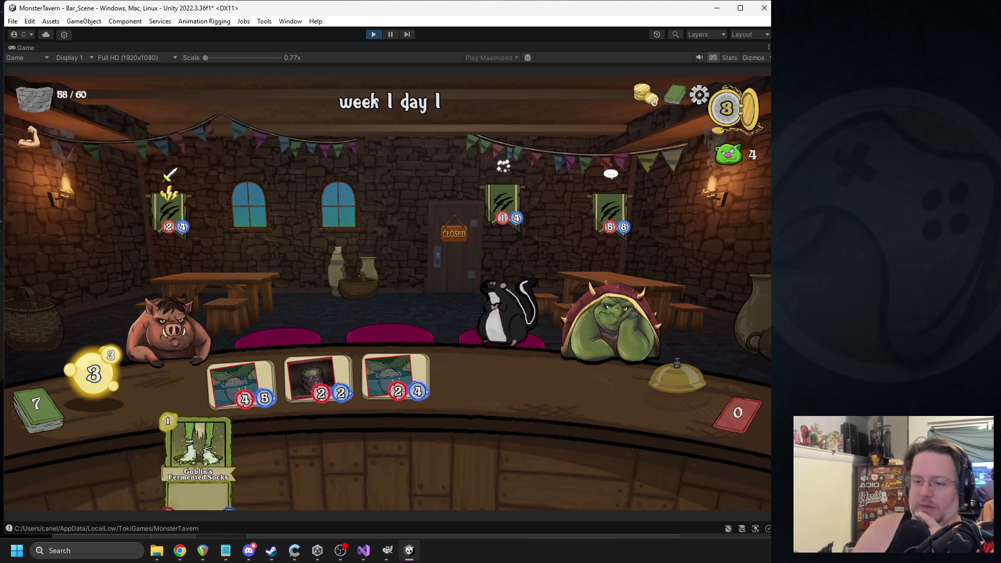
{"action": "left_click", "coordinate": [677, 378]}
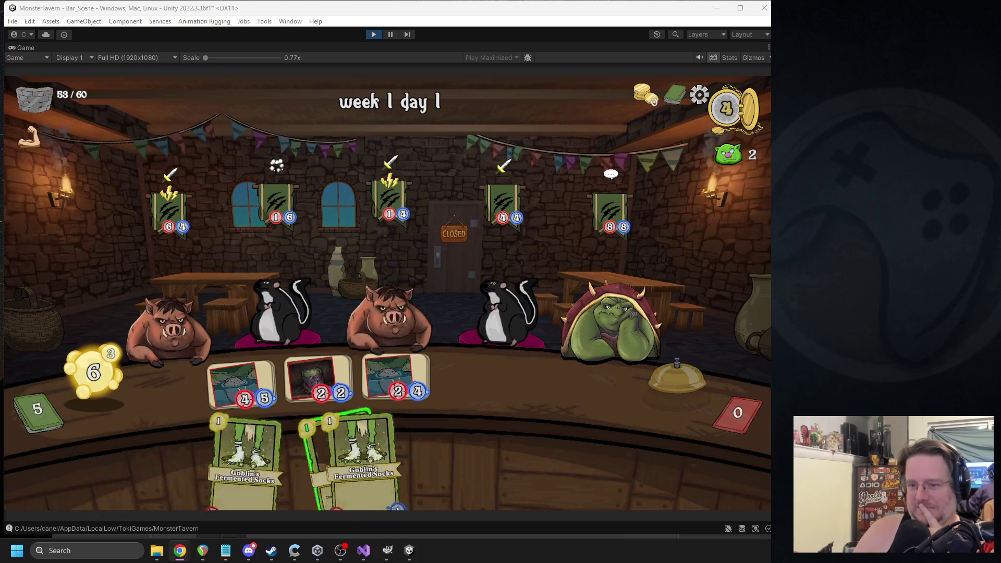
{"action": "left_click", "coordinate": [674, 383]}
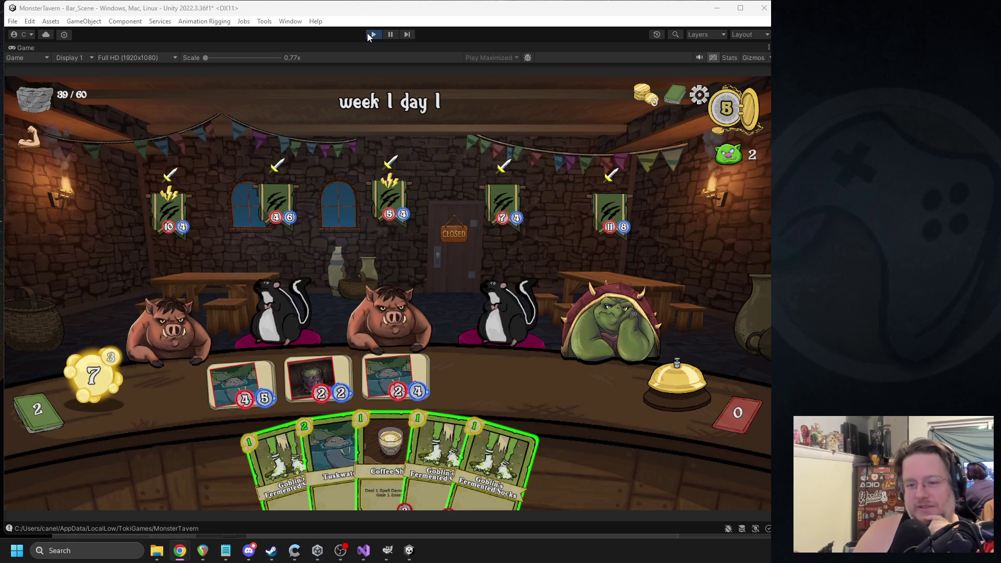
{"action": "left_click", "coordinate": [390, 443]}
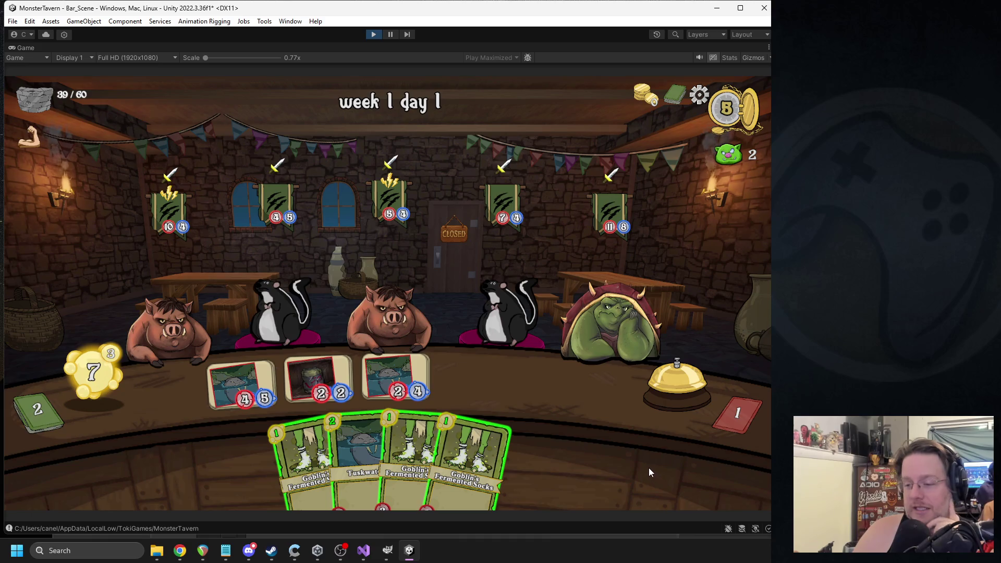
{"action": "key", "text": "alt+Tab"}
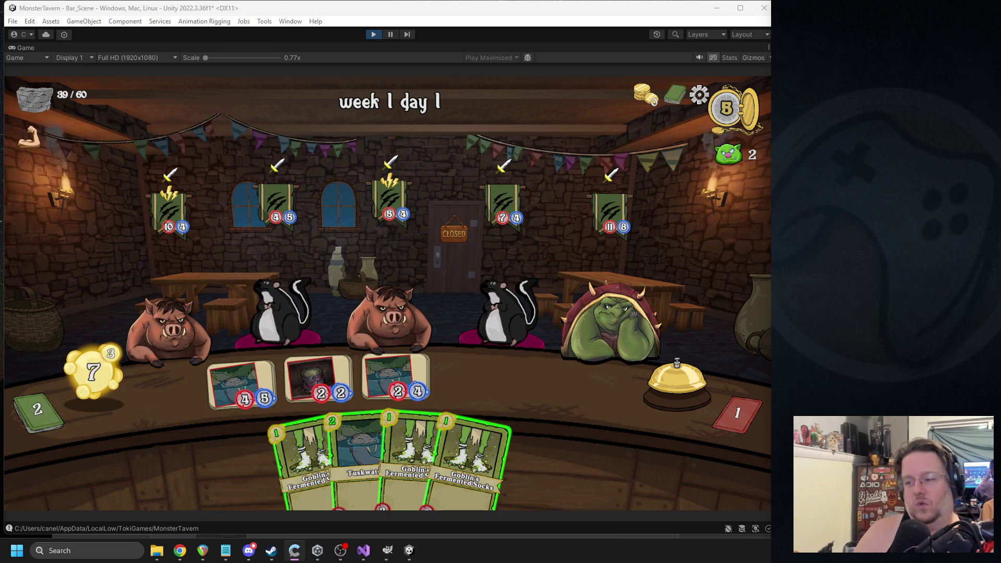
{"action": "left_click", "coordinate": [373, 35]}
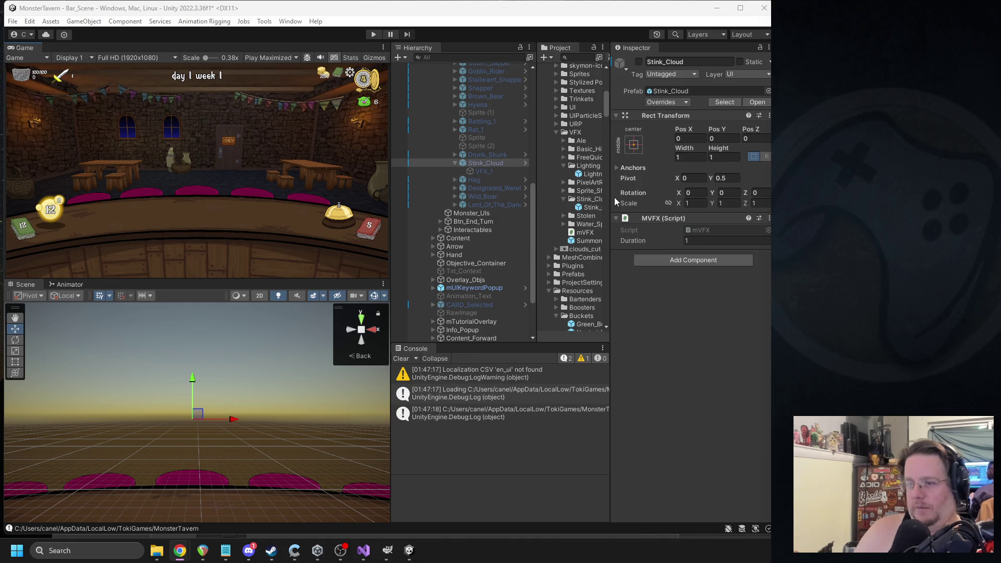
- Widen the Project panel and reveal the Assets/SFX/Click clip in File Explorer
{"action": "left_click_drag", "start_coordinate": [614, 197], "coordinate": [671, 197]}
{"action": "scroll", "coordinate": [595, 163], "scroll_direction": "up", "scroll_amount": 5}
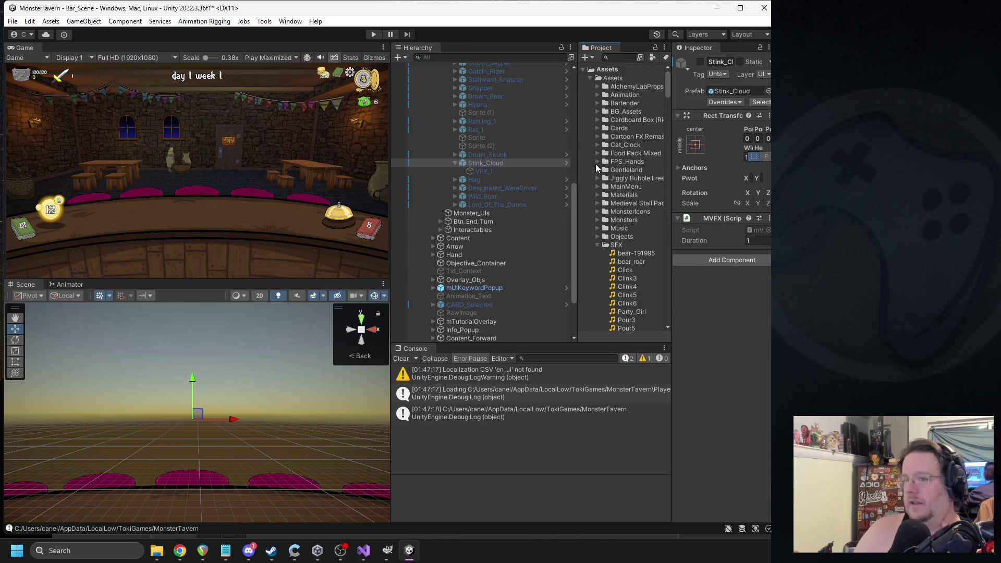
{"action": "left_click", "coordinate": [629, 270]}
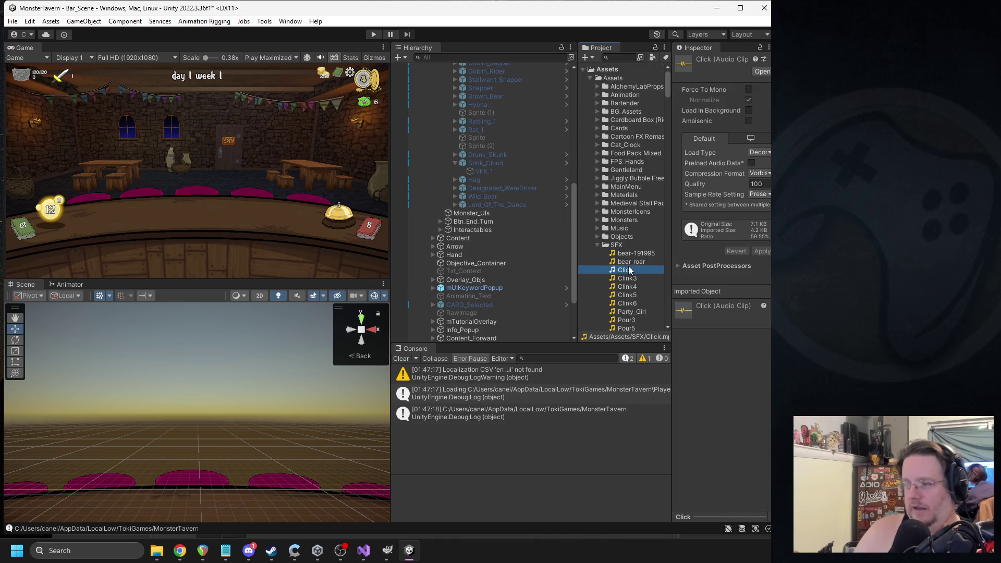
{"action": "right_click", "coordinate": [630, 269]}
{"action": "left_click", "coordinate": [667, 246]}
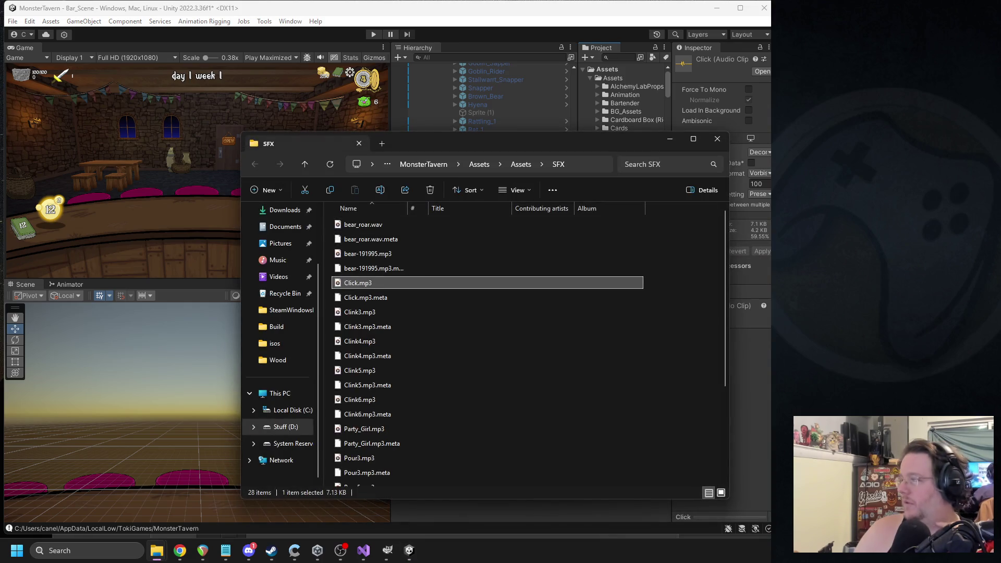
- Close the SFX Explorer window and drag a new sound file into Unity's SFX folder
{"action": "left_click", "coordinate": [717, 139]}
{"action": "key", "text": "alt+Tab"}
{"action": "mouse_move", "coordinate": [626, 279]}
{"action": "left_mouse_down"}
{"action": "mouse_move", "coordinate": [614, 252]}
{"action": "mouse_move", "coordinate": [689, 273]}
{"action": "left_mouse_up"}
- Rename the newly added sound clip to Fart_1
{"action": "mouse_move", "coordinate": [578, 263]}
{"action": "left_mouse_down"}
{"action": "mouse_move", "coordinate": [544, 261]}
{"action": "mouse_move", "coordinate": [561, 260]}
{"action": "left_mouse_up"}
{"action": "left_click", "coordinate": [619, 252]}
{"action": "type", "text": "Fart_1"}
{"action": "key", "text": "Return"}
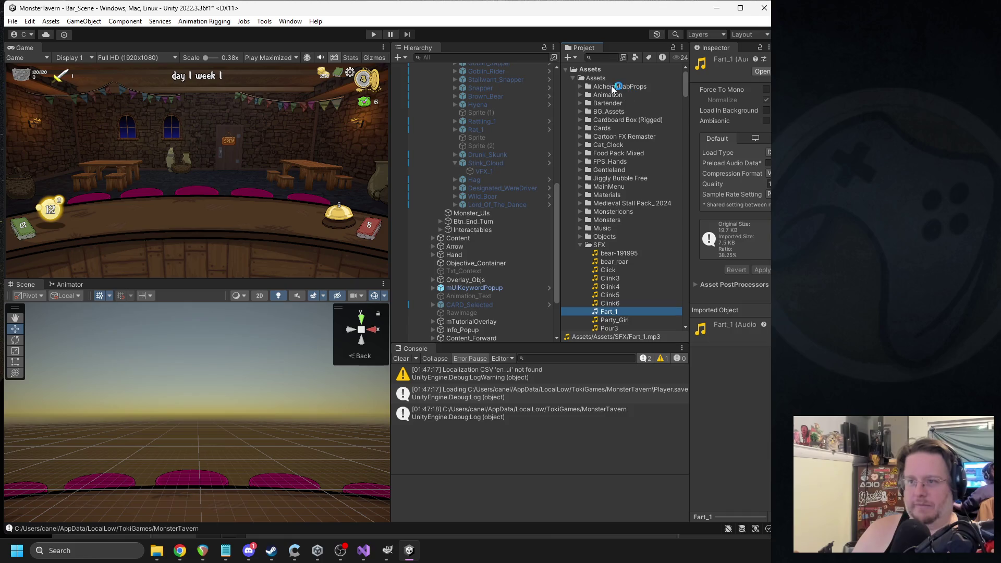
- In the Drunk_Skunk prefab, set the Stank move's status effect audio to Fart_1, then start the game
{"action": "left_click", "coordinate": [600, 56]}
{"action": "type", "text": "st"}
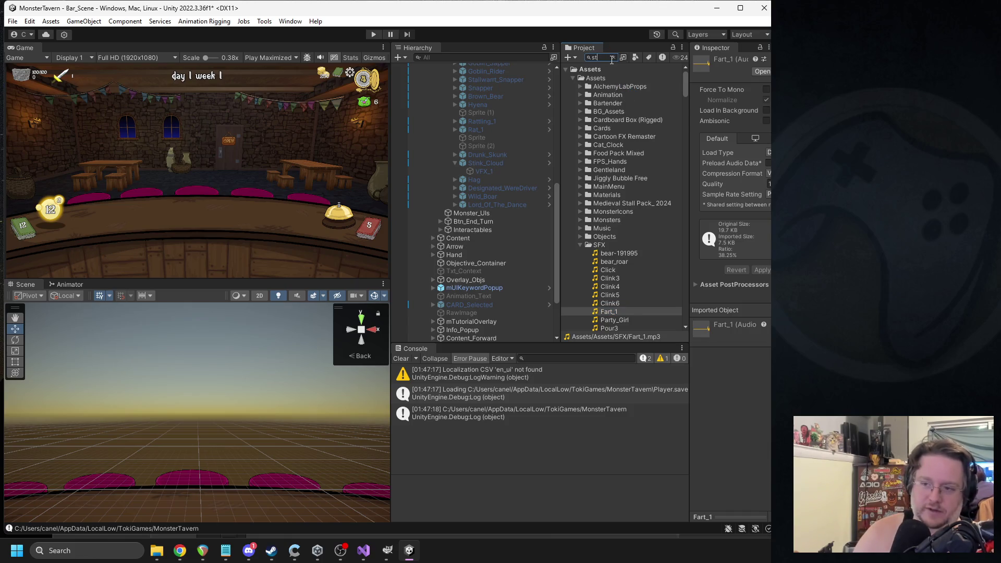
{"action": "key", "text": "BackSpace"}
{"action": "key", "text": "BackSpace"}
{"action": "type", "text": "skunk"}
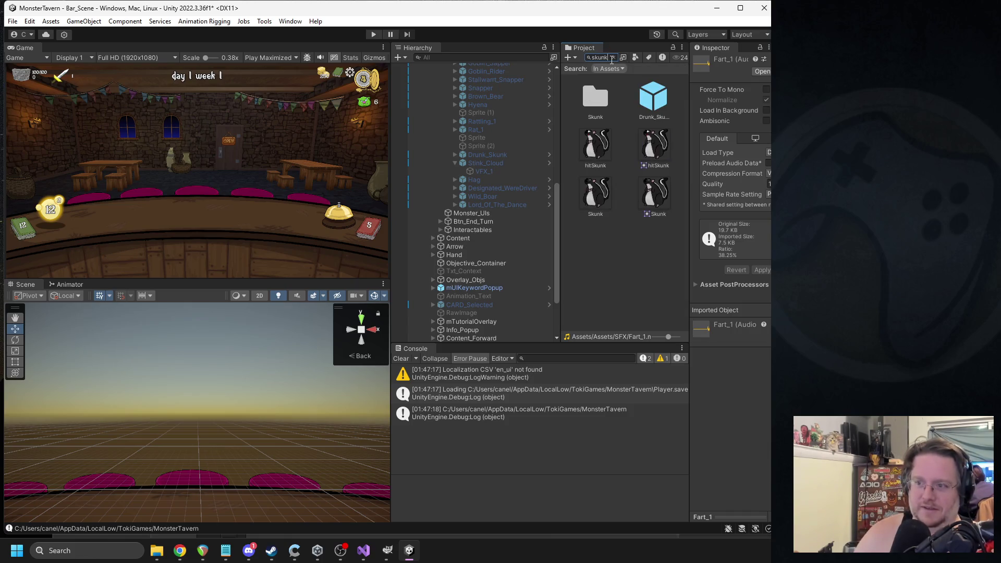
{"action": "double_click", "coordinate": [652, 97]}
{"action": "left_click", "coordinate": [462, 147]}
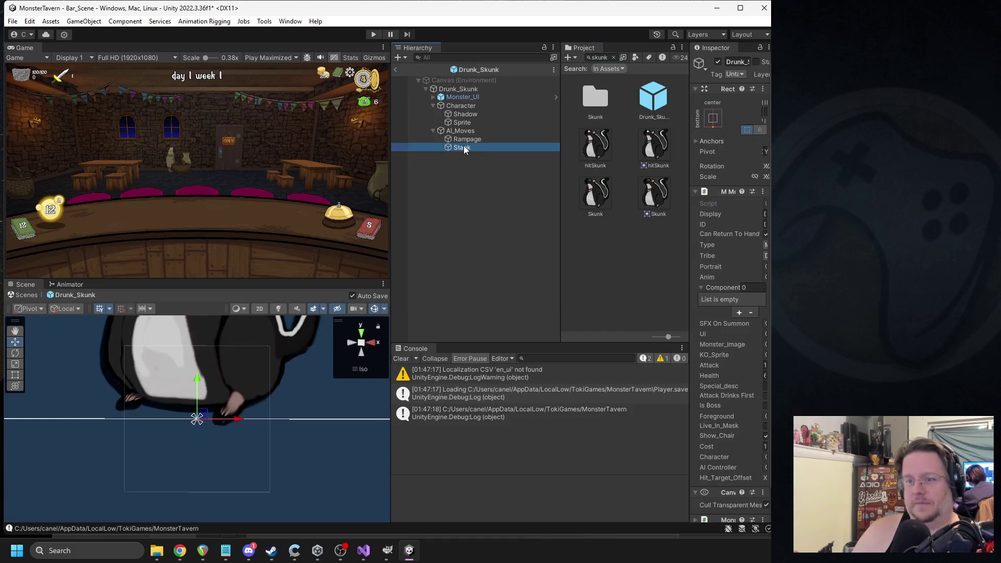
{"action": "left_click_drag", "start_coordinate": [690, 220], "coordinate": [620, 220]}
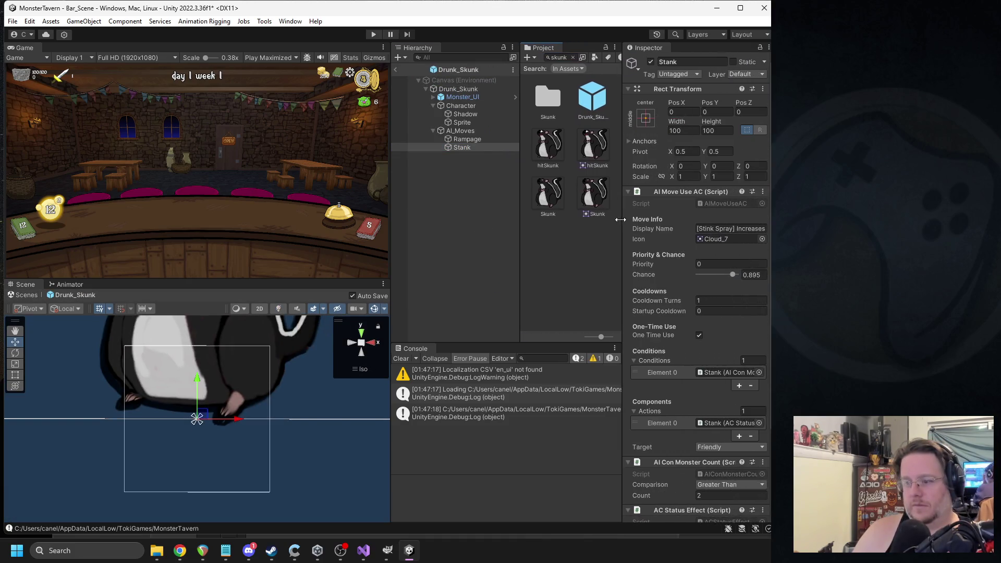
{"action": "scroll", "coordinate": [721, 470], "scroll_direction": "down", "scroll_amount": 5}
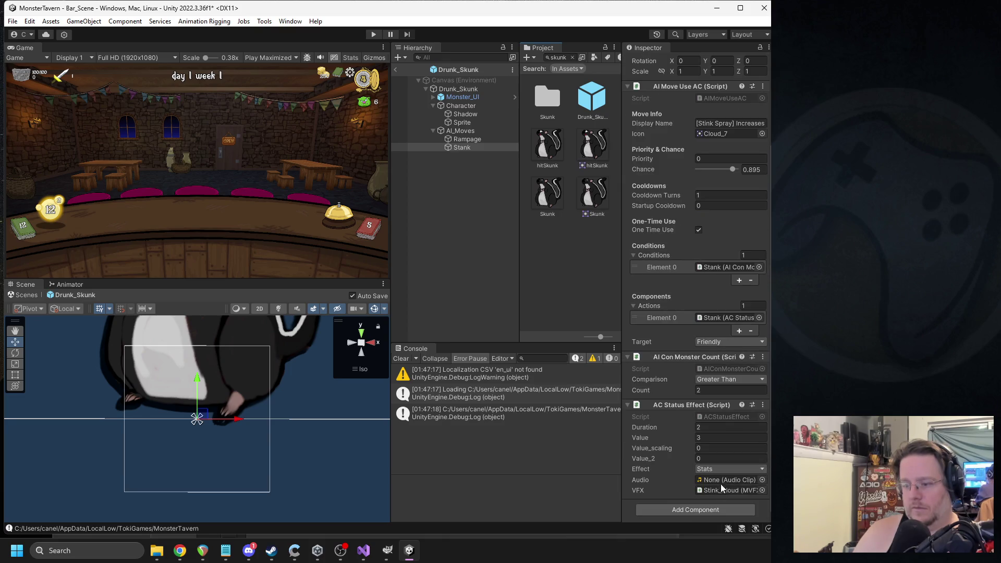
{"action": "left_click", "coordinate": [762, 479]}
{"action": "type", "text": "fart"}
{"action": "double_click", "coordinate": [518, 313]}
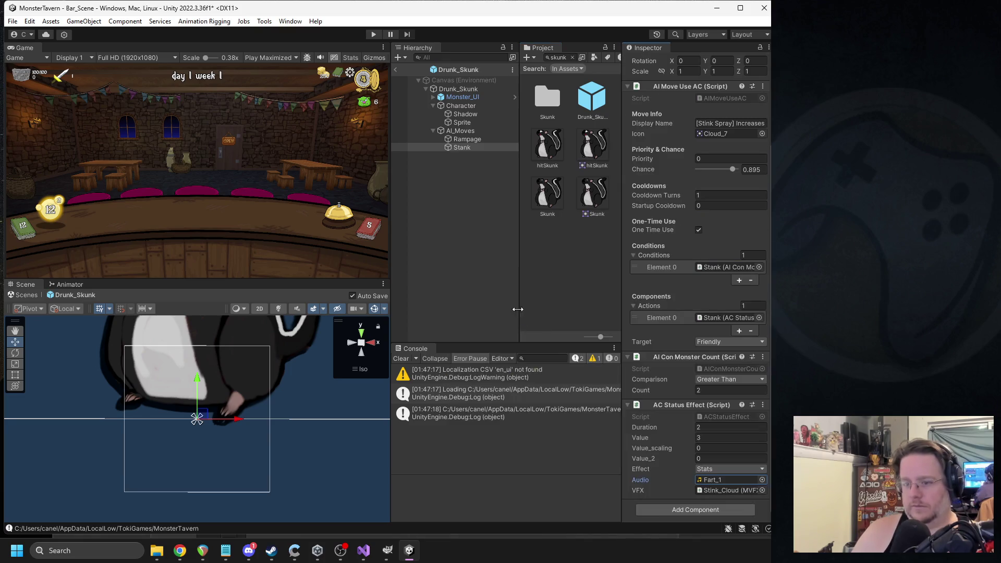
{"action": "left_click", "coordinate": [373, 34]}
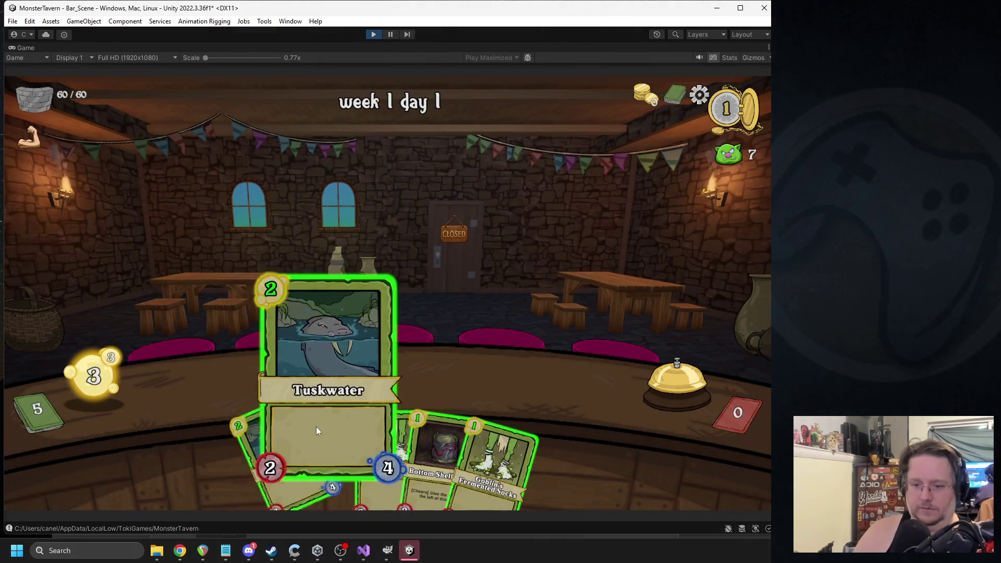
- Serve a card to the counter, end the turn, then play Coffee Shot, Fermented Socks and Tuskwater
{"action": "left_click_drag", "start_coordinate": [455, 390], "coordinate": [335, 384]}
{"action": "left_click", "coordinate": [674, 377]}
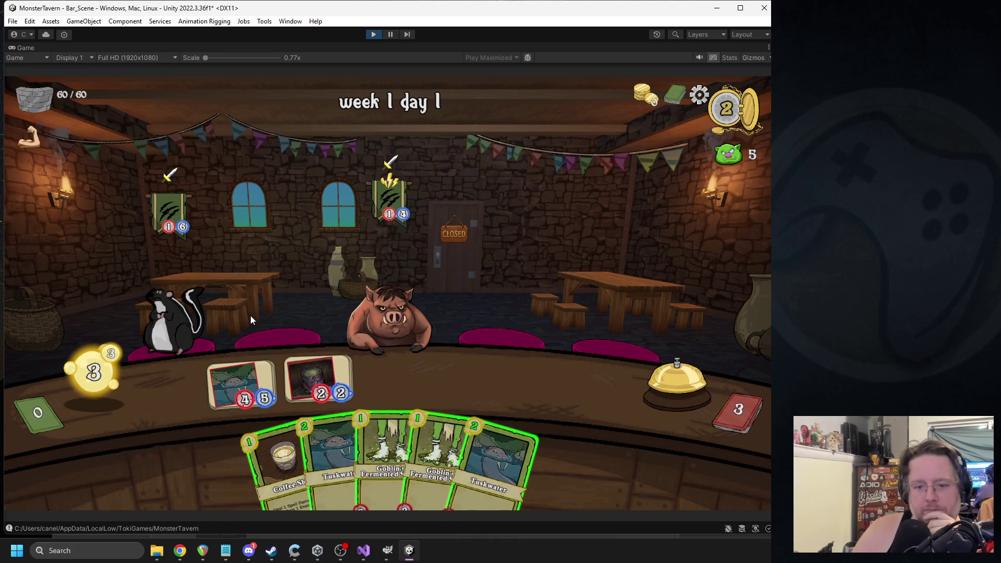
{"action": "left_click", "coordinate": [259, 479]}
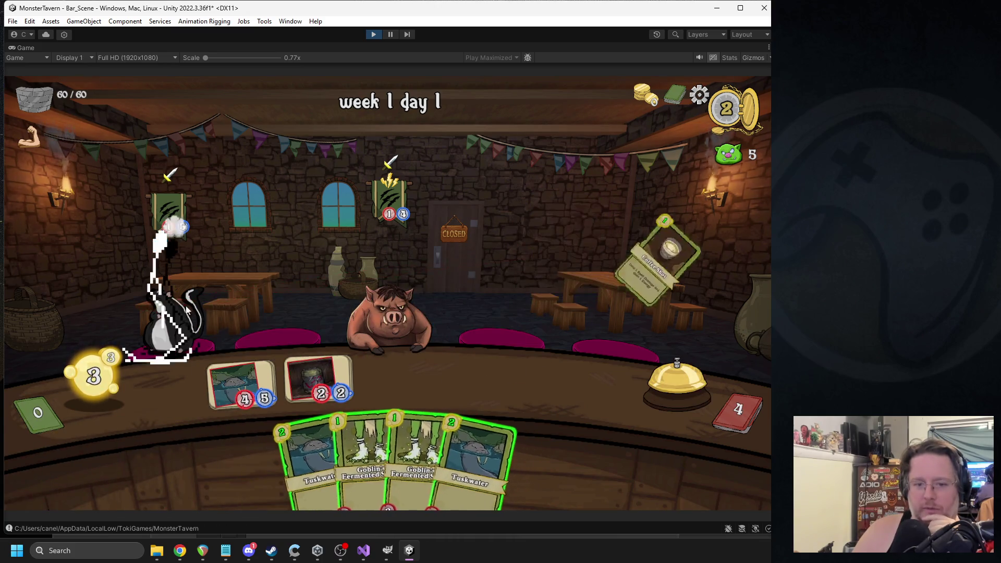
{"action": "left_click", "coordinate": [359, 469]}
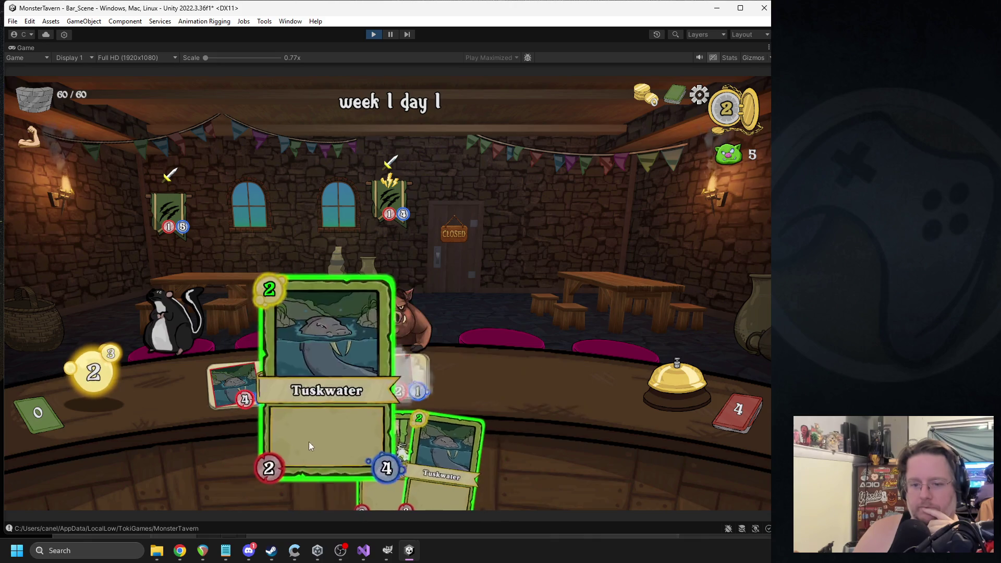
{"action": "left_click", "coordinate": [328, 469]}
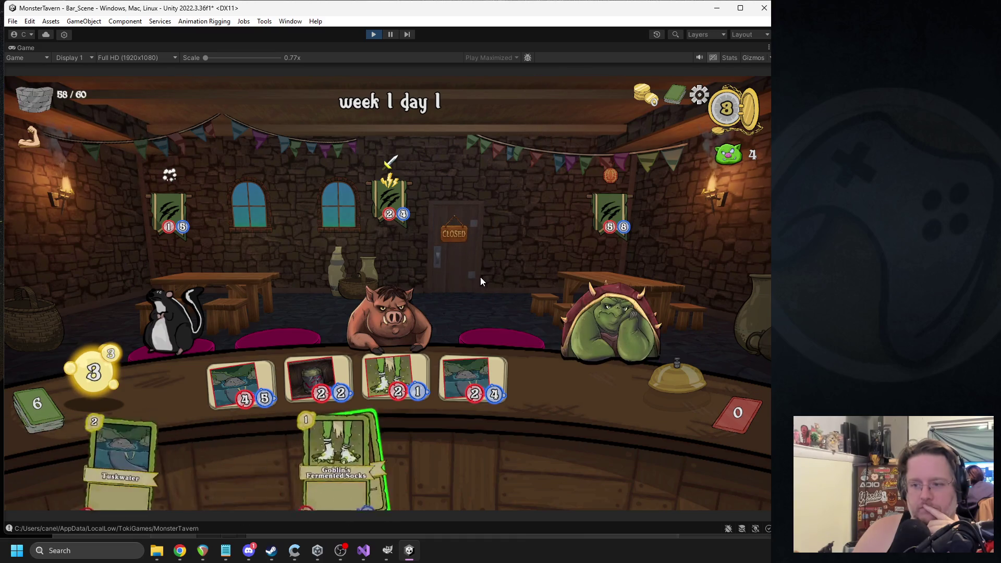
- Give the skunk Coffee Shot, attack the orc, place Fermented Socks, end the turn and stop the test
{"action": "left_click_drag", "start_coordinate": [279, 464], "coordinate": [172, 323]}
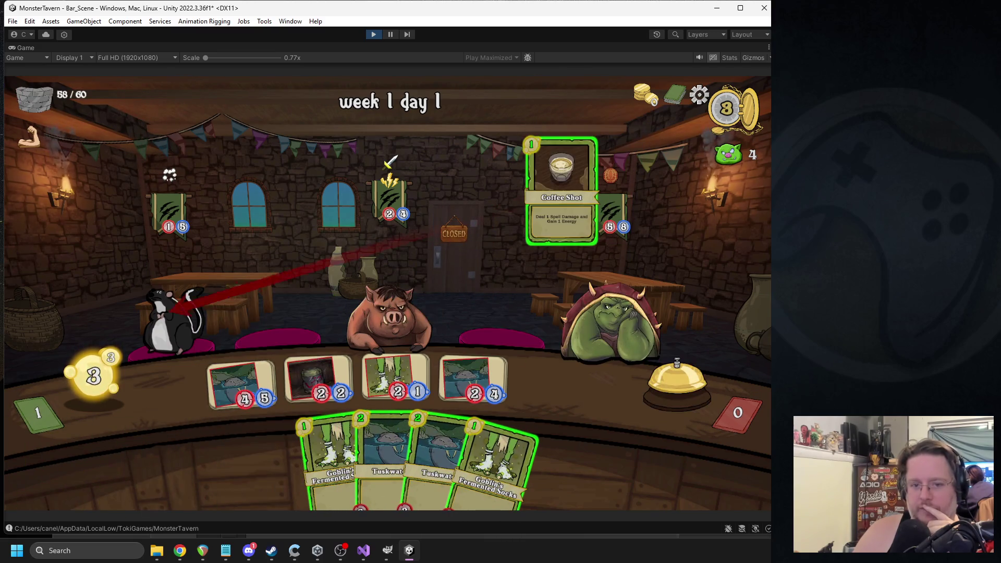
{"action": "mouse_move", "coordinate": [315, 372]}
{"action": "left_mouse_down"}
{"action": "mouse_move", "coordinate": [657, 271]}
{"action": "mouse_move", "coordinate": [615, 312]}
{"action": "left_mouse_up"}
{"action": "left_click_drag", "start_coordinate": [464, 459], "coordinate": [547, 384]}
{"action": "left_click_drag", "start_coordinate": [334, 455], "coordinate": [396, 376]}
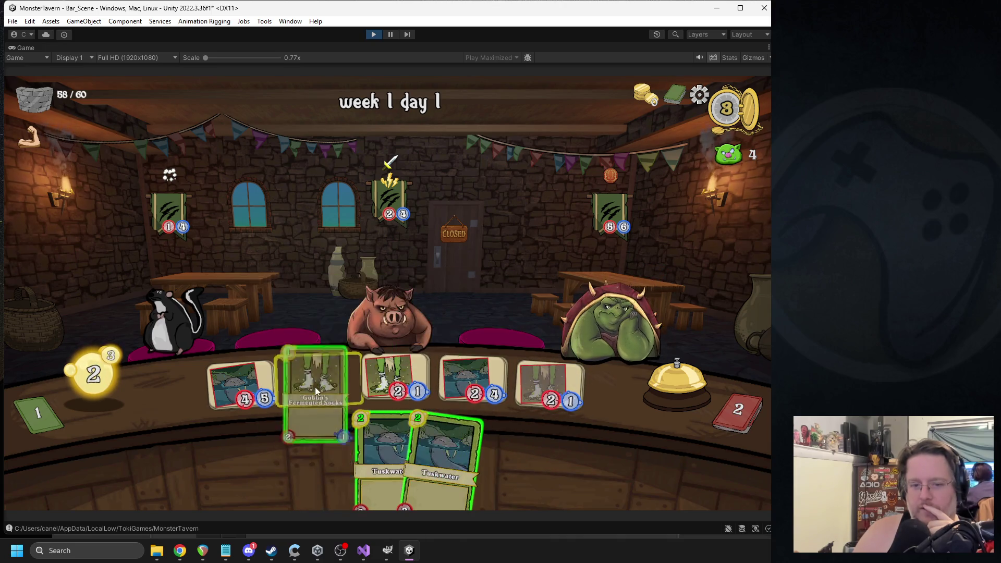
{"action": "left_click", "coordinate": [649, 380]}
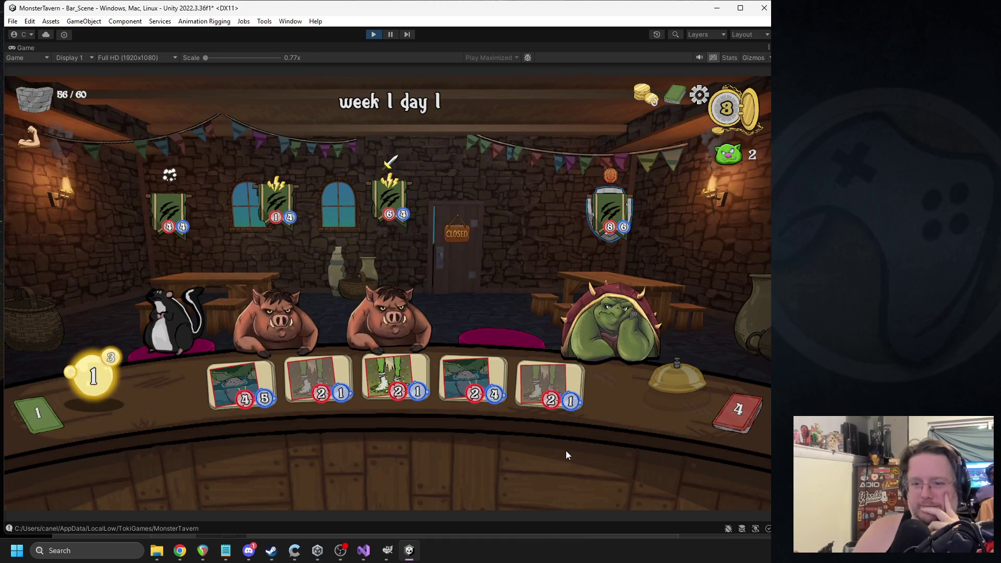
{"action": "left_click", "coordinate": [374, 35]}
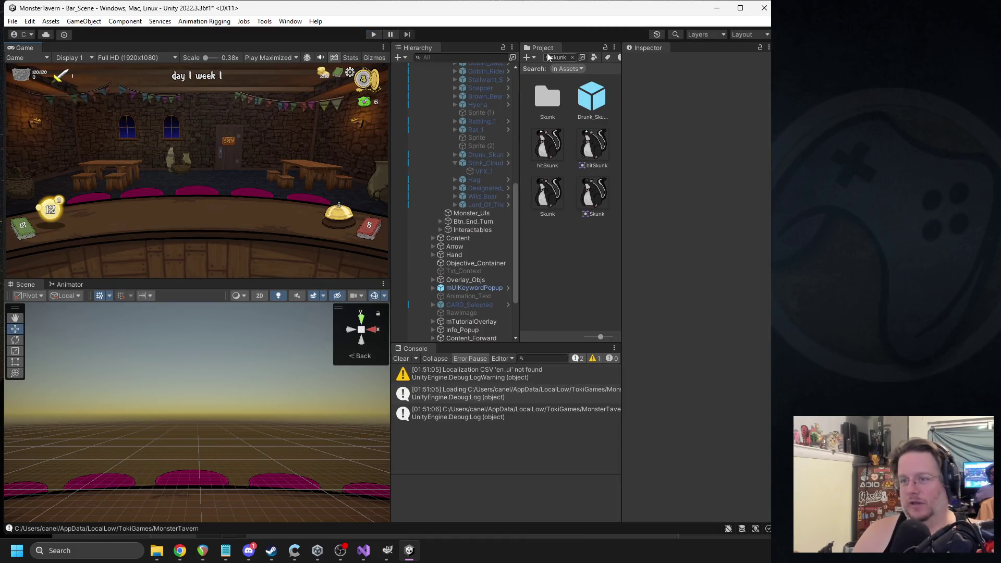
{"action": "left_click", "coordinate": [557, 58]}
- Search the project for fart_1 and reveal the Fart_1 clip in File Explorer
{"action": "type", "text": "fart_1"}
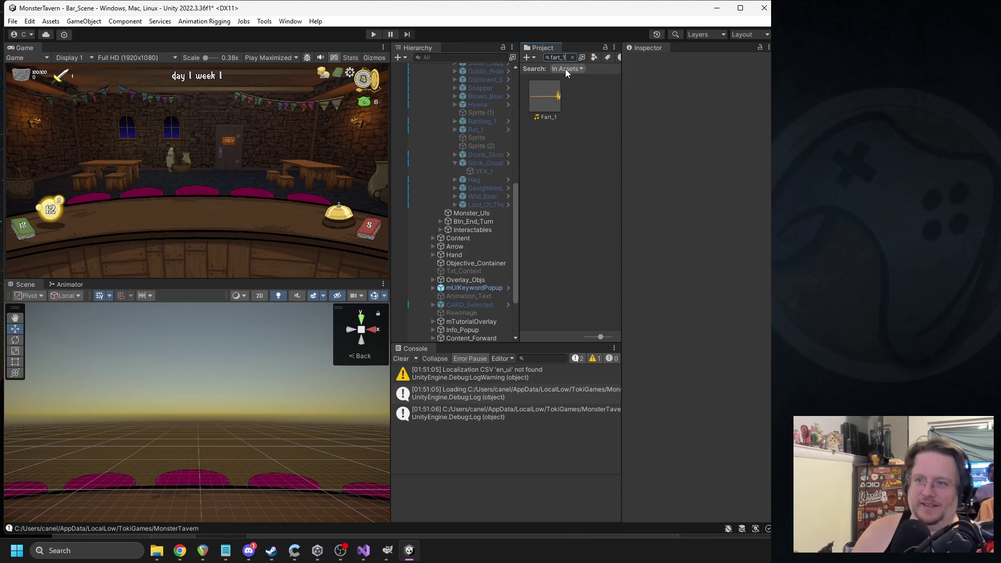
{"action": "right_click", "coordinate": [542, 99]}
{"action": "left_click", "coordinate": [562, 122]}
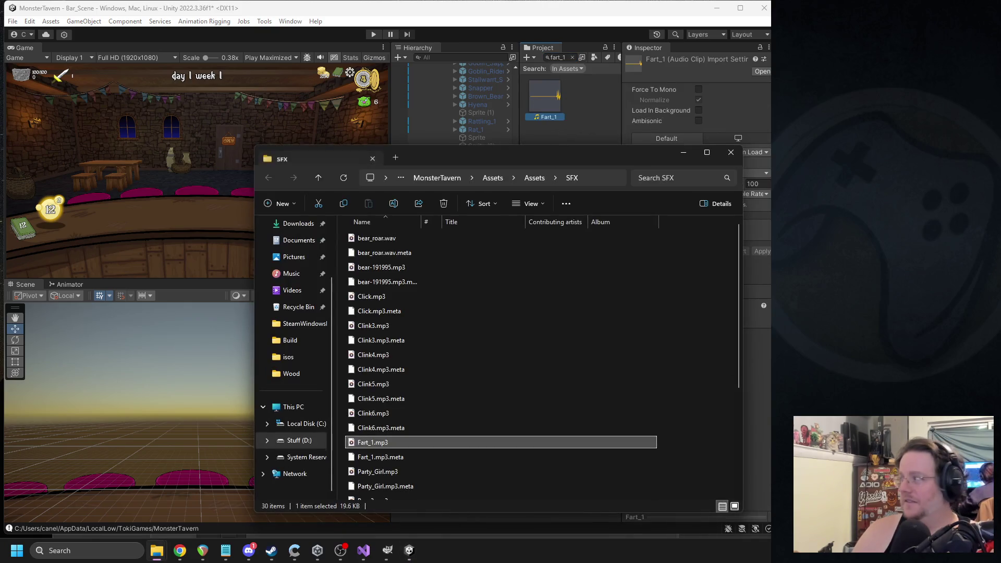
- Copy the SFX folder path, preview the downloaded clip and close the audio player
{"action": "left_click", "coordinate": [179, 550]}
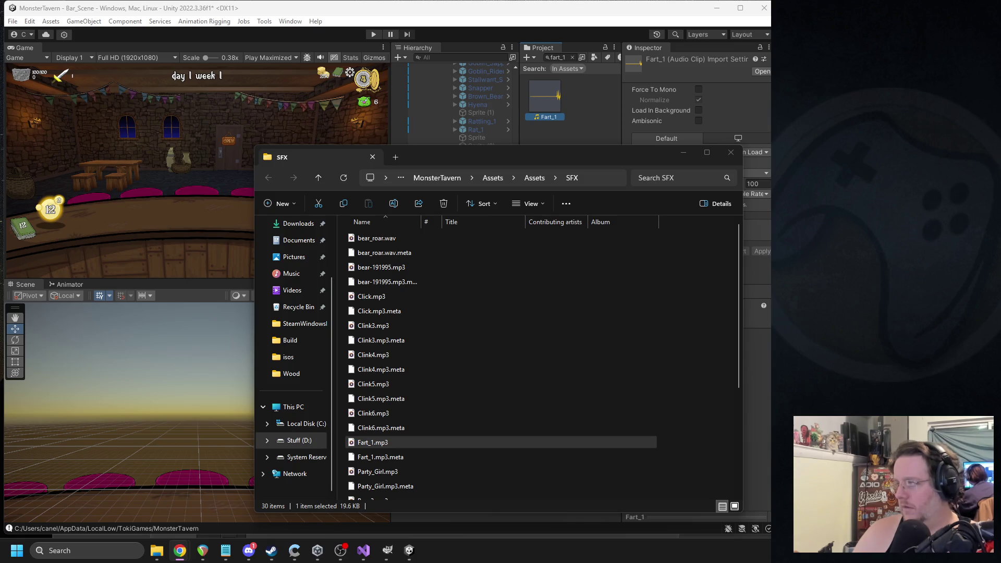
{"action": "left_click", "coordinate": [601, 183]}
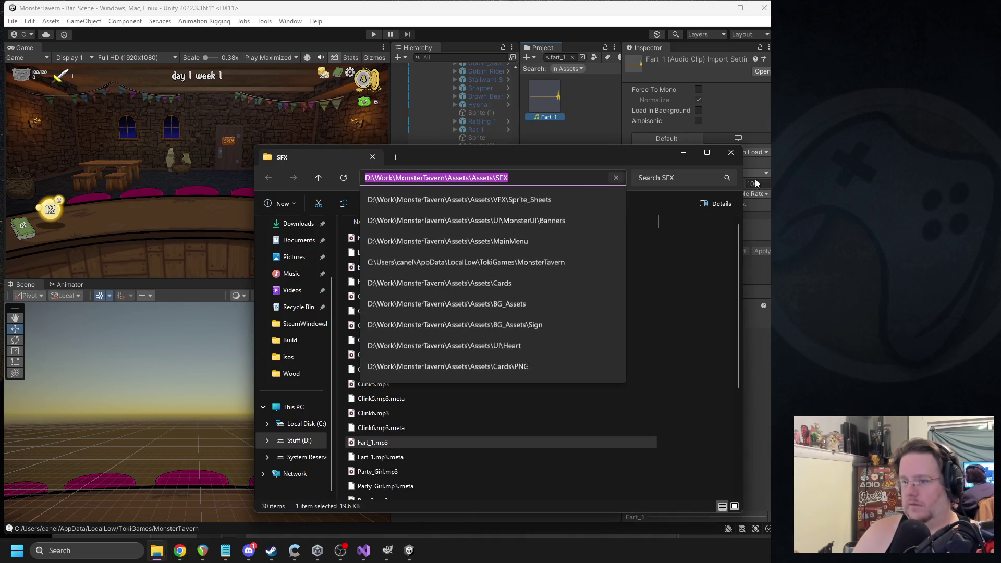
{"action": "key", "text": "alt+Tab"}
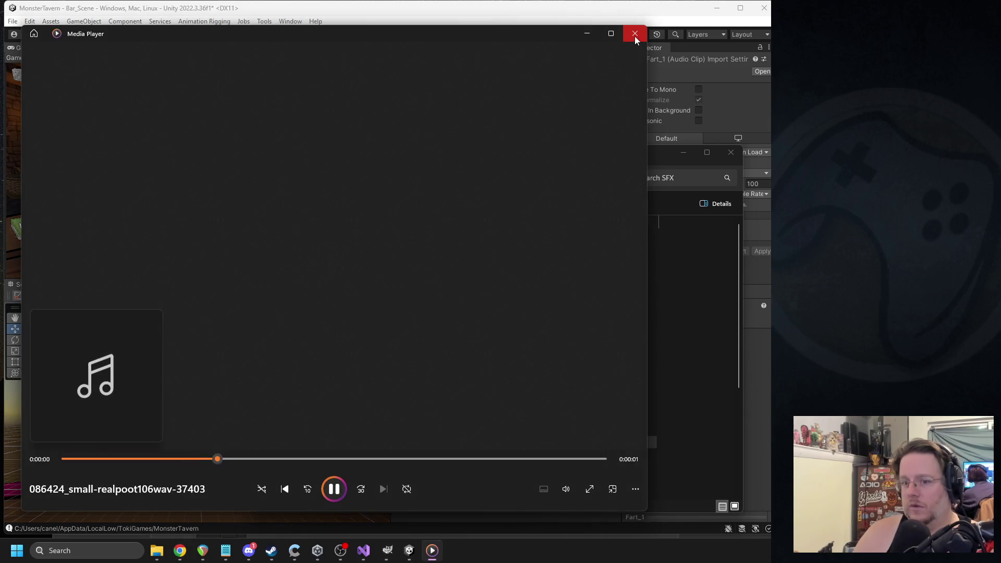
{"action": "left_click", "coordinate": [634, 36]}
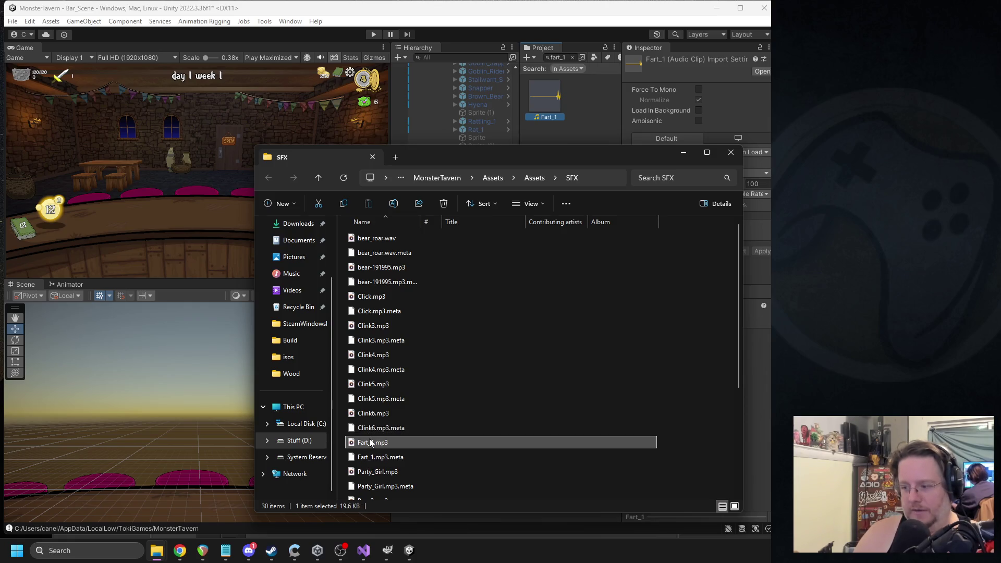
- Paste the renamed download into the SFX folder, replacing the old Fart_1.mp3
{"action": "left_click", "coordinate": [371, 442]}
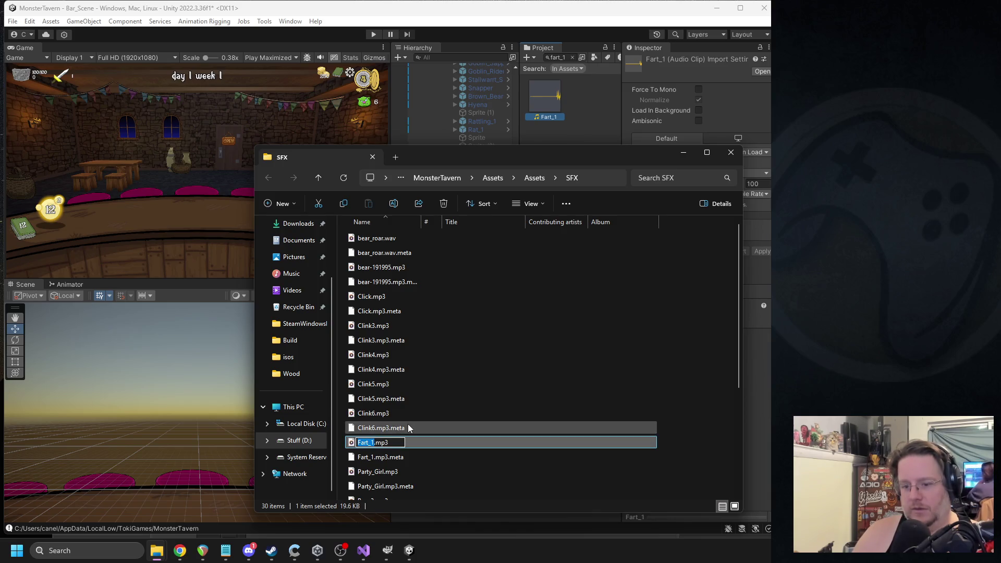
{"action": "key", "text": "alt+Tab"}
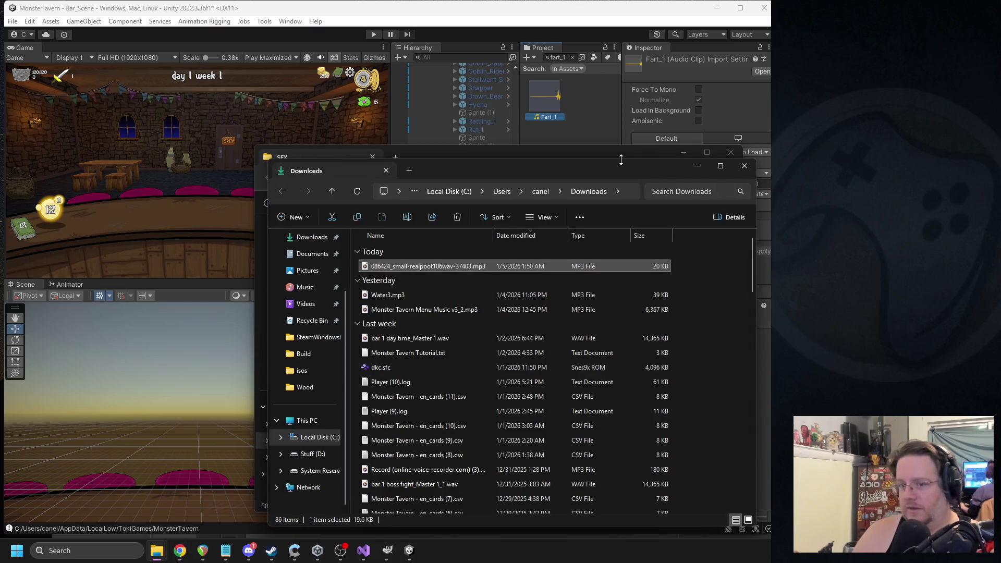
{"action": "key", "text": "ctrl+w"}
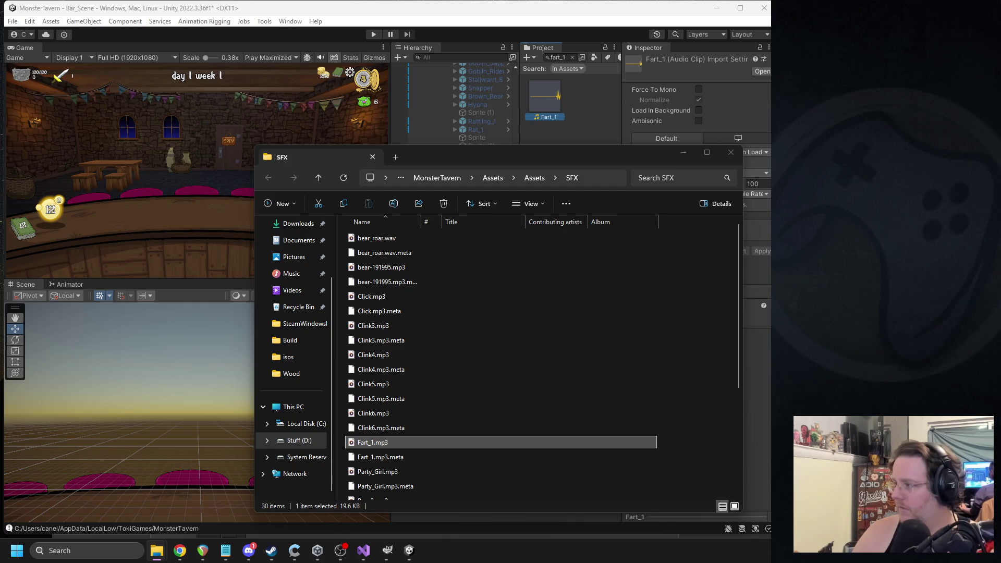
{"action": "key", "text": "ctrl+v"}
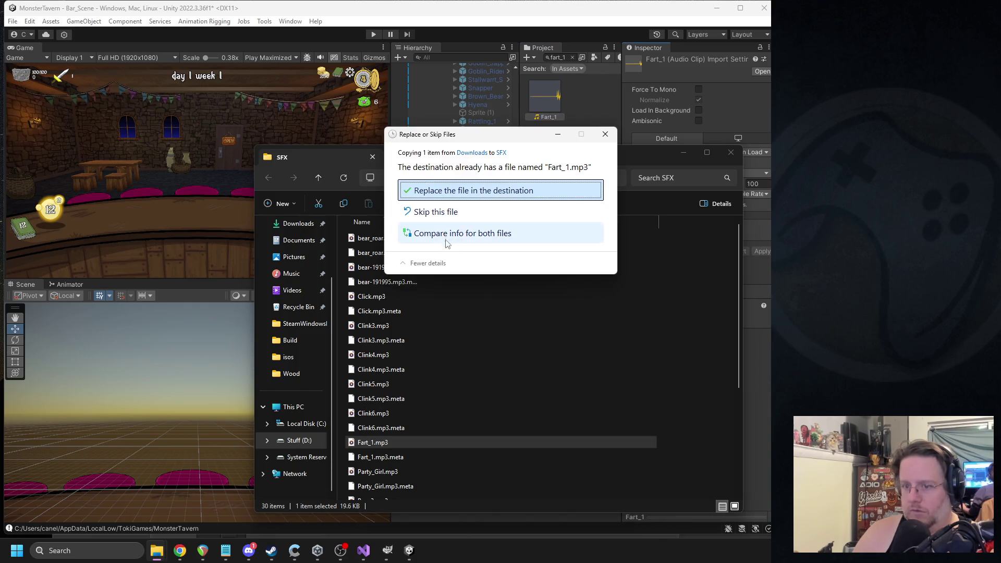
{"action": "left_click", "coordinate": [445, 189]}
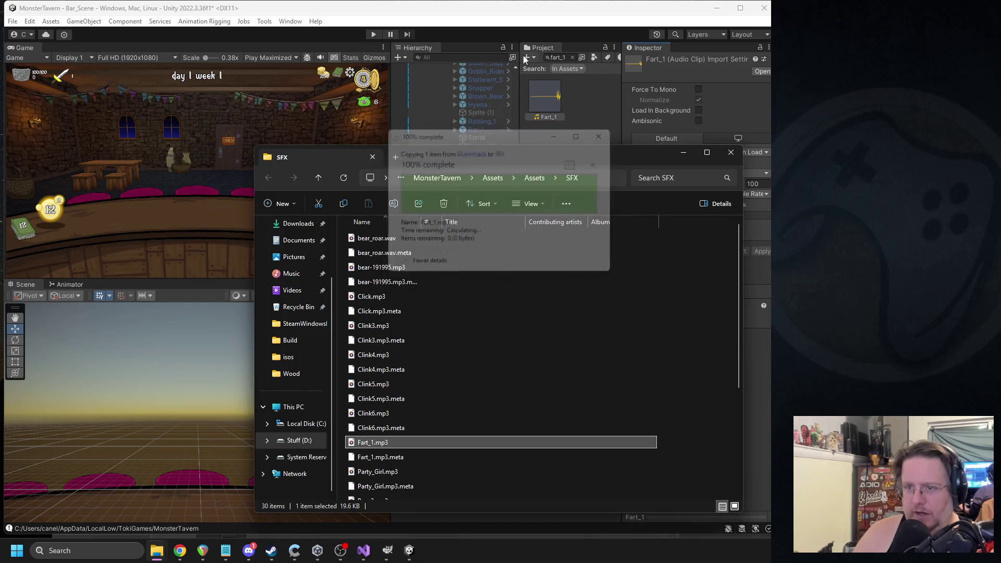
- Play Fart_1 in Unity to hear the new sound, then start the game
{"action": "left_click", "coordinate": [571, 124]}
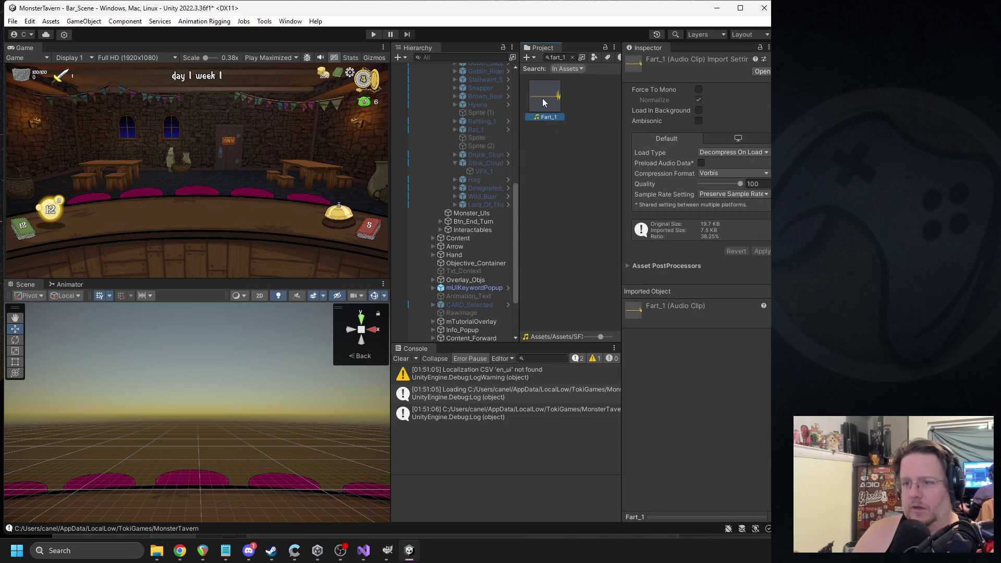
{"action": "double_click", "coordinate": [543, 99]}
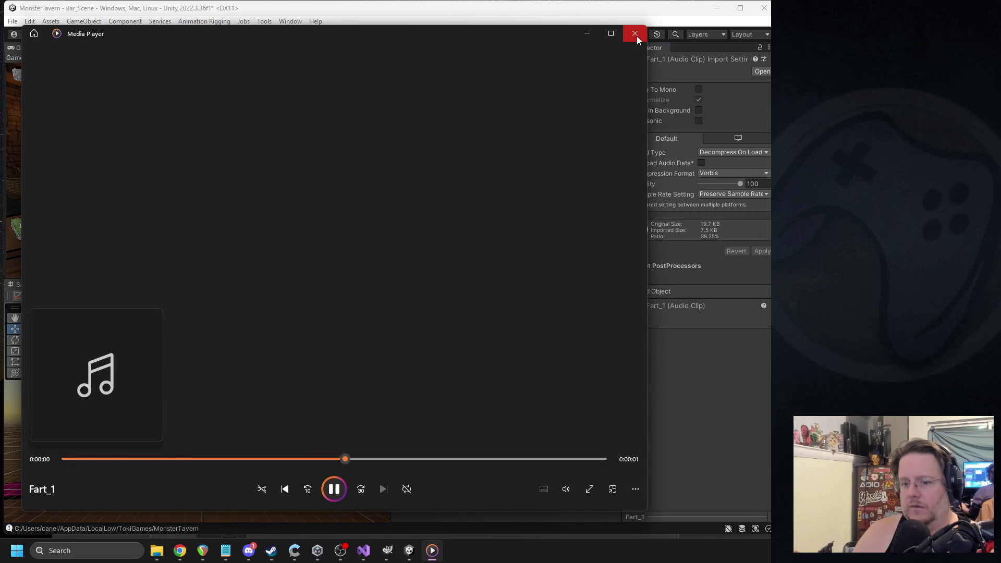
{"action": "left_click", "coordinate": [636, 36]}
{"action": "left_click", "coordinate": [371, 32]}
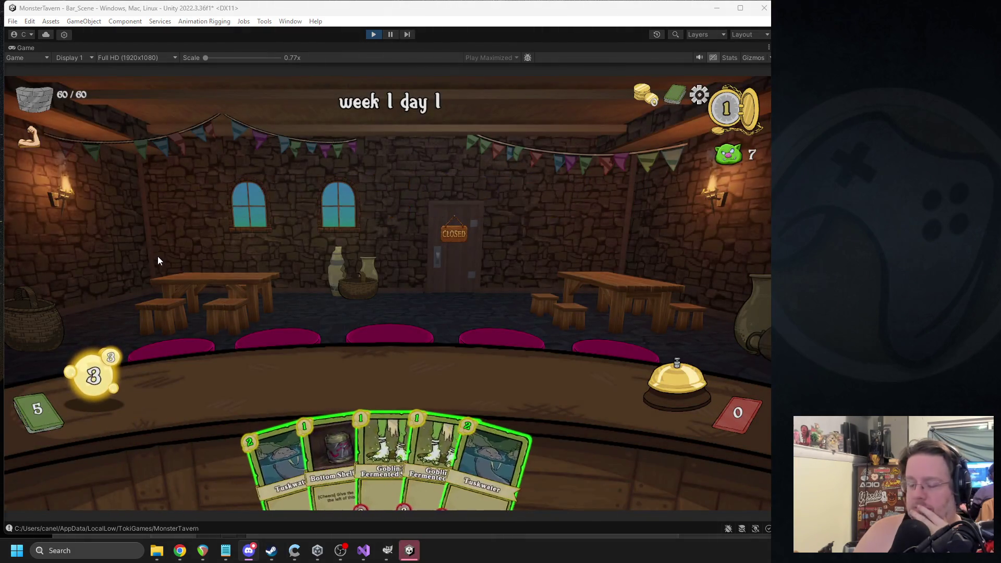
- Play Bottom Shell, end the turn, then place Fermented Socks and Tuskwater and give the boar Coffee Shot
{"action": "left_click_drag", "start_coordinate": [315, 453], "coordinate": [318, 383]}
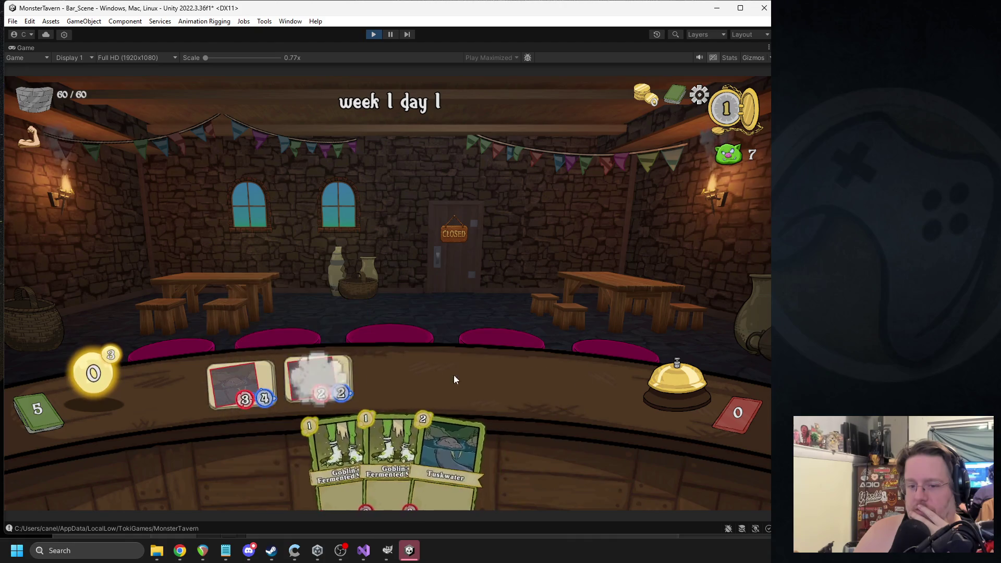
{"action": "left_click", "coordinate": [681, 378]}
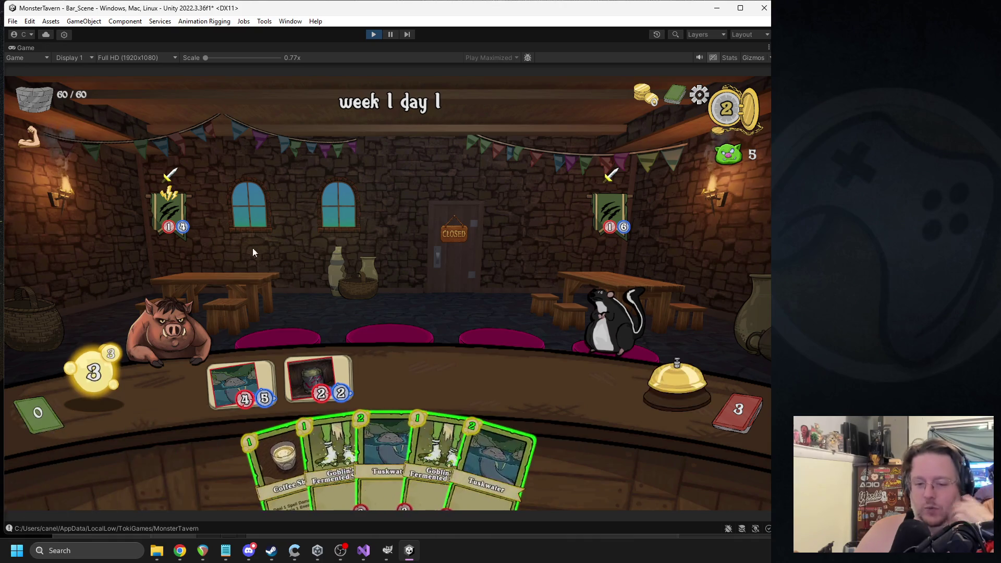
{"action": "left_click_drag", "start_coordinate": [290, 443], "coordinate": [292, 235]}
{"action": "mouse_move", "coordinate": [289, 459]}
{"action": "left_mouse_down"}
{"action": "mouse_move", "coordinate": [324, 268]}
{"action": "mouse_move", "coordinate": [161, 319]}
{"action": "left_mouse_up"}
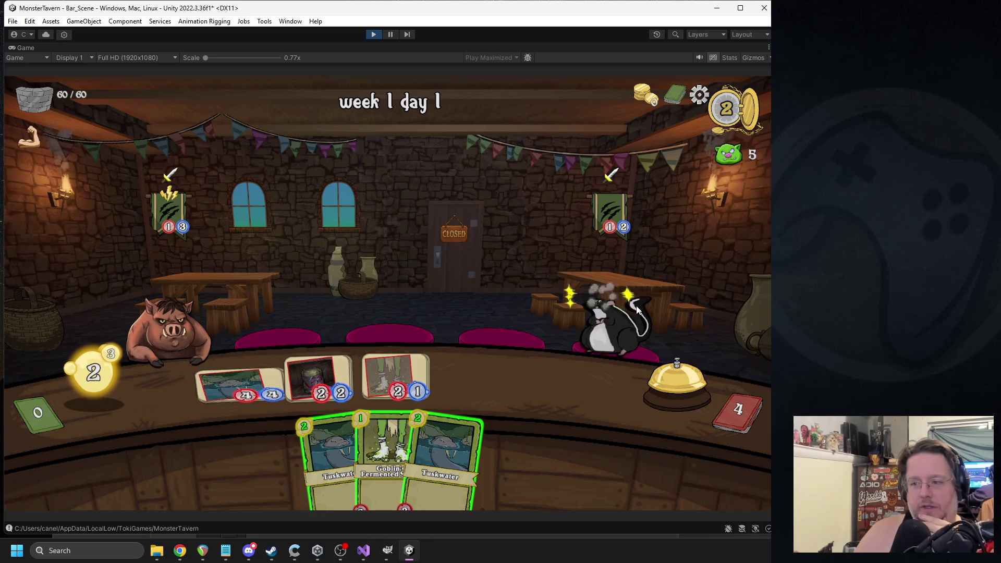
{"action": "left_click_drag", "start_coordinate": [461, 464], "coordinate": [457, 389]}
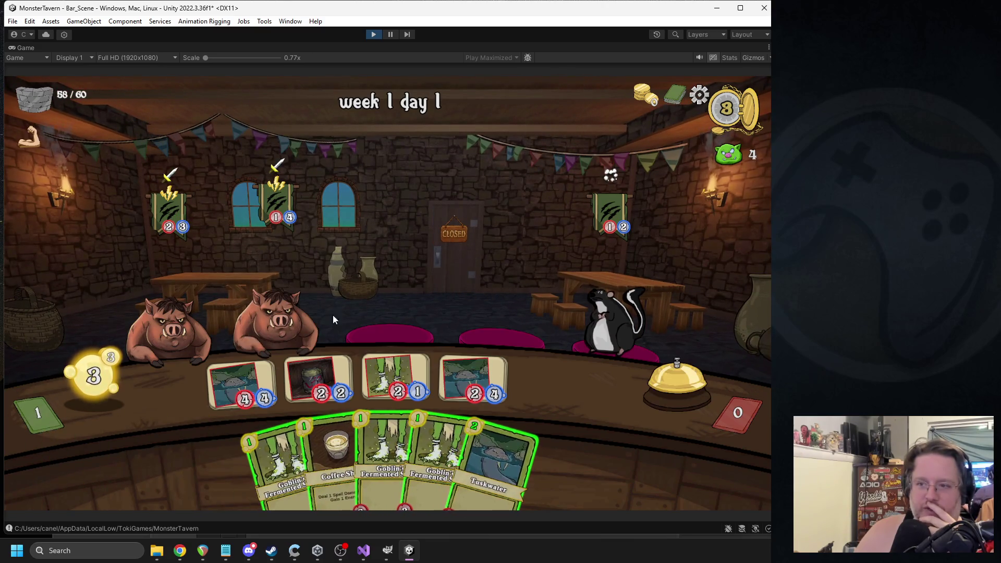
- Play Coffee Shot and a Fermented Sock into the fifth counter slot, then stop the playtest
{"action": "left_click_drag", "start_coordinate": [334, 448], "coordinate": [424, 290]}
{"action": "mouse_move", "coordinate": [383, 459]}
{"action": "left_mouse_down"}
{"action": "mouse_move", "coordinate": [413, 391]}
{"action": "mouse_move", "coordinate": [618, 371]}
{"action": "left_mouse_up"}
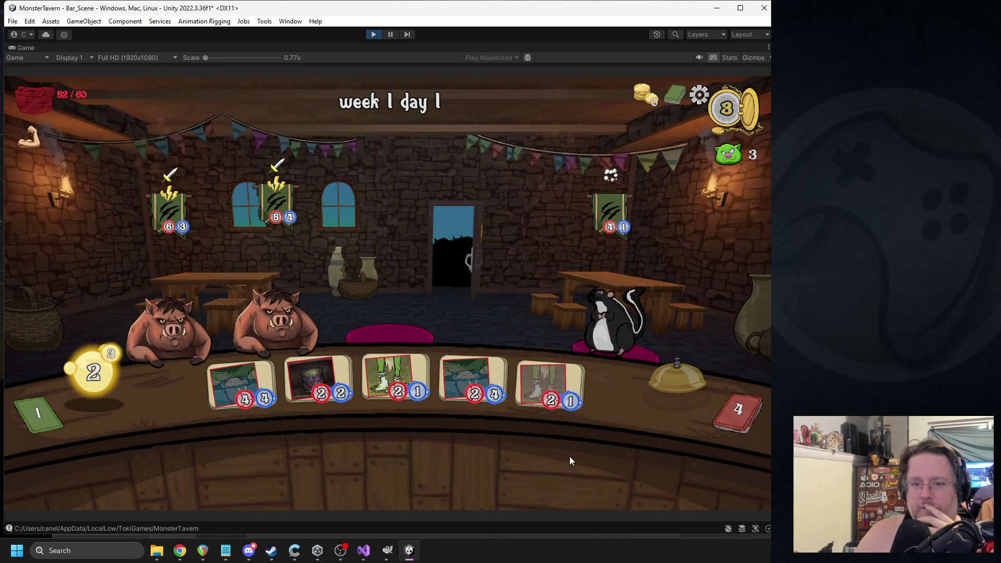
{"action": "left_click", "coordinate": [373, 34]}
{"action": "left_click", "coordinate": [363, 550]}
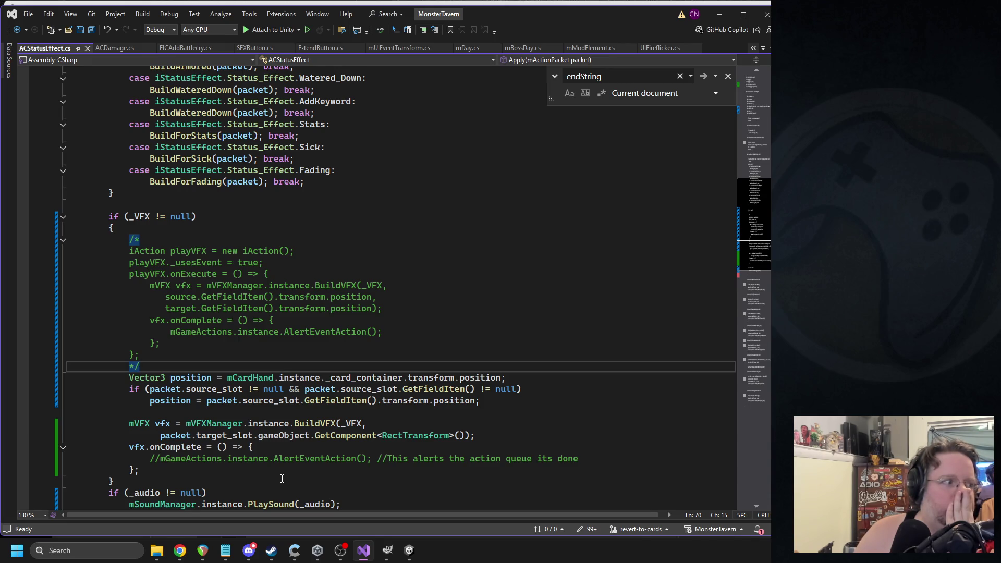
- Back in Unity, clear the fart_1 search filter and select the Stink_Cloud prefab in the VFX folder
{"action": "left_click", "coordinate": [409, 550]}
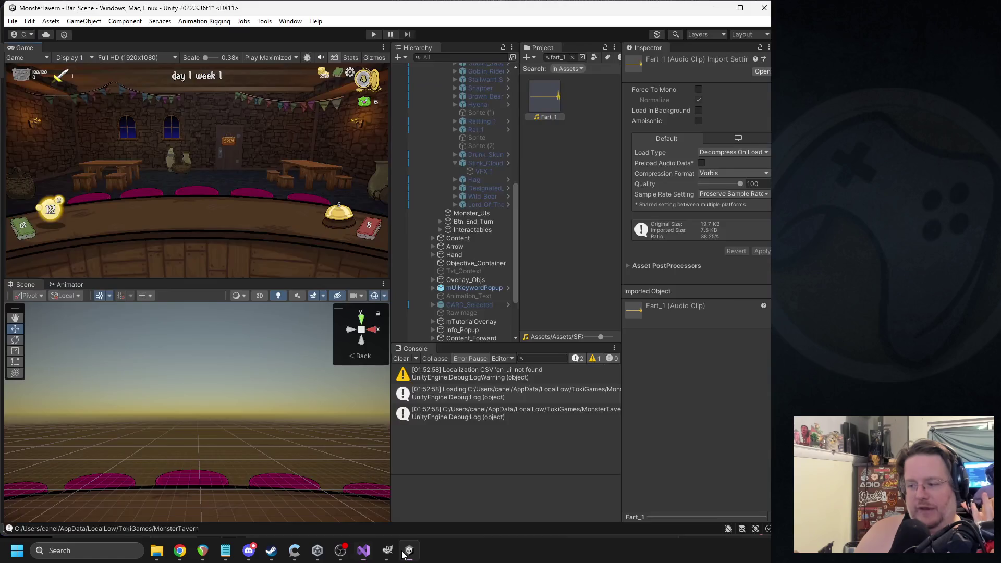
{"action": "left_click", "coordinate": [572, 57]}
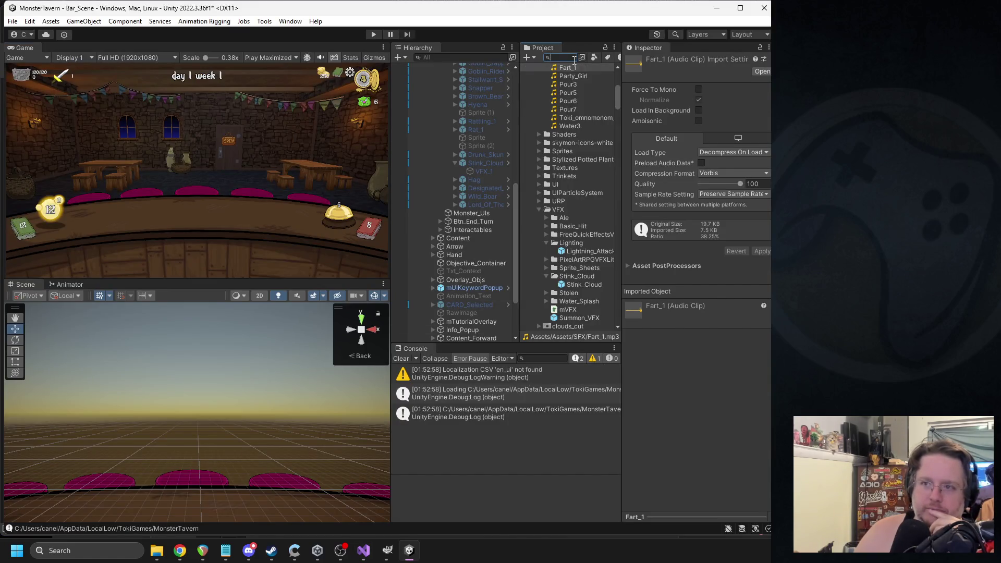
{"action": "scroll", "coordinate": [584, 145], "scroll_direction": "up", "scroll_amount": 5}
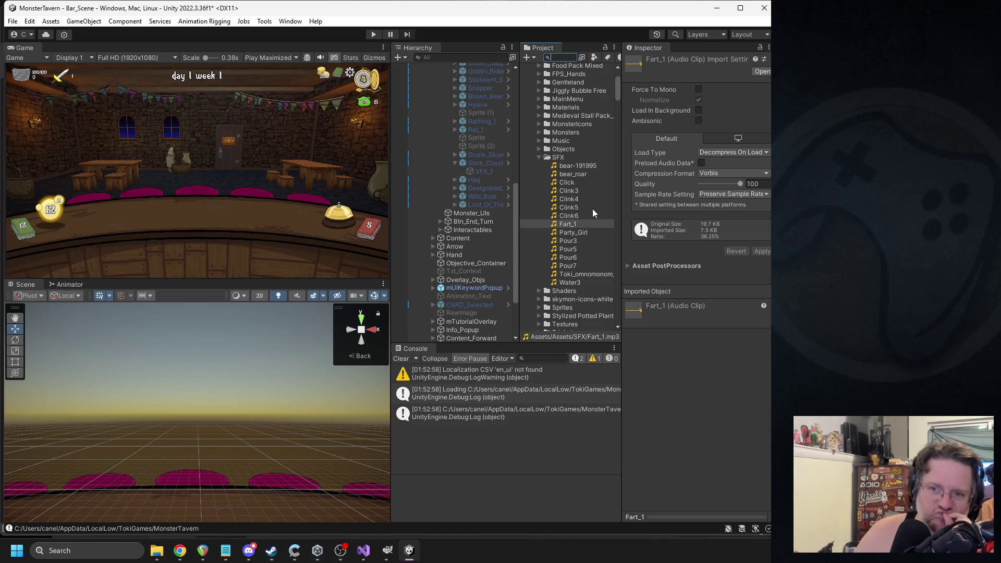
{"action": "scroll", "coordinate": [581, 208], "scroll_direction": "down", "scroll_amount": 6}
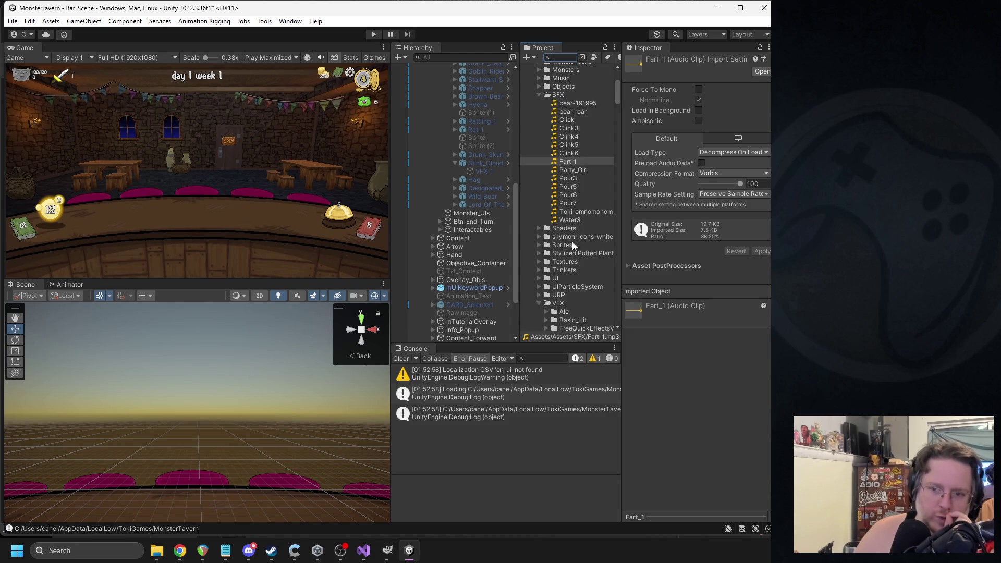
{"action": "left_click", "coordinate": [594, 254]}
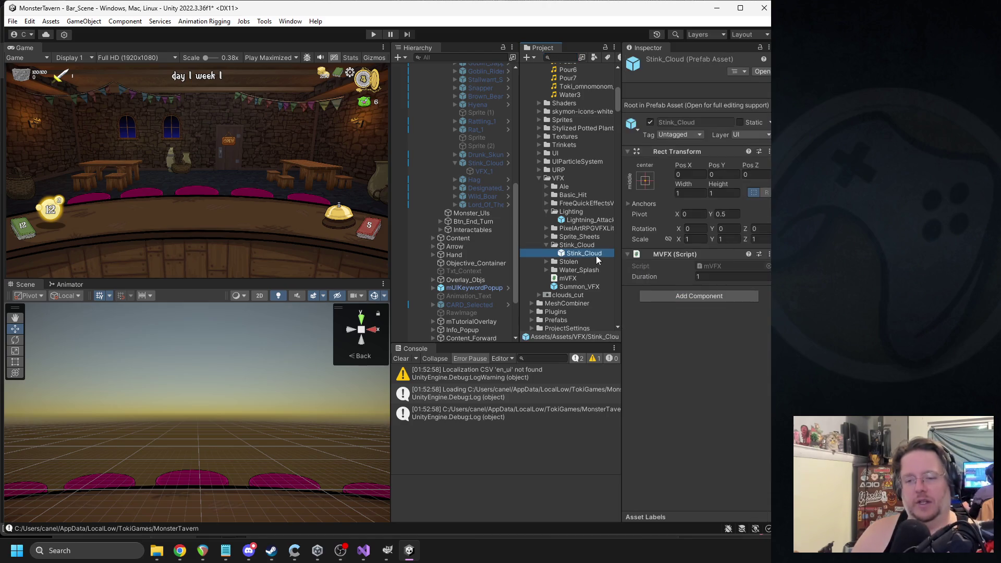
- Duplicate Stink_Cloud as Stink_Delayed and set its effect Duration to 1.4
{"action": "key", "text": "ctrl+d"}
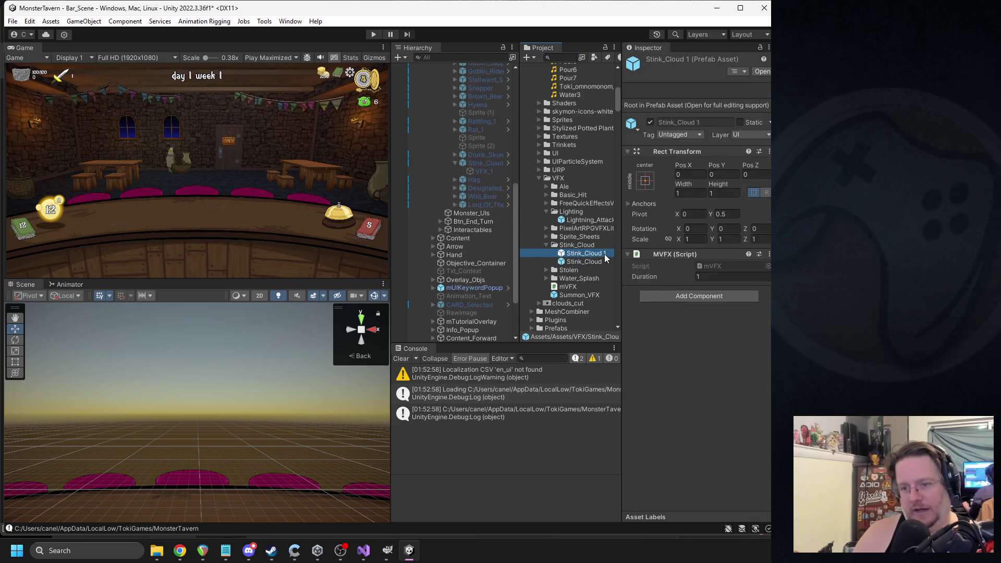
{"action": "key", "text": "F2"}
{"action": "type", "text": "Stink_De"}
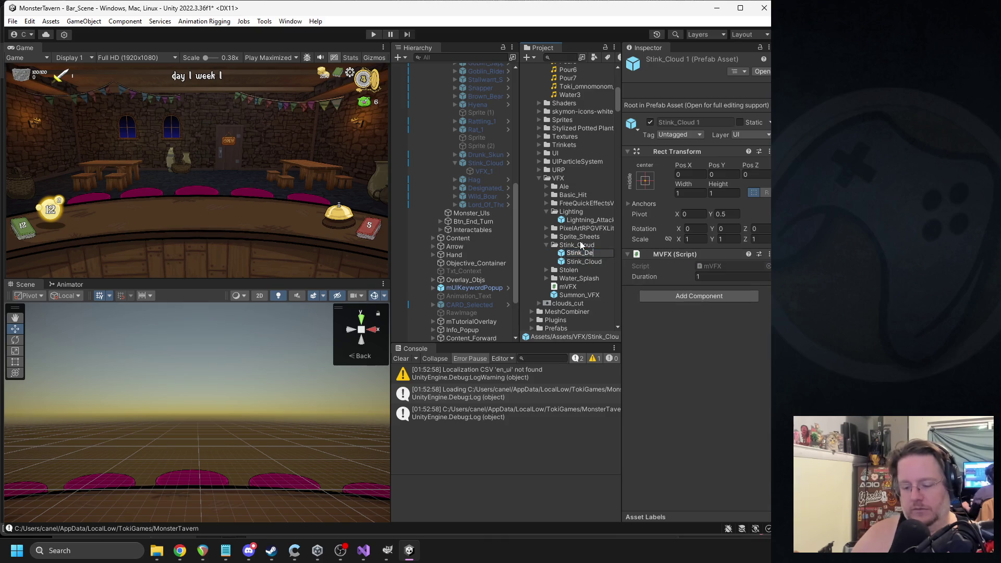
{"action": "type", "text": "layed"}
{"action": "key", "text": "Return"}
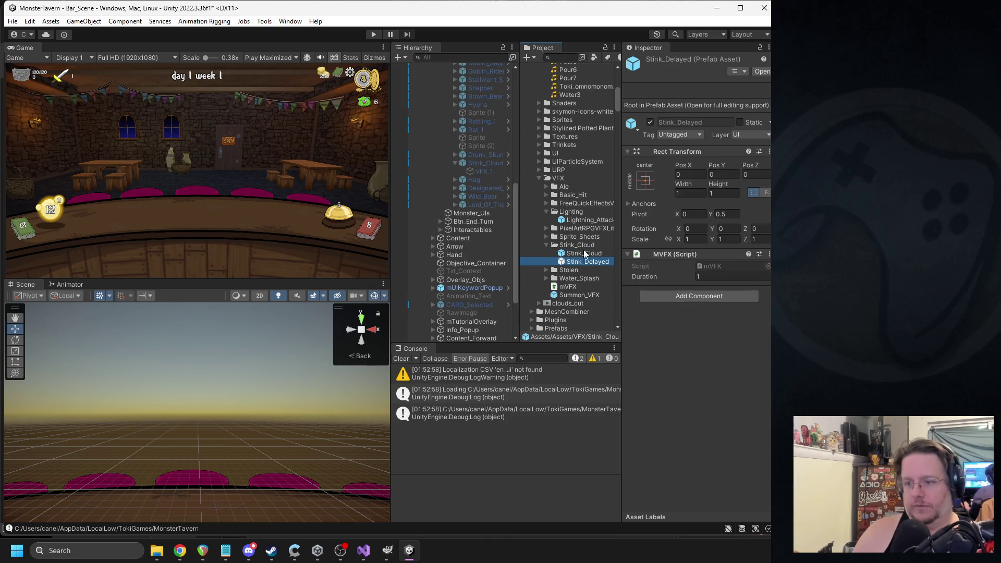
{"action": "left_click", "coordinate": [719, 278]}
{"action": "type", "text": ".4"}
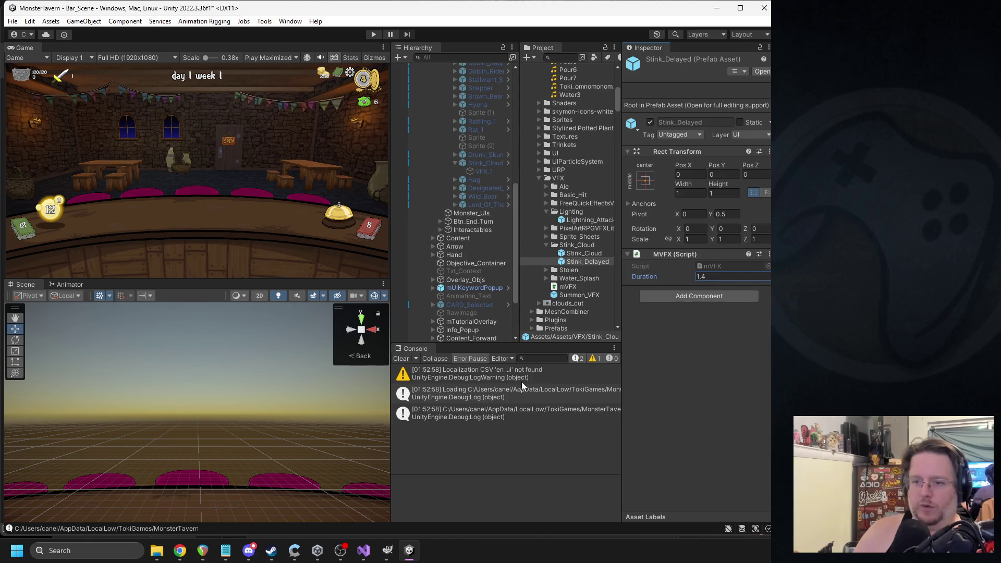
{"action": "left_click", "coordinate": [581, 261]}
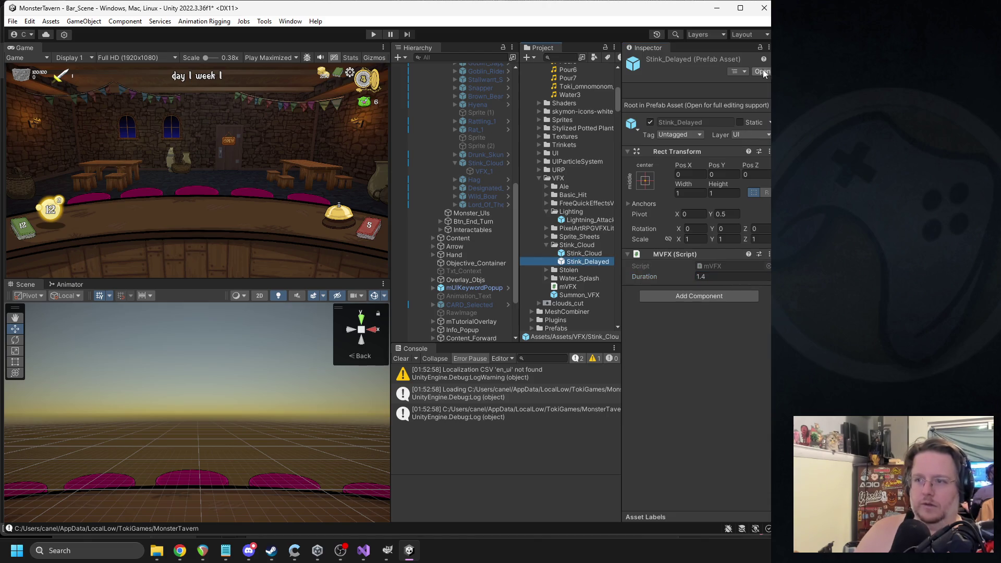
- In Stink_Delayed's VFX_1 particle system, set the three burst times to 0.4, 0.475 and 0.55
{"action": "left_click", "coordinate": [761, 71]}
{"action": "left_click", "coordinate": [447, 89]}
{"action": "scroll", "coordinate": [637, 292], "scroll_direction": "down", "scroll_amount": 5}
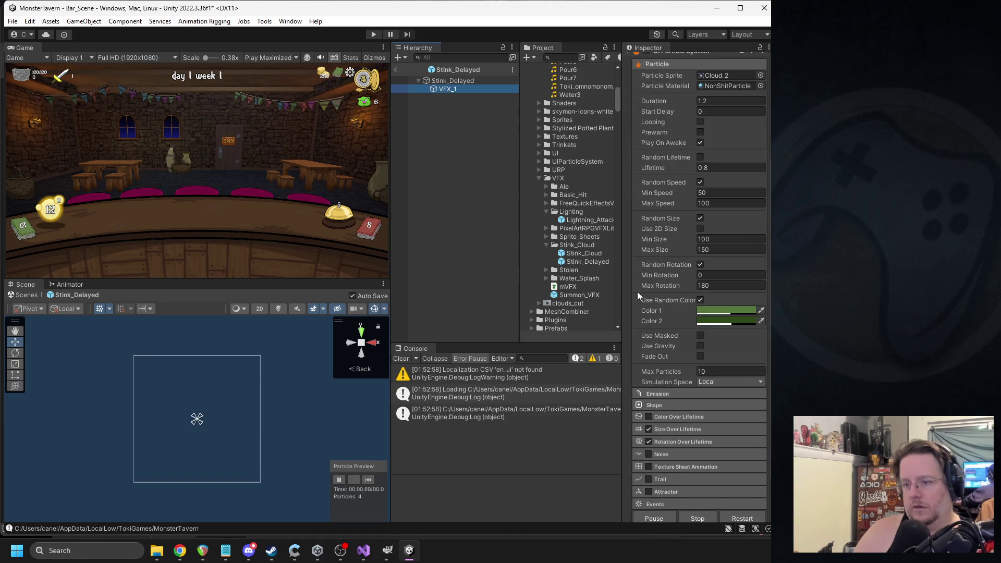
{"action": "left_click", "coordinate": [657, 344]}
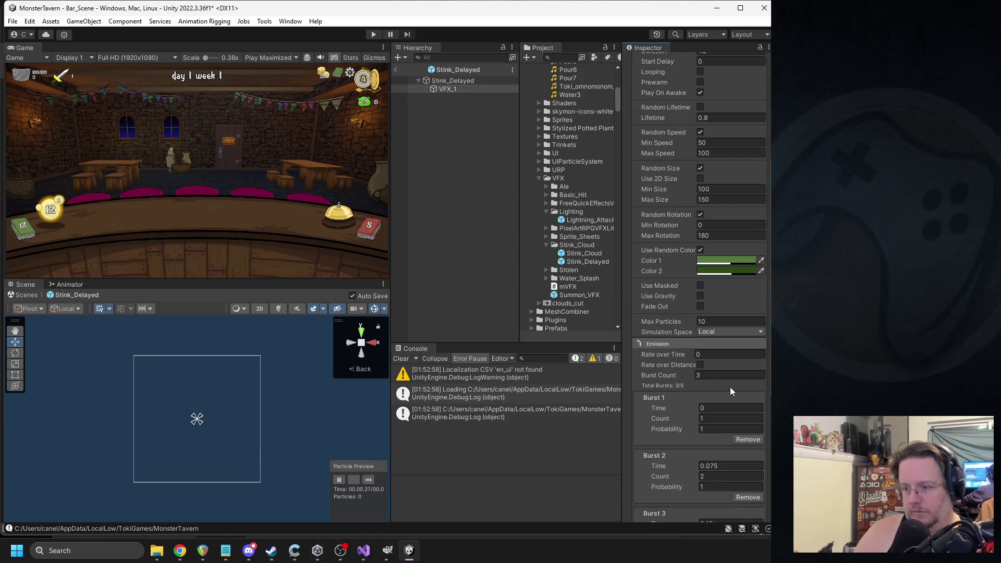
{"action": "scroll", "coordinate": [729, 387], "scroll_direction": "down", "scroll_amount": 4}
{"action": "left_click", "coordinate": [740, 296]}
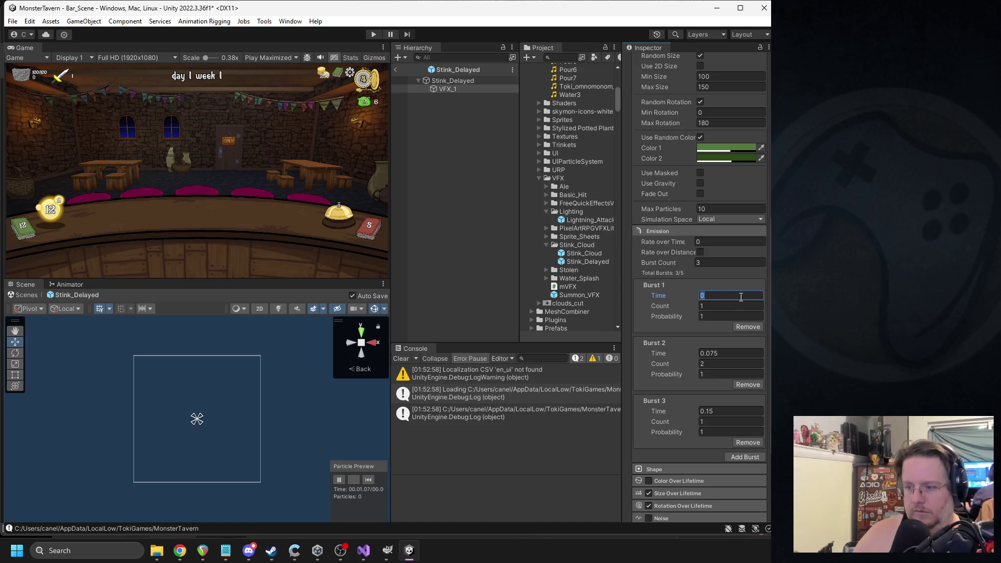
{"action": "type", "text": "0.4"}
{"action": "left_click", "coordinate": [708, 353]}
{"action": "type", "text": "4"}
{"action": "left_click", "coordinate": [707, 411]}
{"action": "type", "text": "5"}
- Set VFX_1's particle Duration to 1.4, exit prefab editing and start the game
{"action": "scroll", "coordinate": [724, 334], "scroll_direction": "up", "scroll_amount": 10}
{"action": "left_click", "coordinate": [728, 242]}
{"action": "type", "text": "1.2"}
{"action": "key", "text": "BackSpace"}
{"action": "type", "text": "4"}
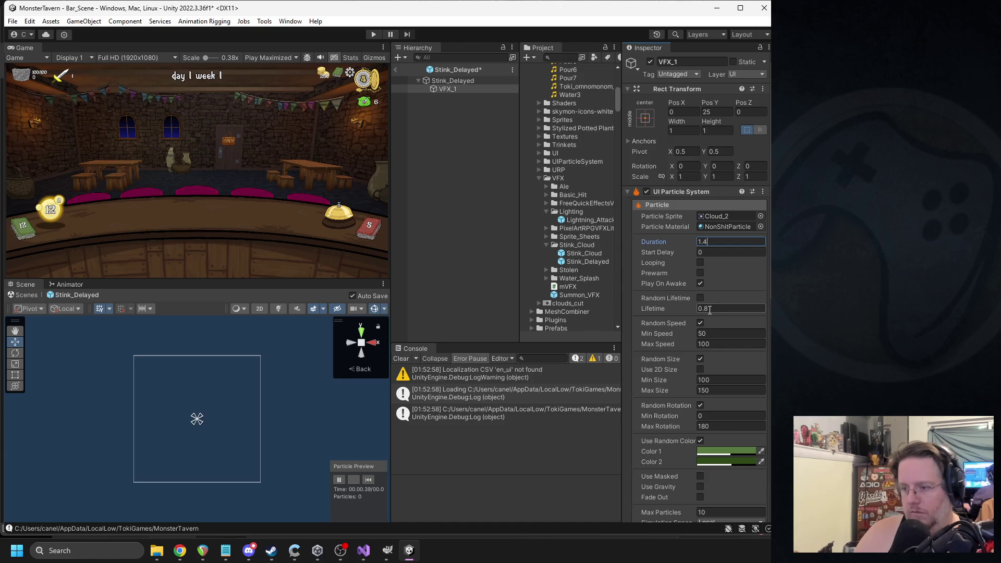
{"action": "left_click", "coordinate": [397, 72]}
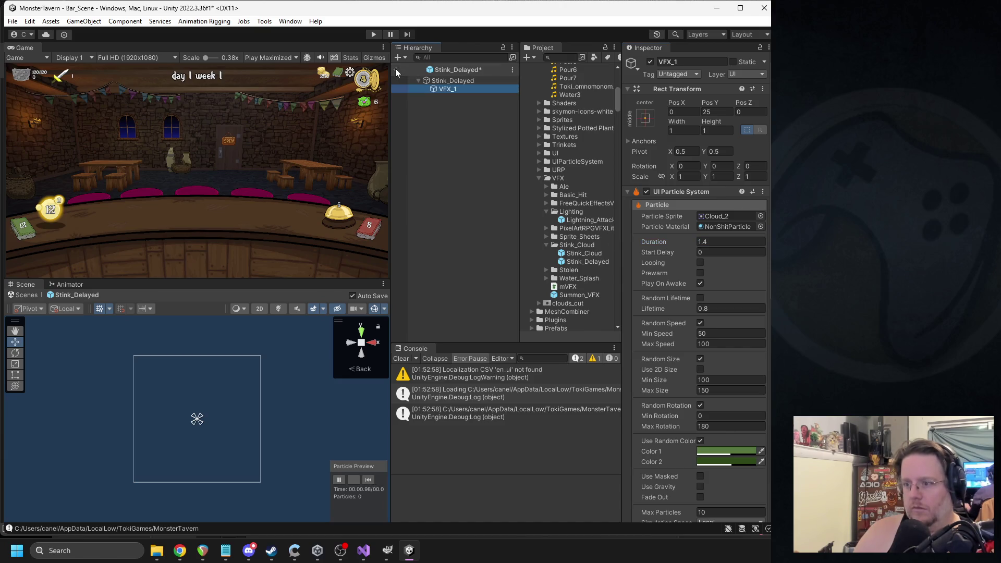
{"action": "left_click", "coordinate": [373, 34]}
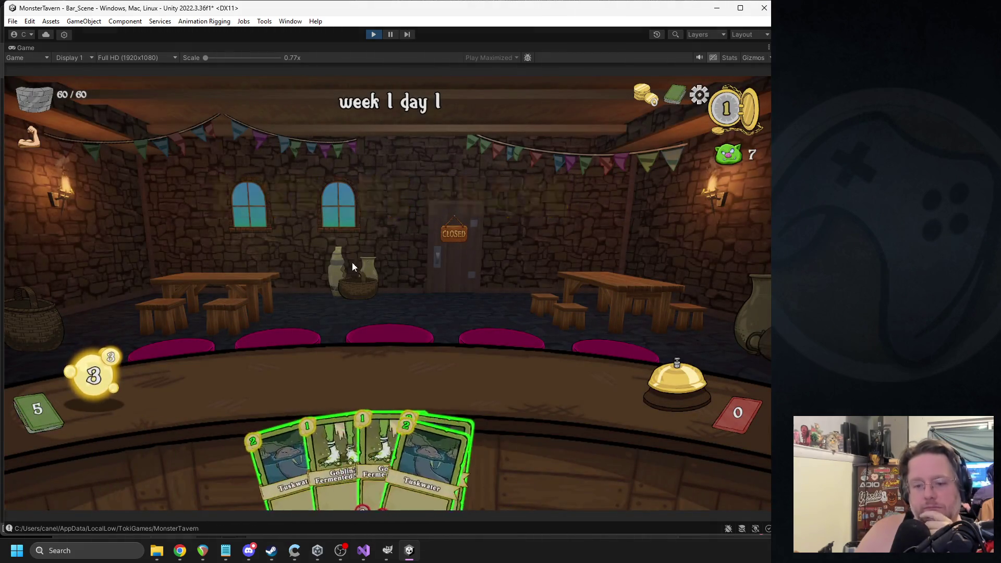
- Play Fermented Socks and end the turn, then play Bottom Shelf Buzz and Socks and end again
{"action": "left_click", "coordinate": [284, 426]}
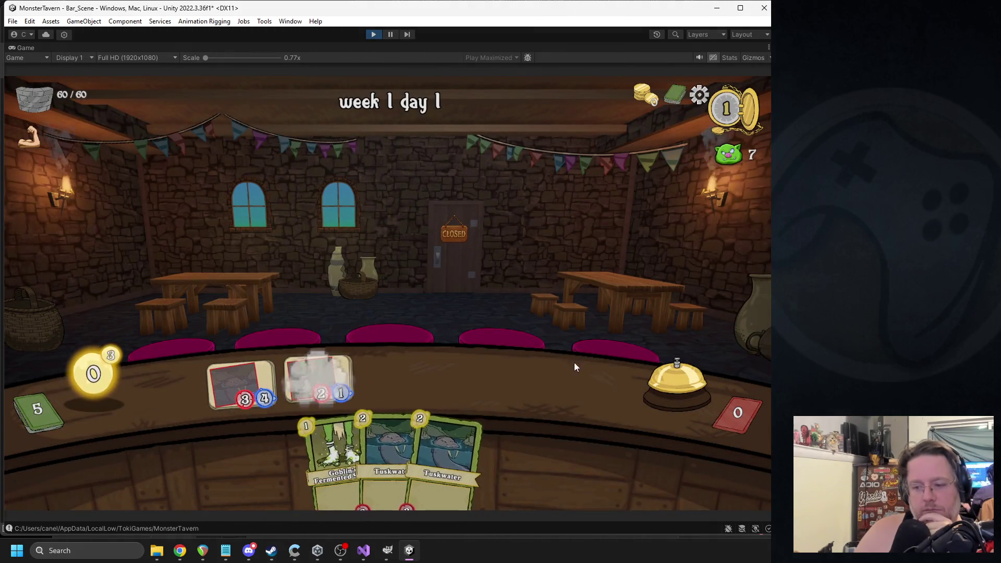
{"action": "left_click", "coordinate": [646, 370]}
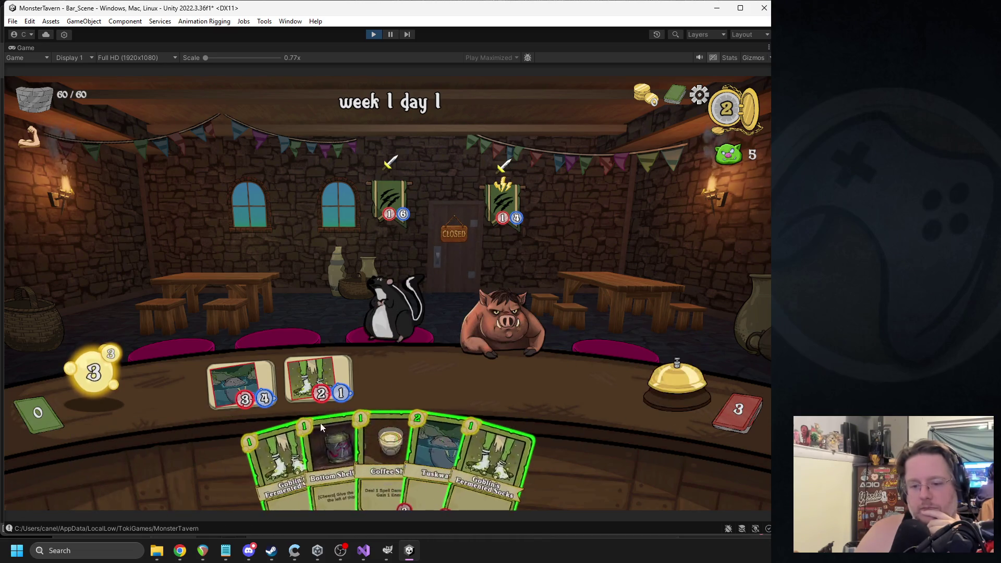
{"action": "left_click", "coordinate": [334, 459]}
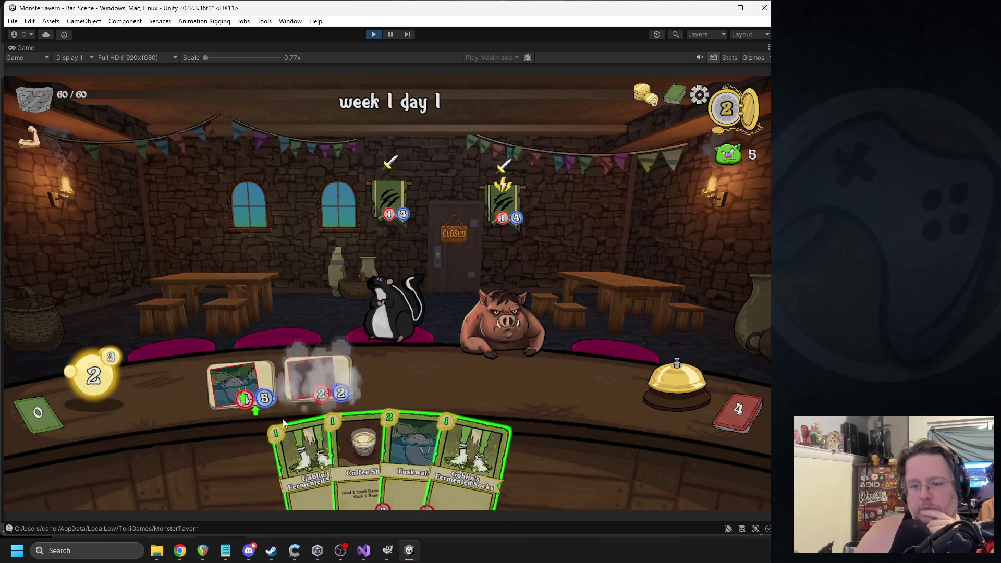
{"action": "left_click", "coordinate": [302, 459]}
{"action": "left_click_drag", "start_coordinate": [339, 459], "coordinate": [604, 266]}
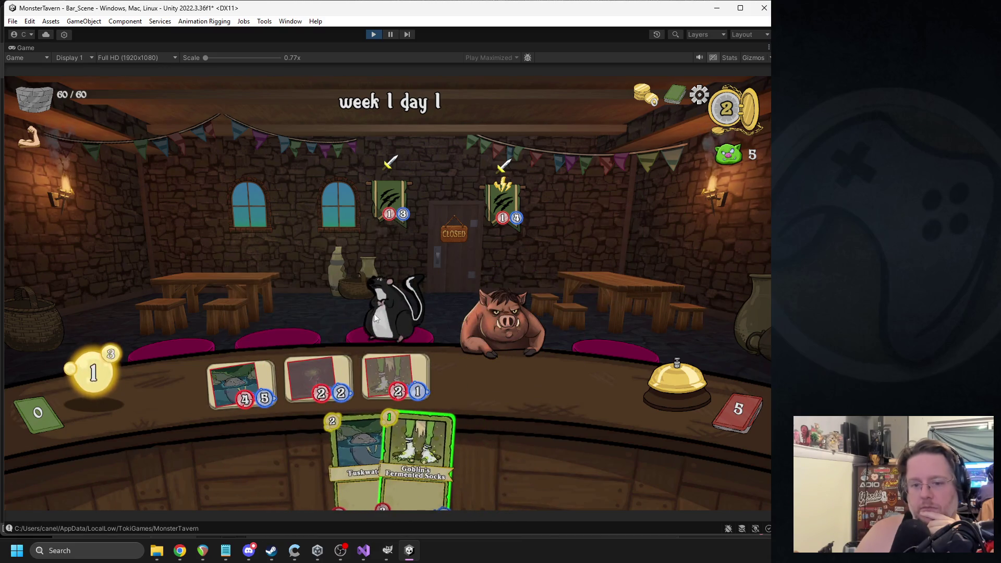
{"action": "left_click", "coordinate": [679, 376]}
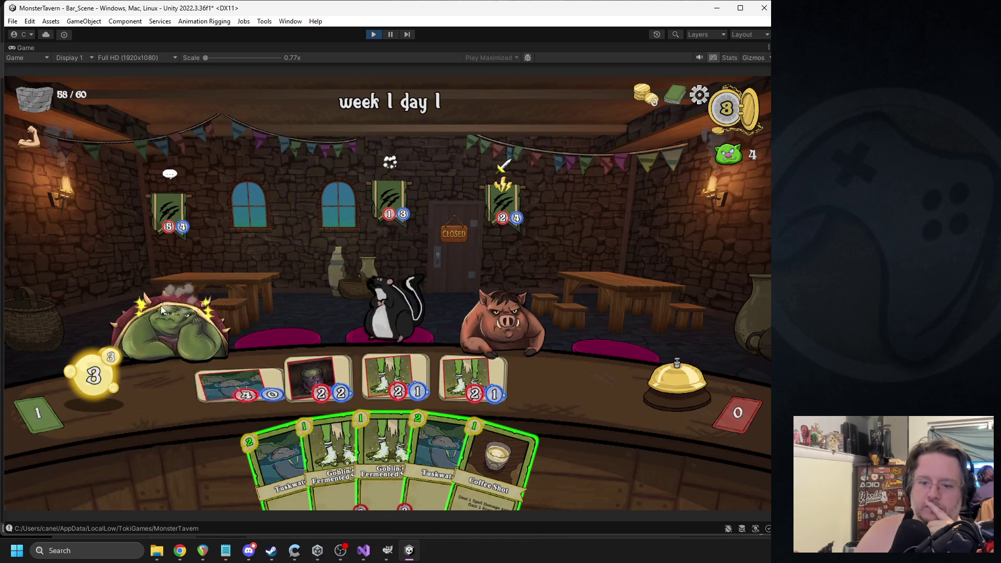
- Serve Coffee Shot to the turtle, place Goblin and Tuskwater cards on the bar, then stop the game
{"action": "mouse_move", "coordinate": [495, 458]}
{"action": "left_mouse_down"}
{"action": "mouse_move", "coordinate": [156, 291]}
{"action": "mouse_move", "coordinate": [157, 313]}
{"action": "left_mouse_up"}
{"action": "mouse_move", "coordinate": [360, 454]}
{"action": "left_mouse_down"}
{"action": "mouse_move", "coordinate": [272, 360]}
{"action": "mouse_move", "coordinate": [250, 375]}
{"action": "left_mouse_up"}
{"action": "left_click_drag", "start_coordinate": [458, 458], "coordinate": [554, 392]}
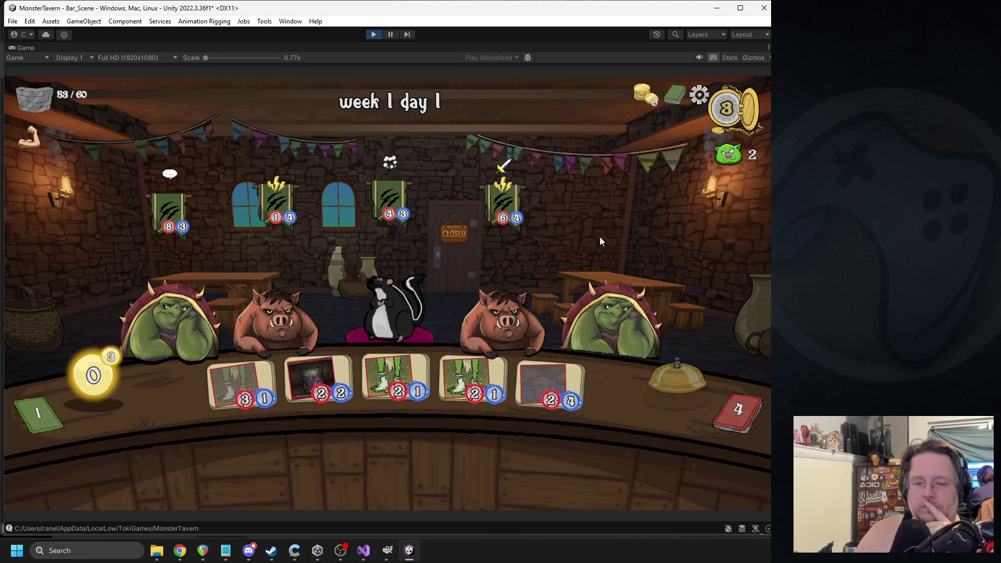
{"action": "mouse_move", "coordinate": [385, 215]}
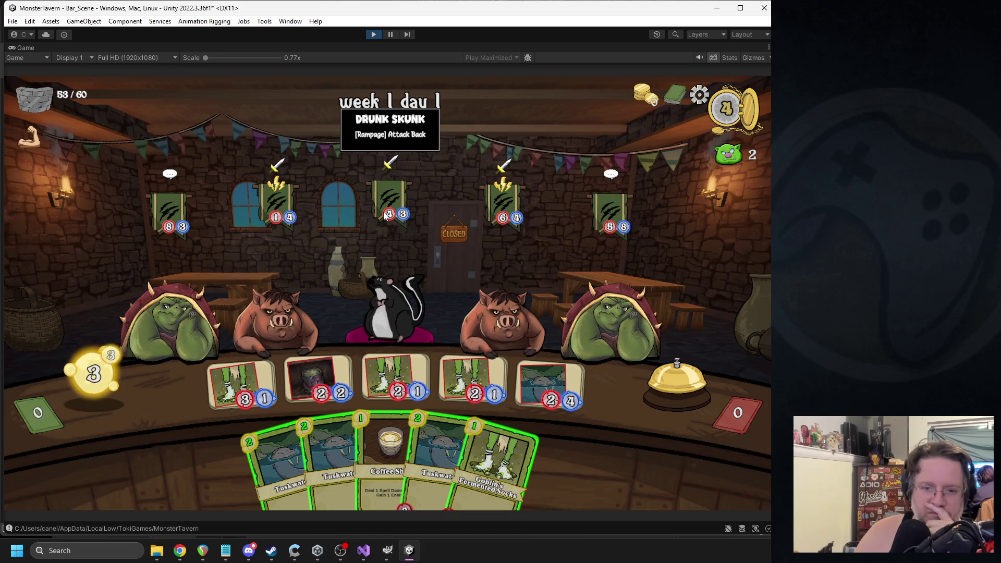
{"action": "left_click", "coordinate": [376, 34]}
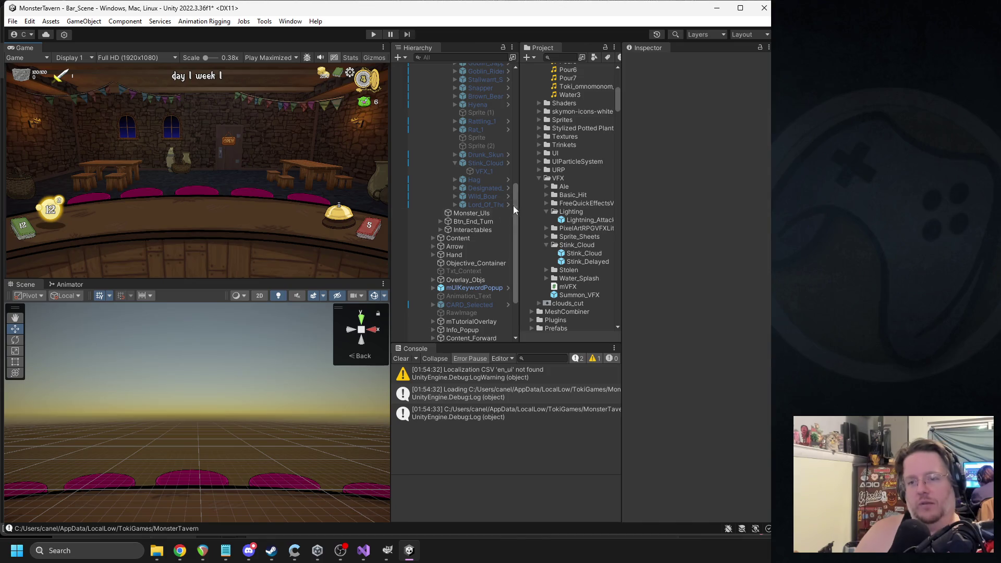
- Open the Stink_Cloud prefab for editing, then return to the scene
{"action": "scroll", "coordinate": [476, 104], "scroll_direction": "up", "scroll_amount": 3}
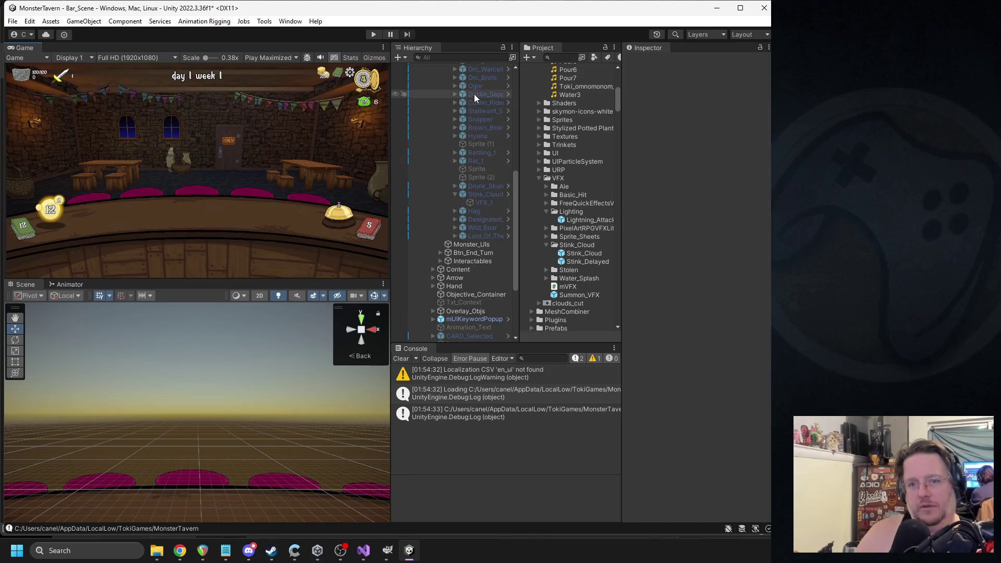
{"action": "left_click", "coordinate": [477, 192]}
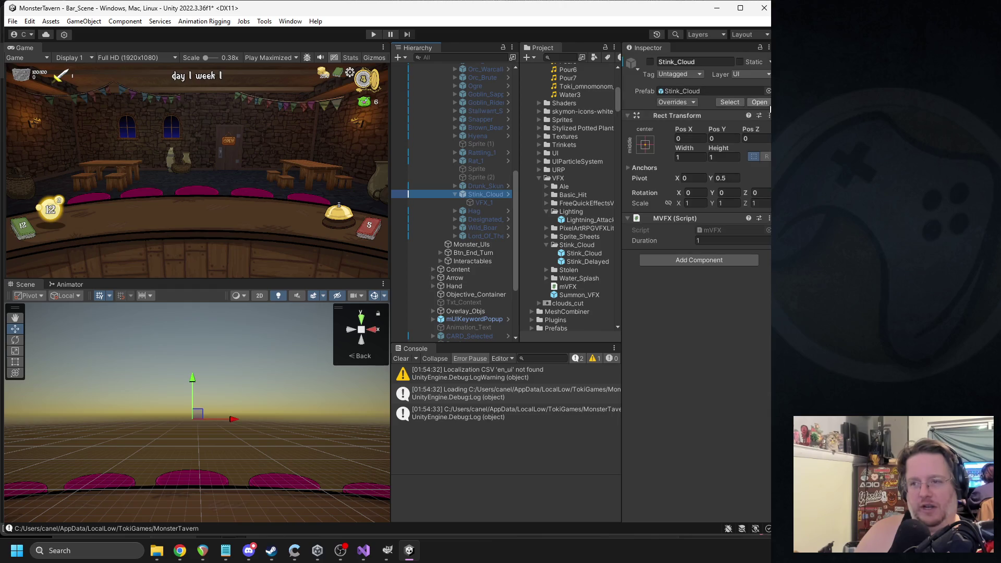
{"action": "left_click", "coordinate": [761, 102]}
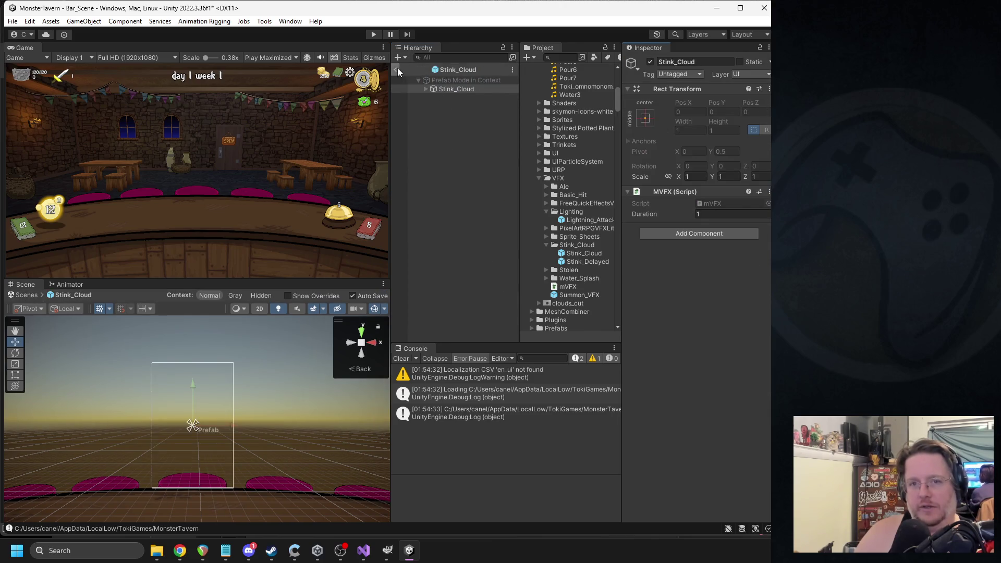
{"action": "left_click", "coordinate": [397, 69]}
- In the Drunk_Skunk prefab's Stank move, try putting Stink_Delayed in the status effect's VFX field, then play
{"action": "left_click", "coordinate": [480, 185]}
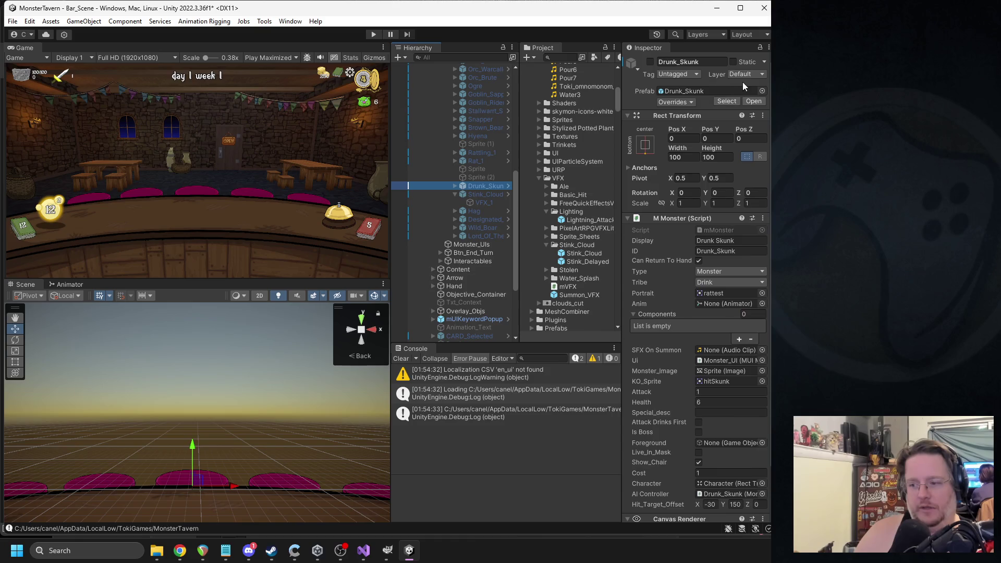
{"action": "left_click", "coordinate": [750, 101]}
{"action": "left_click", "coordinate": [482, 145]}
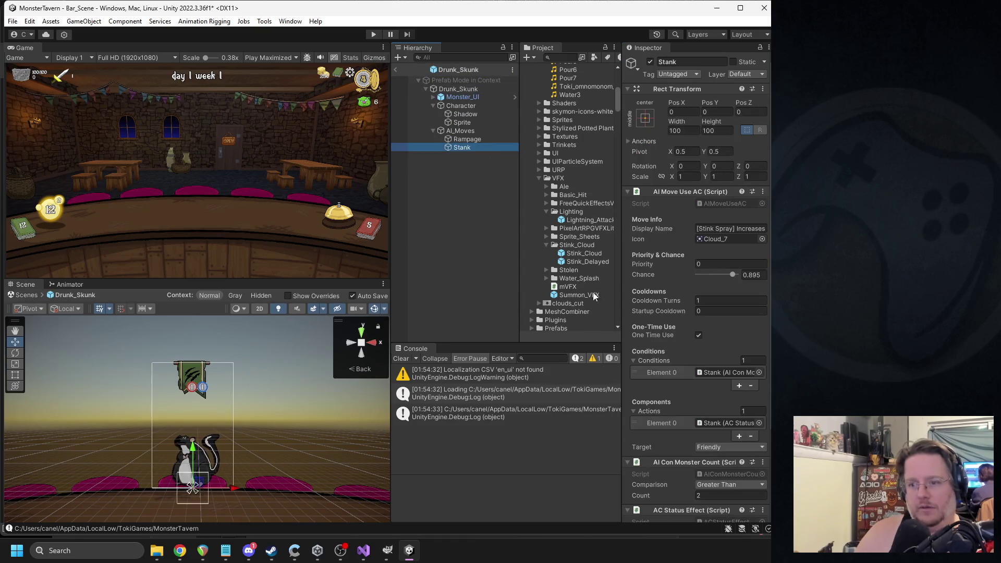
{"action": "left_click", "coordinate": [718, 489]}
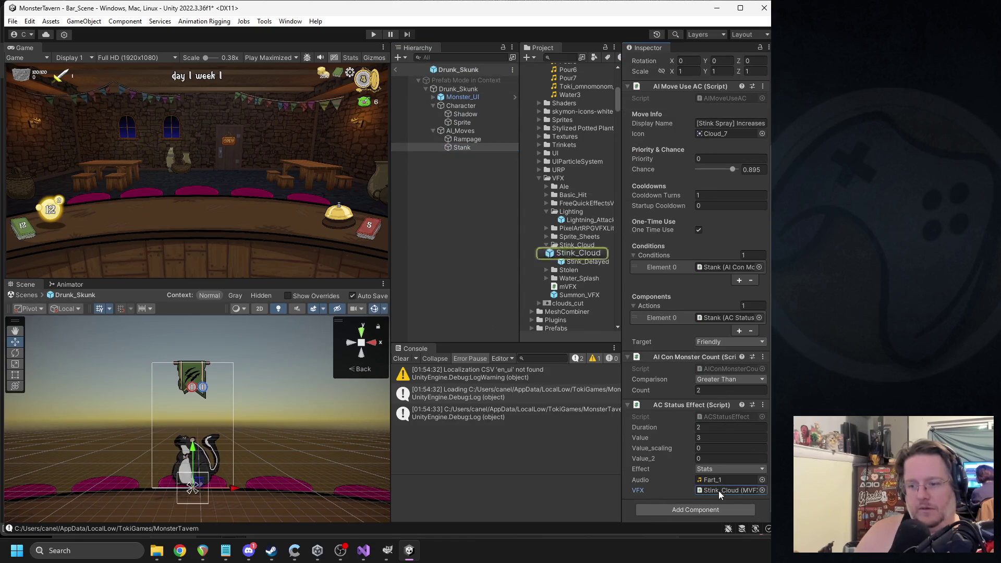
{"action": "left_click_drag", "start_coordinate": [579, 263], "coordinate": [717, 493]}
{"action": "left_click", "coordinate": [395, 68]}
{"action": "left_click", "coordinate": [373, 35]}
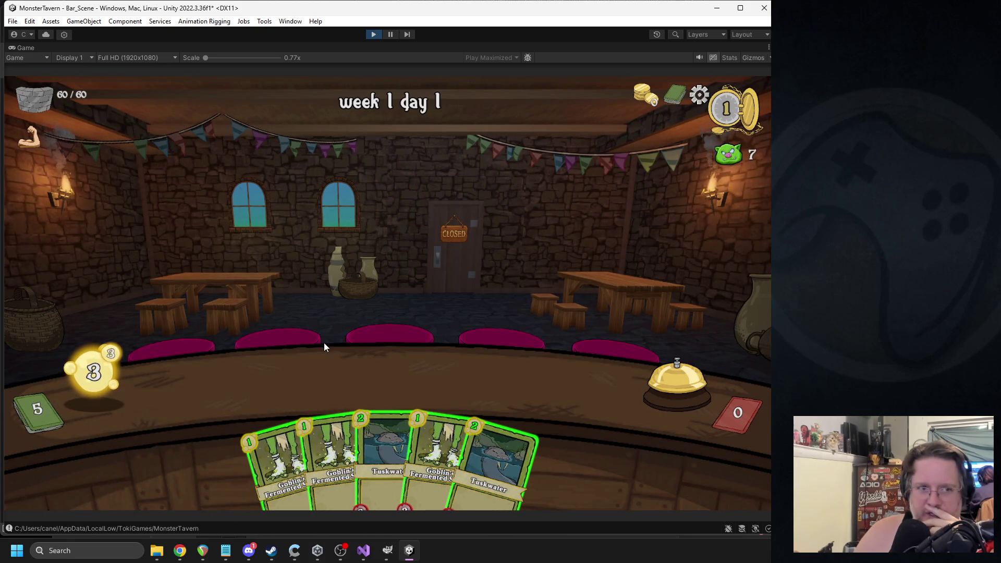
- Place Tuskwater and Socks, serve the skunk Coffee Shot, play Bottom Shelf Buzz and Socks, then stop
{"action": "mouse_move", "coordinate": [384, 454]}
{"action": "left_mouse_down"}
{"action": "mouse_move", "coordinate": [332, 419]}
{"action": "mouse_move", "coordinate": [240, 383]}
{"action": "left_mouse_up"}
{"action": "left_click_drag", "start_coordinate": [282, 459], "coordinate": [317, 379]}
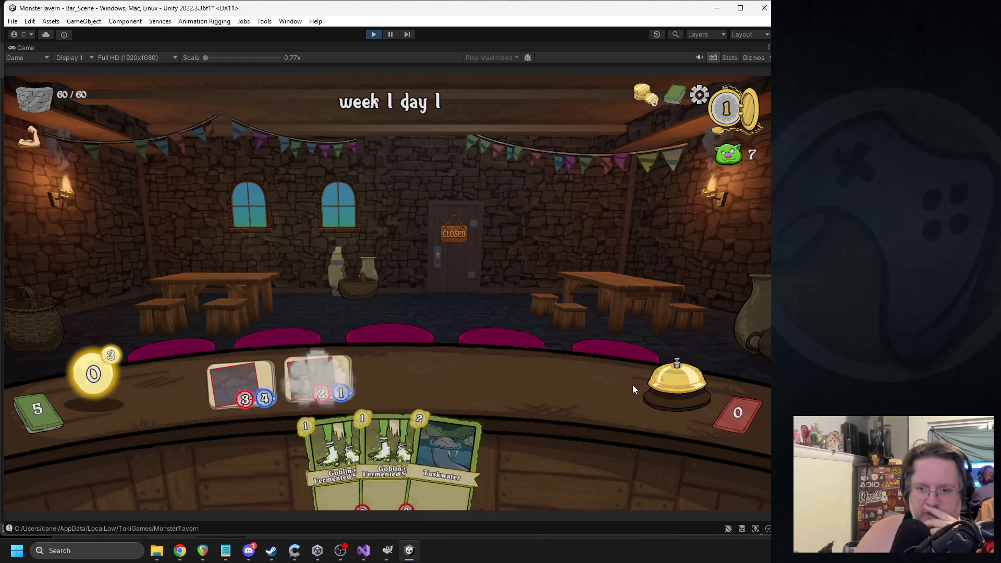
{"action": "left_click", "coordinate": [675, 384]}
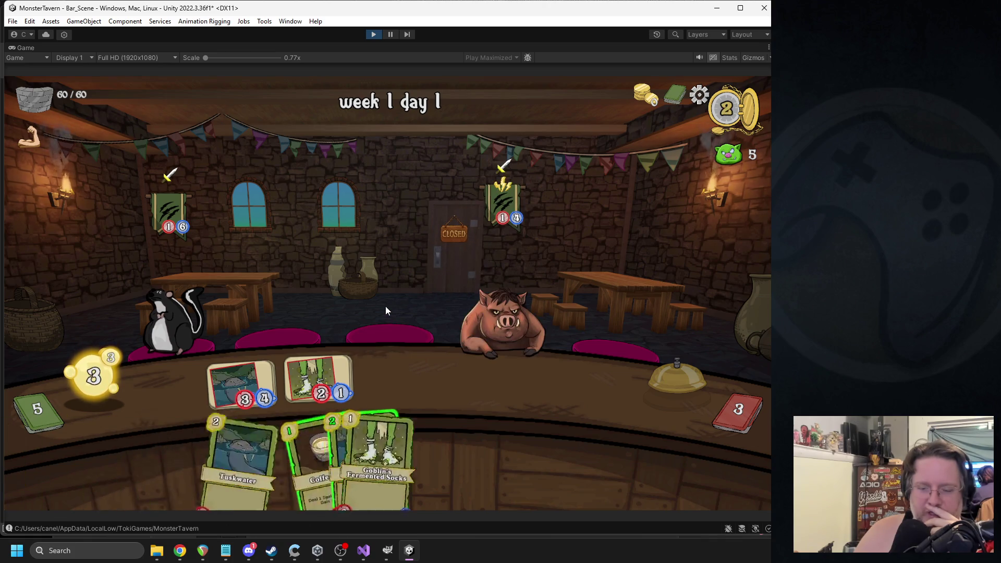
{"action": "left_click_drag", "start_coordinate": [267, 444], "coordinate": [359, 248]}
{"action": "left_click_drag", "start_coordinate": [464, 417], "coordinate": [376, 355]}
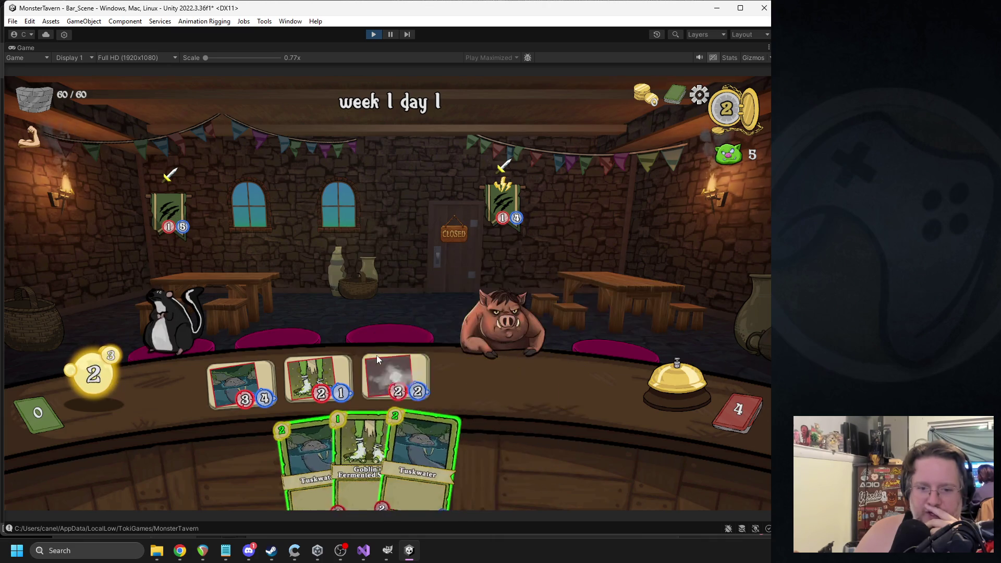
{"action": "left_click_drag", "start_coordinate": [360, 448], "coordinate": [467, 368]}
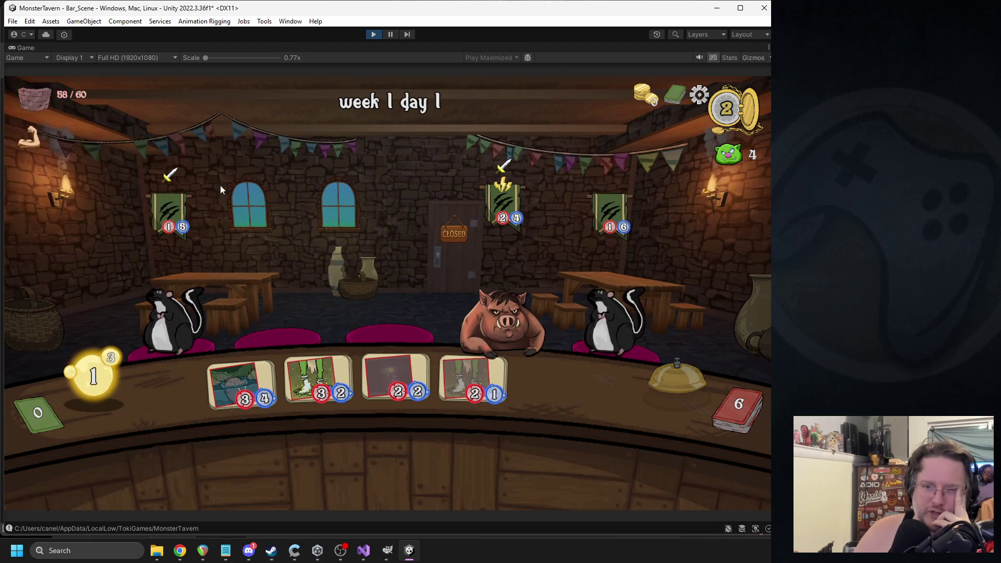
{"action": "left_click", "coordinate": [672, 376]}
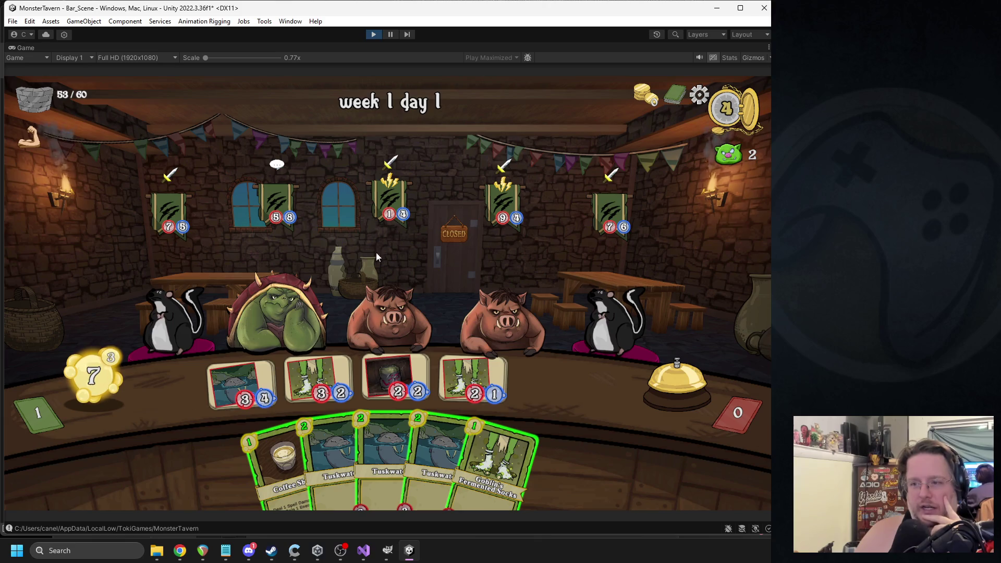
{"action": "left_click", "coordinate": [372, 34]}
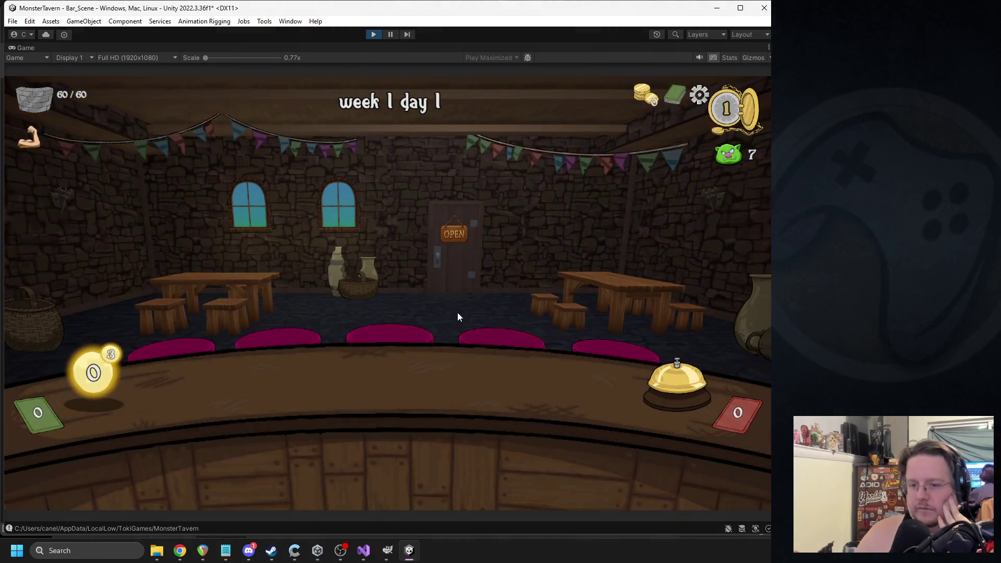
- On the restarted run, place drinks, serve the turtle Coffee Shot, buff with Bottom Shelf Buzz and end the turn
{"action": "left_click_drag", "start_coordinate": [395, 435], "coordinate": [248, 383]}
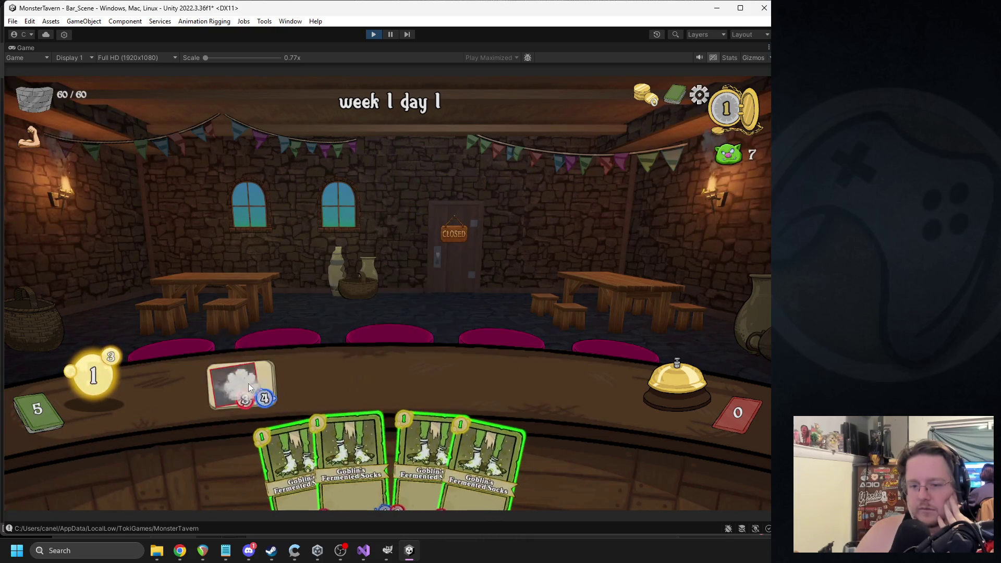
{"action": "left_click_drag", "start_coordinate": [396, 453], "coordinate": [321, 380]}
{"action": "left_click", "coordinate": [666, 369]}
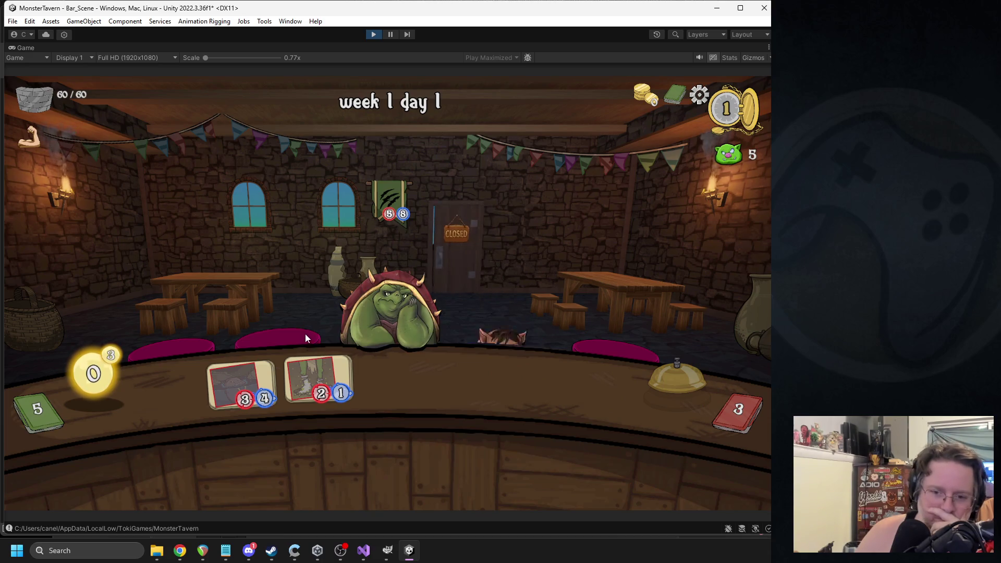
{"action": "left_click_drag", "start_coordinate": [387, 459], "coordinate": [391, 313]}
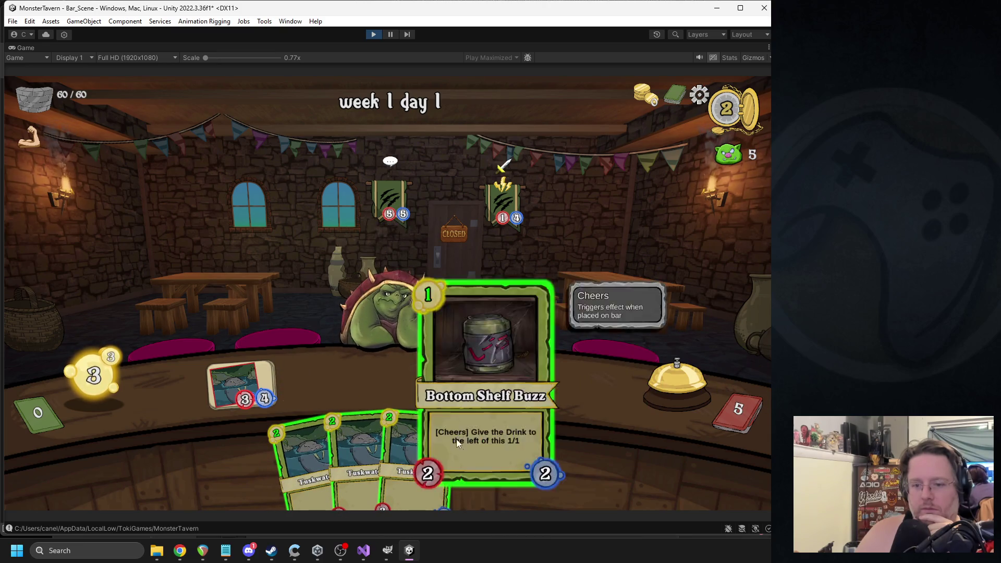
{"action": "left_click_drag", "start_coordinate": [479, 437], "coordinate": [304, 374]}
{"action": "left_click_drag", "start_coordinate": [313, 438], "coordinate": [354, 396]}
{"action": "left_click", "coordinate": [727, 404]}
{"action": "left_click", "coordinate": [411, 476]}
{"action": "left_click", "coordinate": [656, 388]}
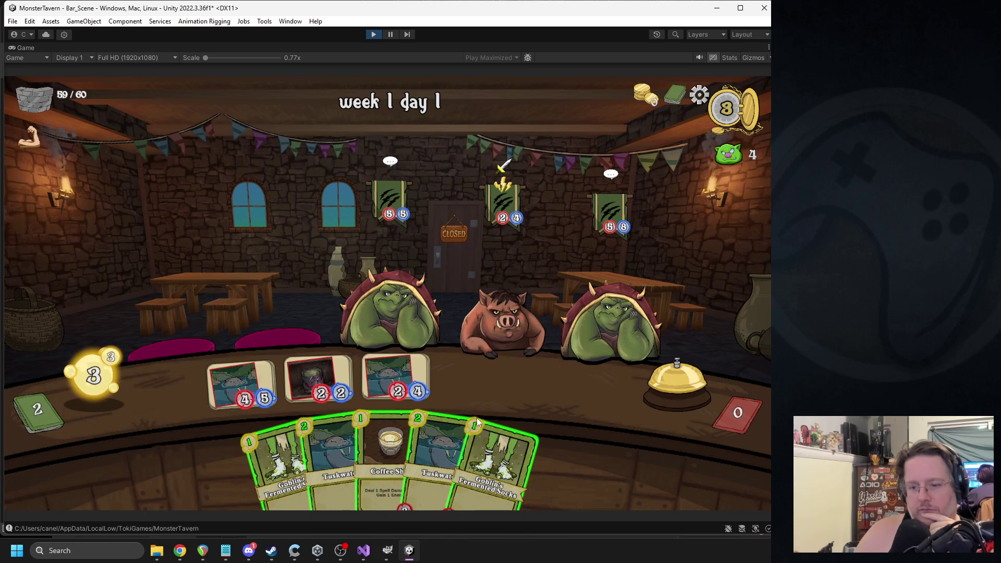
- Place Fermented Socks and Tuskwater, check the discard pile, end two more turns and stop the game
{"action": "left_click_drag", "start_coordinate": [496, 459], "coordinate": [472, 383]}
{"action": "left_click_drag", "start_coordinate": [432, 459], "coordinate": [550, 383]}
{"action": "left_click", "coordinate": [698, 394]}
{"action": "left_click", "coordinate": [687, 392]}
{"action": "left_click", "coordinate": [661, 396]}
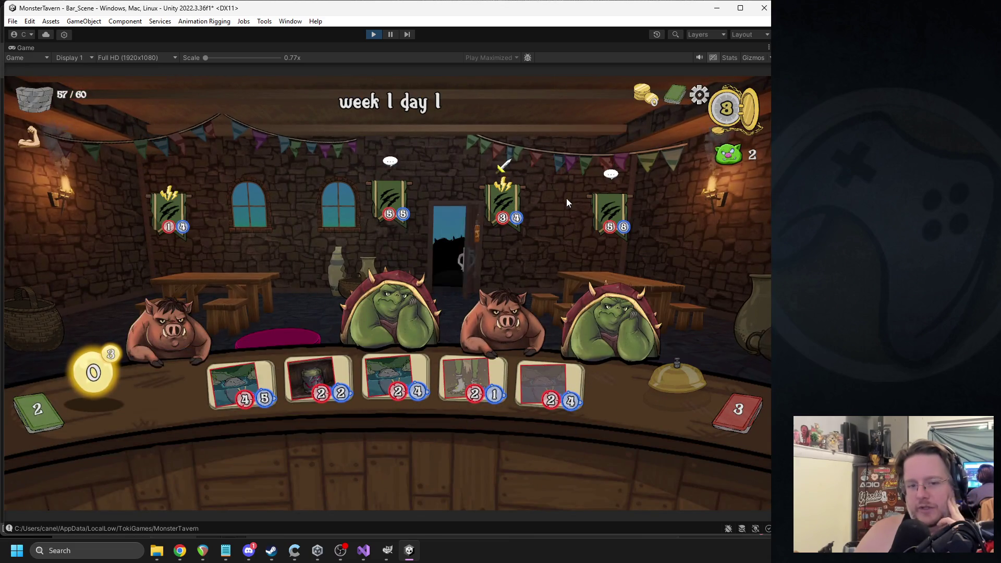
{"action": "left_click", "coordinate": [671, 398]}
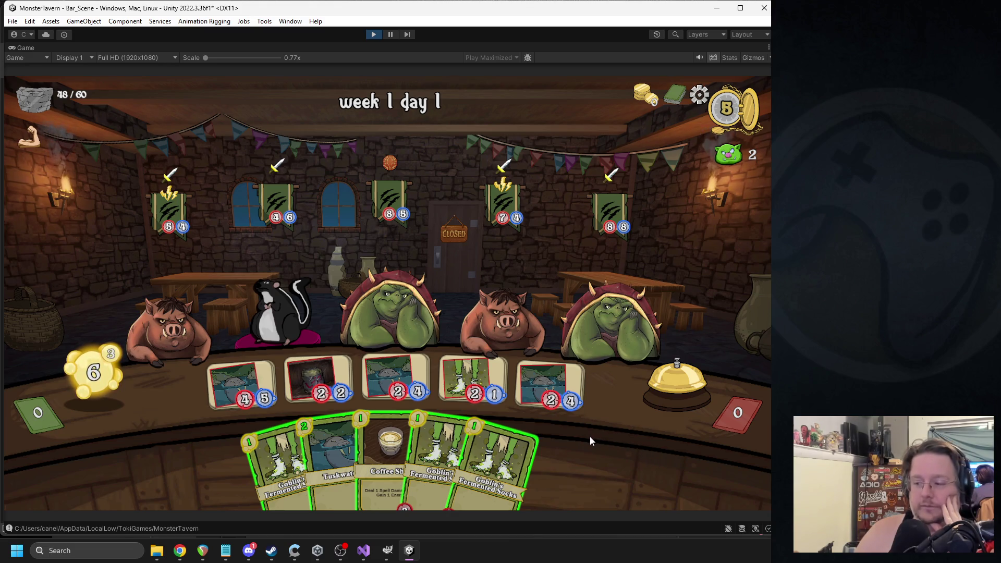
{"action": "left_click", "coordinate": [373, 35]}
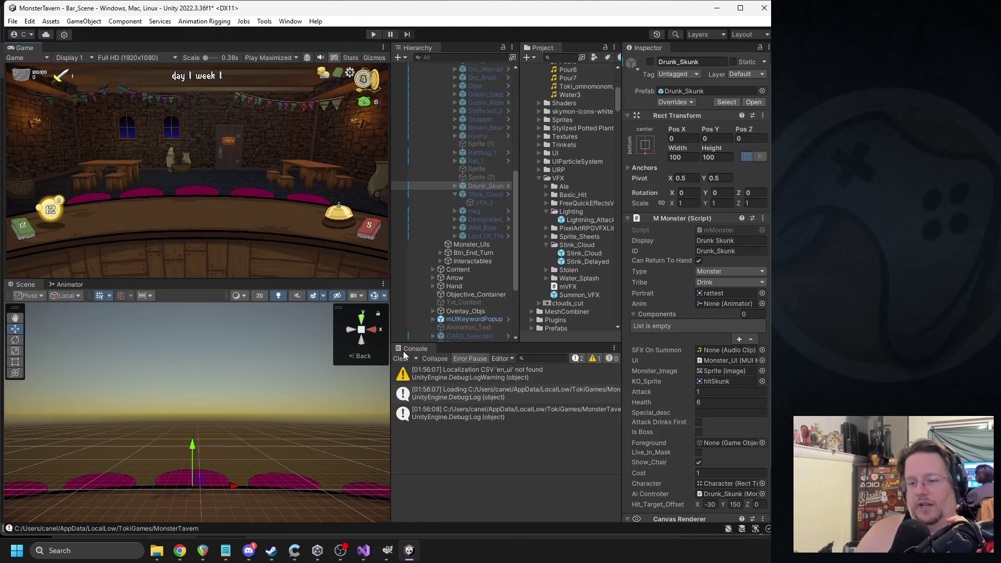
- Clear every message from the Console log
{"action": "left_click", "coordinate": [402, 357]}
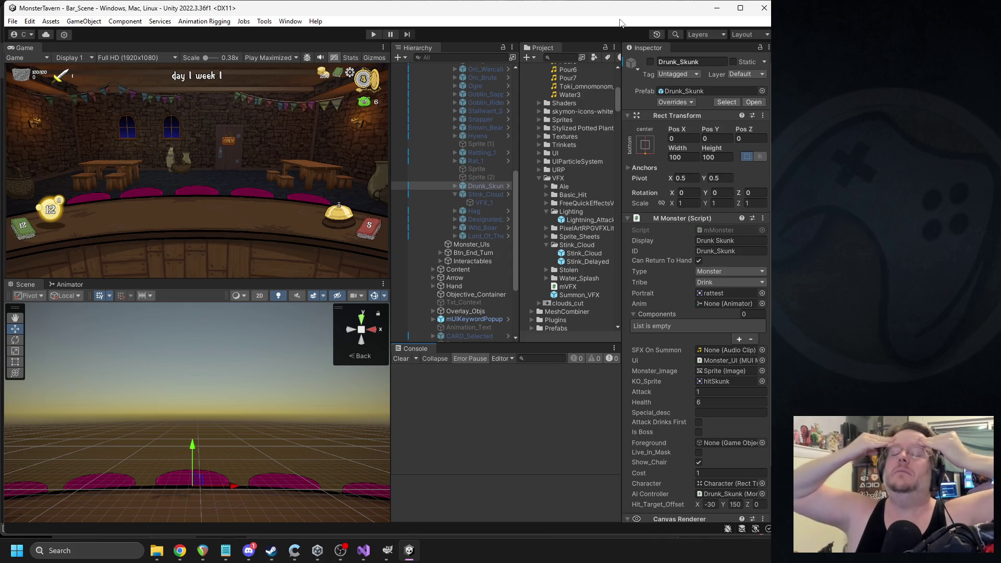
{"action": "left_click", "coordinate": [474, 135]}
{"action": "key", "text": "alt+shift+a"}
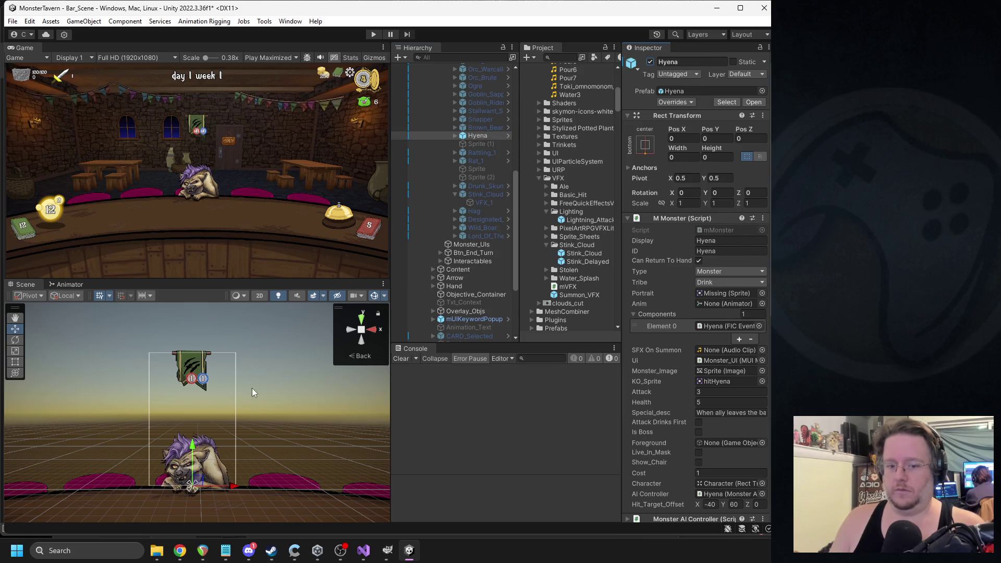
{"action": "left_click", "coordinate": [456, 136]}
{"action": "left_click", "coordinate": [453, 133]}
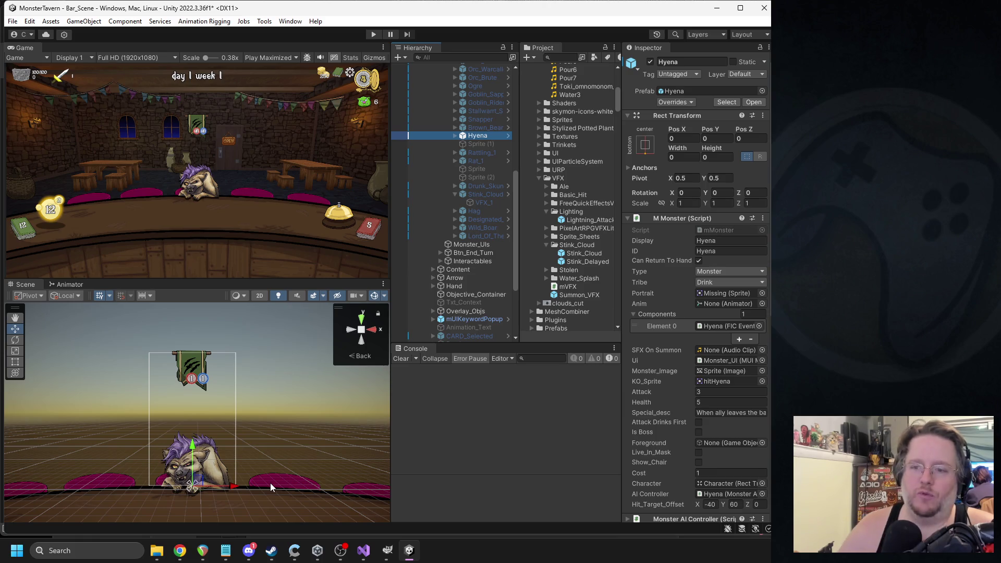
{"action": "left_click", "coordinate": [650, 61]}
- Switch to Unity to view the Hyena monster's mMonster settings: Attack 3, Health 5
{"action": "left_click", "coordinate": [339, 549]}
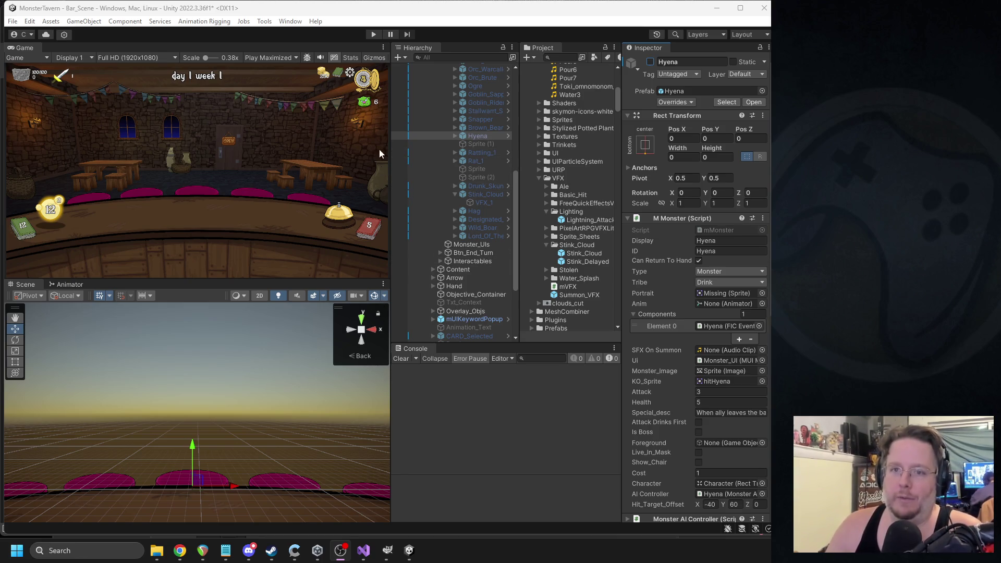
- Start play mode, play two cards onto the counter and end the first turn
{"action": "left_click", "coordinate": [372, 35]}
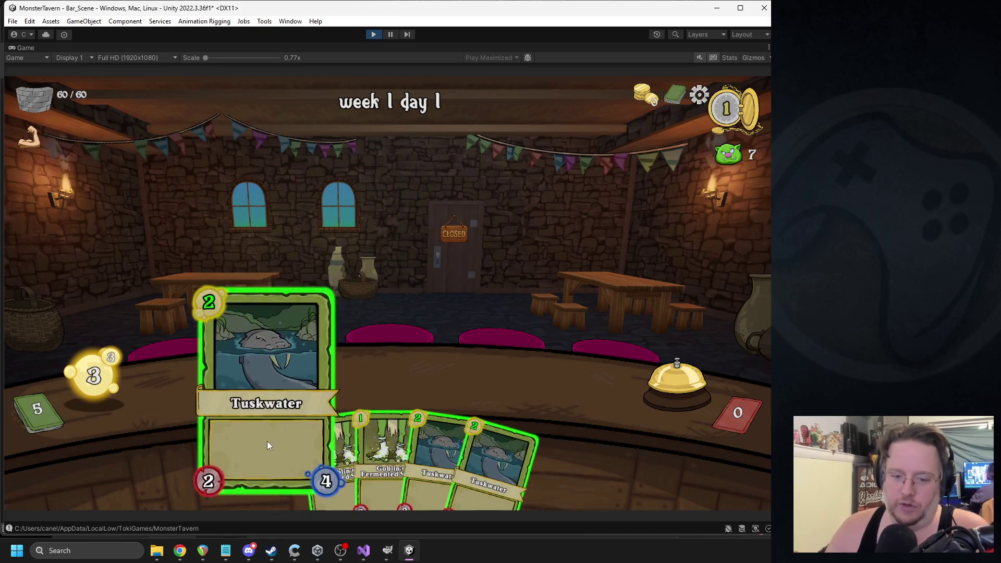
{"action": "left_click", "coordinate": [267, 441]}
{"action": "left_click", "coordinate": [285, 439]}
{"action": "left_click", "coordinate": [671, 362]}
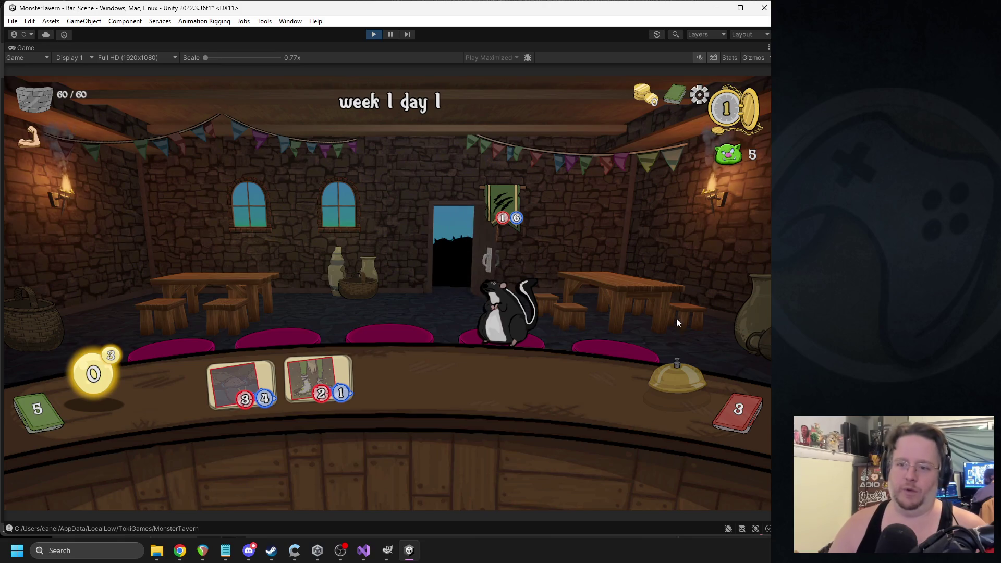
- Play Bottom Shelf and Goblin's Fermented Socks, end the turn, then stop the game
{"action": "mouse_move", "coordinate": [509, 196]}
{"action": "left_click", "coordinate": [284, 458]}
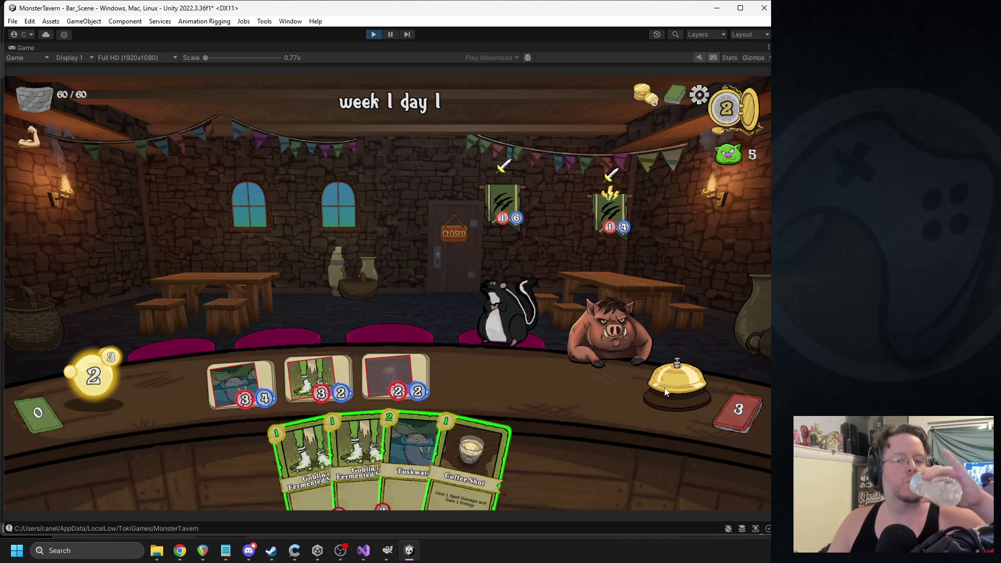
{"action": "left_click_drag", "start_coordinate": [305, 459], "coordinate": [596, 368]}
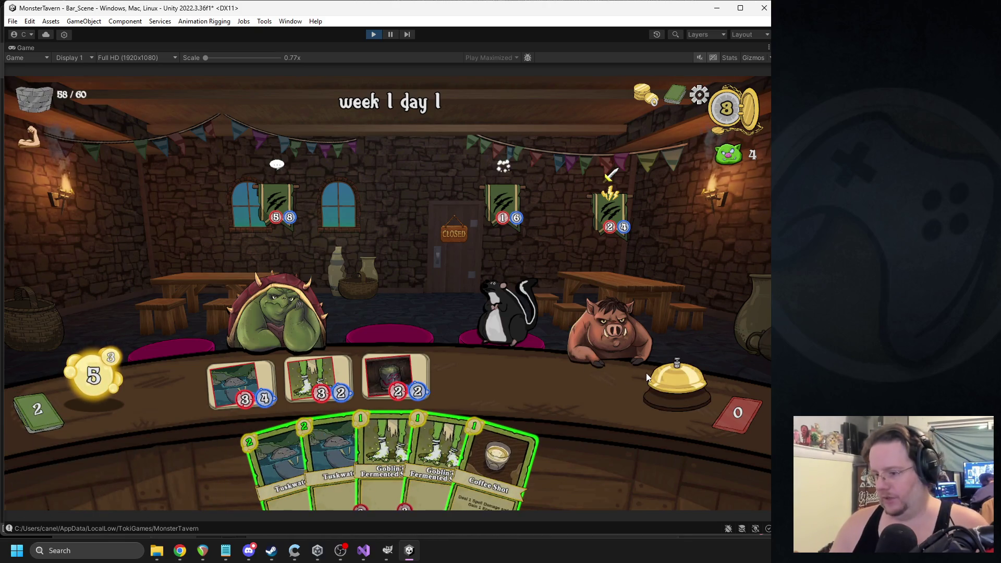
{"action": "left_click", "coordinate": [654, 373]}
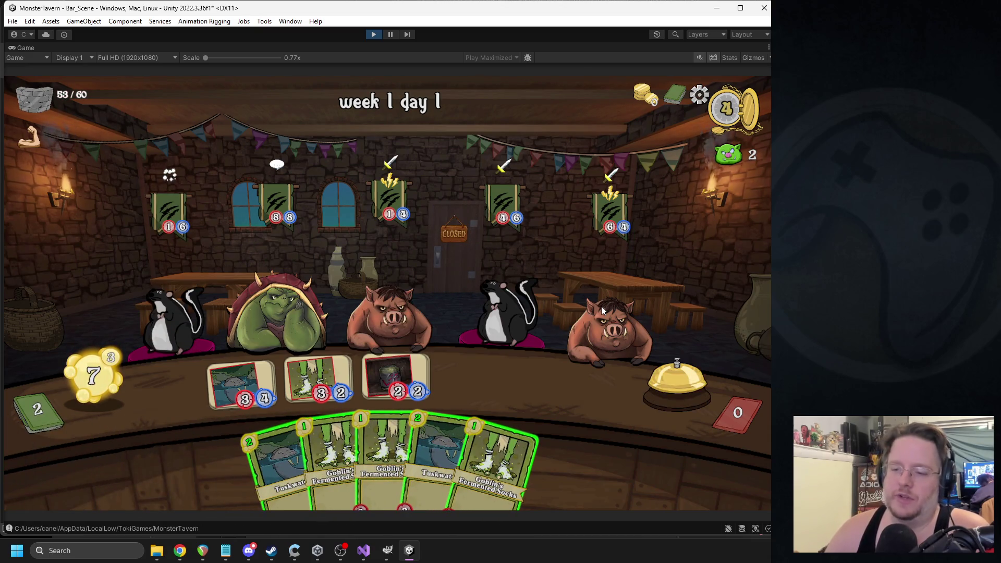
{"action": "left_click", "coordinate": [374, 35]}
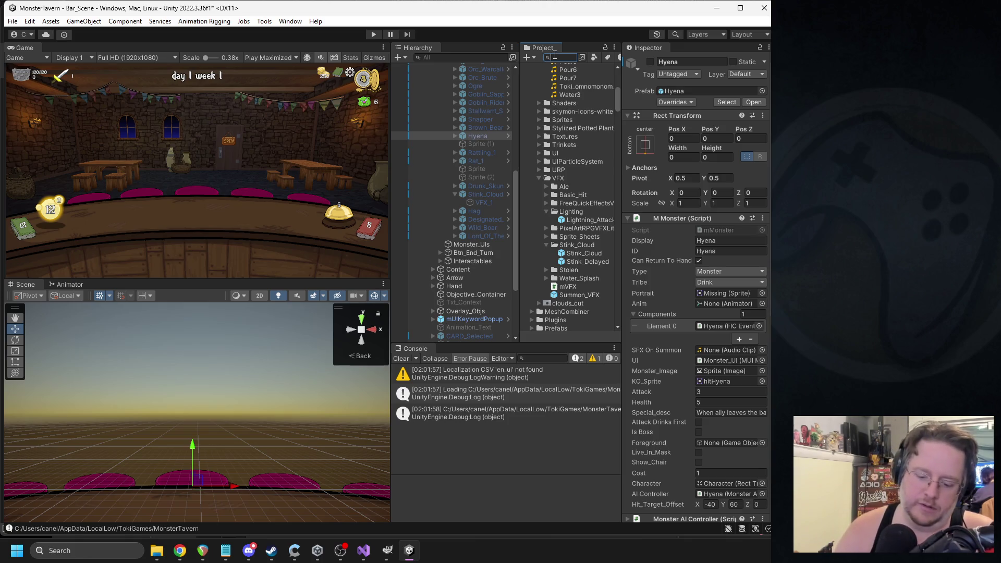
- Find and open the Monster_UI prefab, showing Portrait_BG's children
{"action": "type", "text": "nster_ui"}
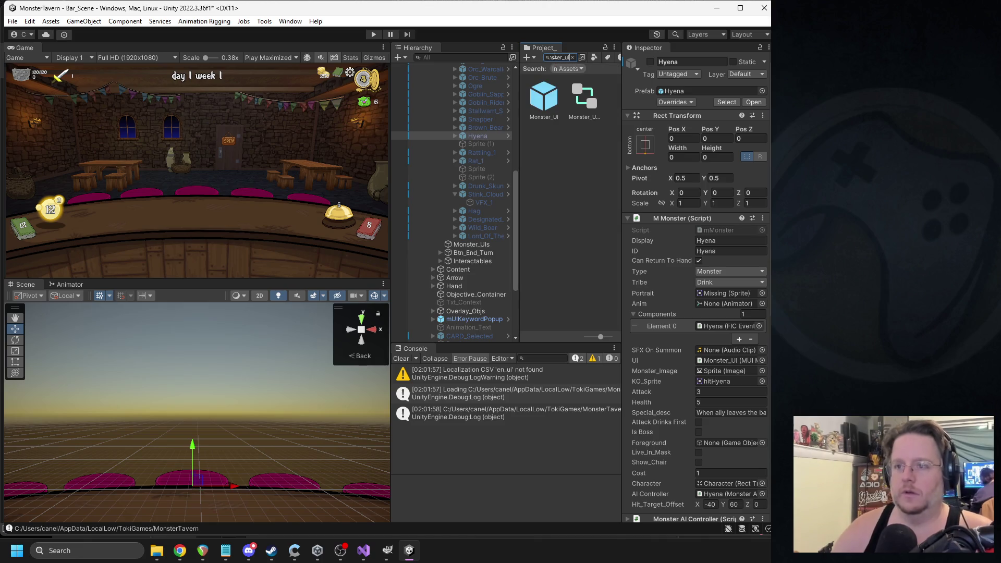
{"action": "double_click", "coordinate": [543, 96]}
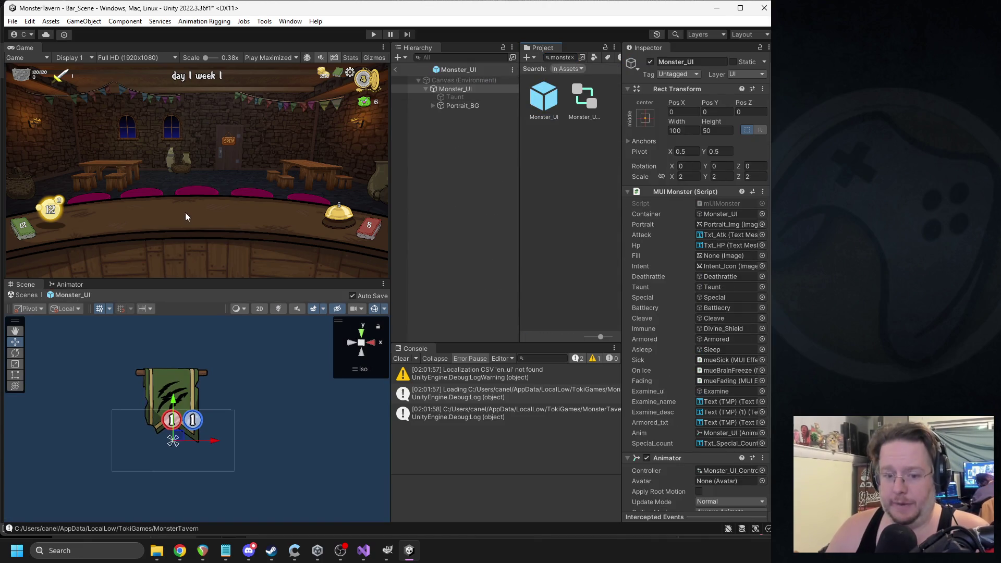
{"action": "left_click", "coordinate": [433, 106]}
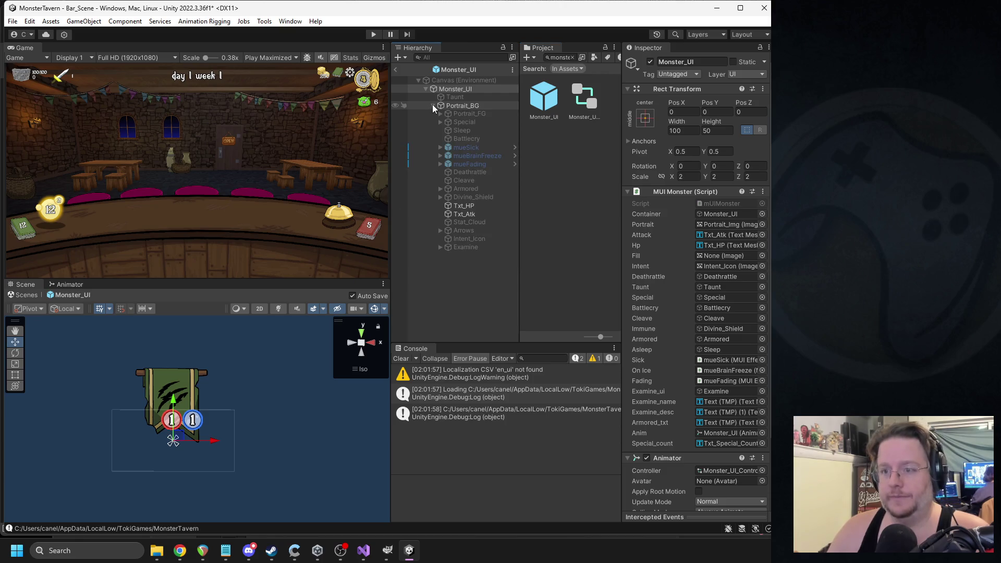
- Open the prefab's mUIMonster script in Visual Studio from its MUI Monster component
{"action": "left_click", "coordinate": [677, 191]}
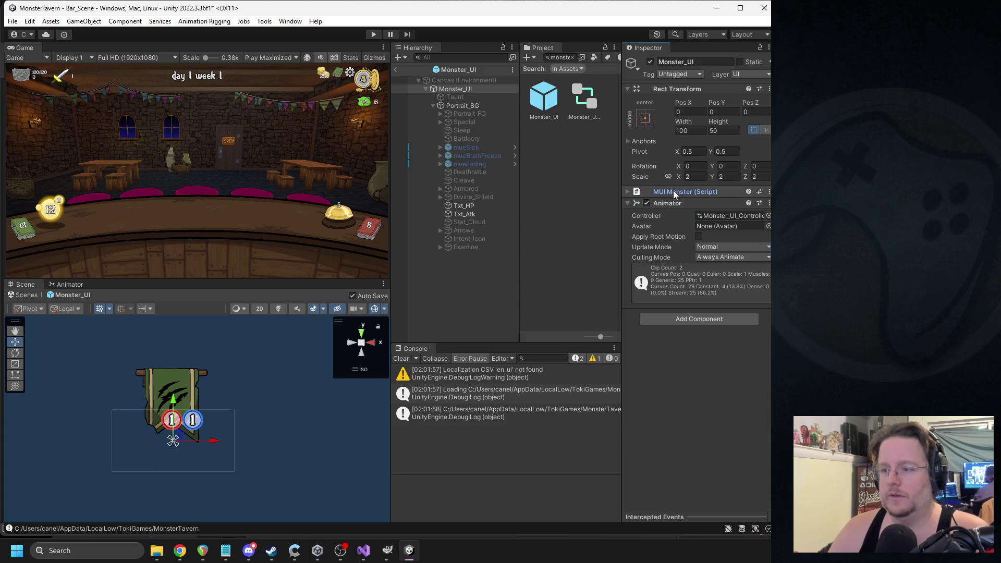
{"action": "left_click", "coordinate": [673, 190]}
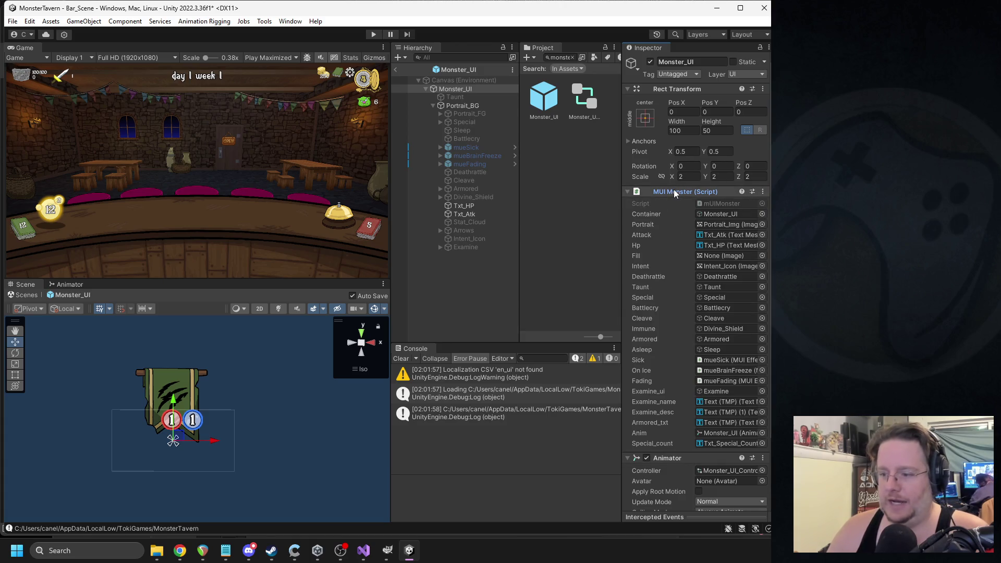
{"action": "right_click", "coordinate": [673, 191]}
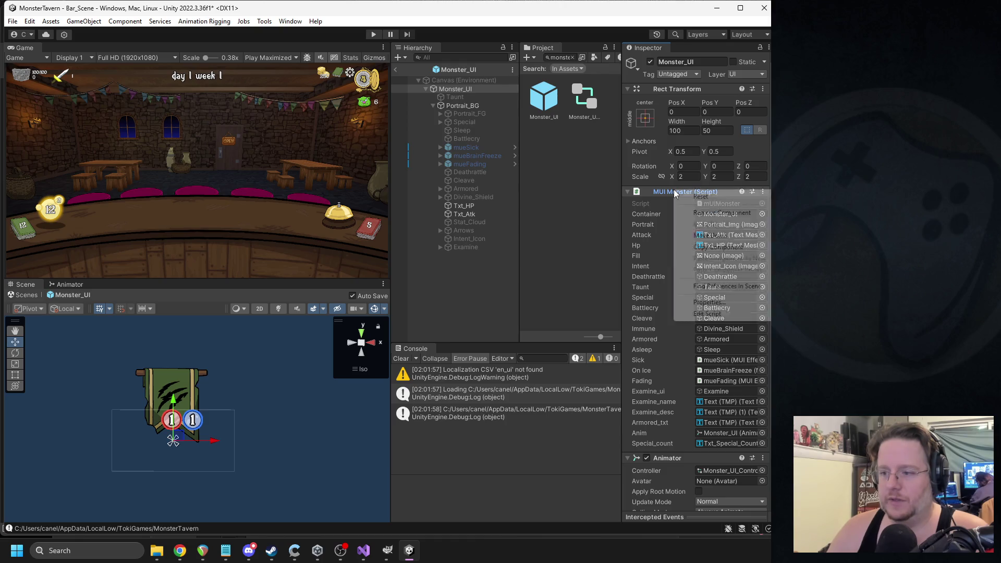
{"action": "left_click", "coordinate": [693, 313]}
{"action": "left_click", "coordinate": [211, 160]}
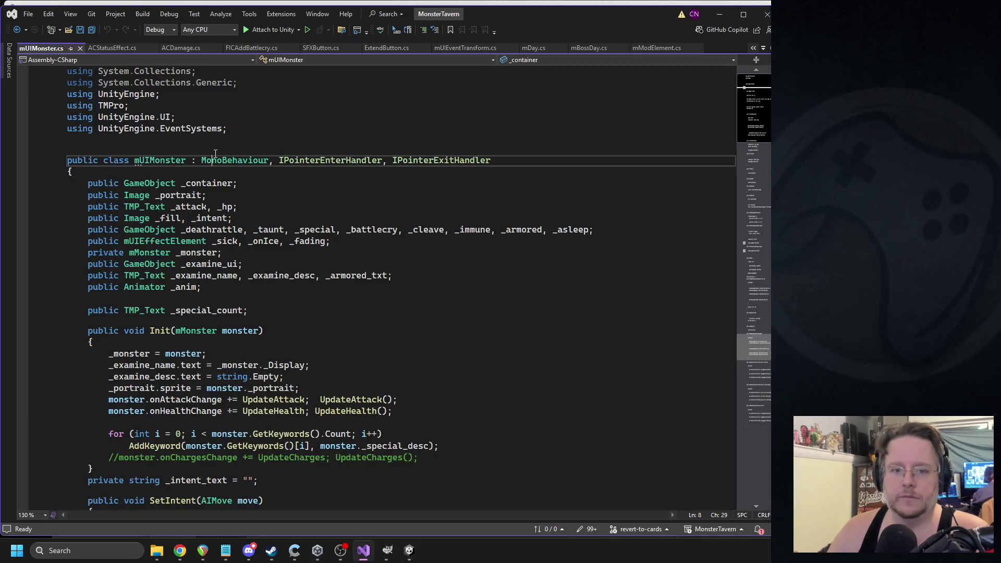
- Delete the 'public Animator _anim;' field from mUIMonster.cs and save
{"action": "key", "text": "ctrl+f"}
{"action": "double_click", "coordinate": [177, 289]}
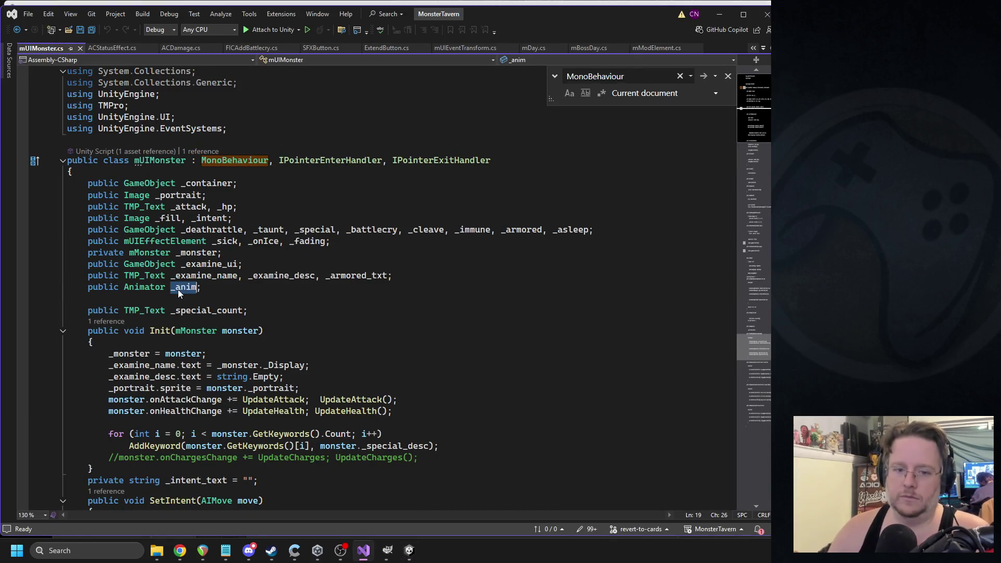
{"action": "key", "text": "ctrl+f"}
{"action": "triple_click", "coordinate": [177, 289]}
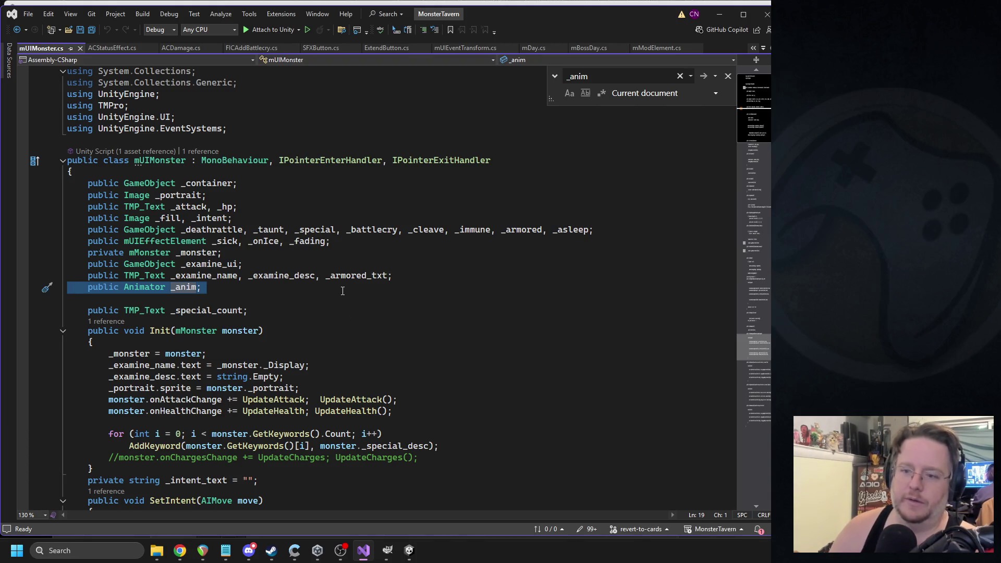
{"action": "key", "text": "Delete"}
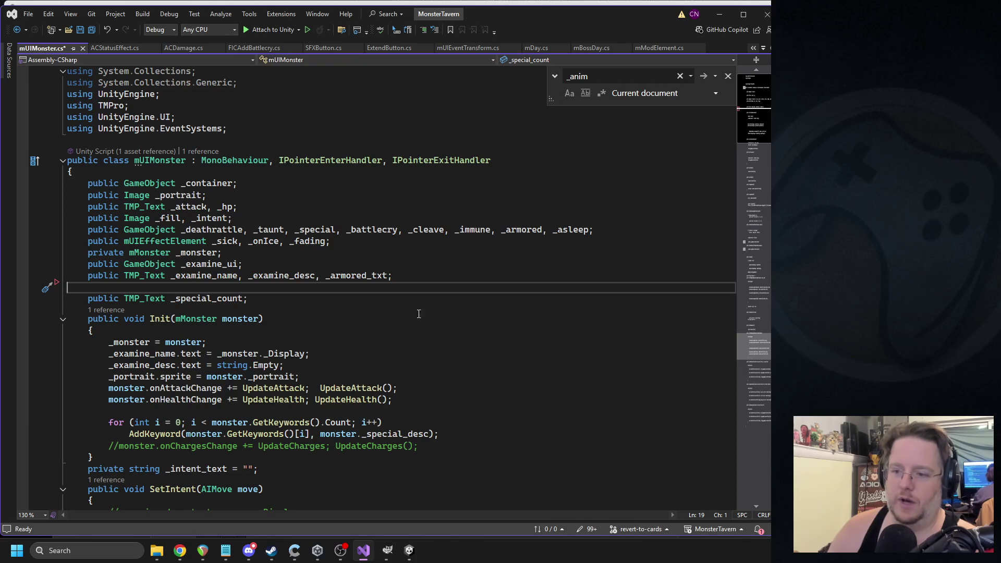
{"action": "left_click", "coordinate": [366, 275]}
{"action": "key", "text": "ctrl+s"}
- Open the first _anim compile error in mMonster.cs at the Stat_Change SetTrigger call
{"action": "left_click", "coordinate": [409, 550]}
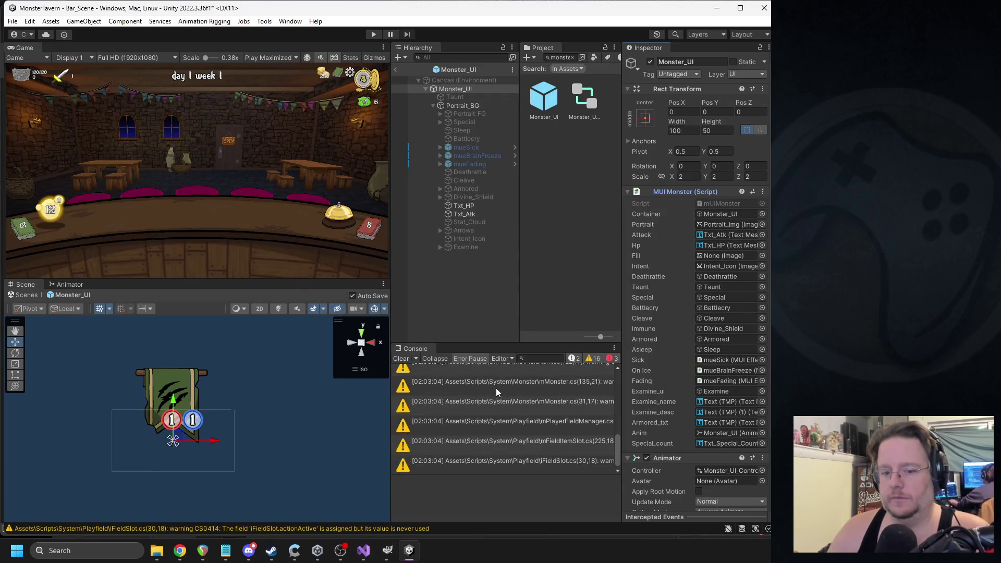
{"action": "left_click", "coordinate": [402, 359]}
{"action": "double_click", "coordinate": [446, 374]}
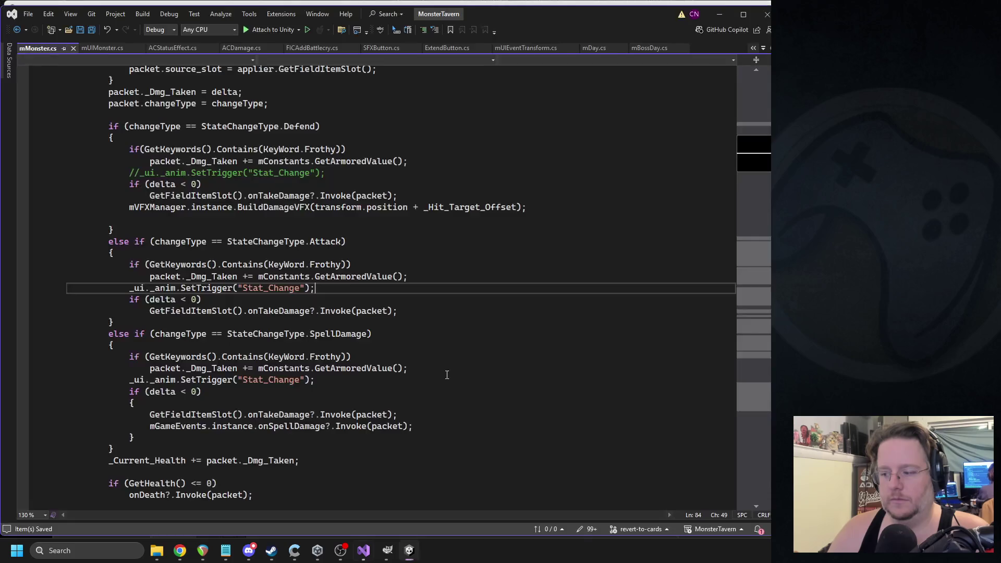
{"action": "triple_click", "coordinate": [268, 290]}
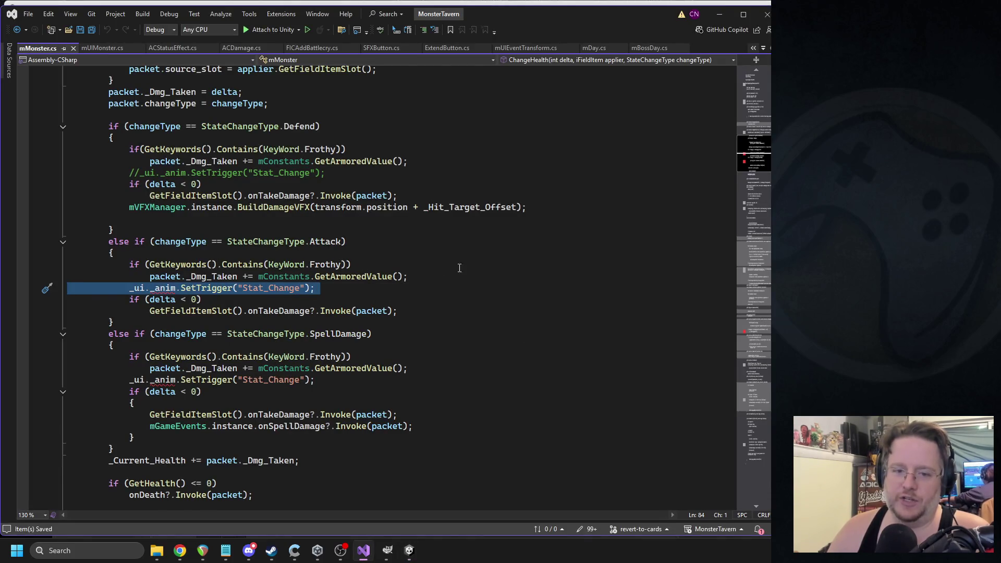
{"action": "scroll", "coordinate": [294, 339], "scroll_direction": "down", "scroll_amount": 4}
{"action": "scroll", "coordinate": [280, 329], "scroll_direction": "up", "scroll_amount": 5}
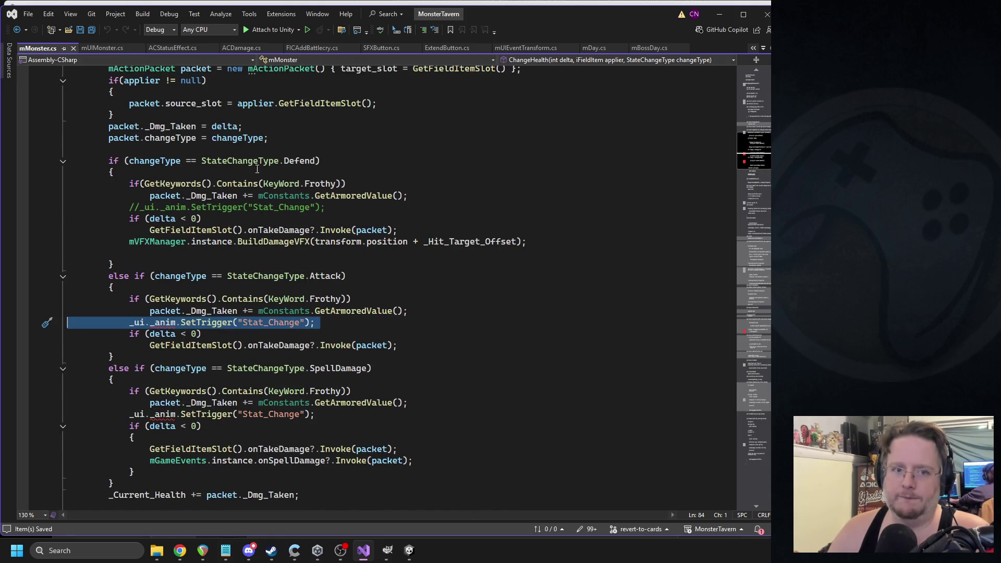
{"action": "key", "text": "alt+Tab"}
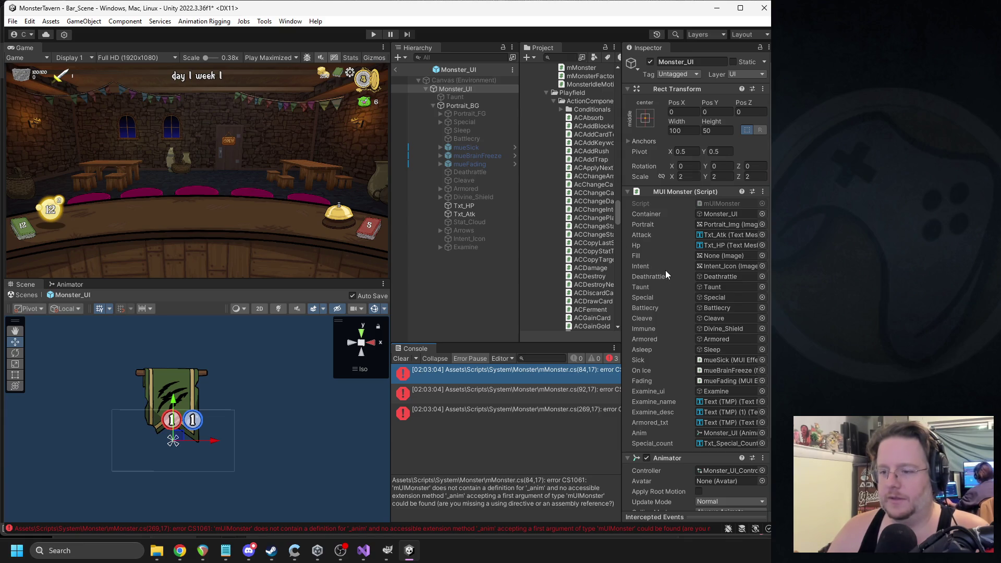
- Remove the Animator component from Monster_UI and clear the Console
{"action": "left_click", "coordinate": [669, 193]}
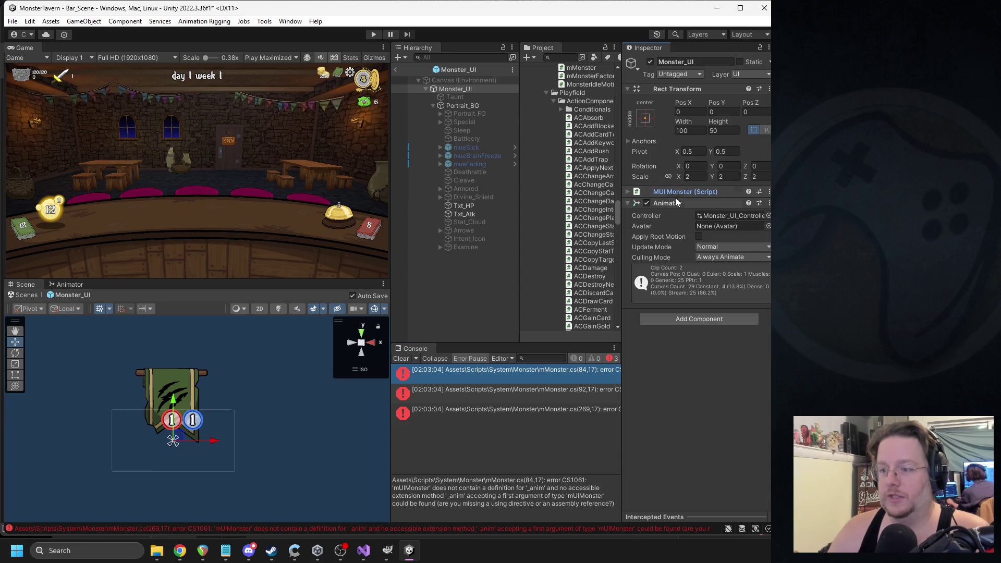
{"action": "right_click", "coordinate": [674, 203]}
{"action": "left_click", "coordinate": [703, 225]}
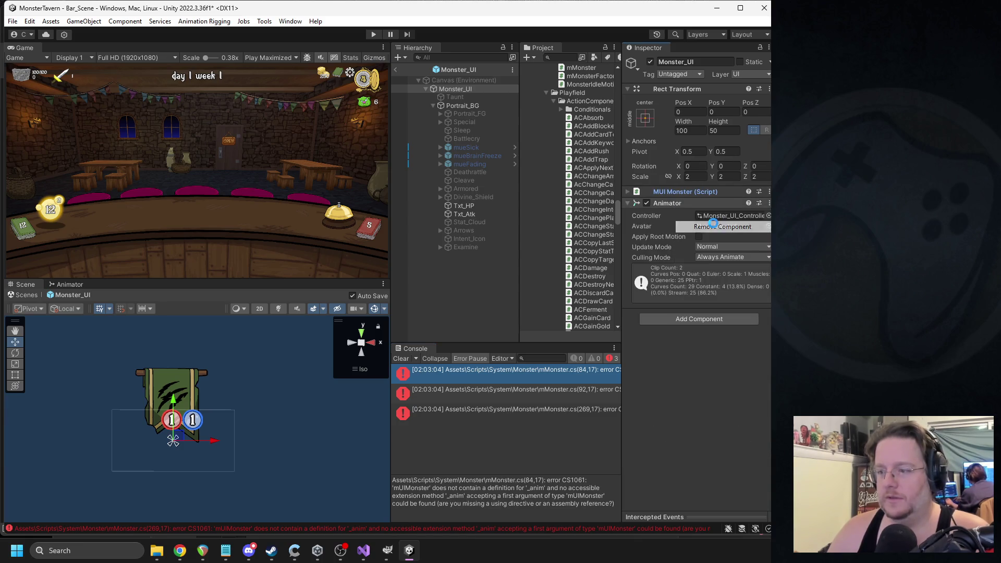
{"action": "left_click", "coordinate": [672, 192]}
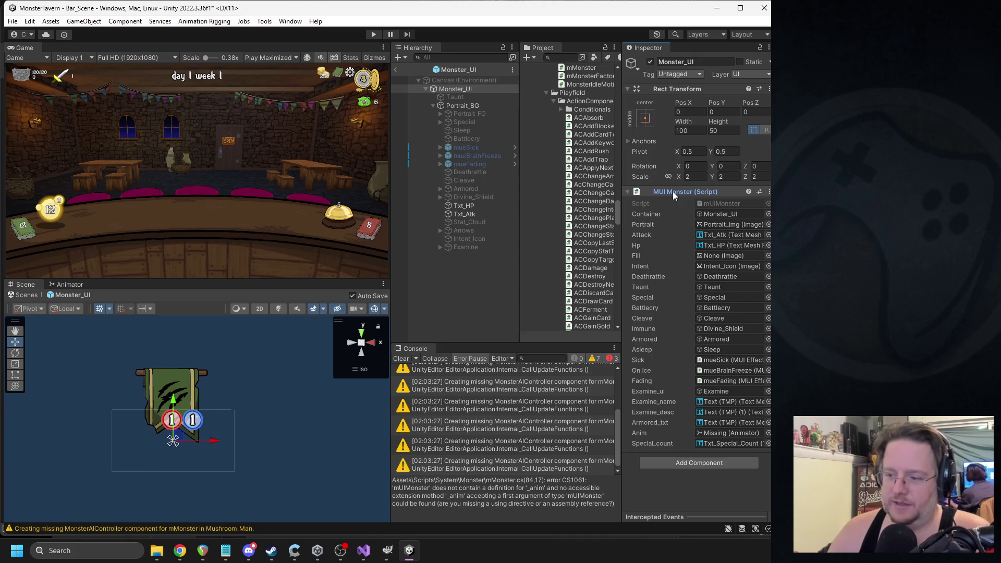
{"action": "left_click", "coordinate": [401, 359]}
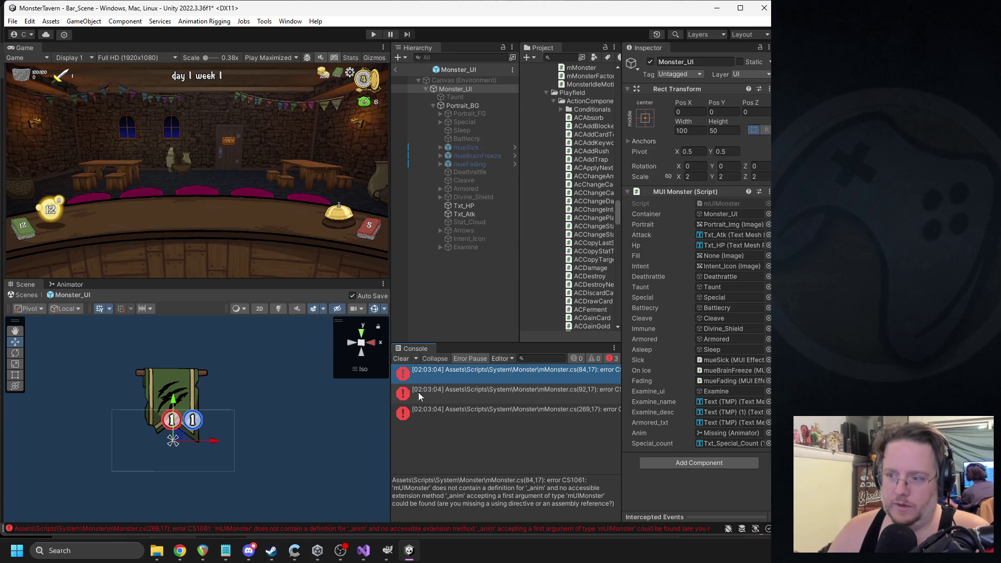
- Reopen the mUIMonster script in Visual Studio at the end of the file
{"action": "right_click", "coordinate": [667, 192]}
{"action": "left_click", "coordinate": [702, 319]}
{"action": "left_click", "coordinate": [753, 417]}
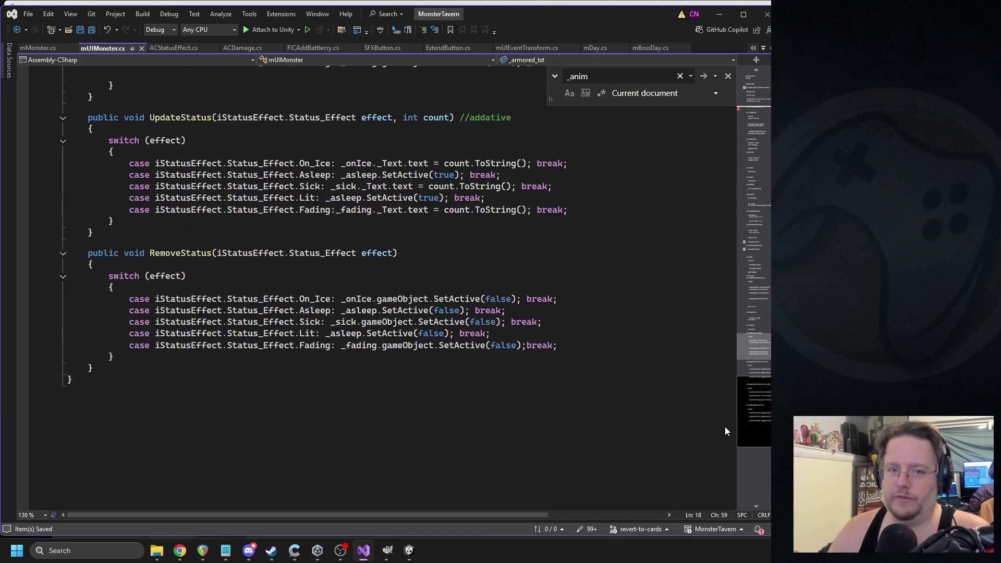
- Add an empty public IncreaseStatTween() method after RemoveStatus
{"action": "left_click", "coordinate": [137, 348]}
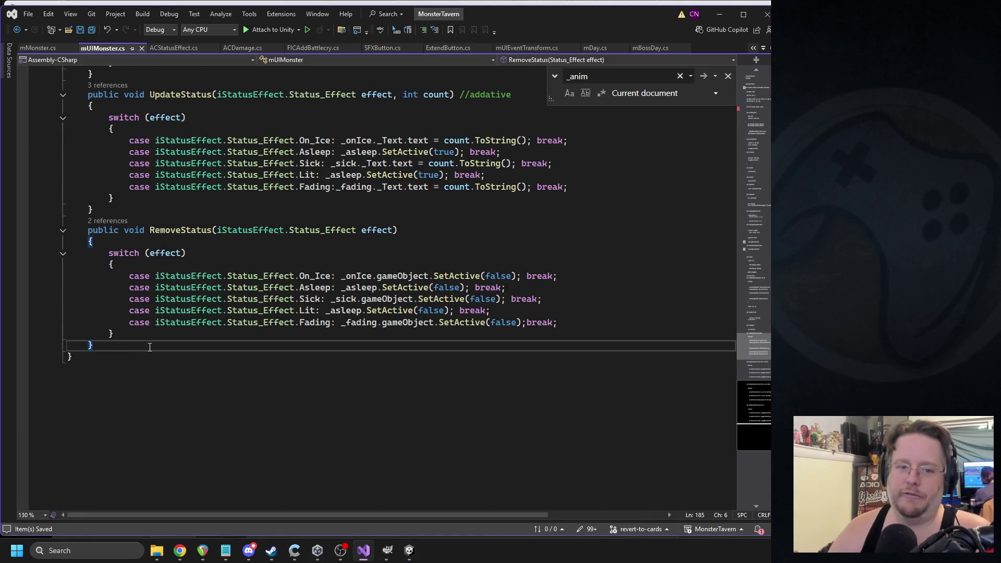
{"action": "key", "text": "Return"}
{"action": "key", "text": "Return"}
{"action": "type", "text": "public void"}
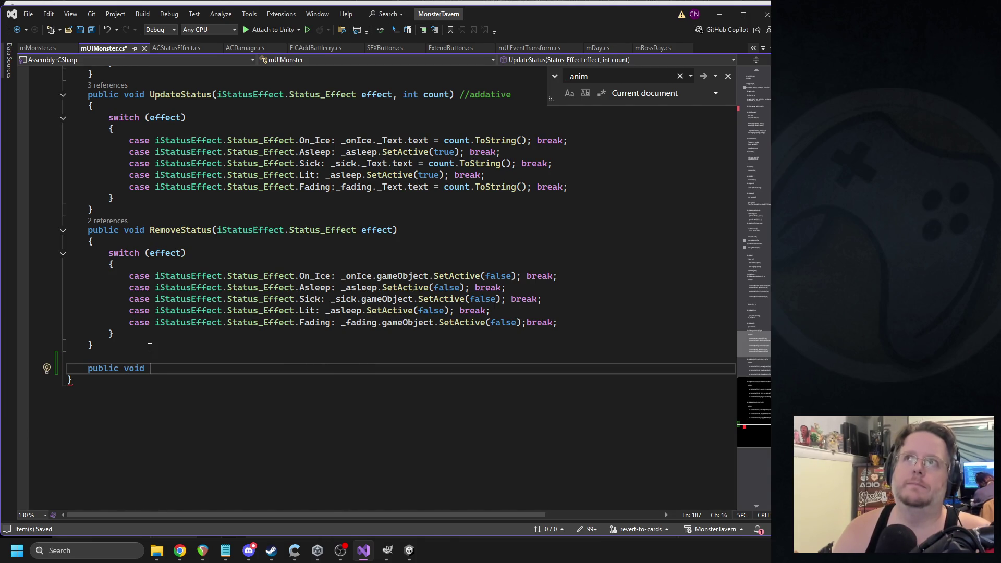
{"action": "type", "text": " IncreaseSta"}
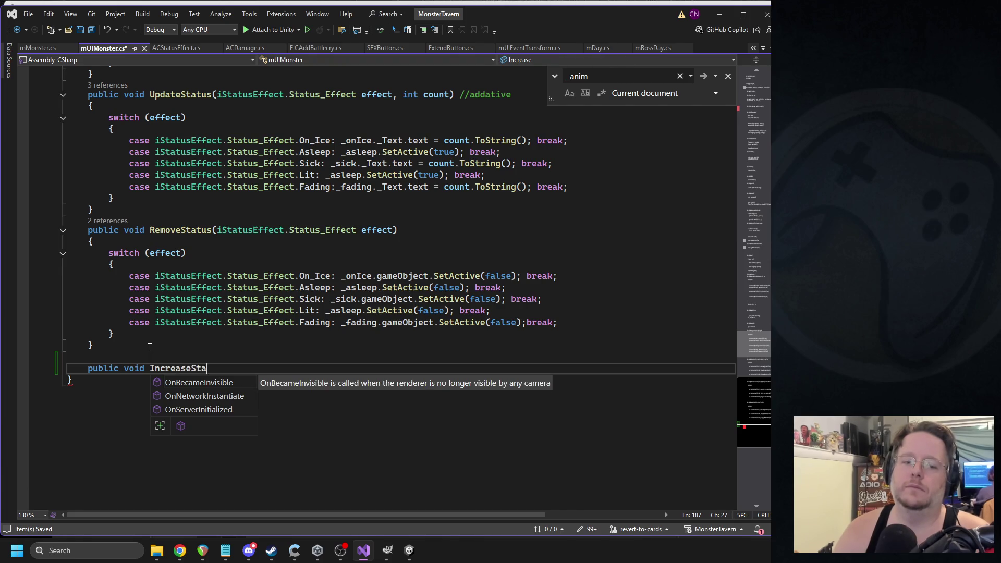
{"action": "type", "text": "tTween(){"}
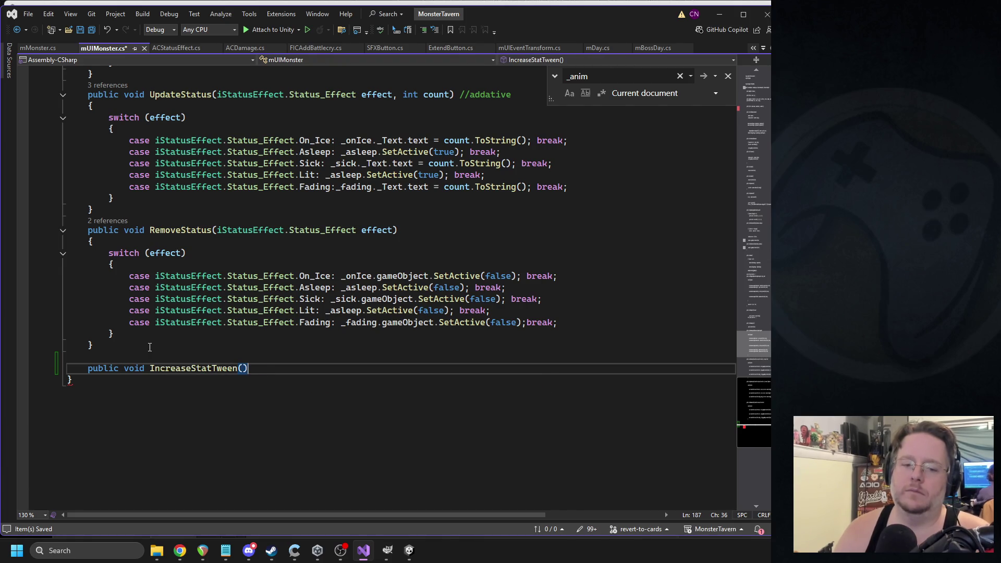
{"action": "key", "text": "Return"}
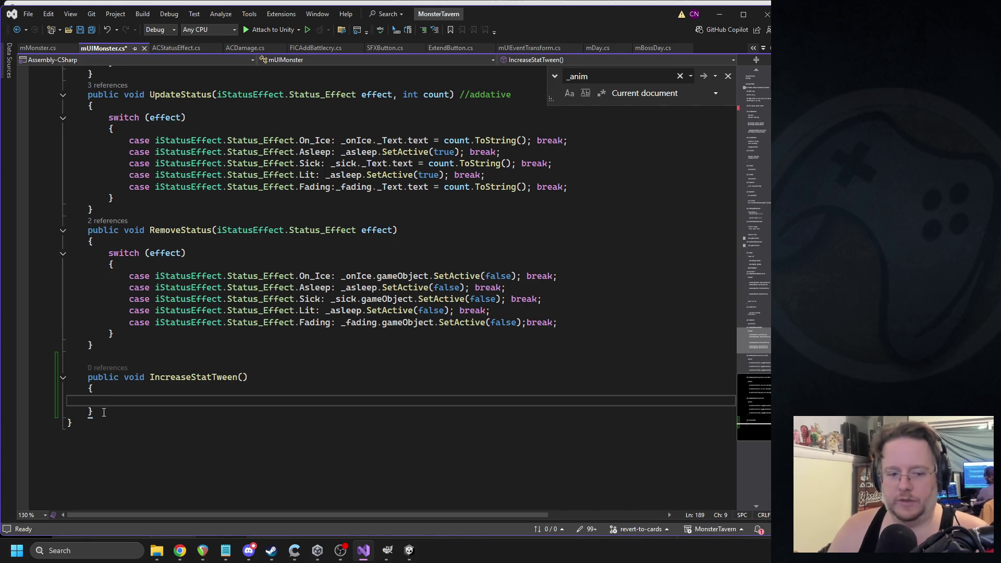
{"action": "left_click_drag", "start_coordinate": [94, 412], "coordinate": [66, 370]}
{"action": "scroll", "coordinate": [632, 332], "scroll_direction": "up", "scroll_amount": 3}
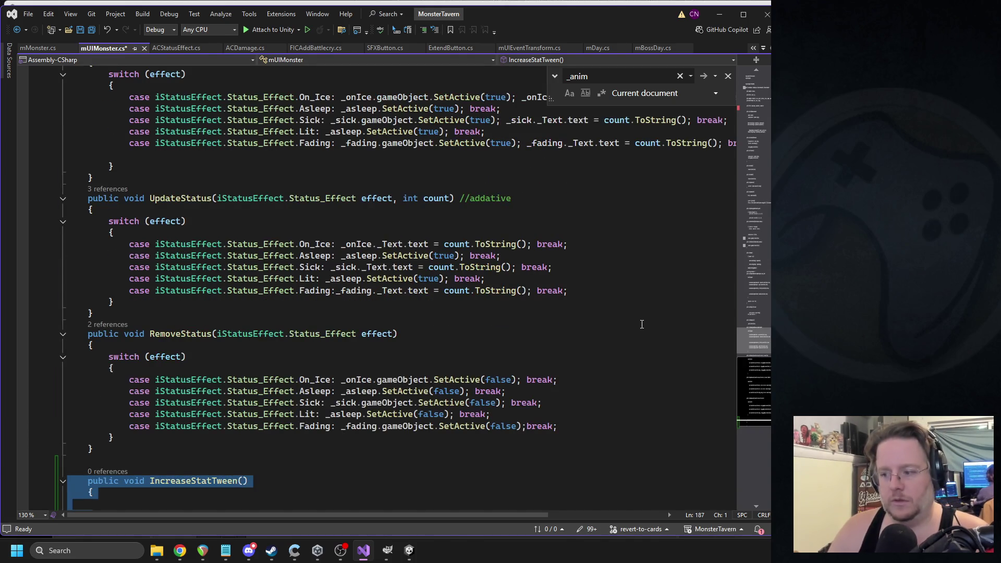
{"action": "left_click", "coordinate": [238, 480]}
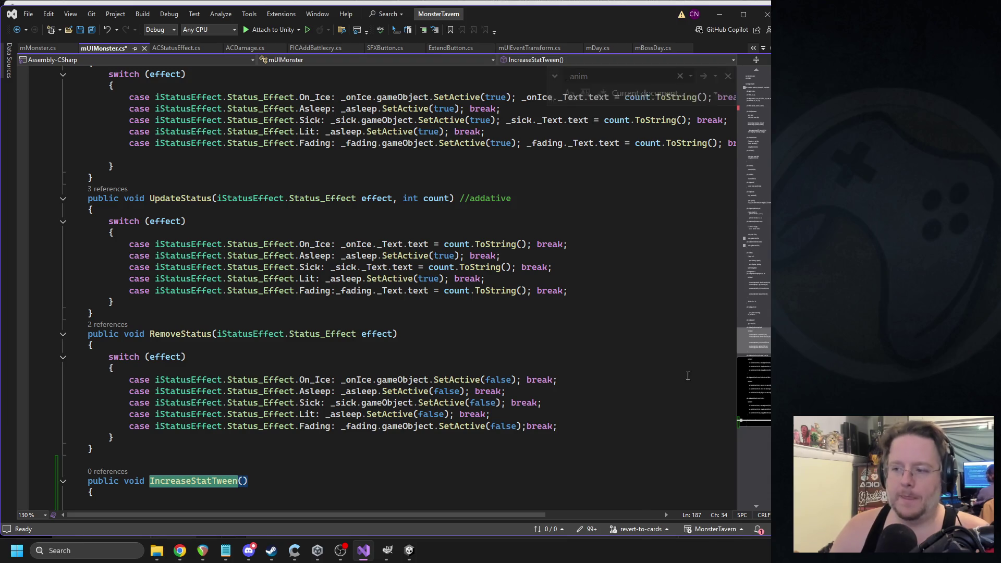
{"action": "left_click", "coordinate": [753, 109]}
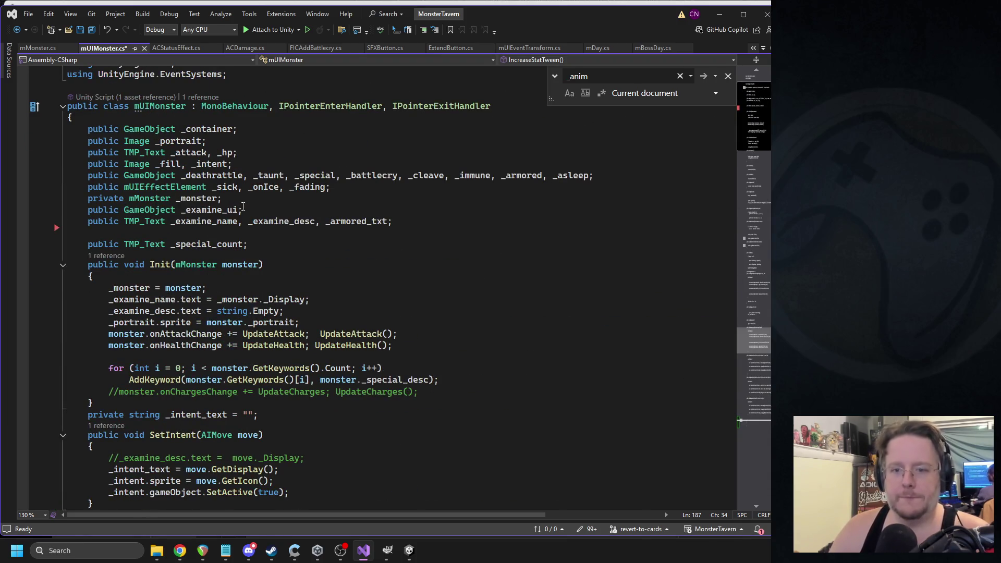
{"action": "scroll", "coordinate": [336, 213], "scroll_direction": "down", "scroll_amount": 15}
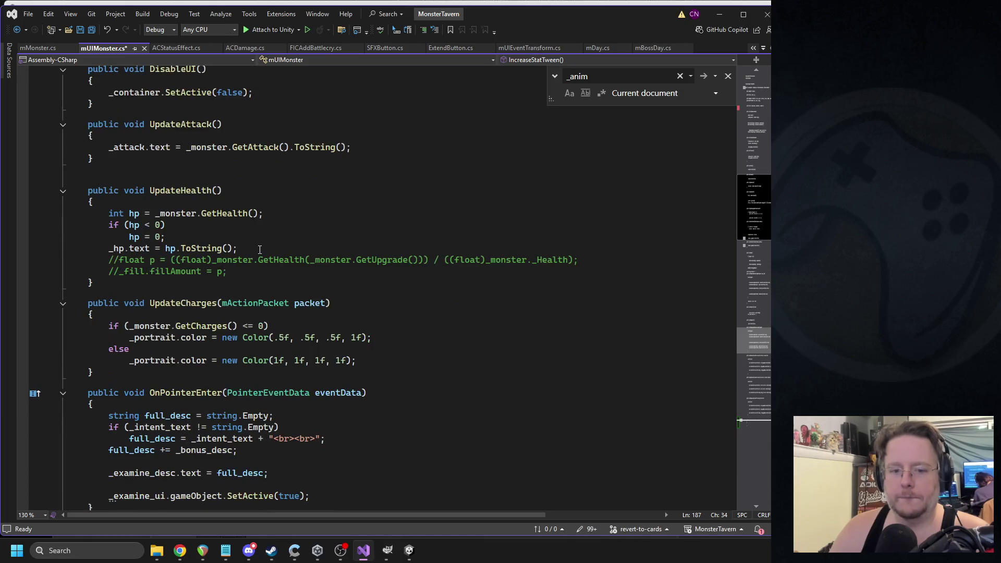
{"action": "scroll", "coordinate": [264, 236], "scroll_direction": "down", "scroll_amount": 20}
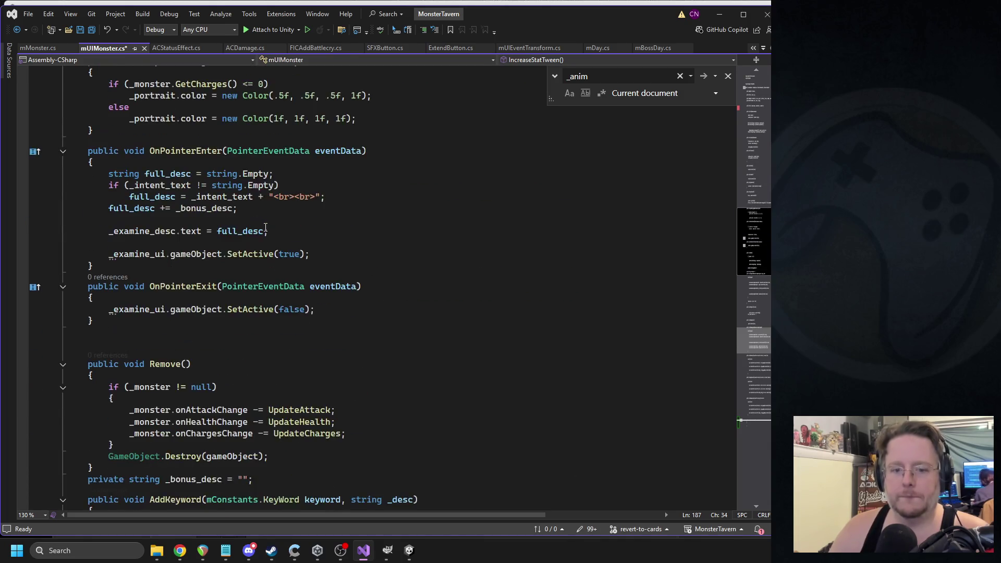
{"action": "scroll", "coordinate": [267, 224], "scroll_direction": "down", "scroll_amount": 18}
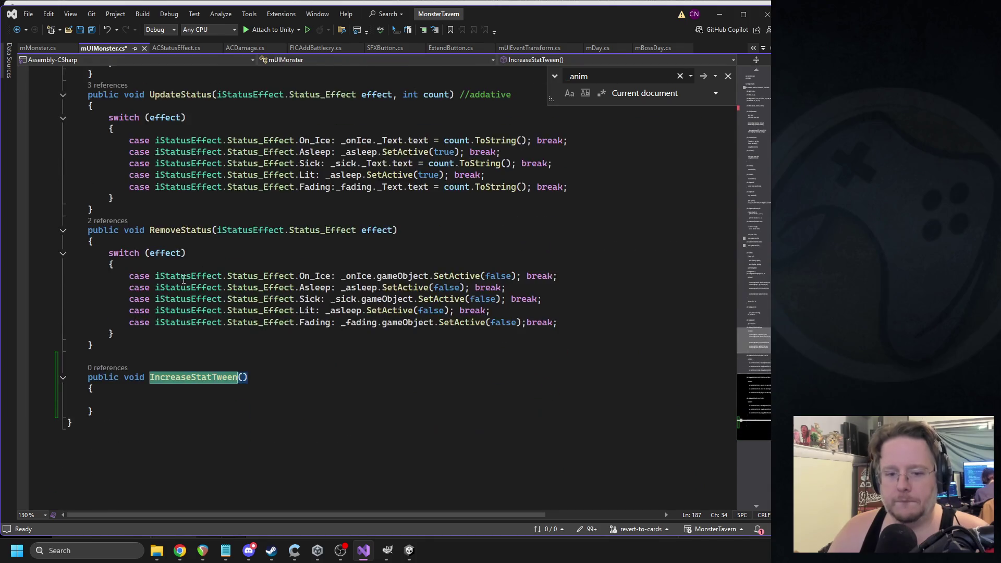
- Duplicate IncreaseStatTween below itself, rename the copy DecreaseStatTween, and save
{"action": "left_click", "coordinate": [94, 307]}
{"action": "left_click_drag", "start_coordinate": [93, 307], "coordinate": [87, 272]}
{"action": "key", "text": "ctrl+c"}
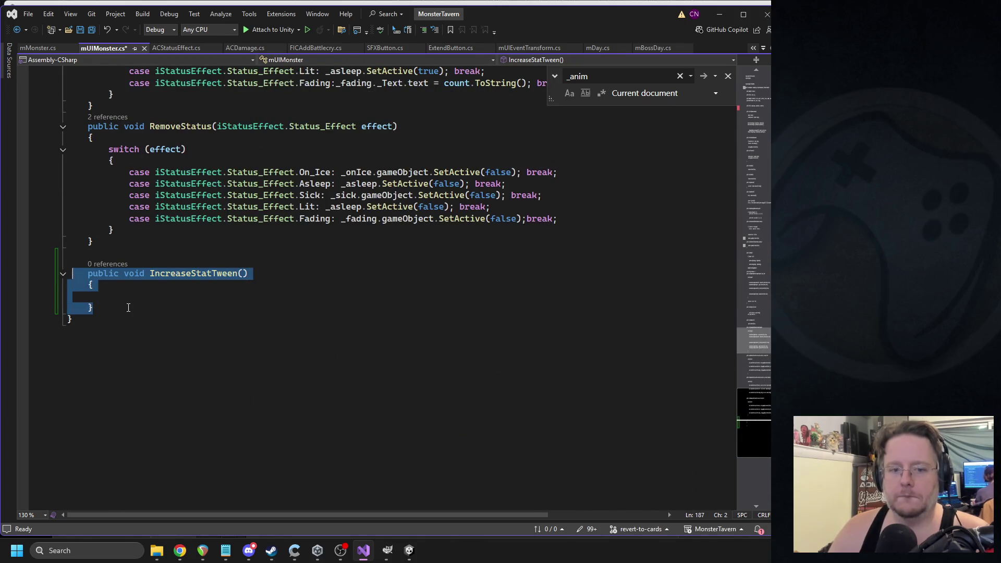
{"action": "left_click", "coordinate": [132, 308]}
{"action": "key", "text": "Return"}
{"action": "key", "text": "ctrl+v"}
{"action": "left_click_drag", "start_coordinate": [150, 329], "coordinate": [191, 330]}
{"action": "type", "text": "Decrease"}
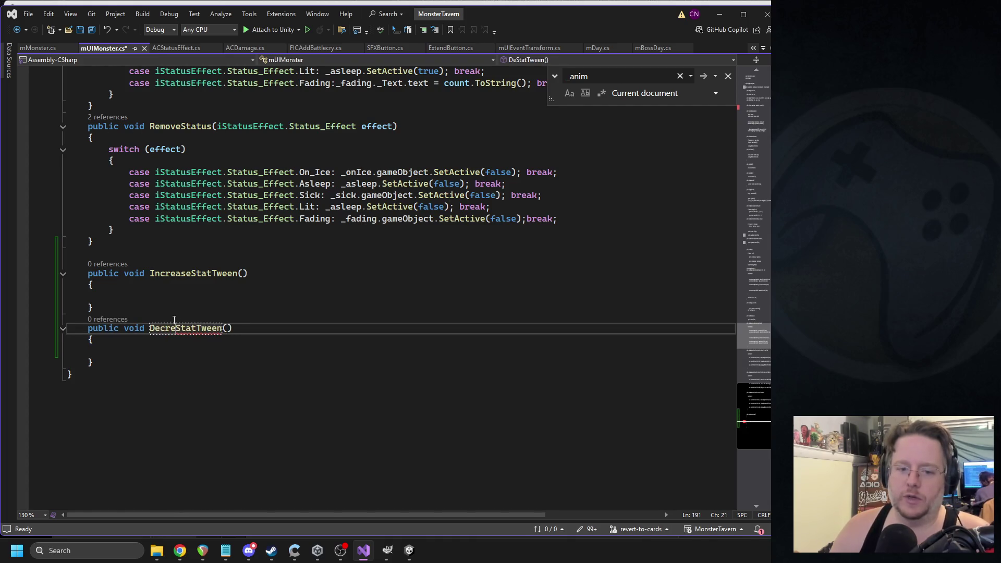
{"action": "key", "text": "ctrl+s"}
- Close the Unity Hub window and return to the Unity editor
{"action": "left_click", "coordinate": [318, 550]}
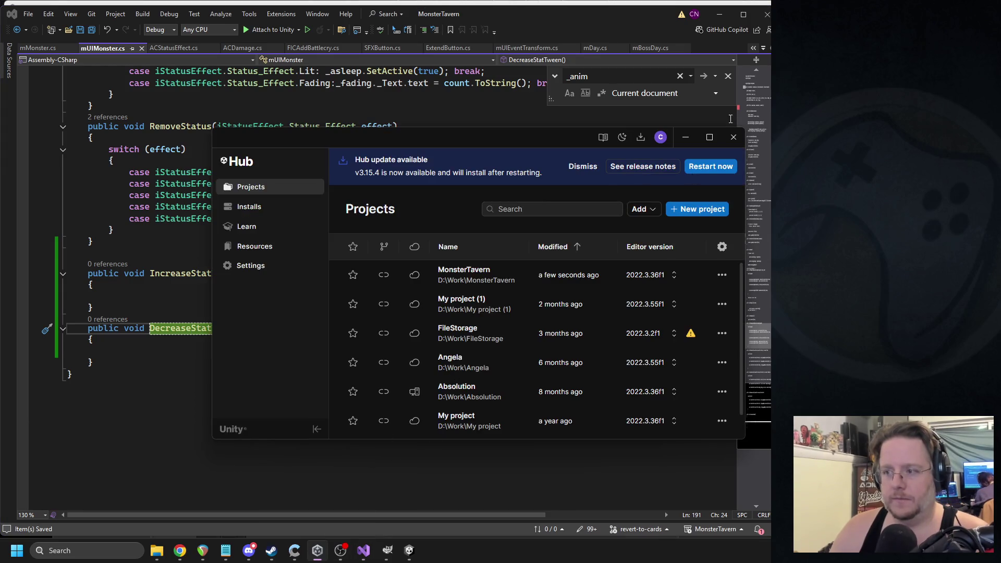
{"action": "left_click", "coordinate": [733, 135]}
{"action": "left_click", "coordinate": [388, 551]}
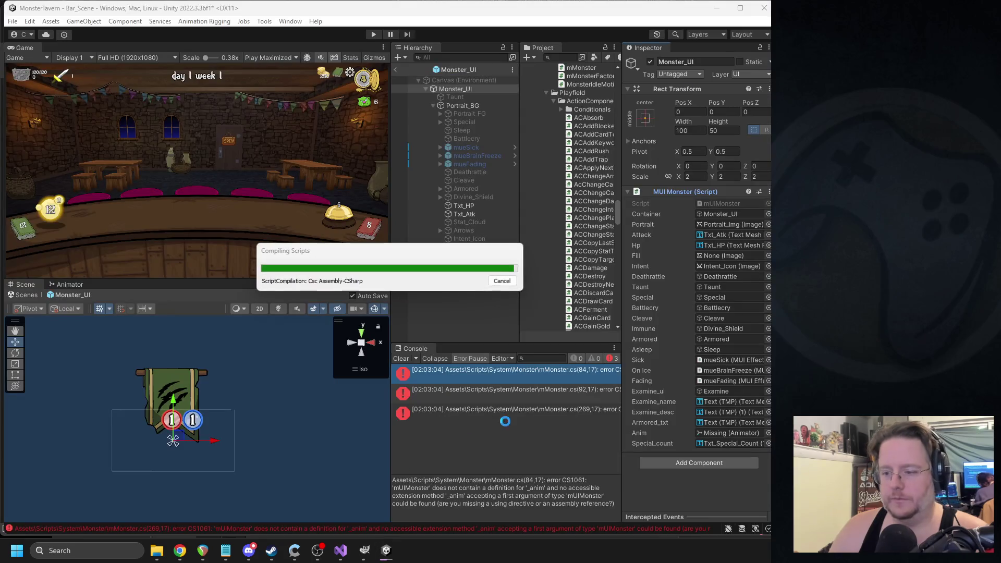
- Quit GIMP discarding flame image changes, then open mMonster.cs at the line 84 _anim error
{"action": "left_click", "coordinate": [365, 551]}
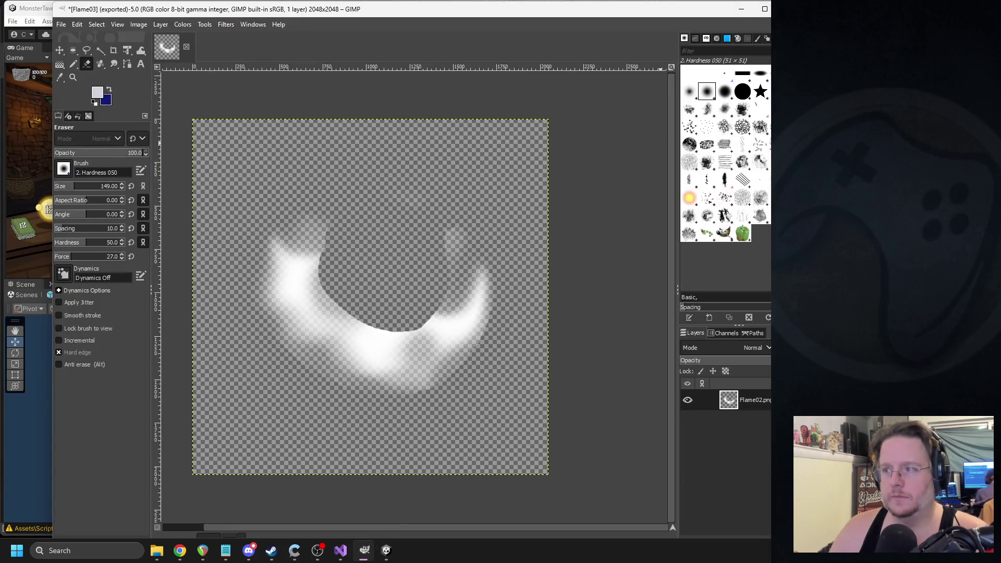
{"action": "key", "text": "ctrl+q"}
{"action": "left_click", "coordinate": [233, 234]}
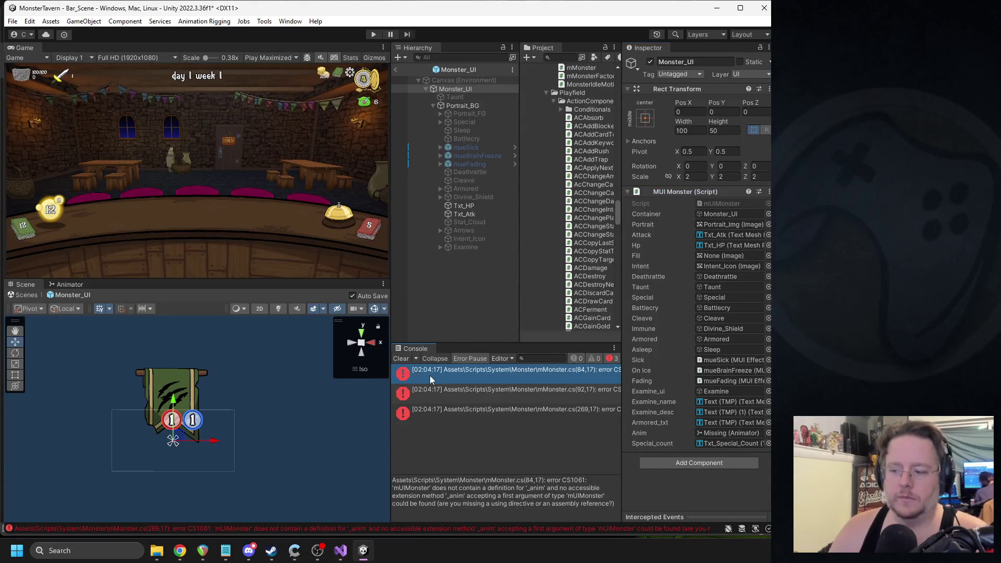
{"action": "double_click", "coordinate": [431, 379]}
{"action": "left_click_drag", "start_coordinate": [315, 322], "coordinate": [151, 322]}
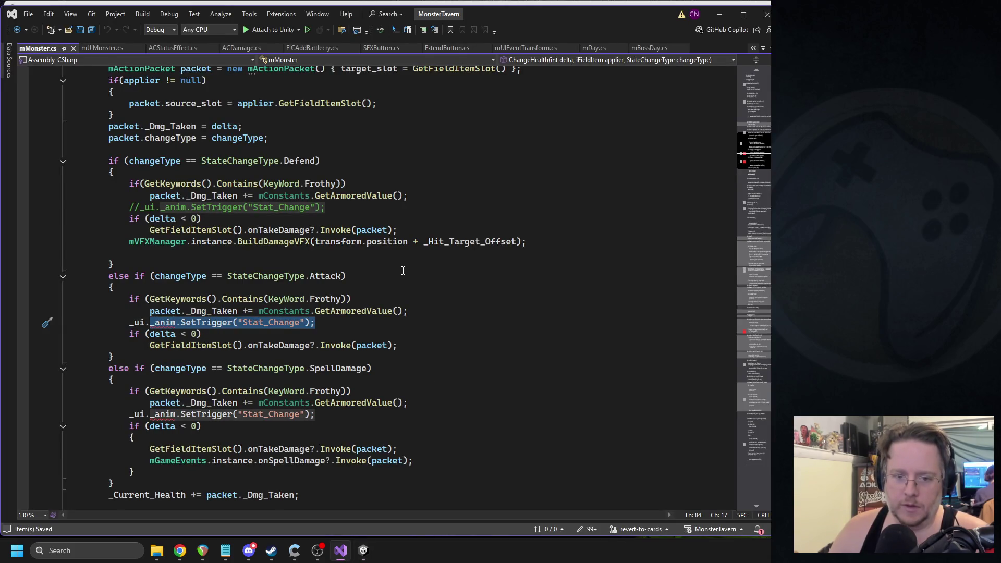
- Uncomment the Defend branch's Stat_Change SetTrigger line in ChangeHealth and save mMonster.cs
{"action": "scroll", "coordinate": [408, 214], "scroll_direction": "up", "scroll_amount": 2}
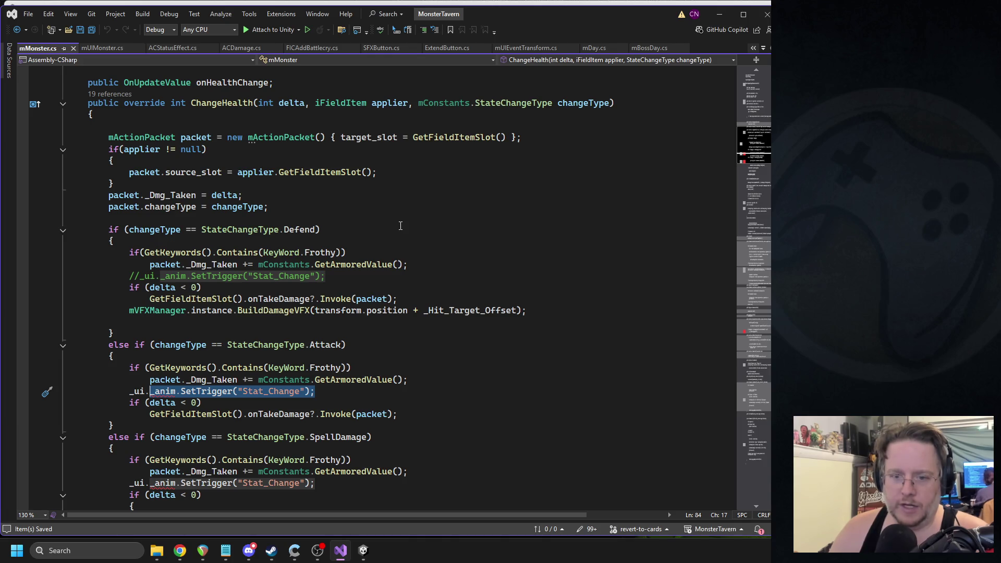
{"action": "left_click", "coordinate": [292, 230]}
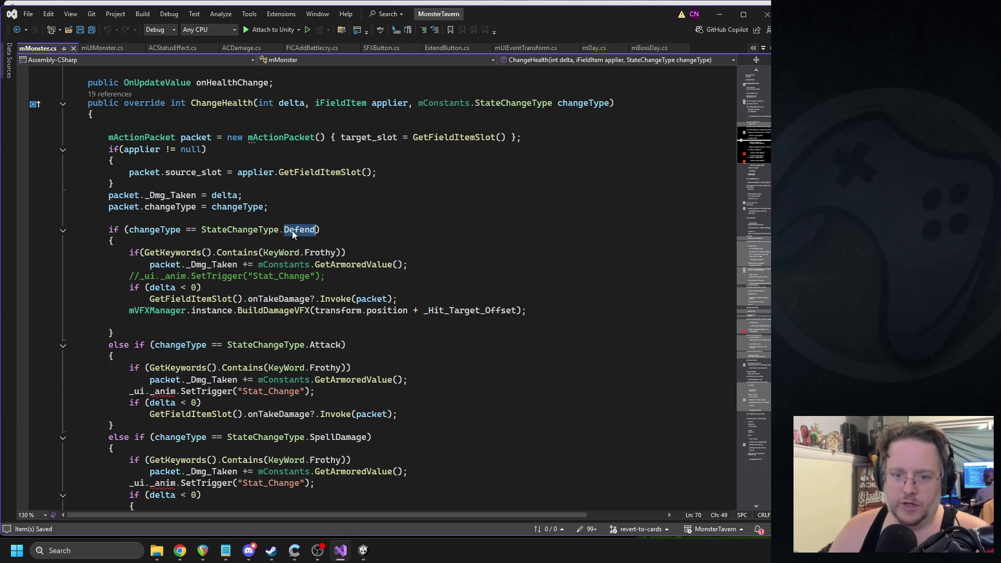
{"action": "left_click", "coordinate": [140, 276]}
{"action": "key", "text": "BackSpace"}
{"action": "key", "text": "BackSpace"}
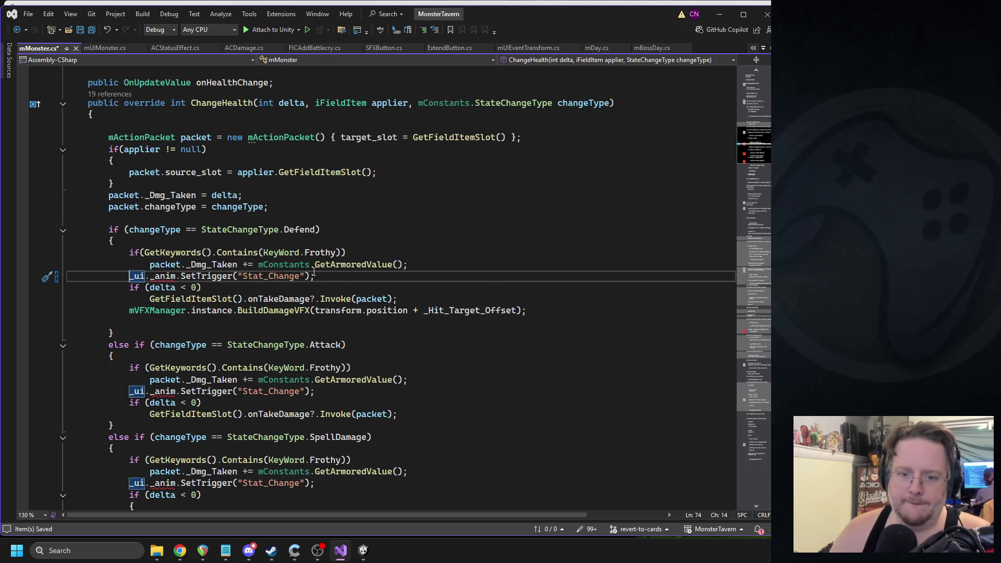
{"action": "left_click", "coordinate": [237, 197]}
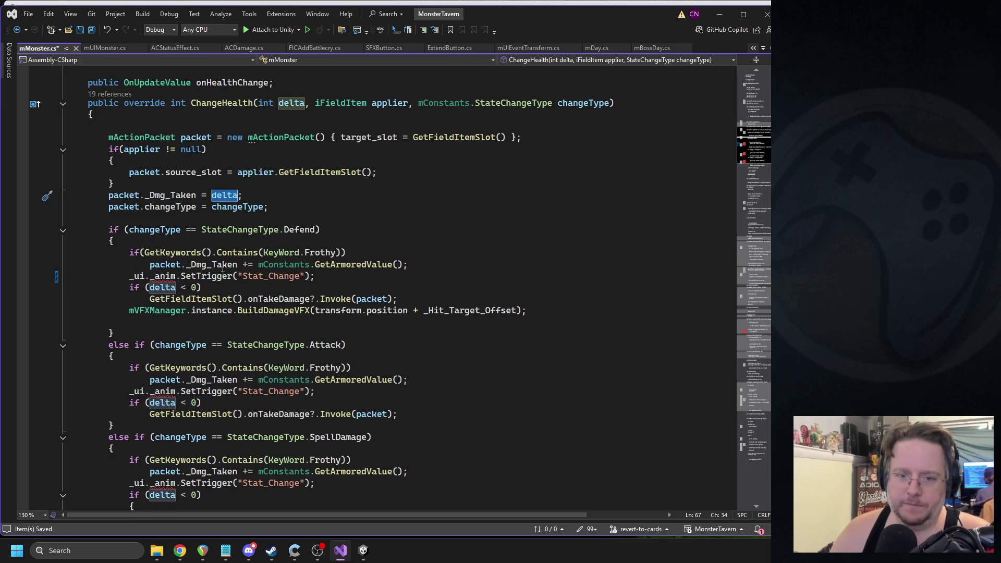
{"action": "left_click", "coordinate": [236, 288]}
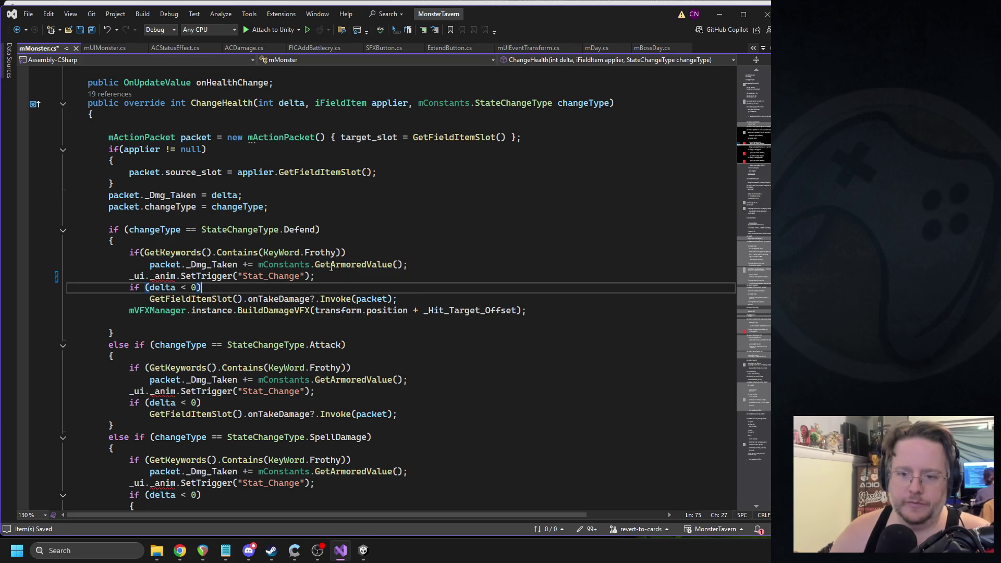
{"action": "type", "text": "{"}
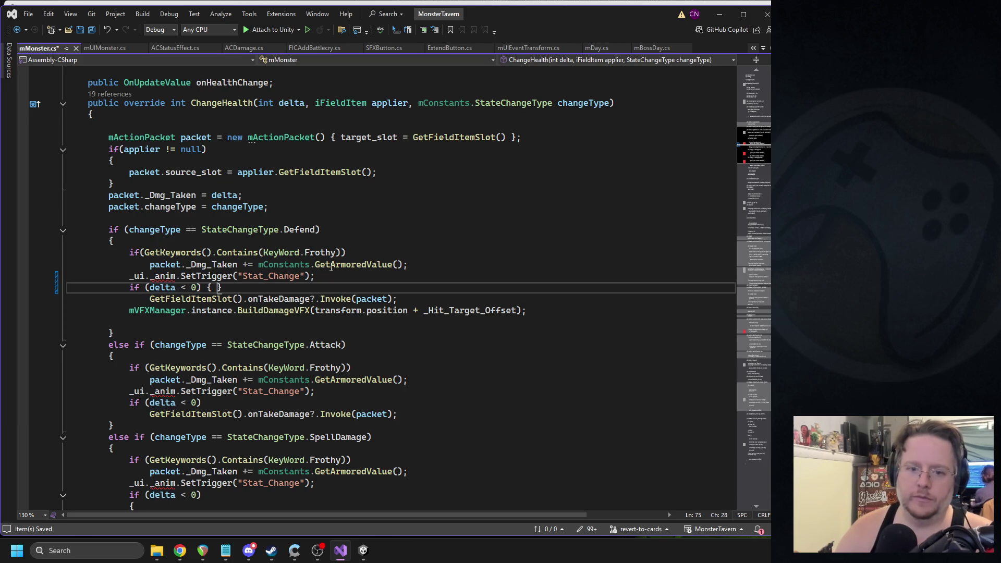
{"action": "key", "text": "BackSpace"}
{"action": "key", "text": "BackSpace"}
{"action": "key", "text": "BackSpace"}
{"action": "type", "text": "{"}
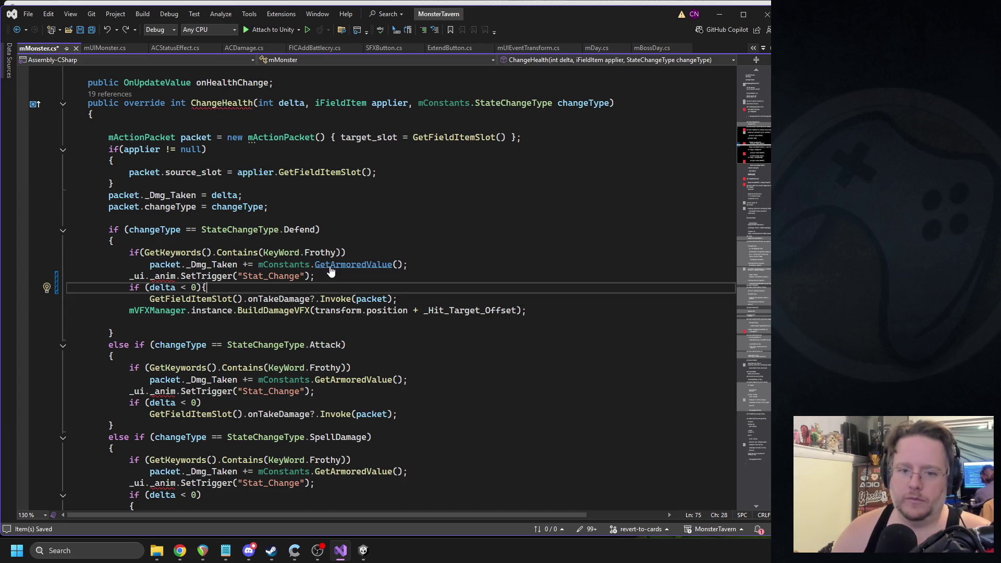
{"action": "key", "text": "BackSpace"}
{"action": "key", "text": "ctrl+s"}
- Delete the _ui._anim.SetTrigger("Stat_Change") line from the Defend branch
{"action": "left_click", "coordinate": [289, 230]}
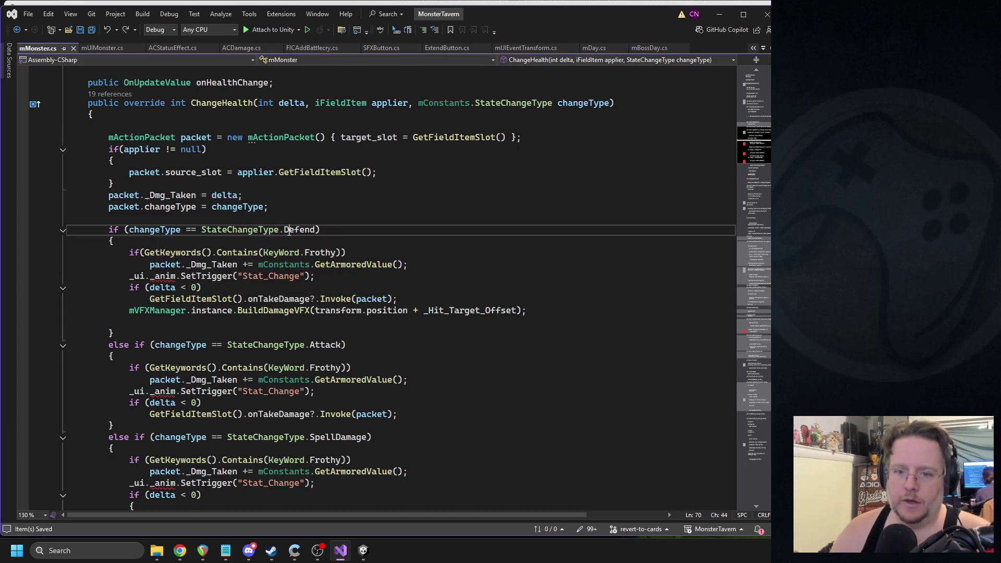
{"action": "left_click", "coordinate": [316, 276]}
{"action": "key", "text": "shift+Home"}
{"action": "key", "text": "shift+Home"}
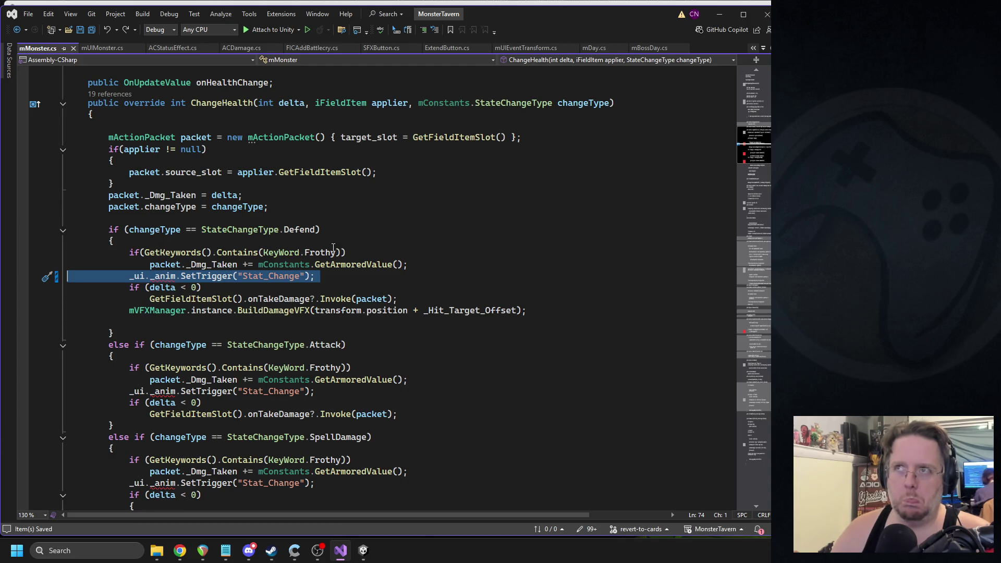
{"action": "mouse_move", "coordinate": [336, 252]}
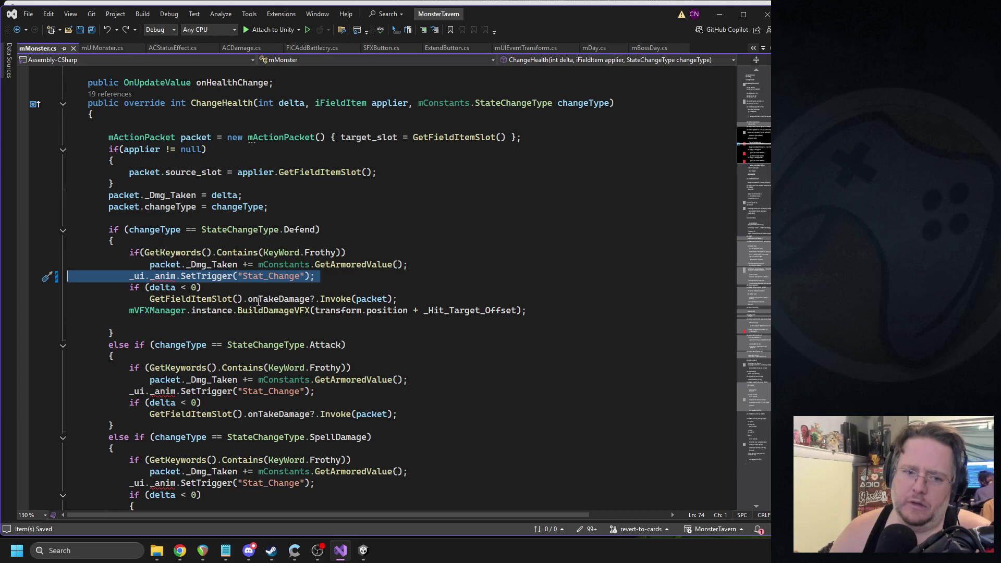
{"action": "key", "text": "Delete"}
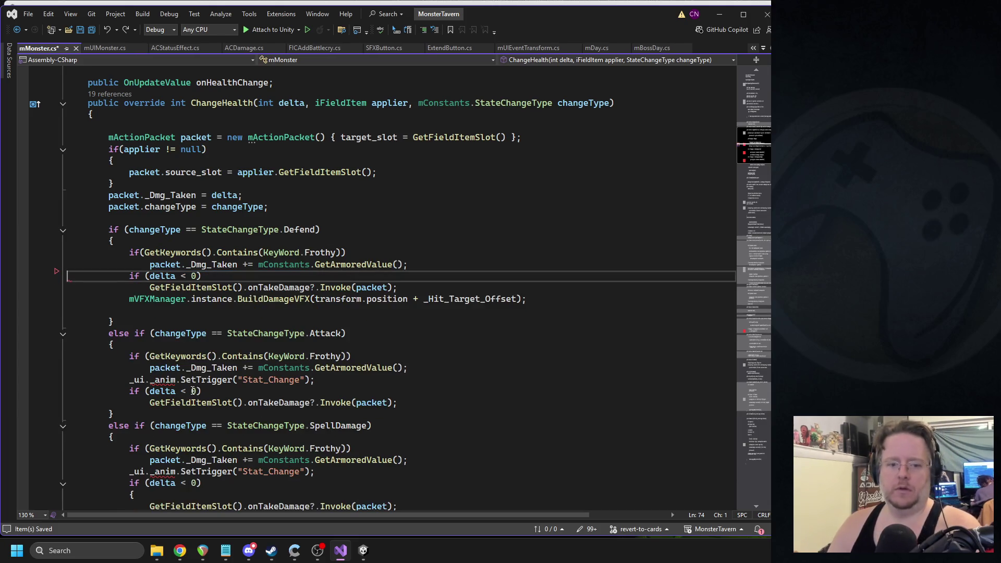
- Delete the Stat_Change SetTrigger lines from the Attack and SpellDamage branches
{"action": "triple_click", "coordinate": [179, 385]}
{"action": "key", "text": "Delete"}
{"action": "triple_click", "coordinate": [152, 460]}
{"action": "key", "text": "Delete"}
- Scroll through ChangeHealth to confirm no branch still calls the Stat_Change trigger
{"action": "left_click", "coordinate": [371, 287]}
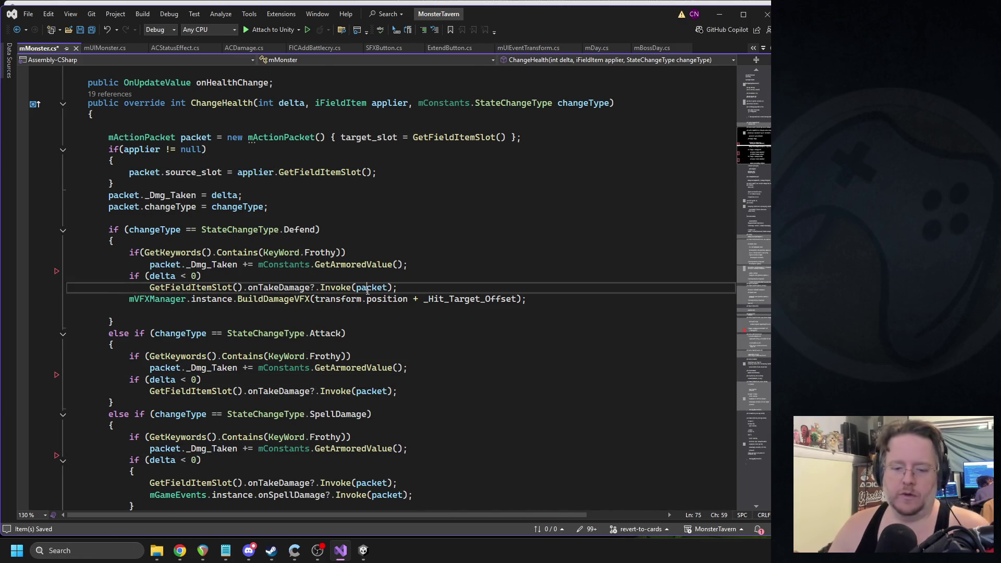
{"action": "scroll", "coordinate": [371, 288], "scroll_direction": "down", "scroll_amount": 2}
{"action": "left_click", "coordinate": [326, 264]}
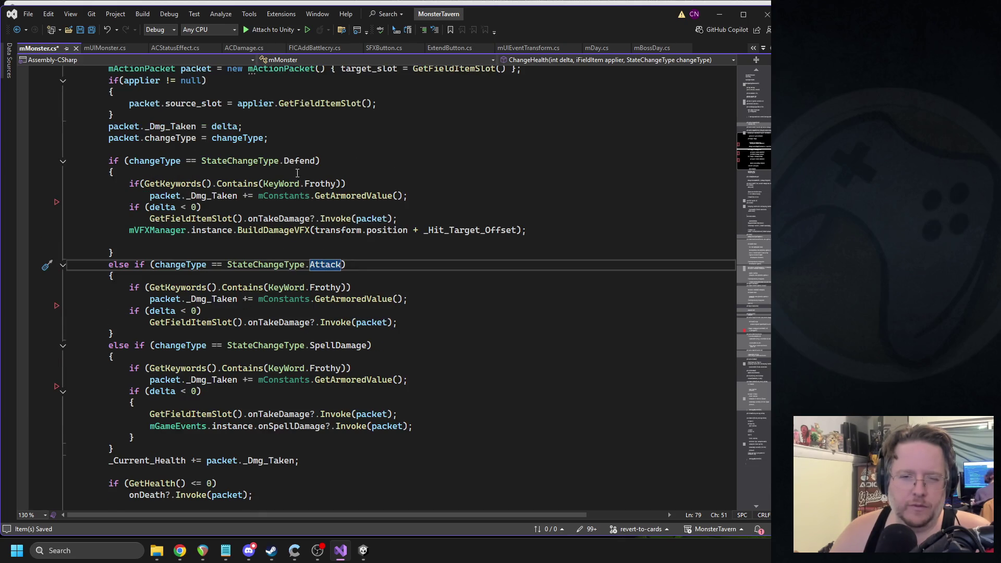
{"action": "scroll", "coordinate": [297, 186], "scroll_direction": "up", "scroll_amount": 2}
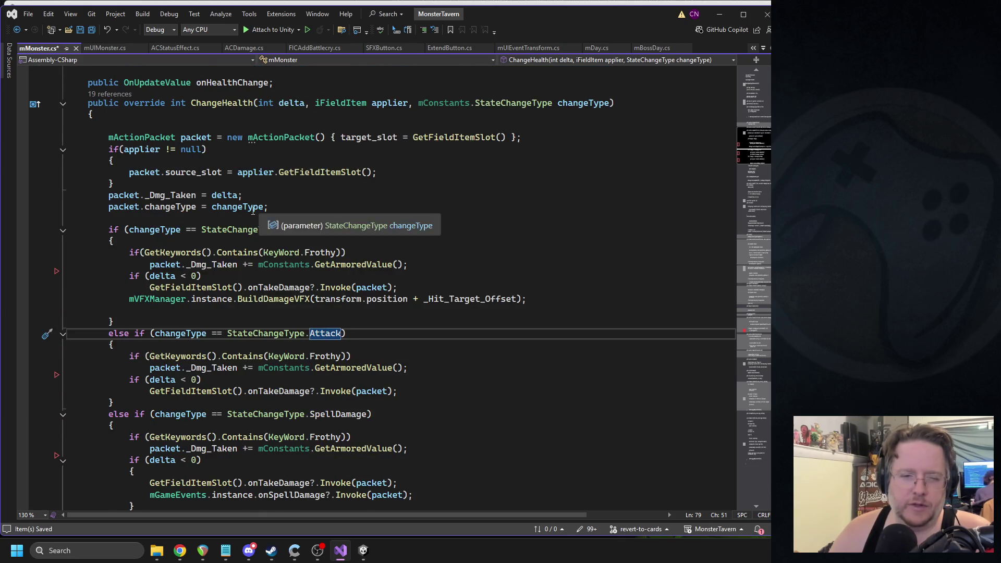
{"action": "scroll", "coordinate": [214, 237], "scroll_direction": "down", "scroll_amount": 1}
{"action": "scroll", "coordinate": [355, 297], "scroll_direction": "down", "scroll_amount": 1}
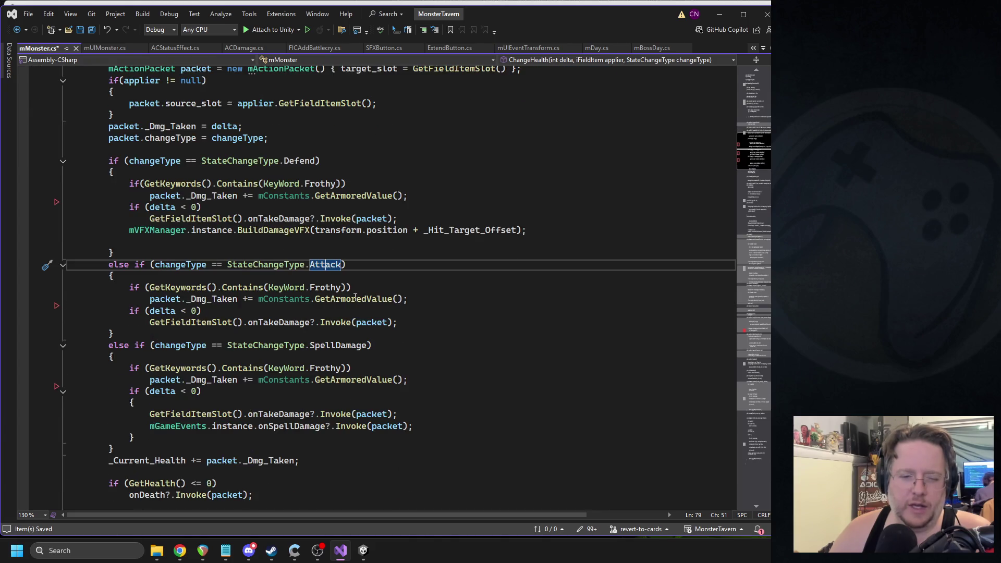
{"action": "scroll", "coordinate": [258, 372], "scroll_direction": "down", "scroll_amount": 1}
{"action": "scroll", "coordinate": [219, 339], "scroll_direction": "down", "scroll_amount": 2}
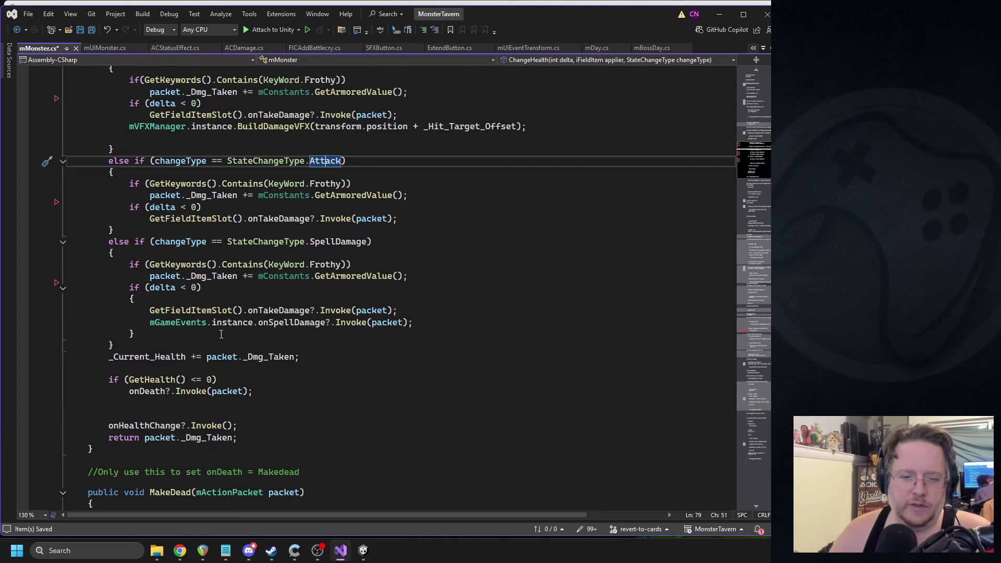
{"action": "scroll", "coordinate": [281, 347], "scroll_direction": "up", "scroll_amount": 1}
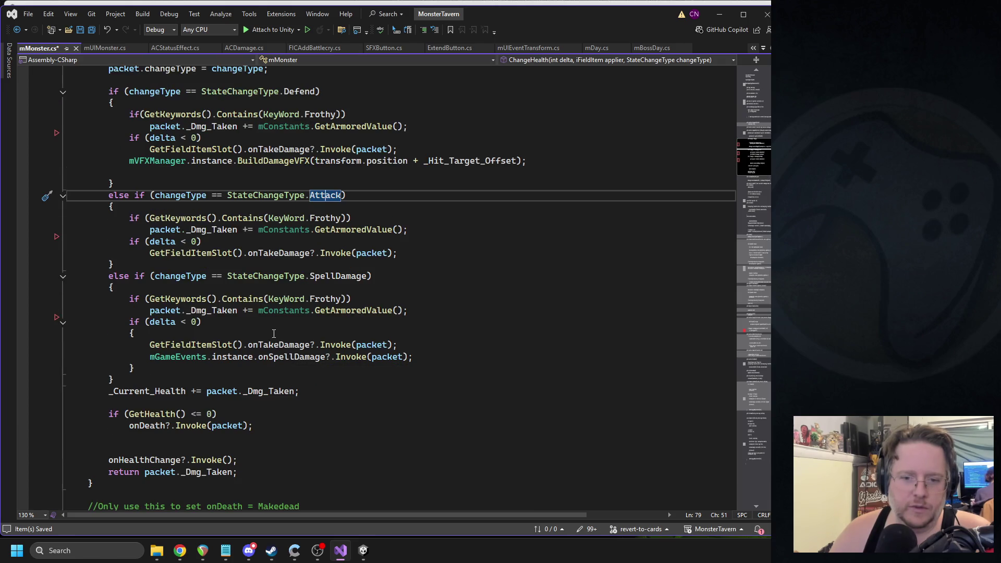
{"action": "scroll", "coordinate": [313, 322], "scroll_direction": "up", "scroll_amount": 4}
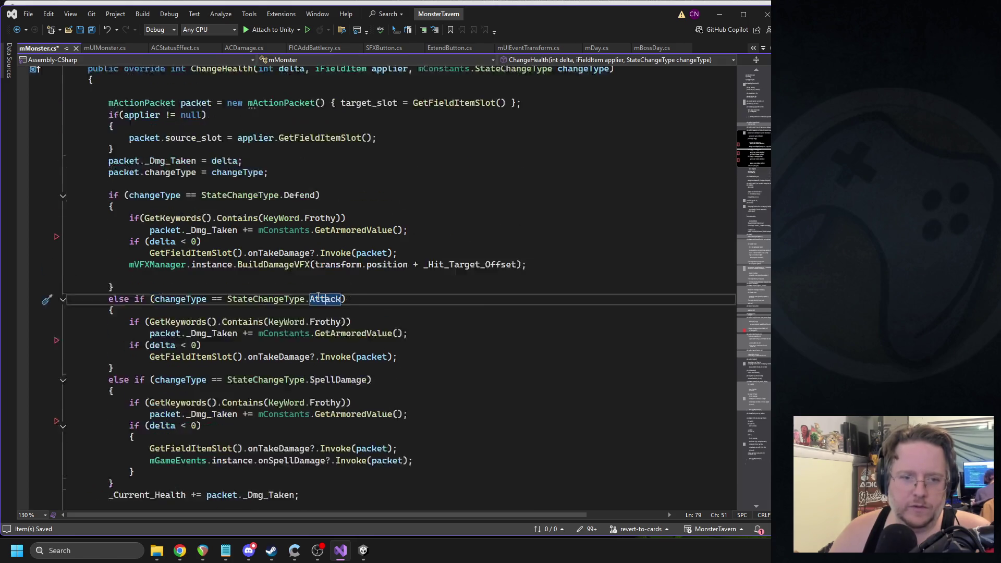
{"action": "scroll", "coordinate": [272, 200], "scroll_direction": "up", "scroll_amount": 1}
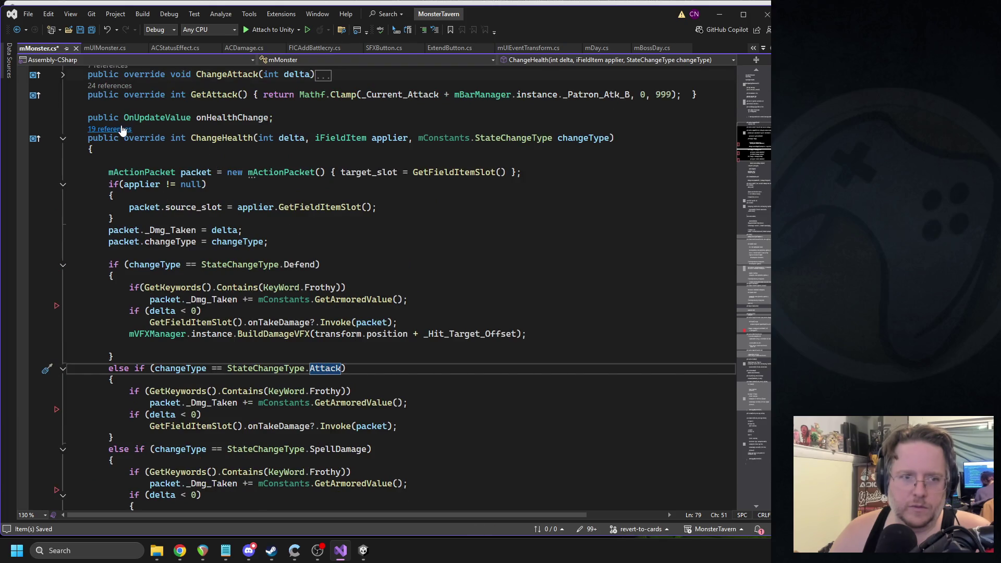